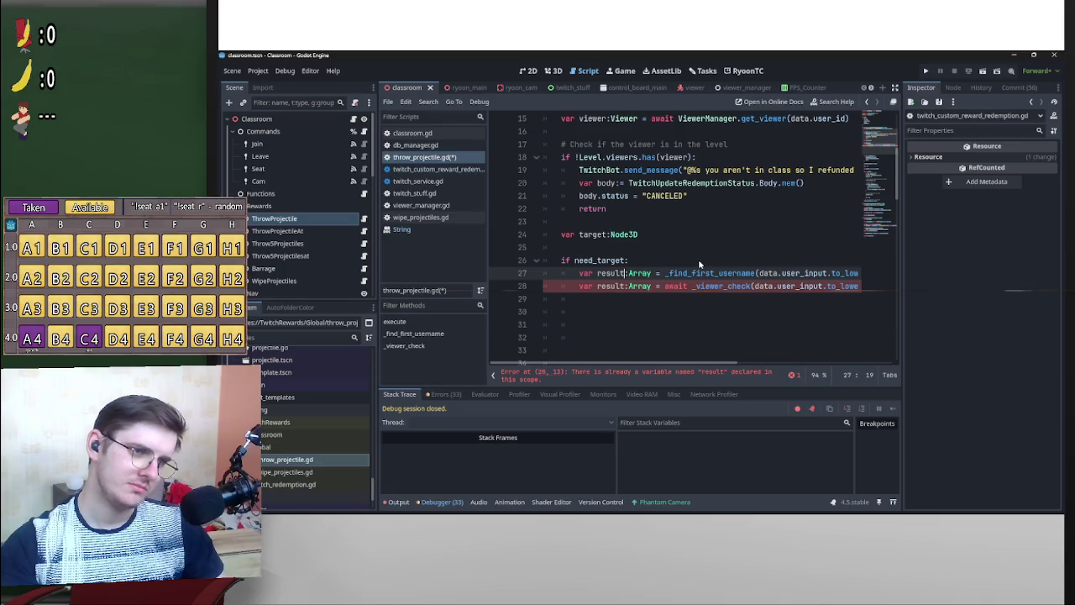
# Insert a 'match result:' line under 'if need_target:' in throw_projectile.gd.
pyautogui.click(578, 286)
pyautogui.press('Return')
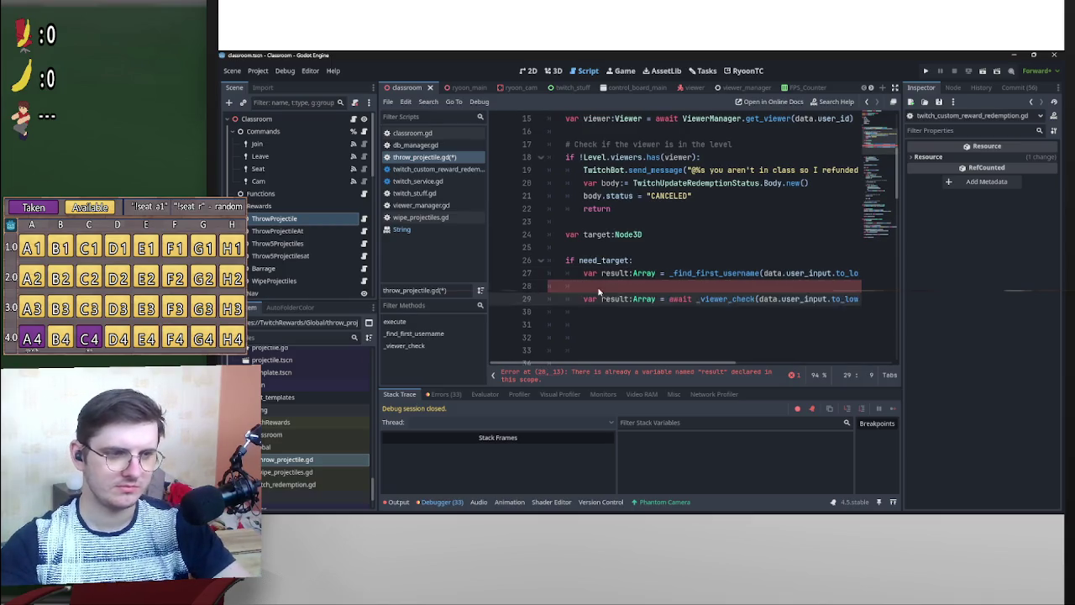
pyautogui.press('Return')
pyautogui.click(621, 284)
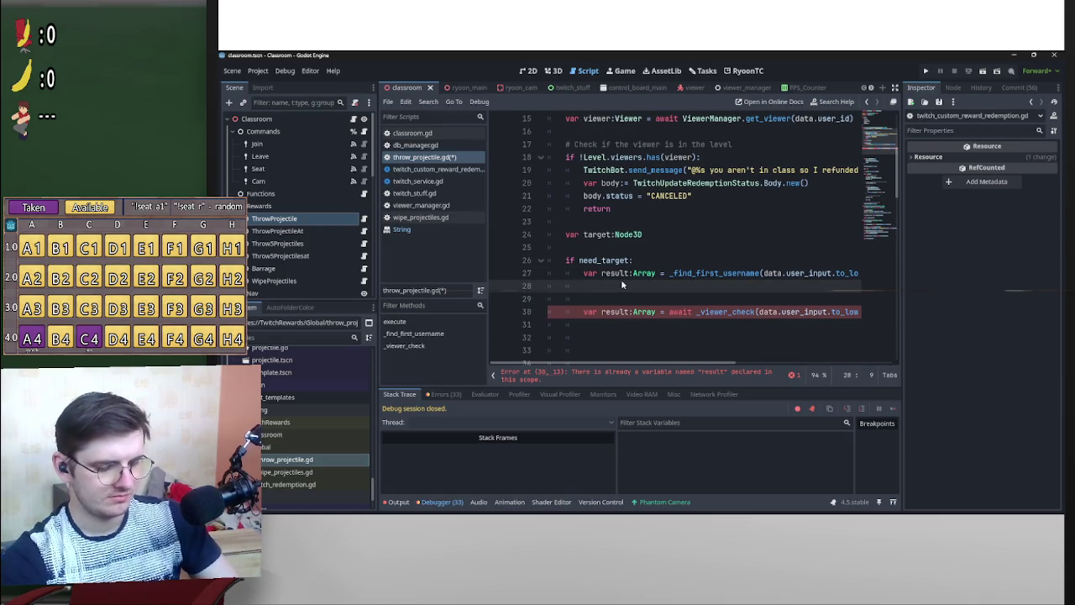
pyautogui.write('match')
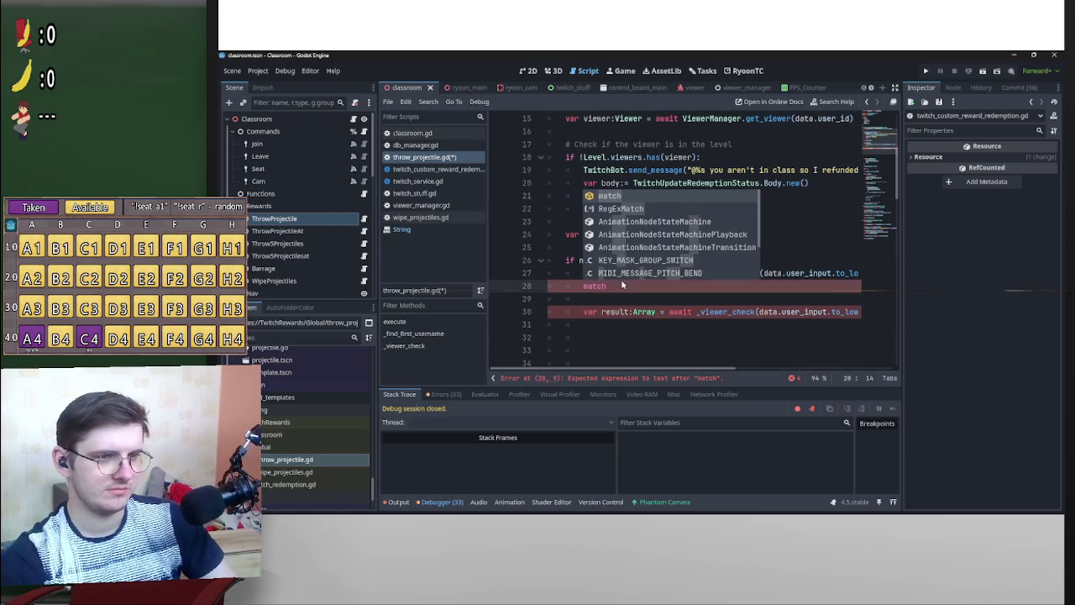
pyautogui.press('BackSpace')
pyautogui.press('BackSpace')
pyautogui.press('BackSpace')
pyautogui.press('BackSpace')
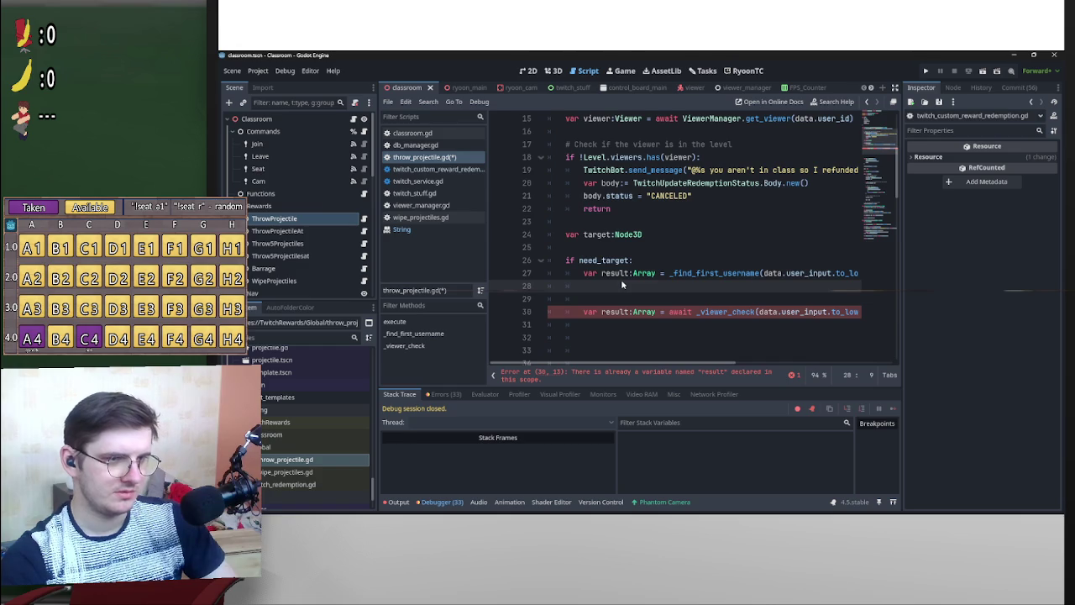
pyautogui.write('match result')
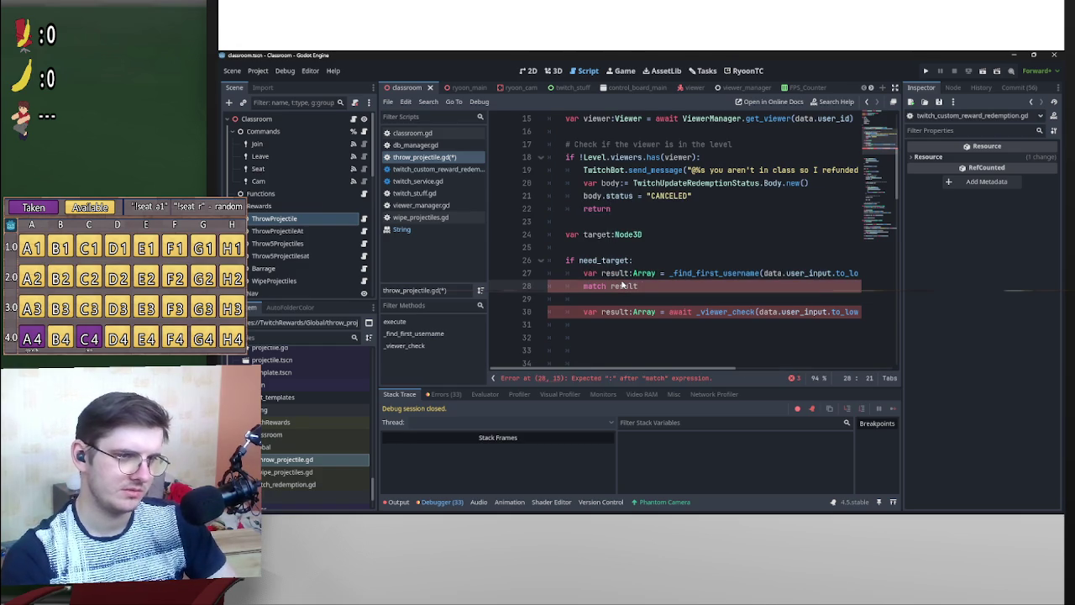
pyautogui.write(':')
pyautogui.press('Return')
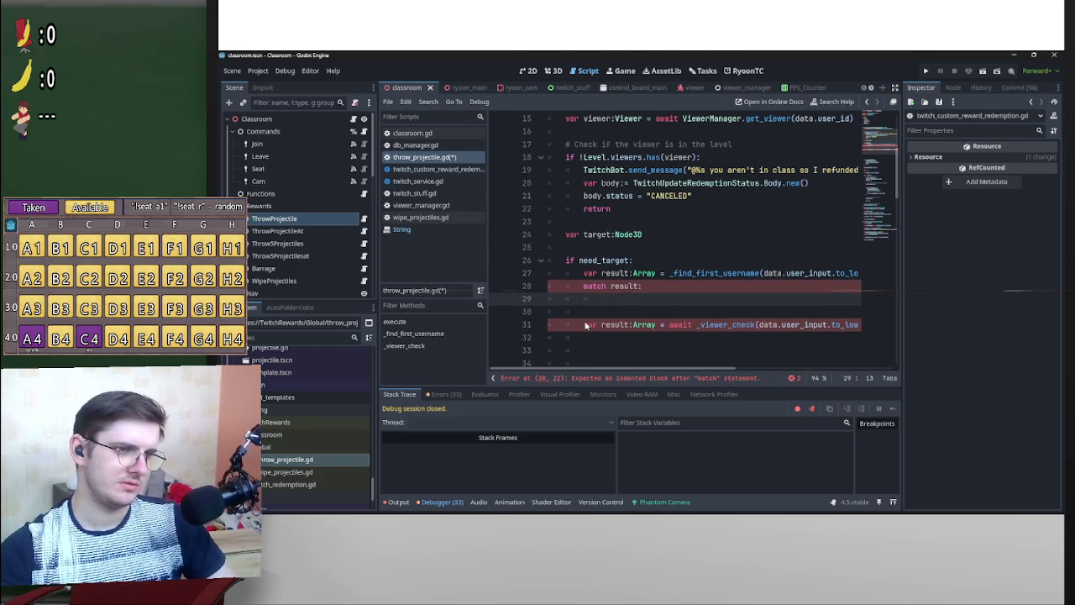
# Comment out the second 'var result' line and add an 'Err.NO_AT:' case to the match.
pyautogui.click(585, 324)
pyautogui.write('#')
pyautogui.click(651, 297)
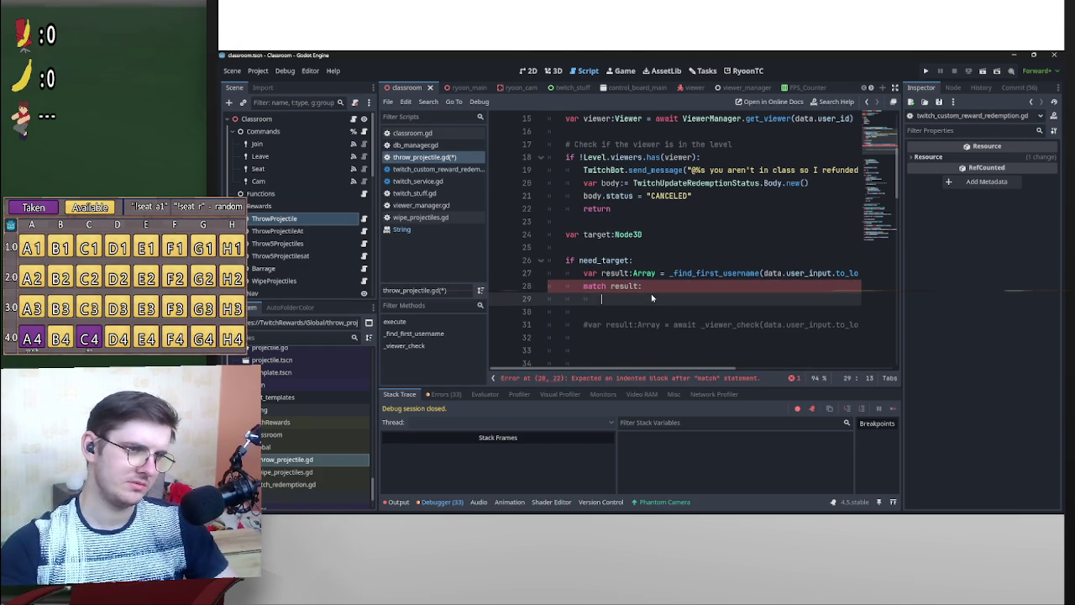
pyautogui.write('Err')
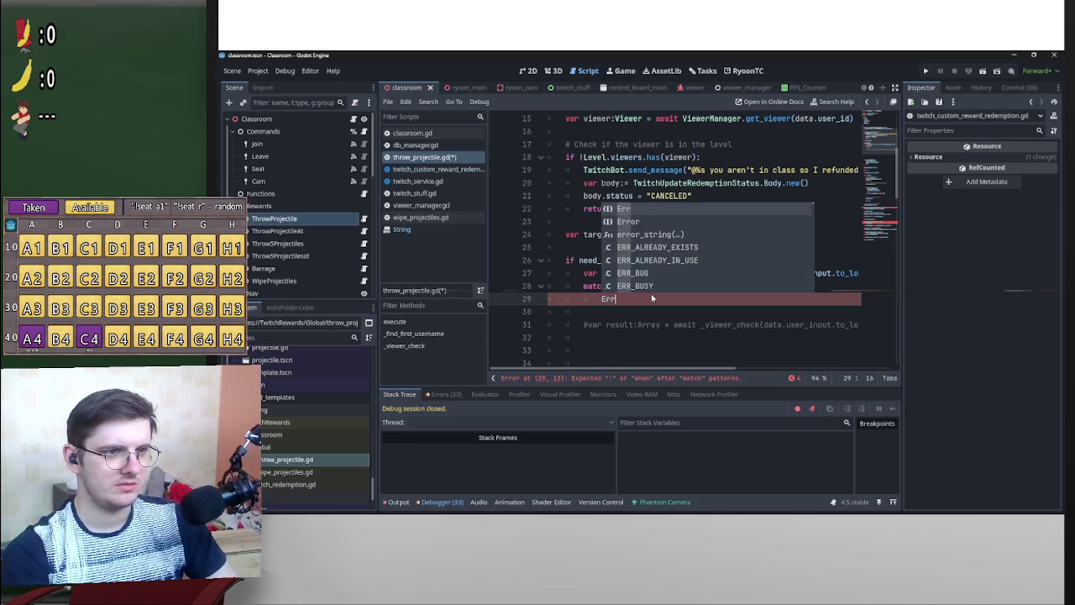
pyautogui.write('.')
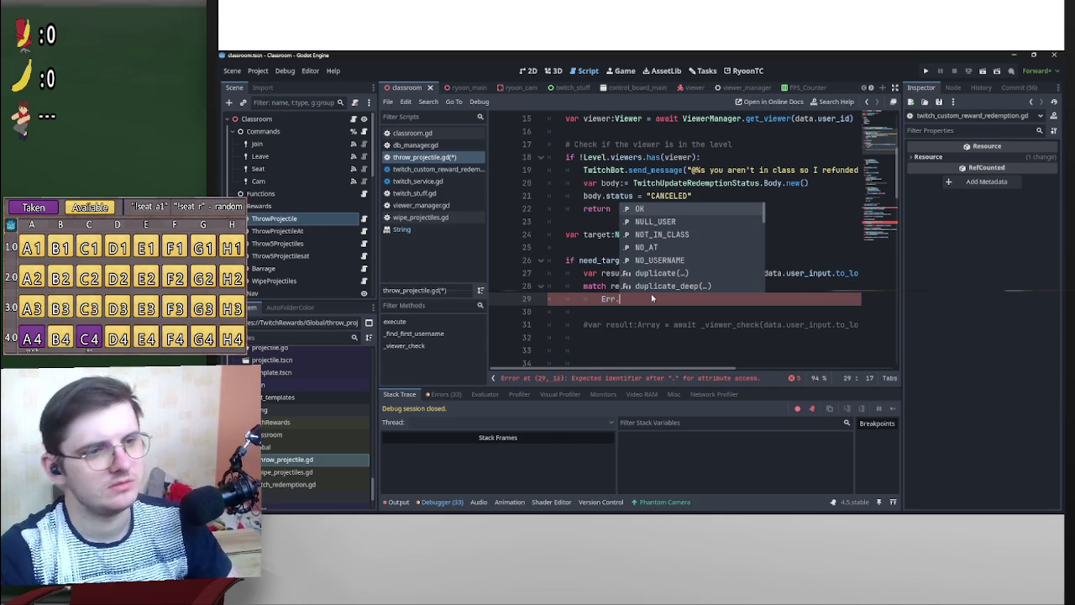
pyautogui.press('Down')
pyautogui.press('Down')
pyautogui.press('Down')
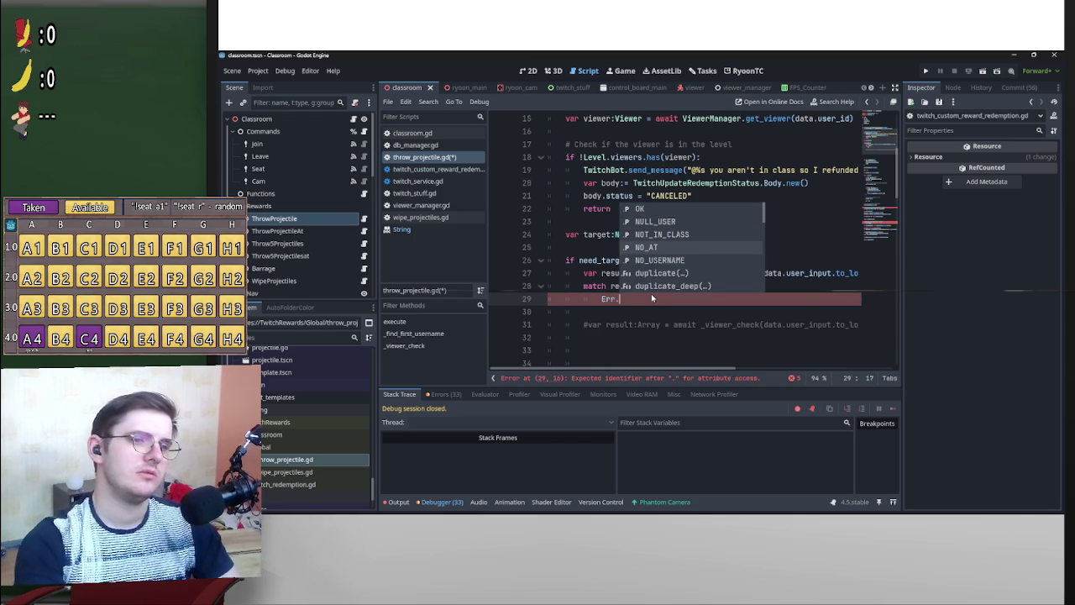
pyautogui.press('Return')
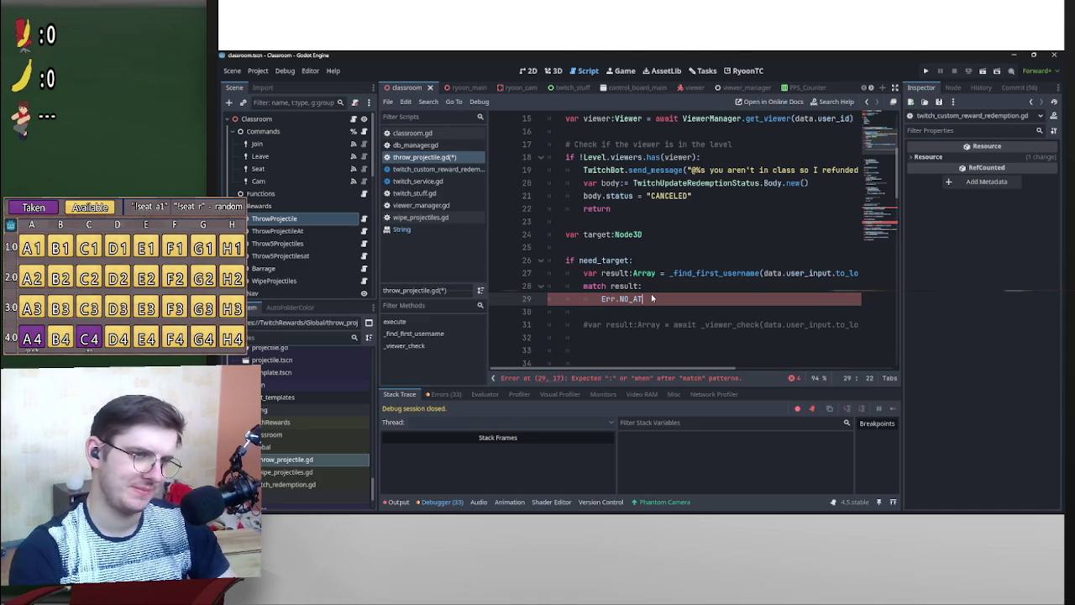
pyautogui.write(':')
pyautogui.press('Return')
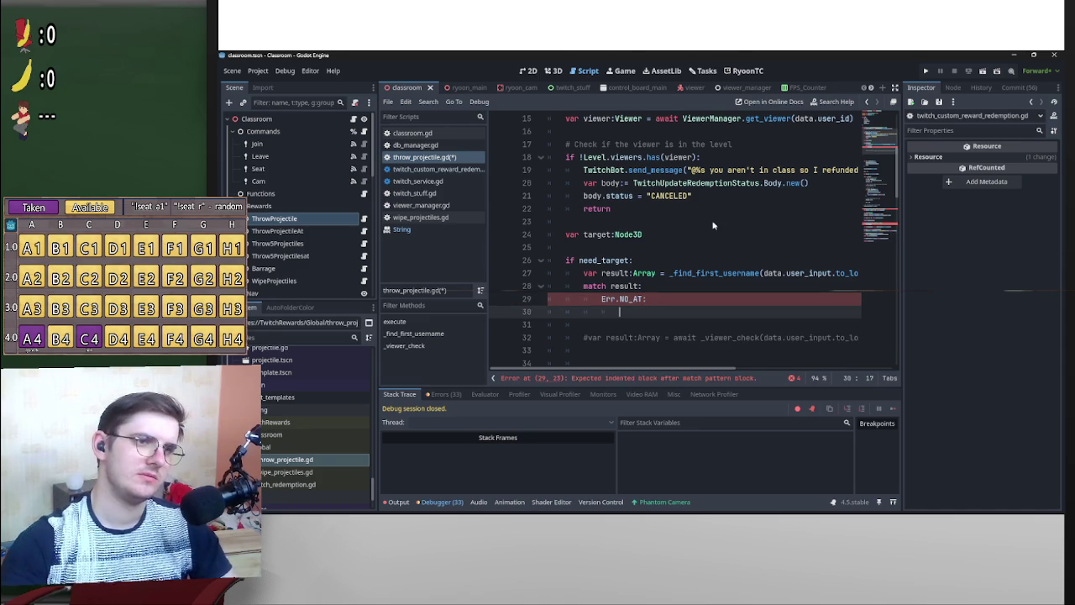
# Paste the not-in-class TwitchBot.send_message refund line under Err.NO_AT:, followed by return.
pyautogui.moveTo(584, 170); pyautogui.dragTo(871, 170)
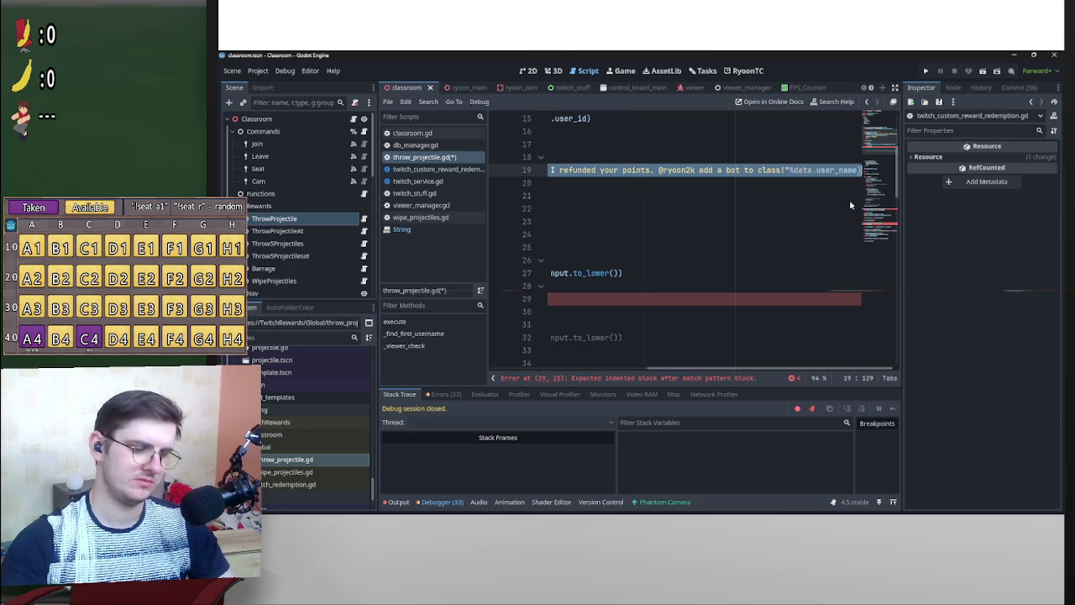
pyautogui.moveTo(847, 369); pyautogui.dragTo(690, 370)
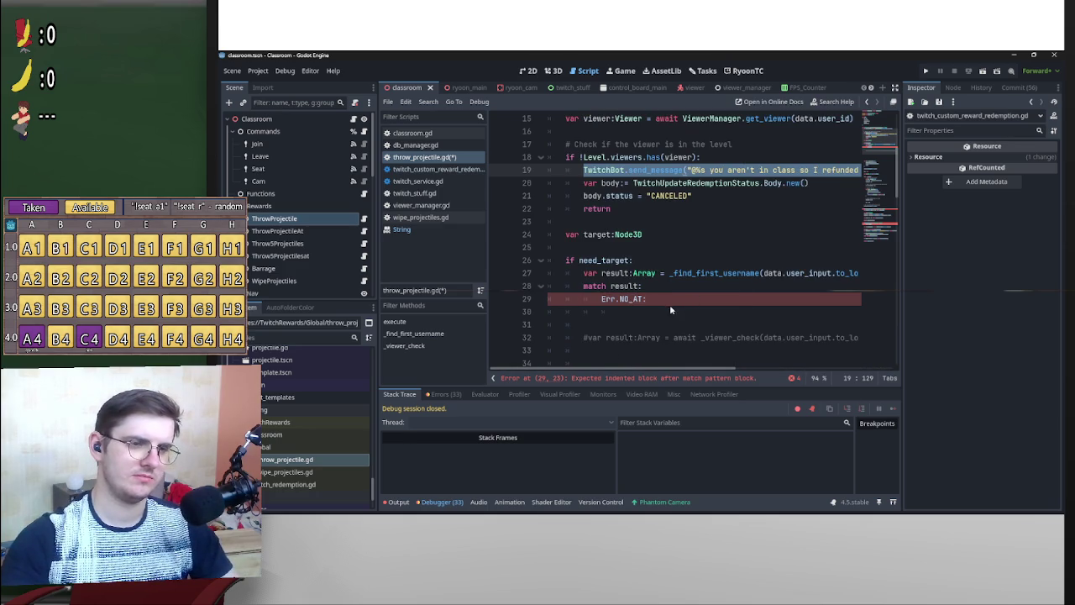
pyautogui.click(689, 305)
pyautogui.moveTo(689, 305); pyautogui.dragTo(691, 308)
pyautogui.click(686, 310)
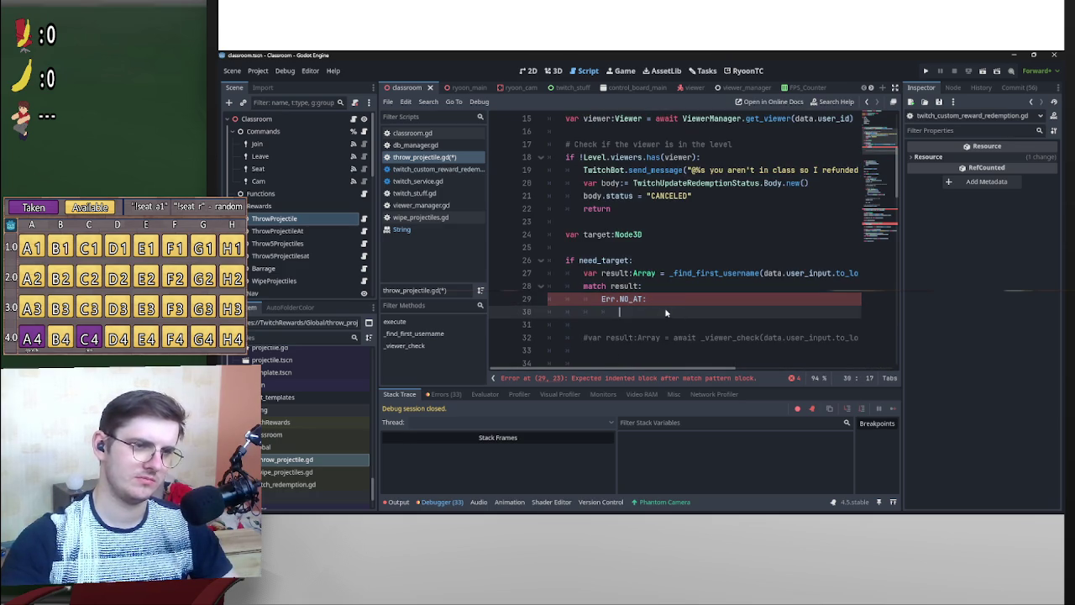
pyautogui.hotkey('ctrl', 'v')
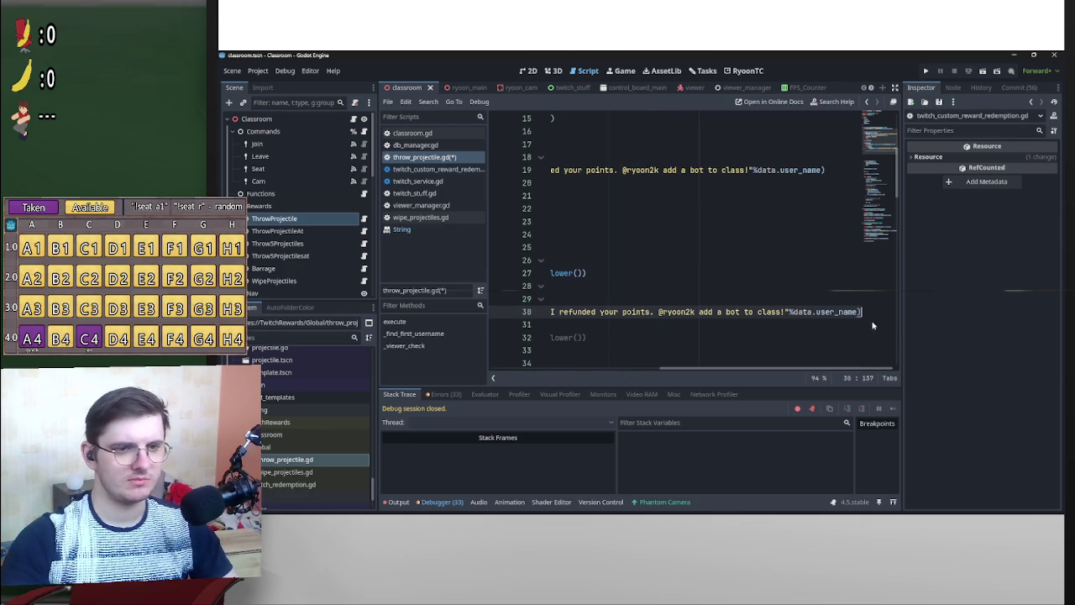
pyautogui.moveTo(848, 370); pyautogui.dragTo(681, 370)
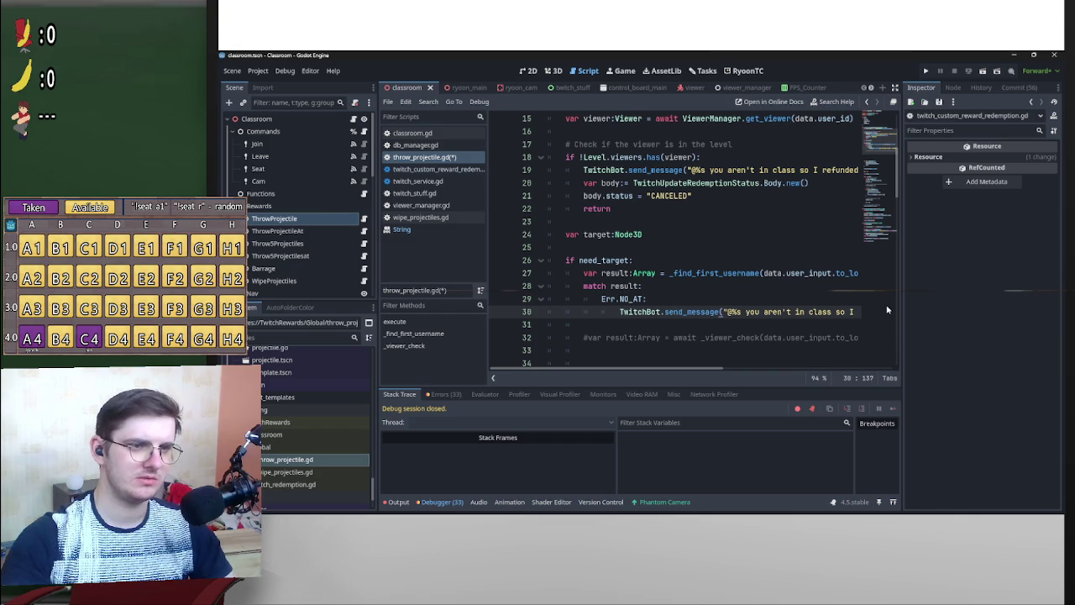
pyautogui.press('Return')
pyautogui.write('return')
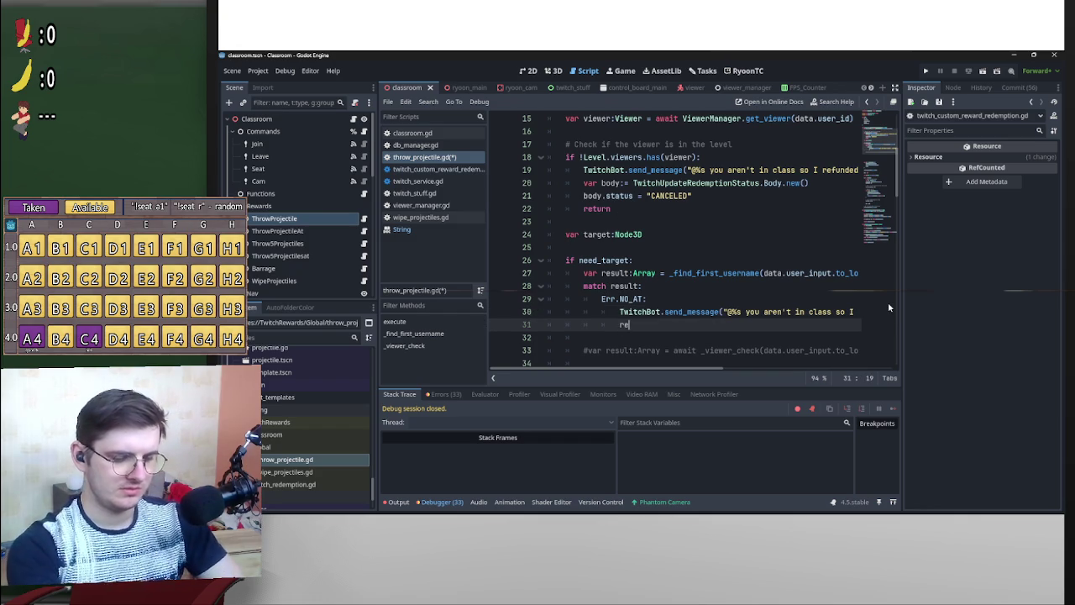
pyautogui.moveTo(745, 313)
pyautogui.mouseDown()
pyautogui.moveTo(852, 310)
pyautogui.moveTo(651, 315)
pyautogui.moveTo(773, 316)
pyautogui.mouseUp()
pyautogui.moveTo(843, 374)
pyautogui.mouseDown()
pyautogui.moveTo(711, 375)
pyautogui.moveTo(809, 314)
pyautogui.moveTo(569, 319)
pyautogui.moveTo(716, 314)
pyautogui.mouseUp()
pyautogui.keyDown('shift'); pyautogui.click(746, 315); pyautogui.keyUp('shift')
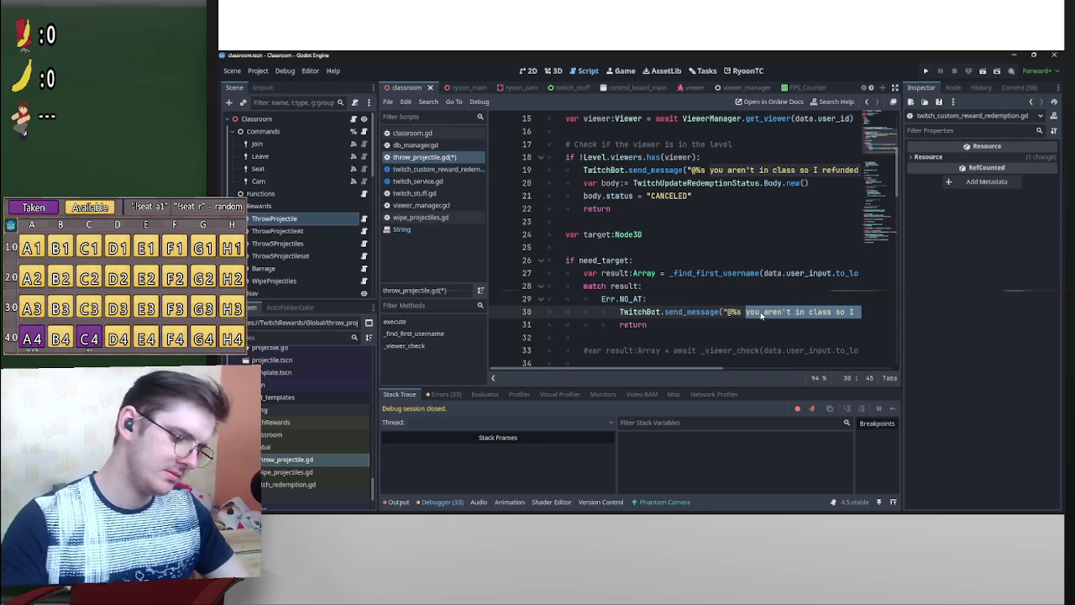
# Reword the line 30 message to say the message NEEDS the @ symbol; points will be refunded.
pyautogui.write('im')
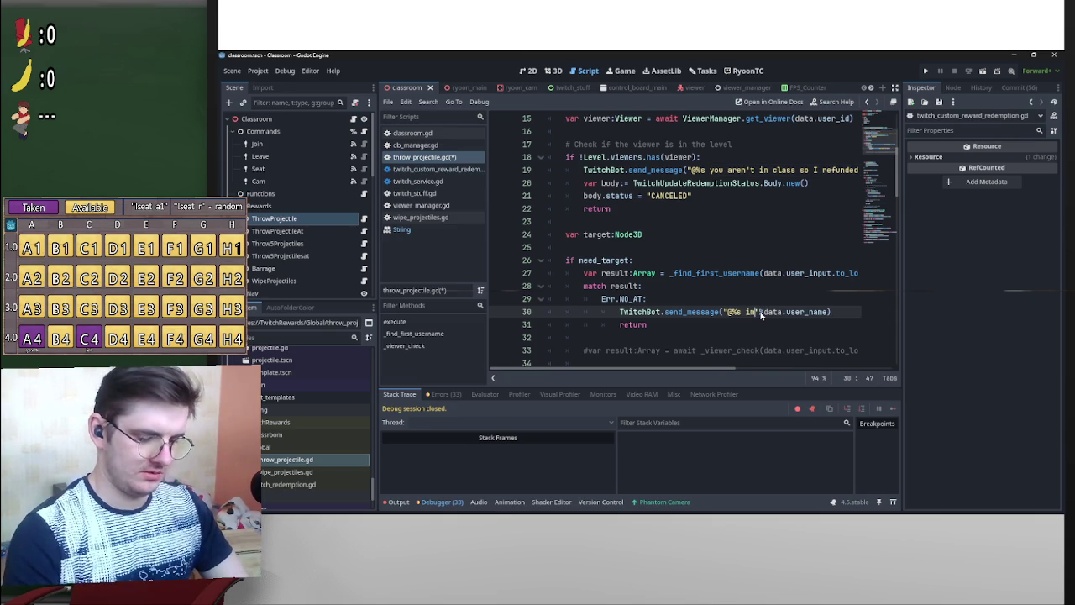
pyautogui.write('properl')
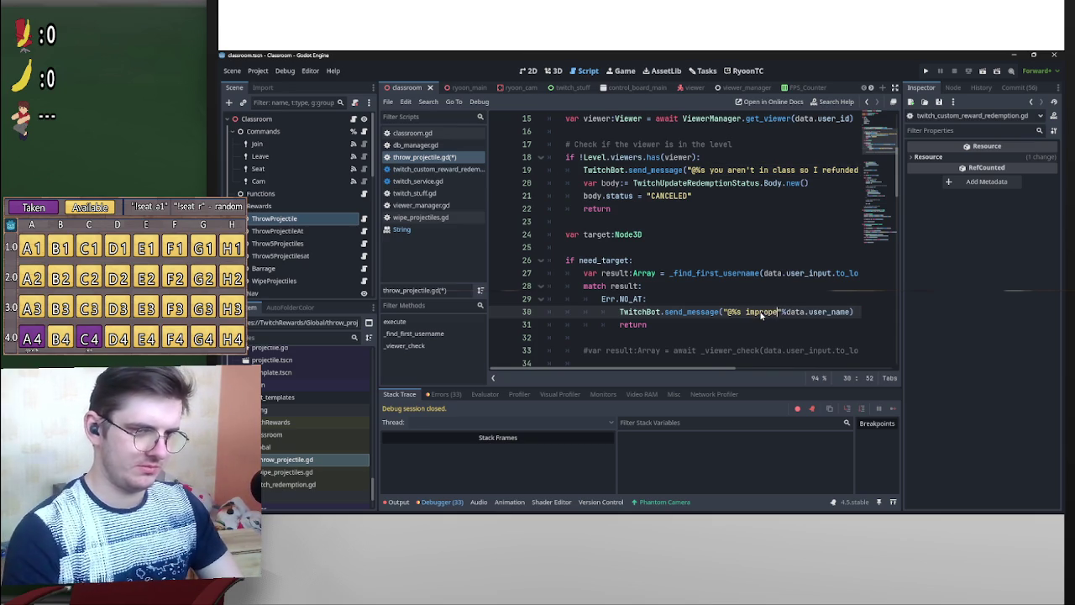
pyautogui.press('BackSpace')
pyautogui.write('s')
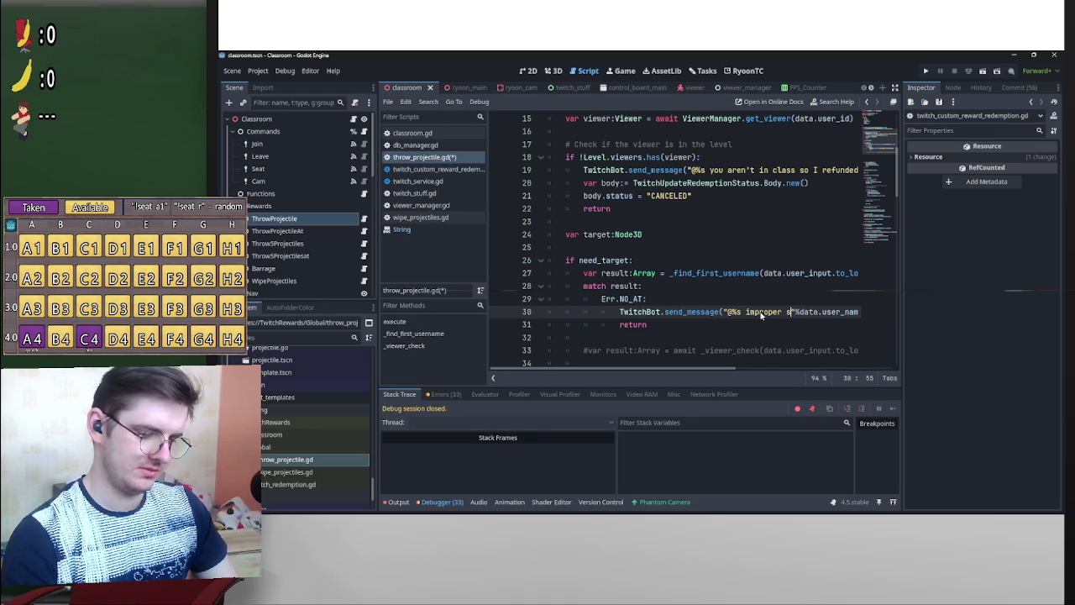
pyautogui.write('se')
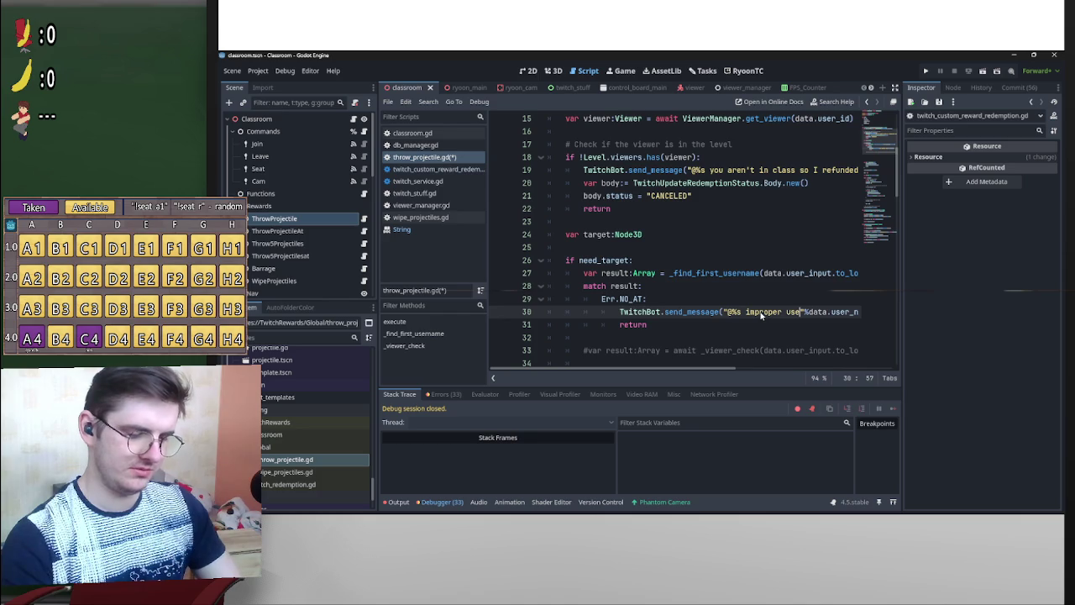
pyautogui.write(', the ')
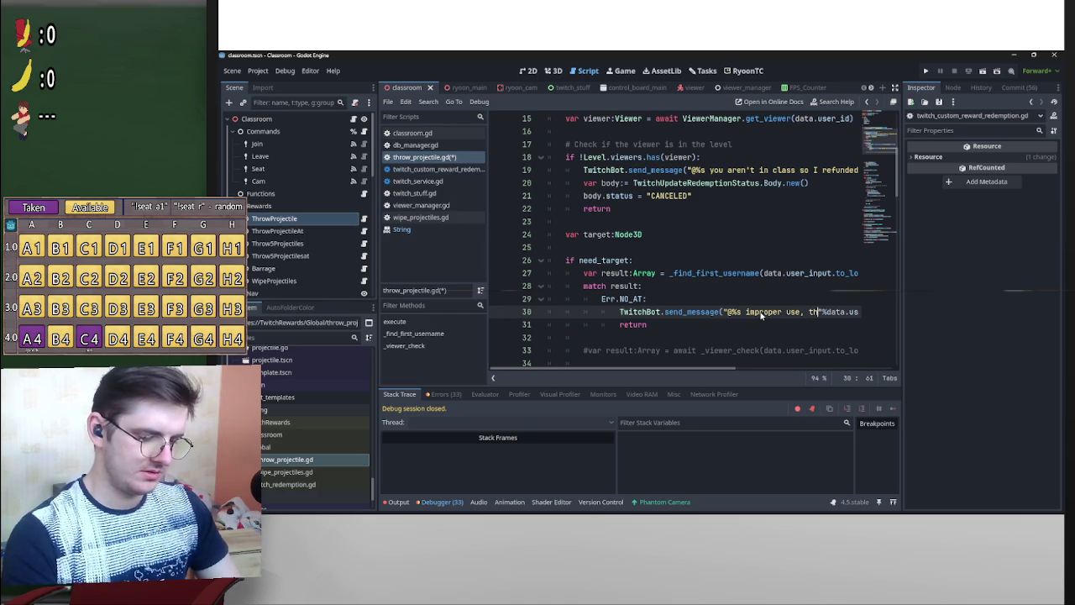
pyautogui.write('message ')
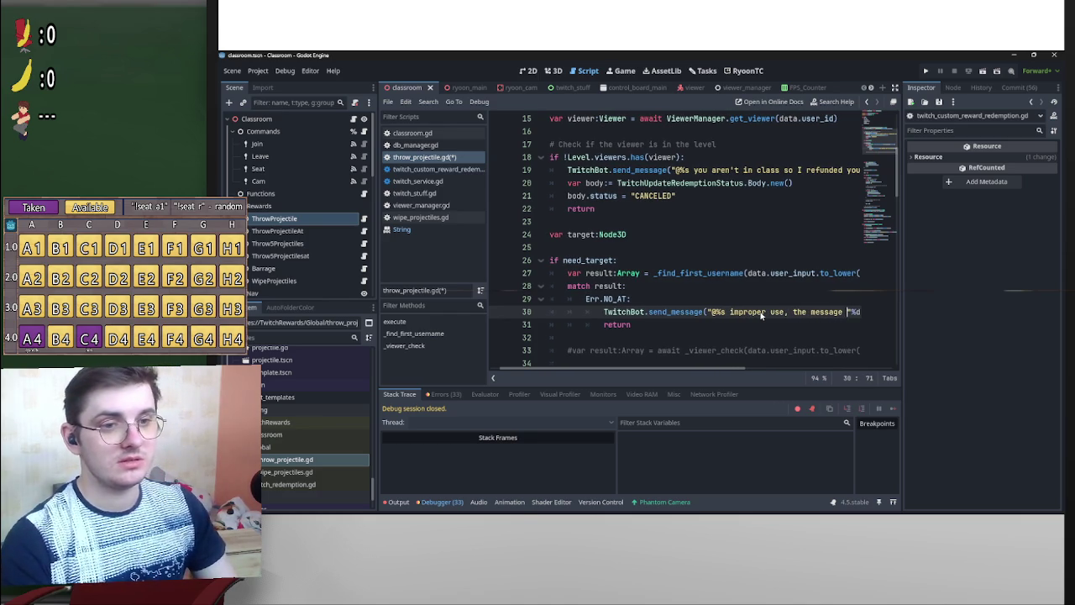
pyautogui.write('NEEDS')
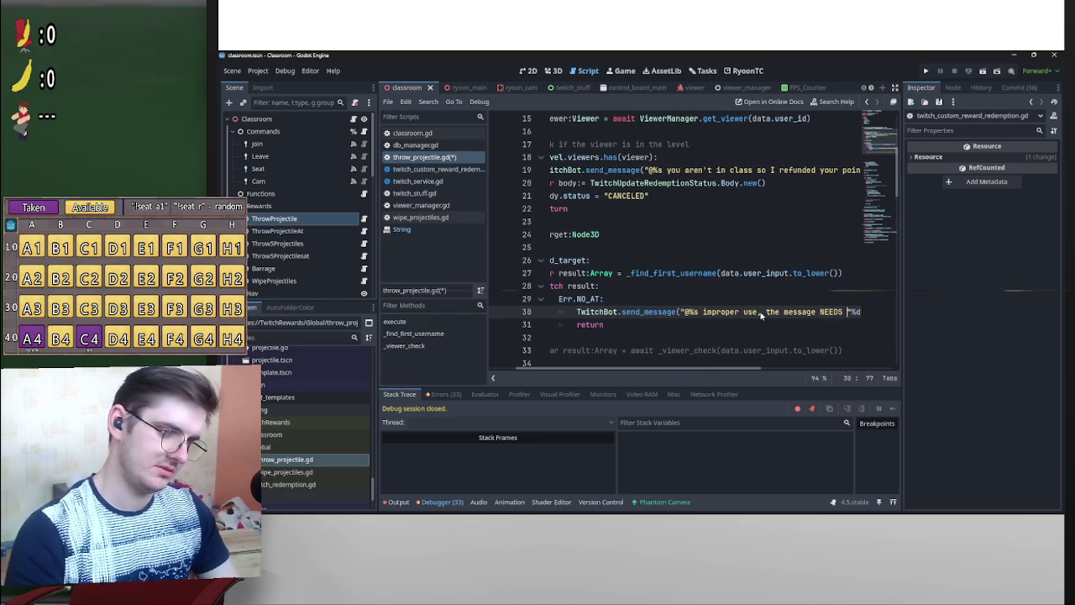
pyautogui.write(' the @ ')
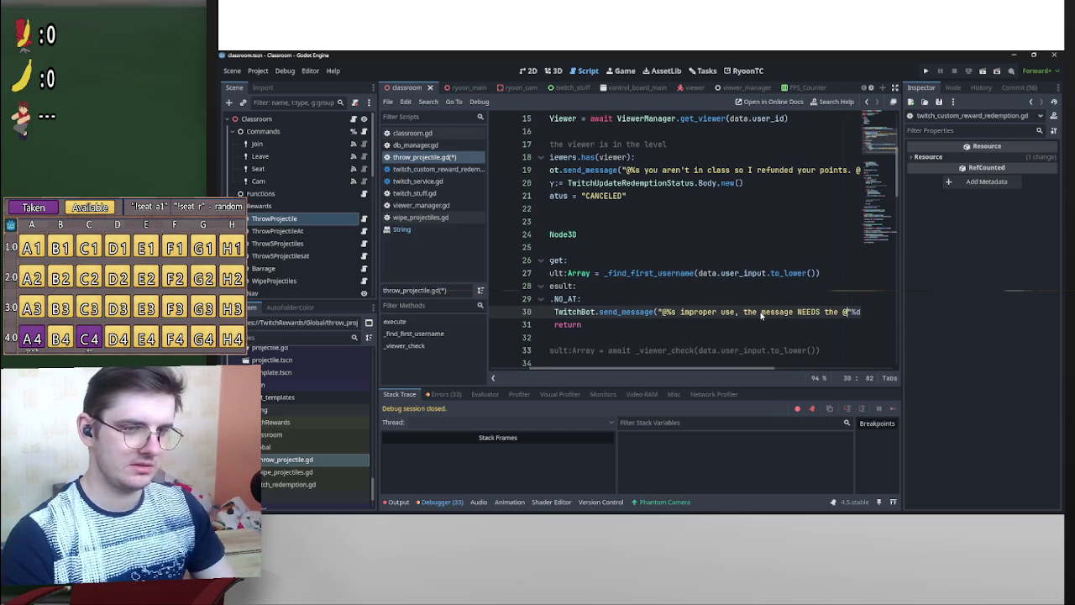
pyautogui.write('symbol')
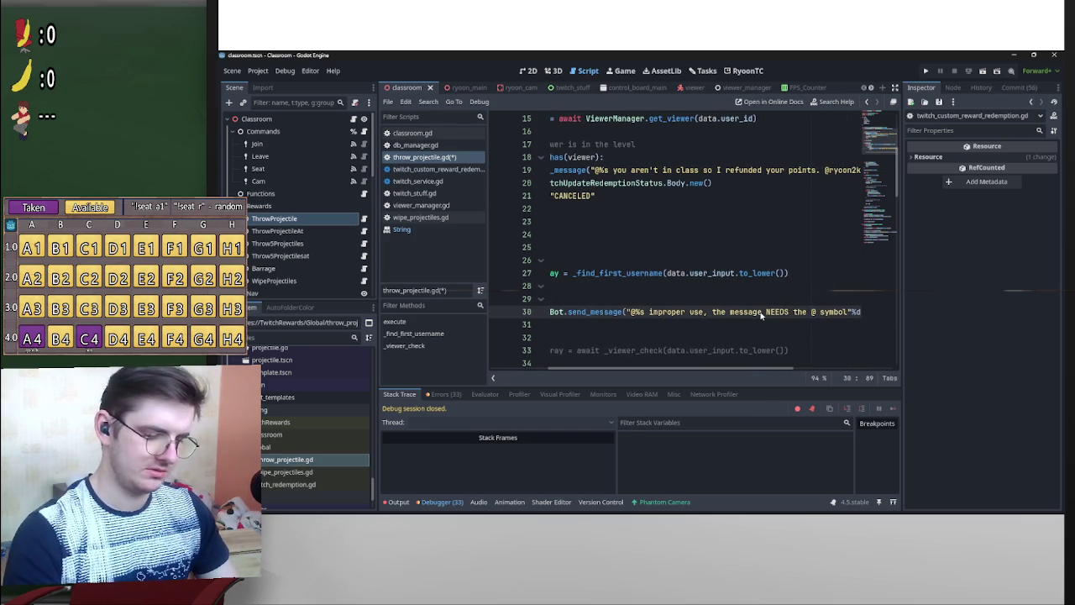
pyautogui.write(' to ')
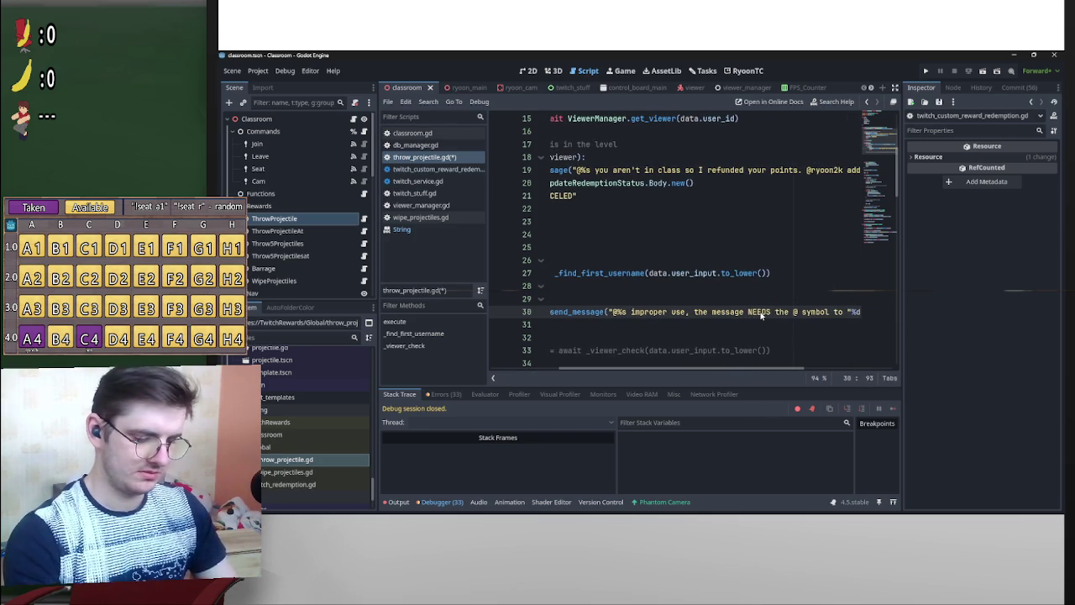
pyautogui.write('find the usern')
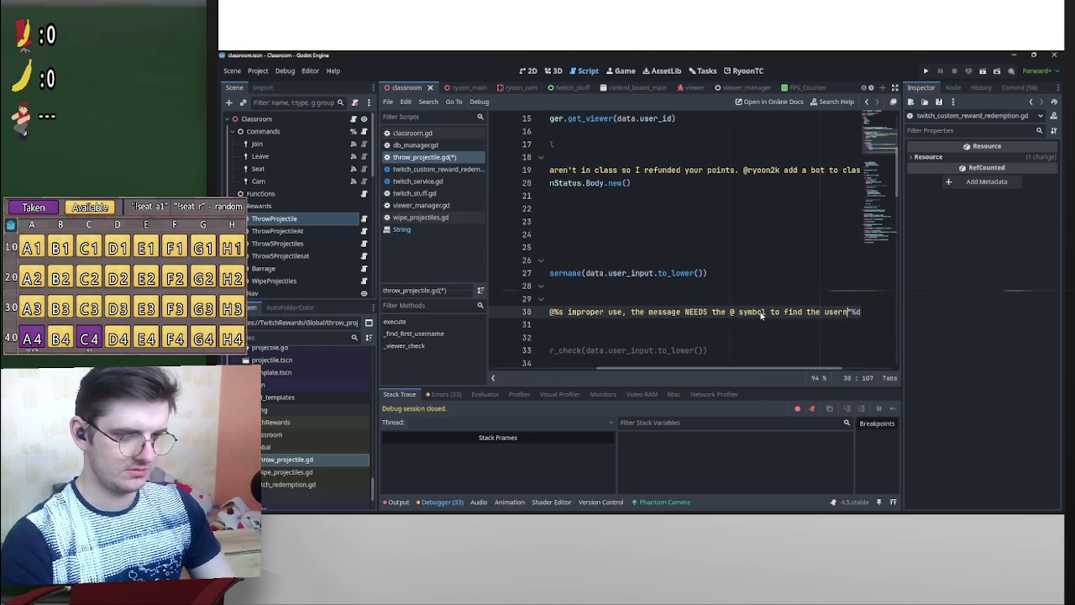
pyautogui.write('ame')
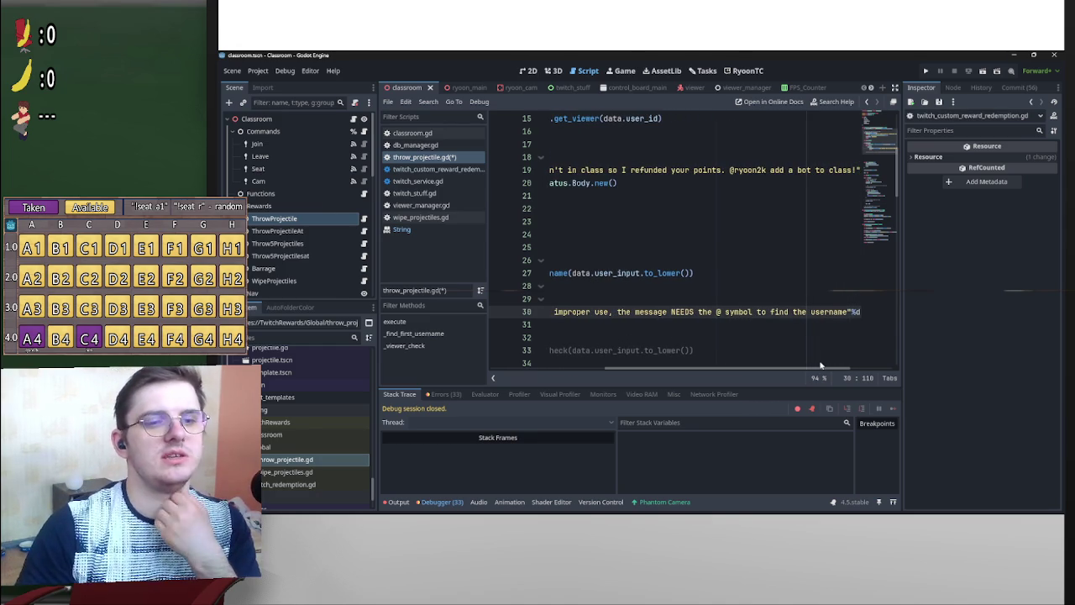
pyautogui.write('.')
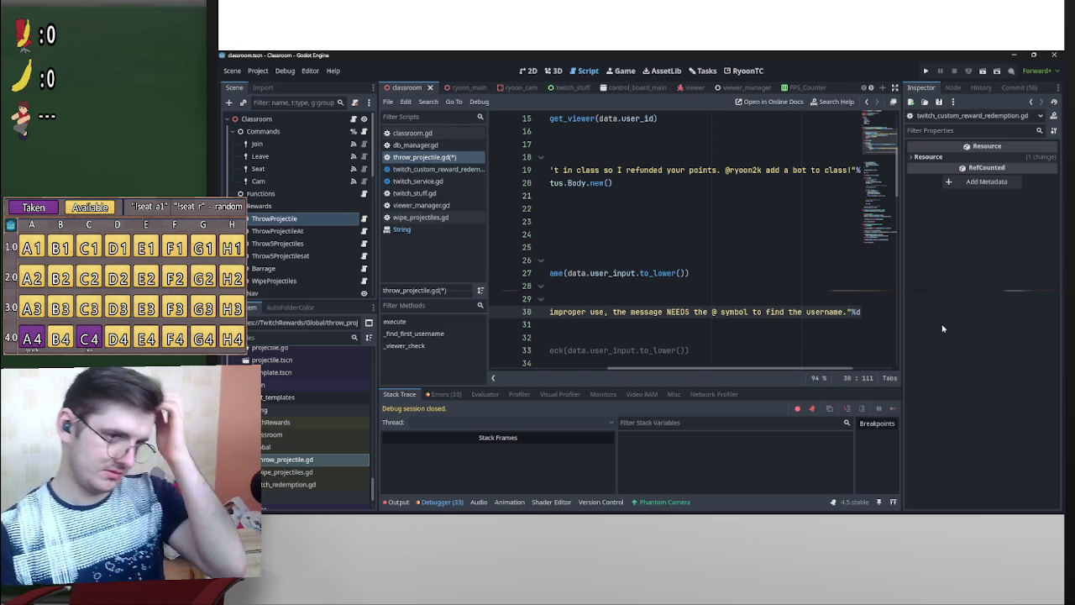
pyautogui.write('Y')
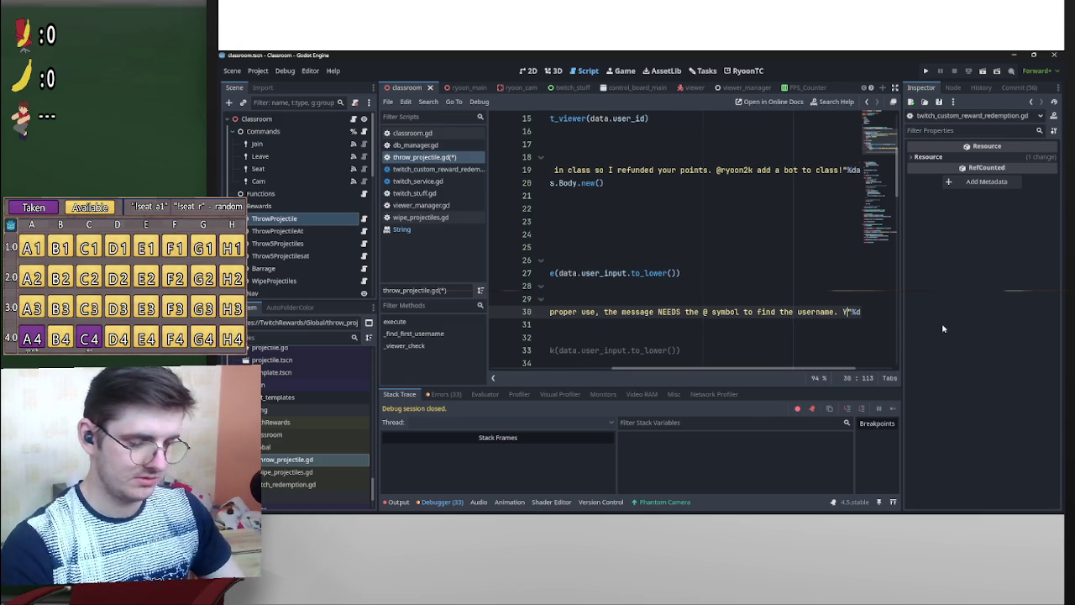
pyautogui.write('our poin')
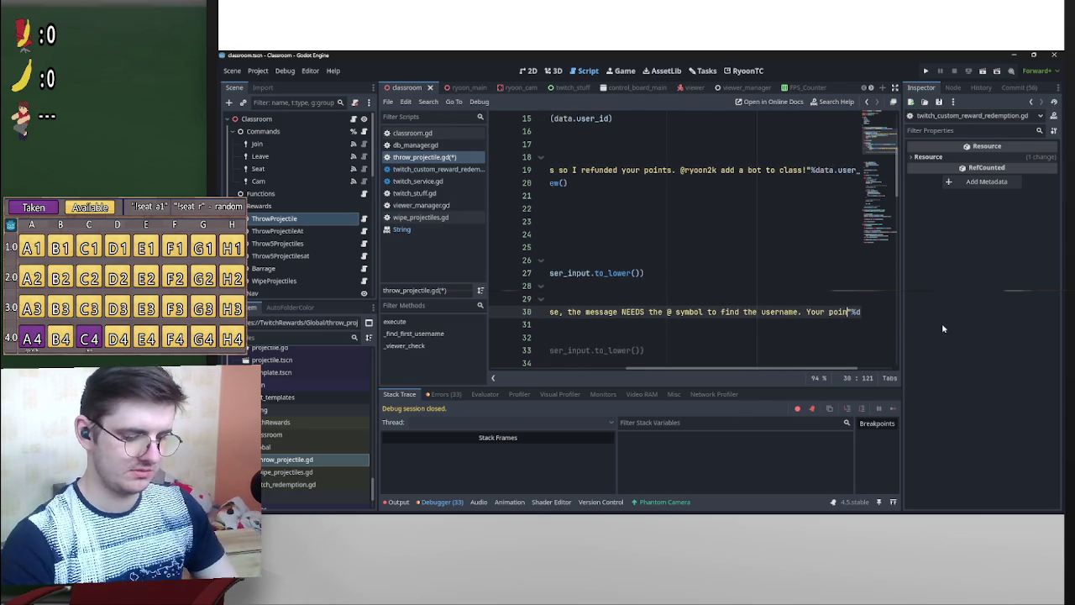
pyautogui.write('ts will be ')
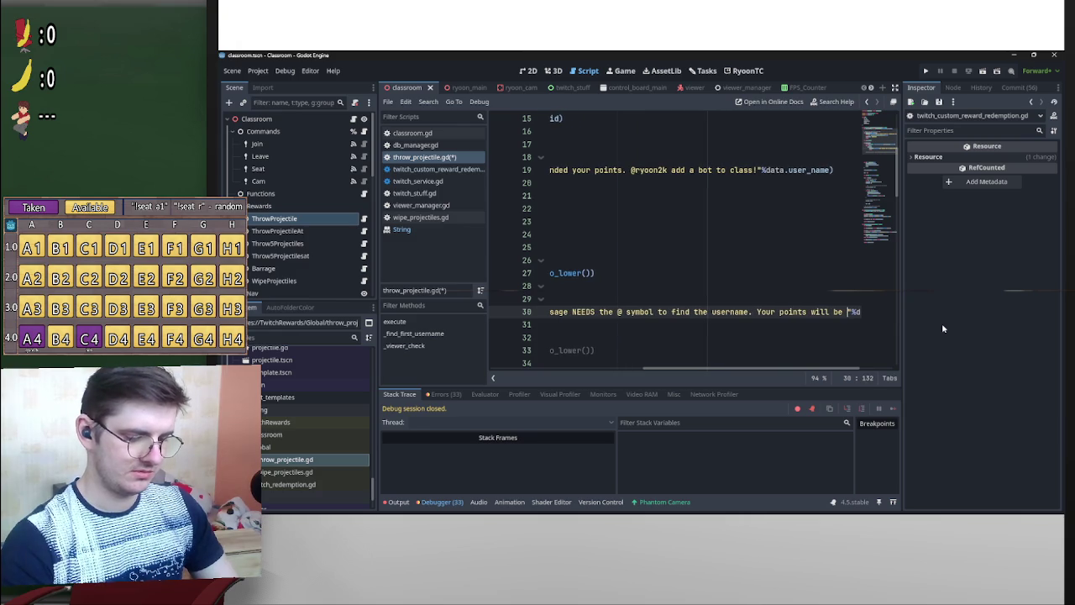
pyautogui.write('refunded')
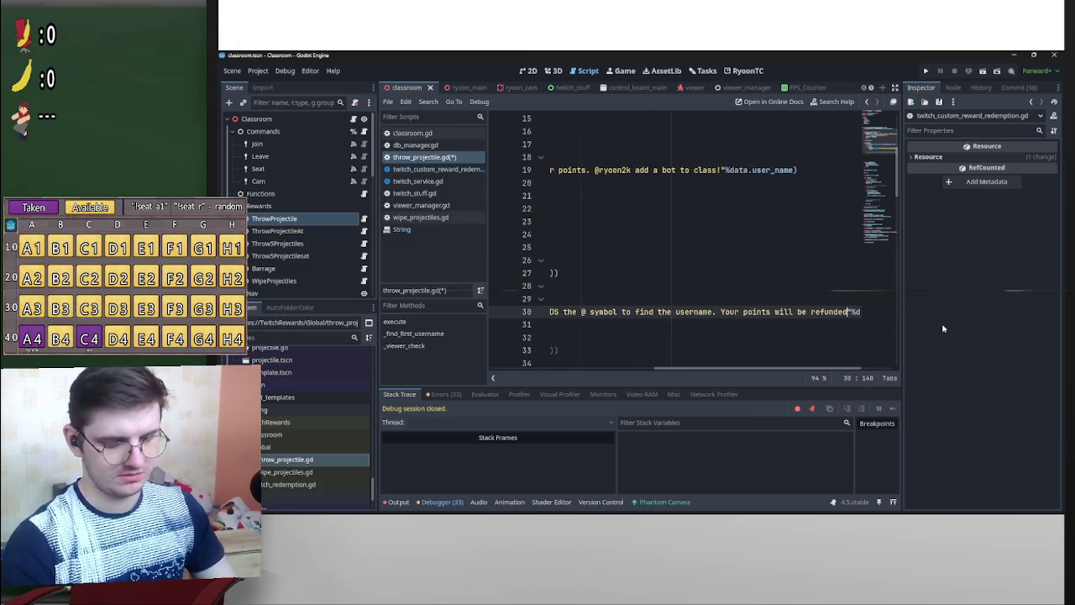
pyautogui.write('.')
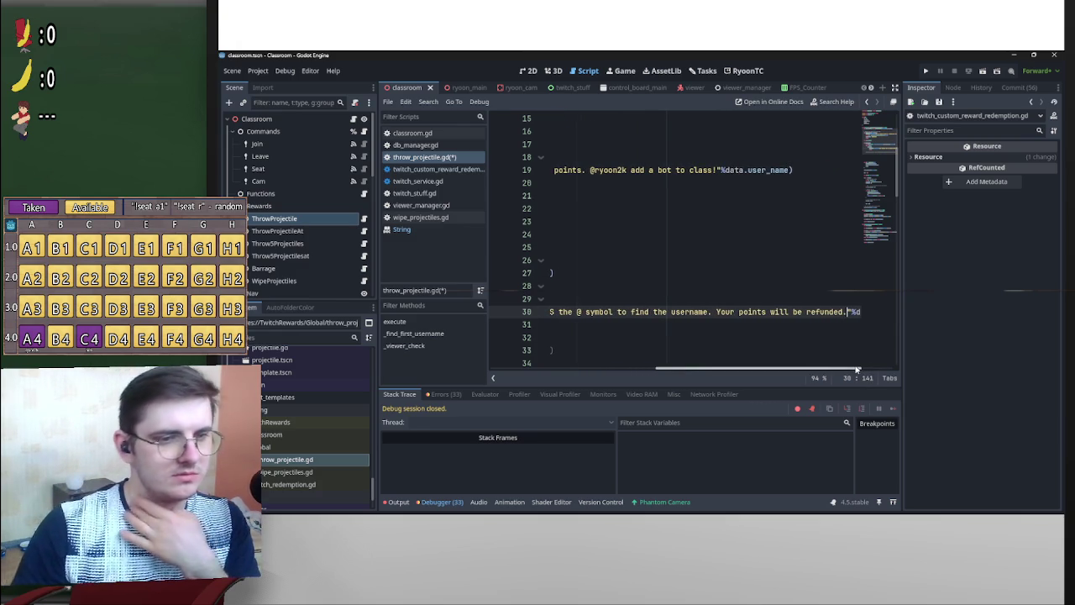
pyautogui.moveTo(857, 369)
pyautogui.mouseDown()
pyautogui.moveTo(649, 375)
pyautogui.moveTo(751, 376)
pyautogui.mouseUp()
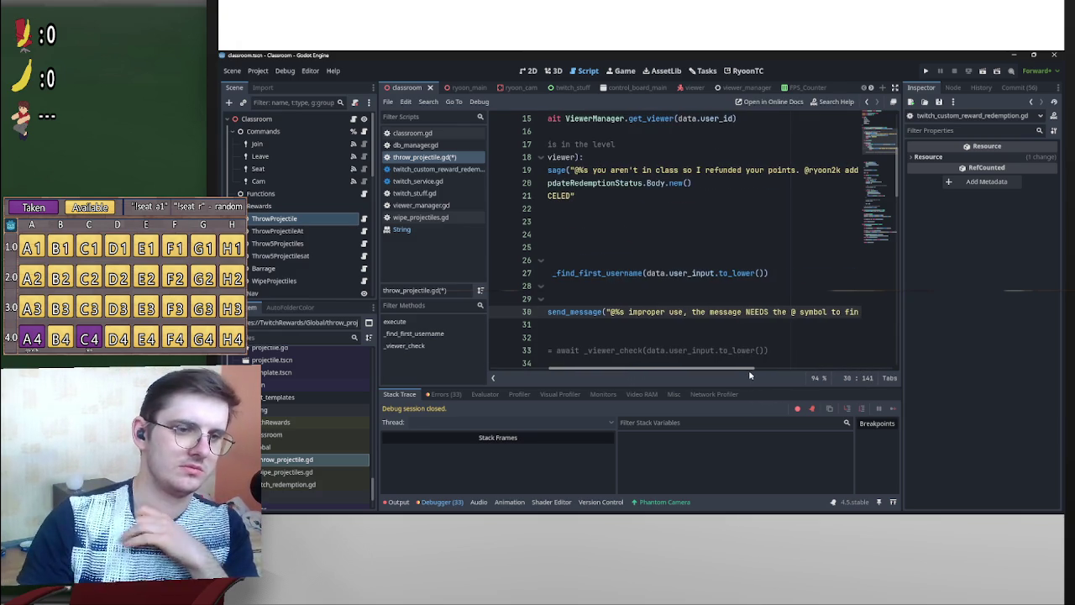
pyautogui.hscroll(5, 748, 369)
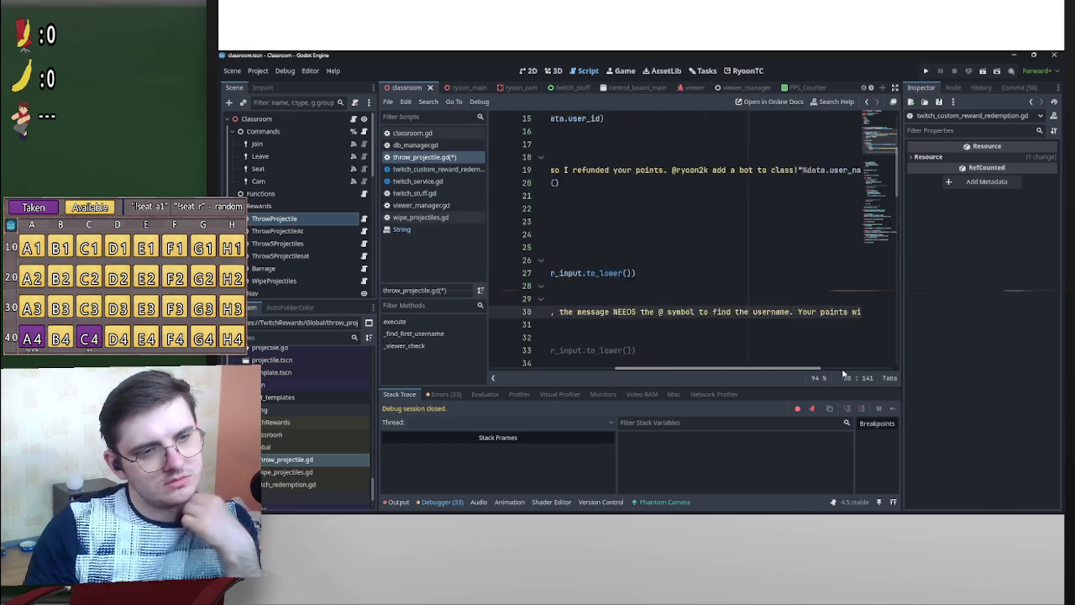
pyautogui.hscroll(5, 844, 374)
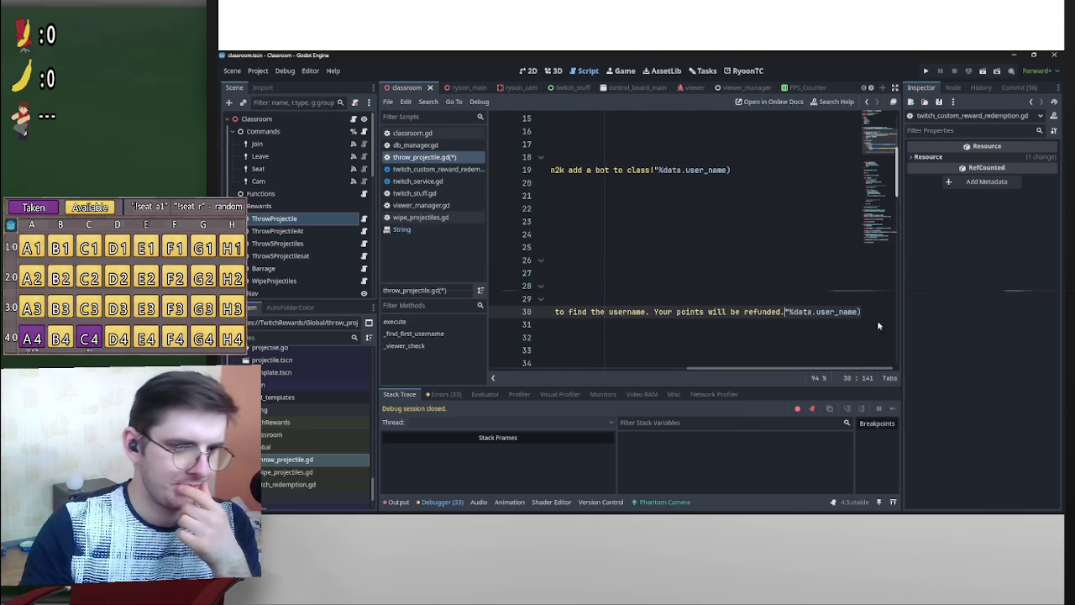
pyautogui.moveTo(865, 314)
pyautogui.mouseDown()
pyautogui.moveTo(546, 316)
pyautogui.moveTo(643, 318)
pyautogui.moveTo(619, 316)
pyautogui.mouseUp()
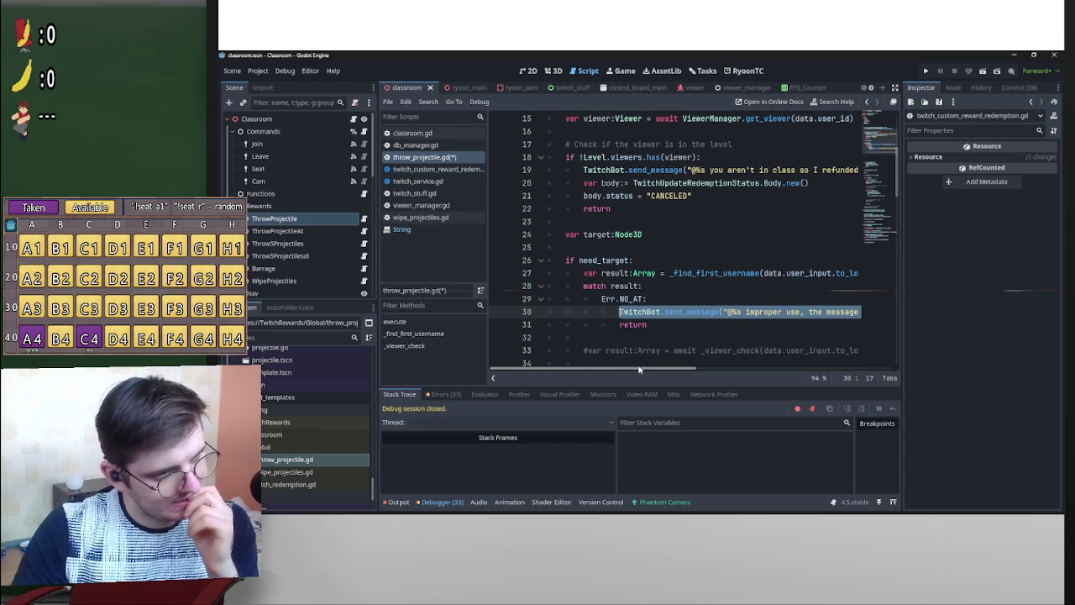
pyautogui.moveTo(668, 364)
pyautogui.mouseDown()
pyautogui.moveTo(773, 366)
pyautogui.moveTo(583, 363)
pyautogui.moveTo(887, 356)
pyautogui.moveTo(567, 363)
pyautogui.mouseUp()
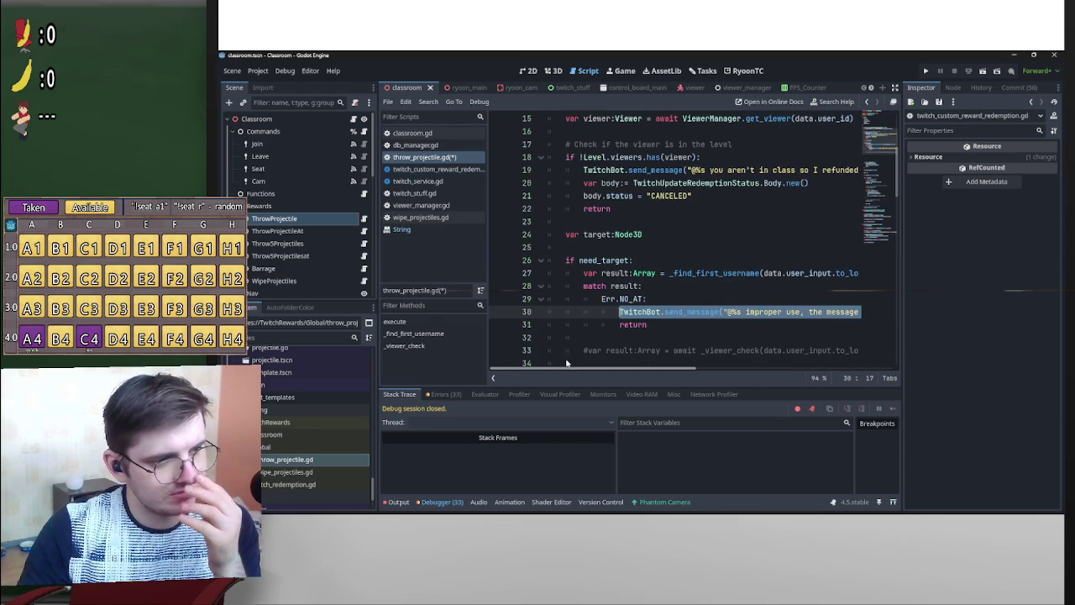
# Wrap the username.left trimming line in _find_first_username inside 'if message.find(" "):'.
pyautogui.scroll(-13, 698, 319)
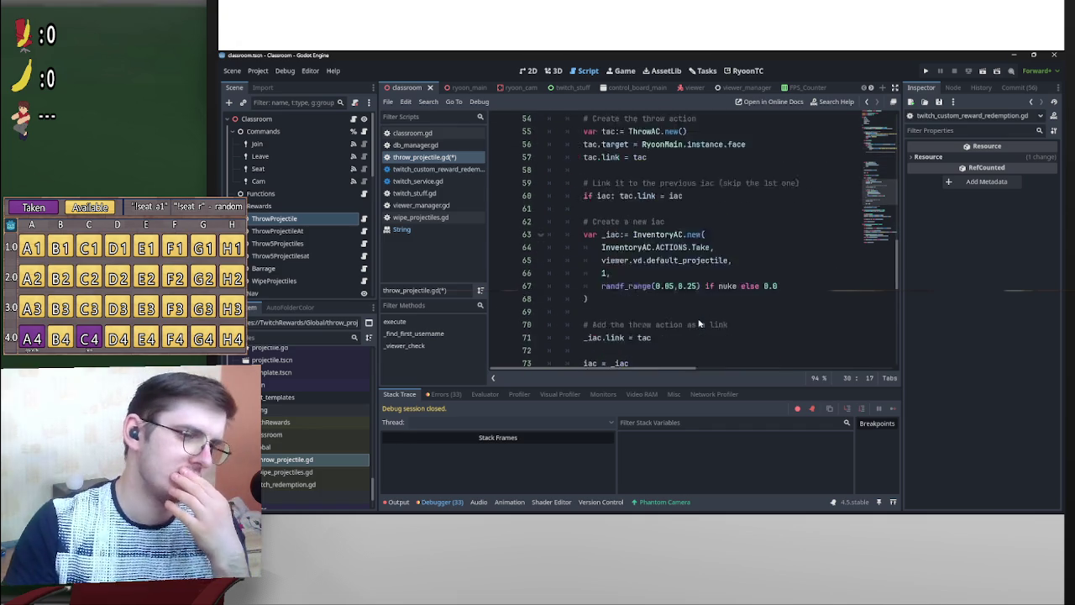
pyautogui.scroll(-6, 699, 324)
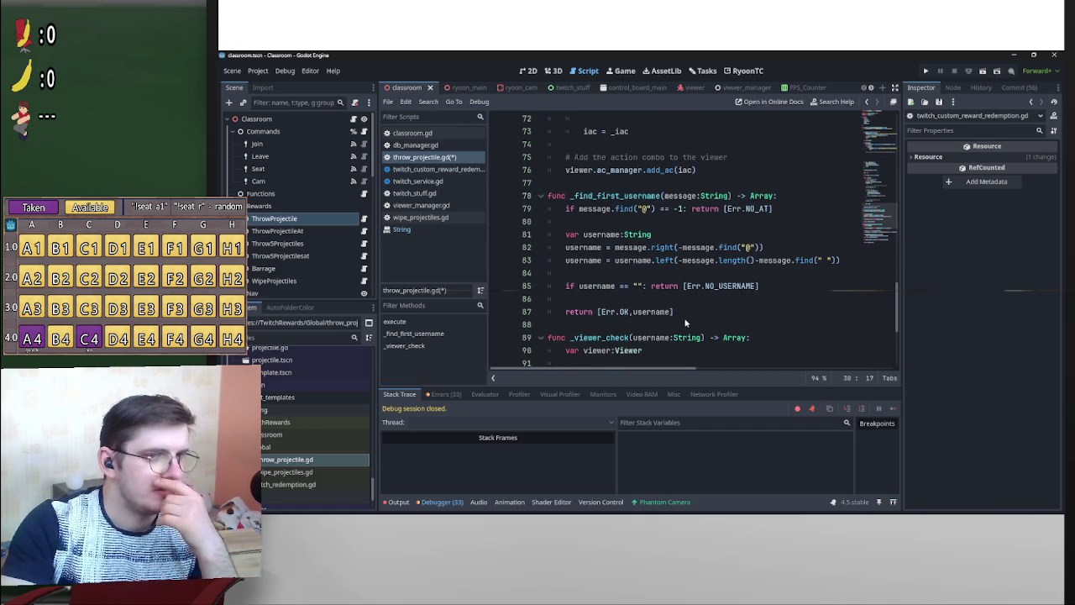
pyautogui.click(566, 260)
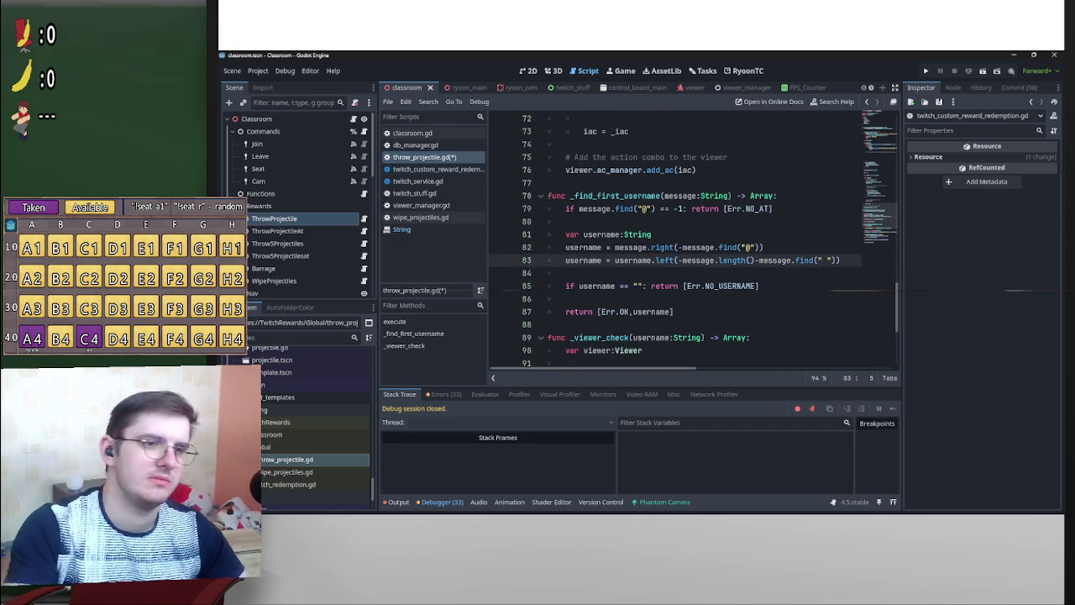
pyautogui.press('Return')
pyautogui.press('Up')
pyautogui.write('if')
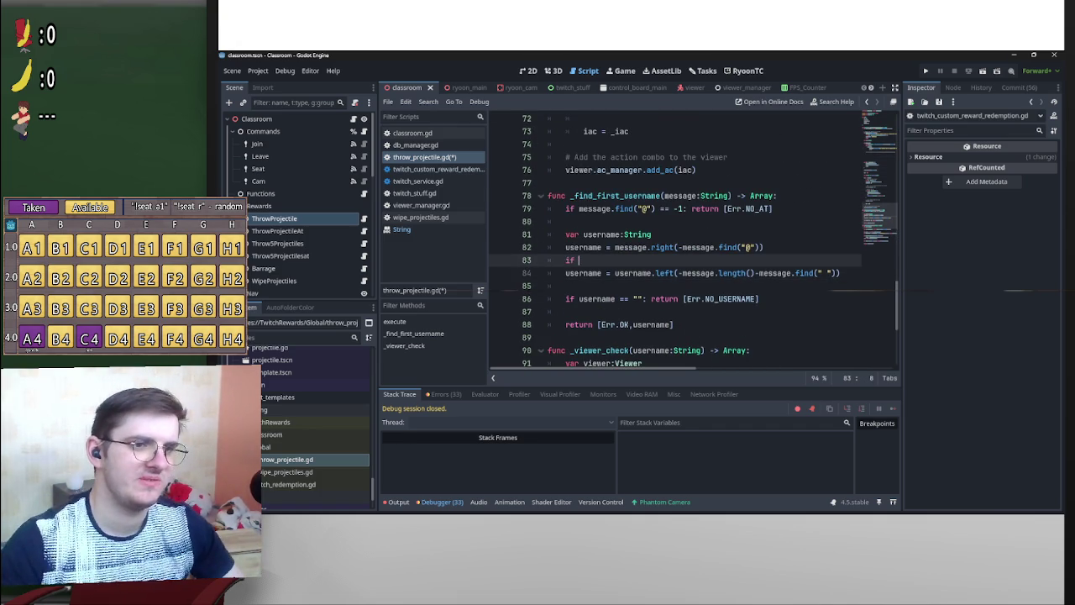
pyautogui.moveTo(758, 273)
pyautogui.mouseDown()
pyautogui.moveTo(836, 273)
pyautogui.moveTo(589, 261)
pyautogui.mouseUp()
pyautogui.click(680, 268)
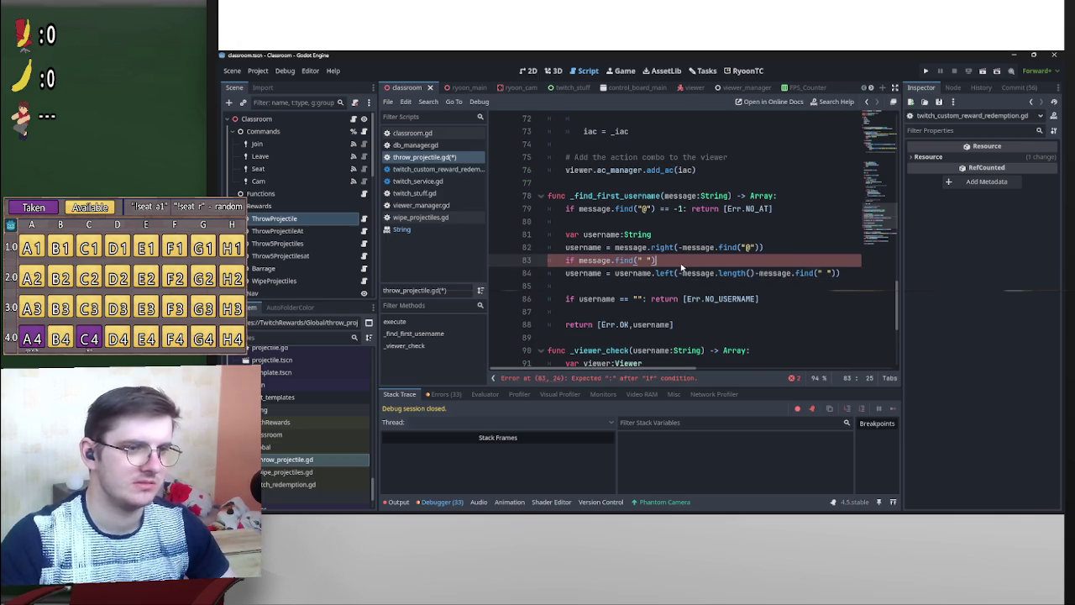
pyautogui.write(':')
pyautogui.click(560, 272)
pyautogui.press('Tab')
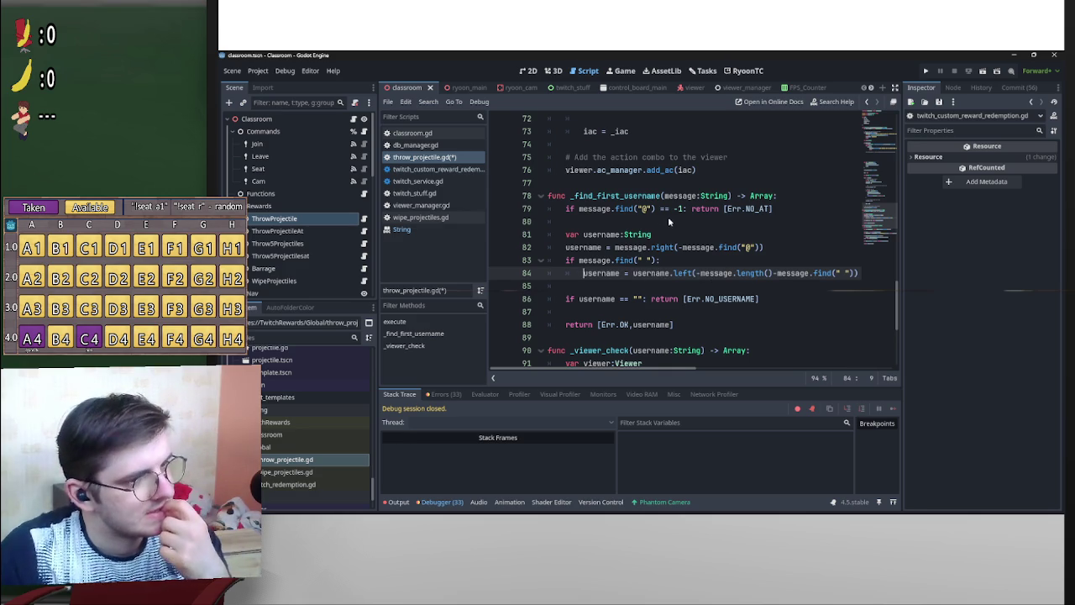
pyautogui.scroll(15, 805, 245)
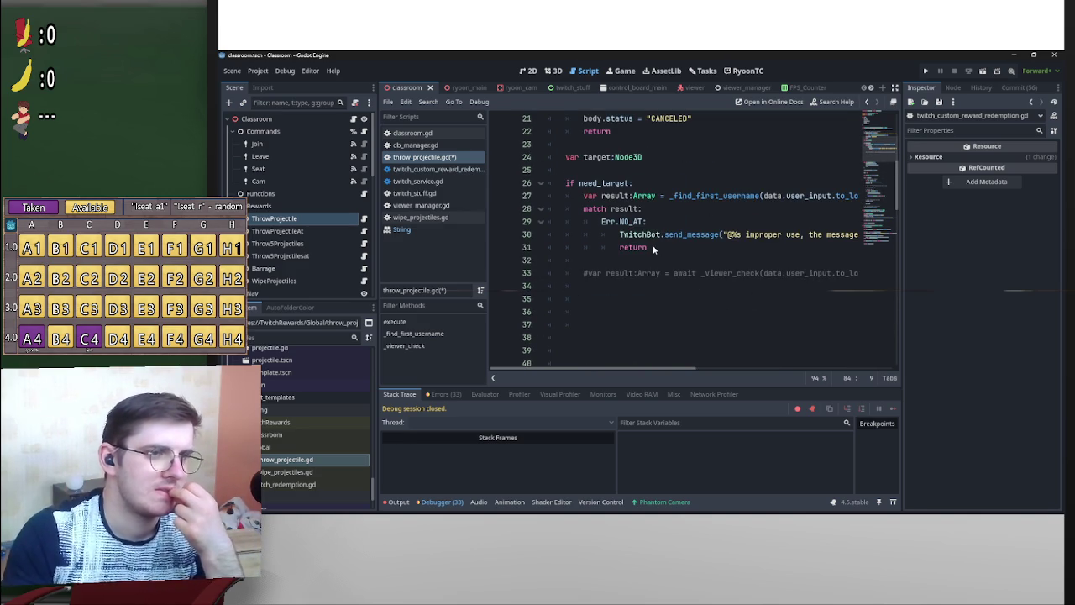
# Add an 'Err.NO_USERNAME:' case to the match after the NO_AT return.
pyautogui.click(658, 250)
pyautogui.press('Return')
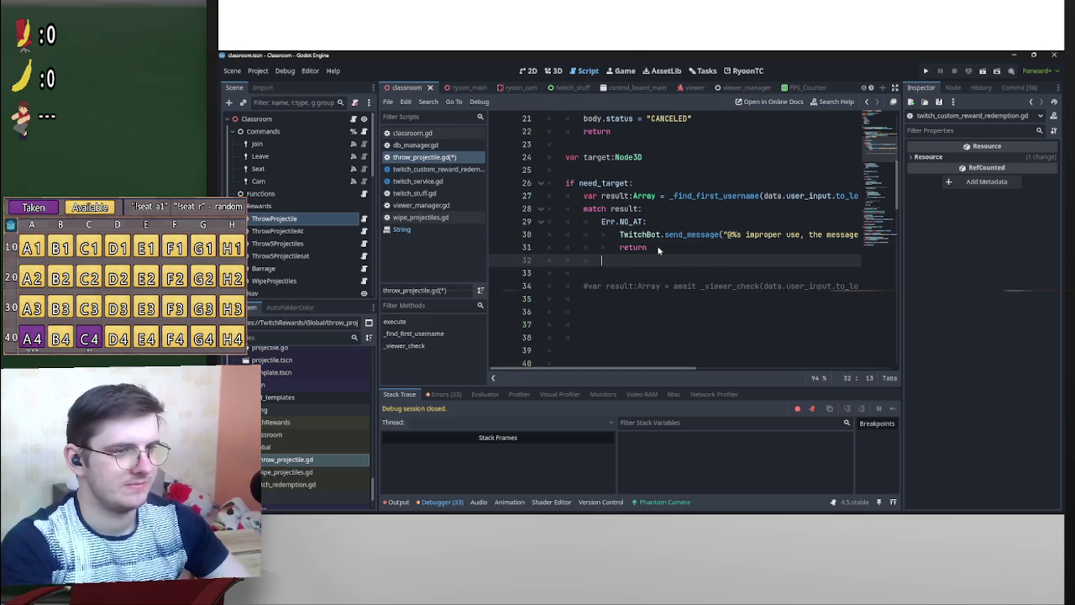
pyautogui.write('Err.')
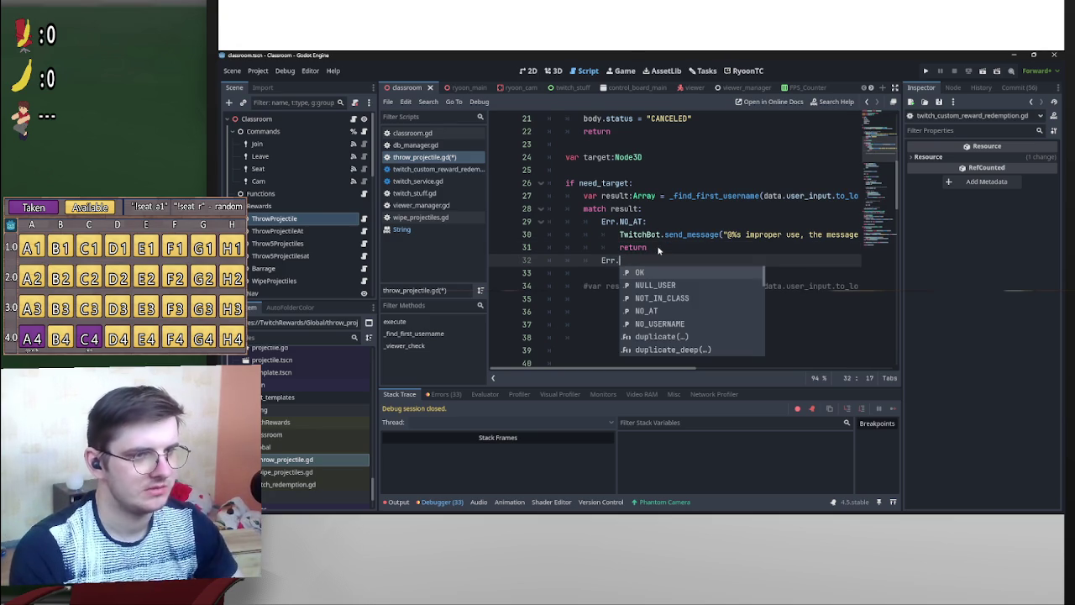
pyautogui.press('Down')
pyautogui.press('Down')
pyautogui.press('Down')
pyautogui.press('Return')
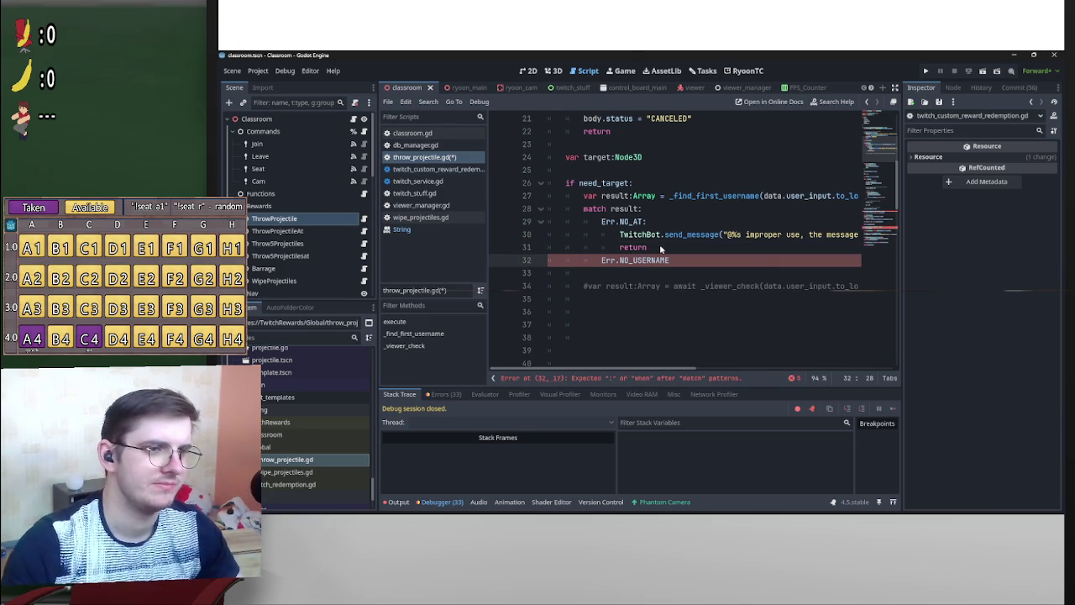
pyautogui.write(':')
pyautogui.press('Return')
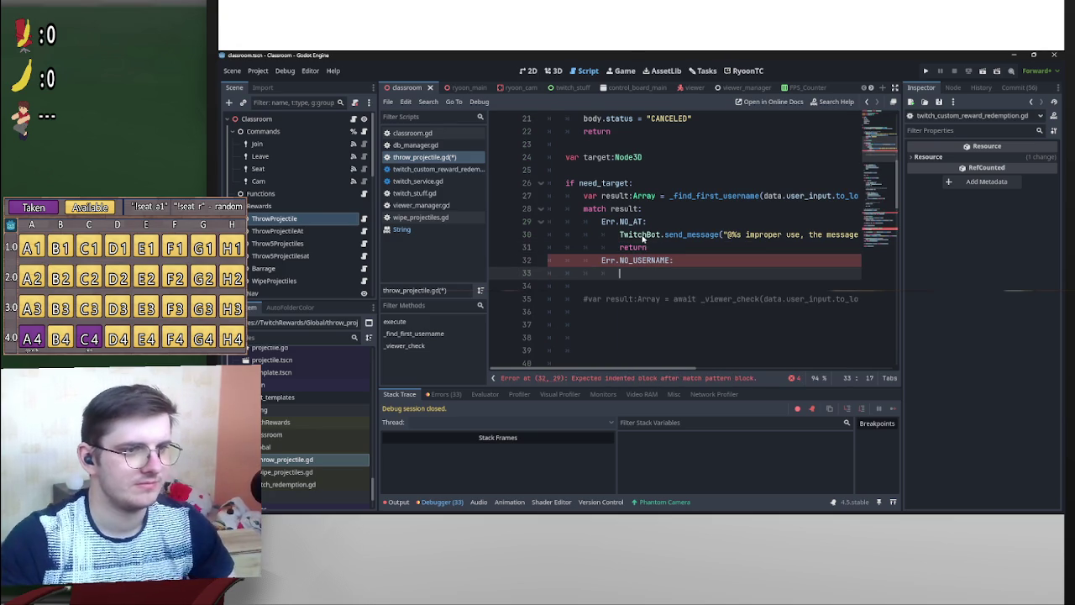
# Replace 'improper use' in the line 30 message with 'I couldn't find the @ symbol'.
pyautogui.moveTo(621, 237); pyautogui.dragTo(889, 243)
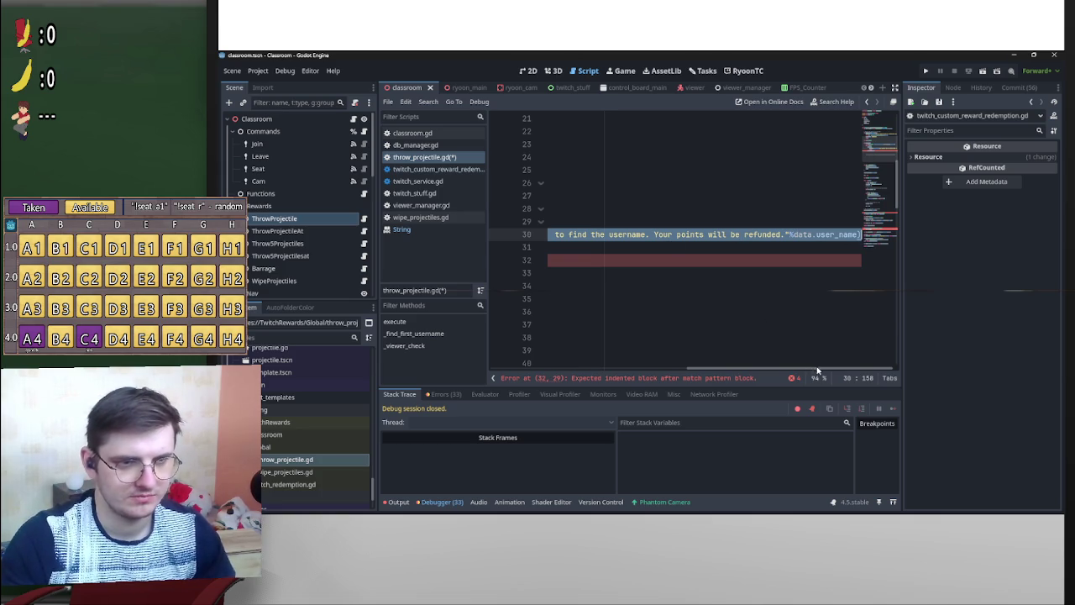
pyautogui.moveTo(816, 370); pyautogui.dragTo(666, 371)
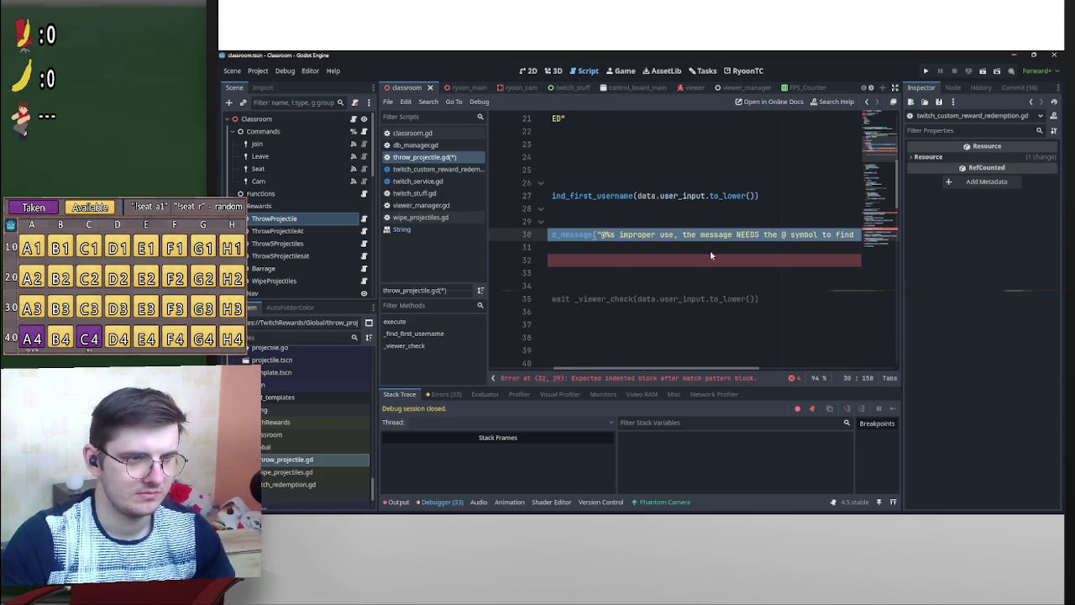
pyautogui.click(632, 237)
pyautogui.moveTo(675, 238); pyautogui.dragTo(625, 238)
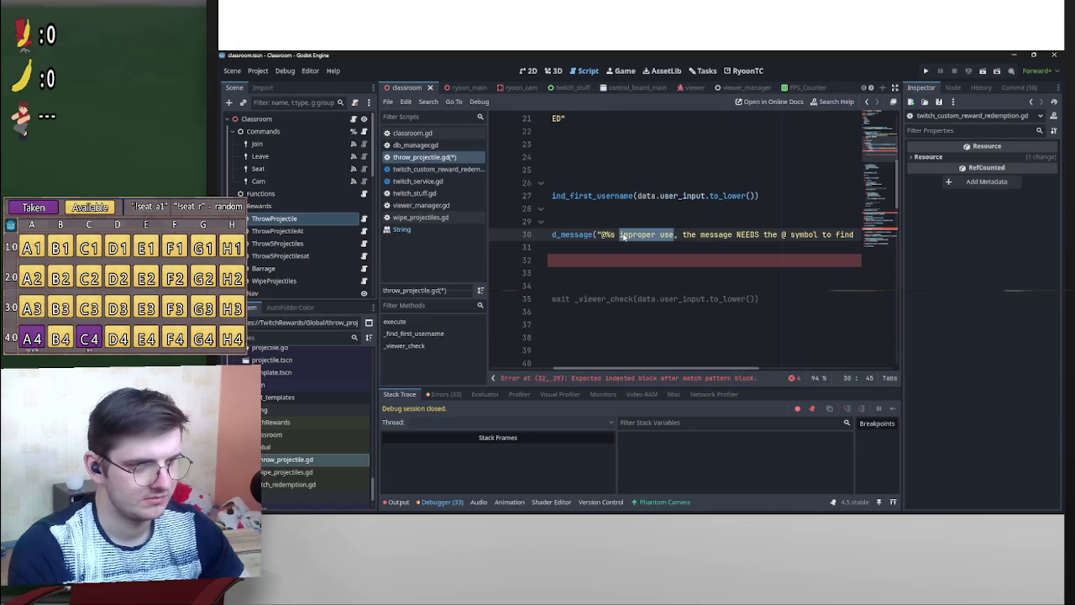
pyautogui.write("I couldn't")
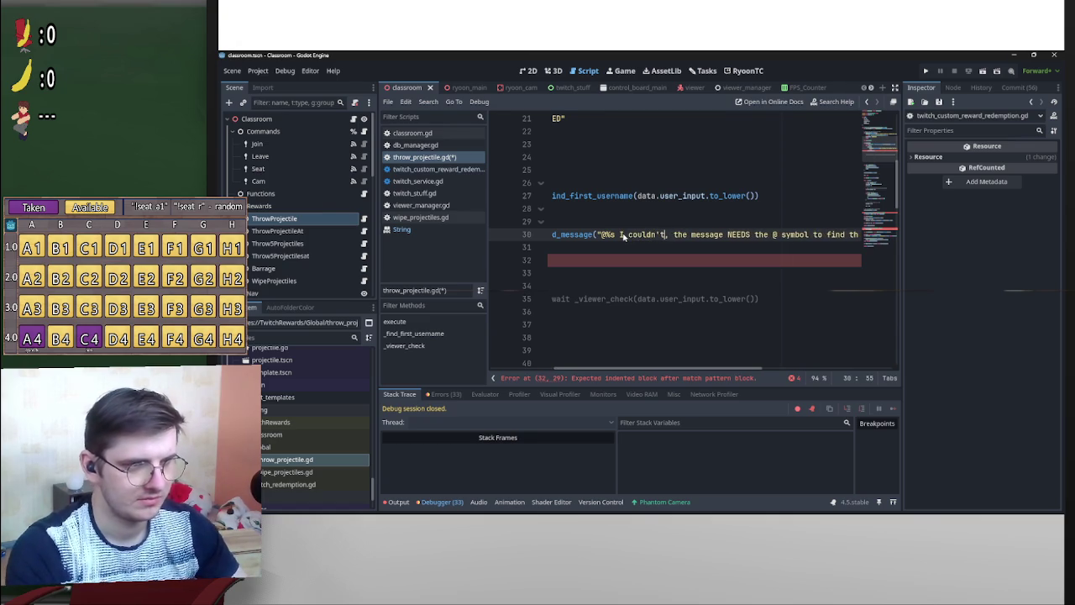
pyautogui.write(' find the ')
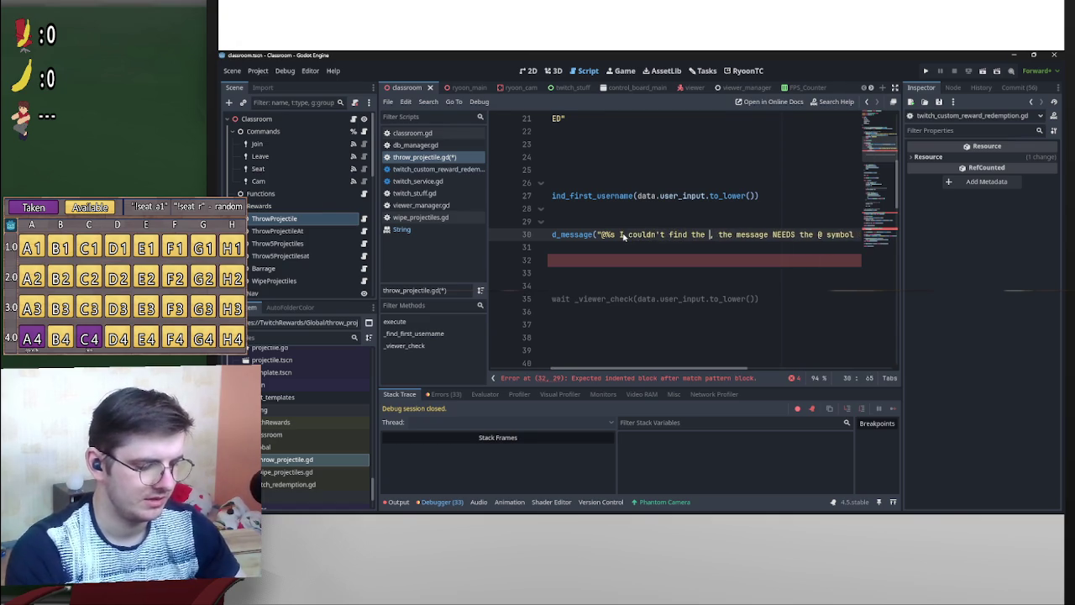
pyautogui.write('@ sym')
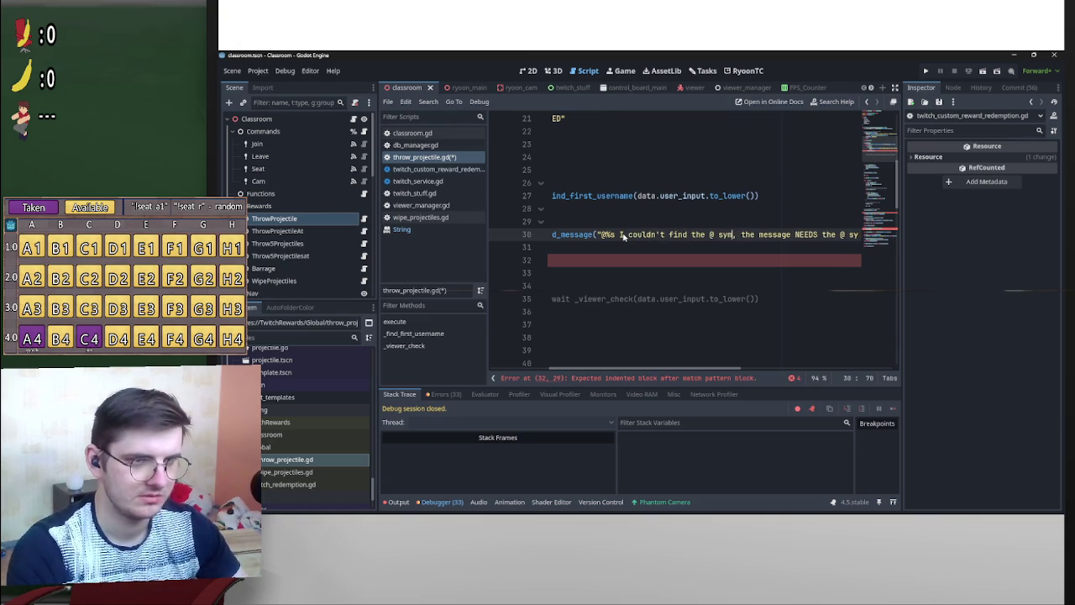
pyautogui.write('bol')
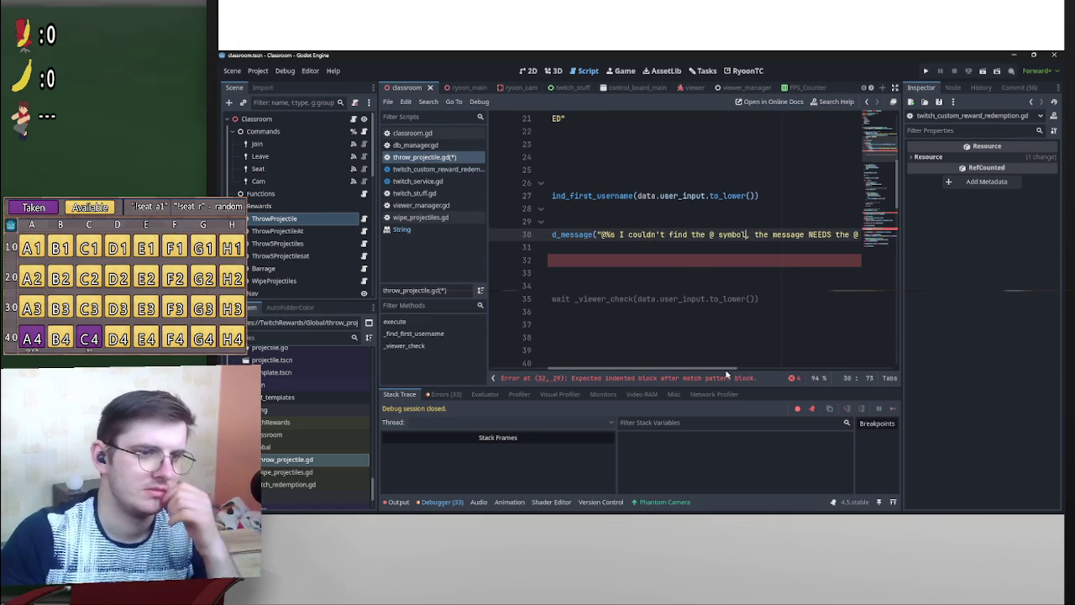
pyautogui.moveTo(728, 370); pyautogui.dragTo(820, 367)
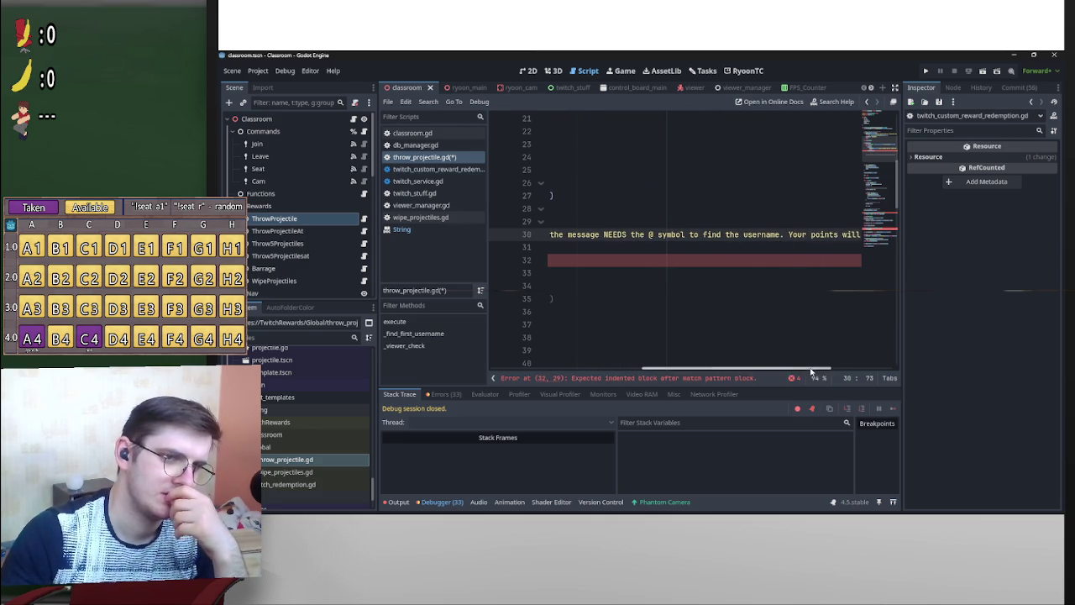
pyautogui.moveTo(812, 371)
pyautogui.mouseDown()
pyautogui.moveTo(852, 369)
pyautogui.moveTo(634, 368)
pyautogui.mouseUp()
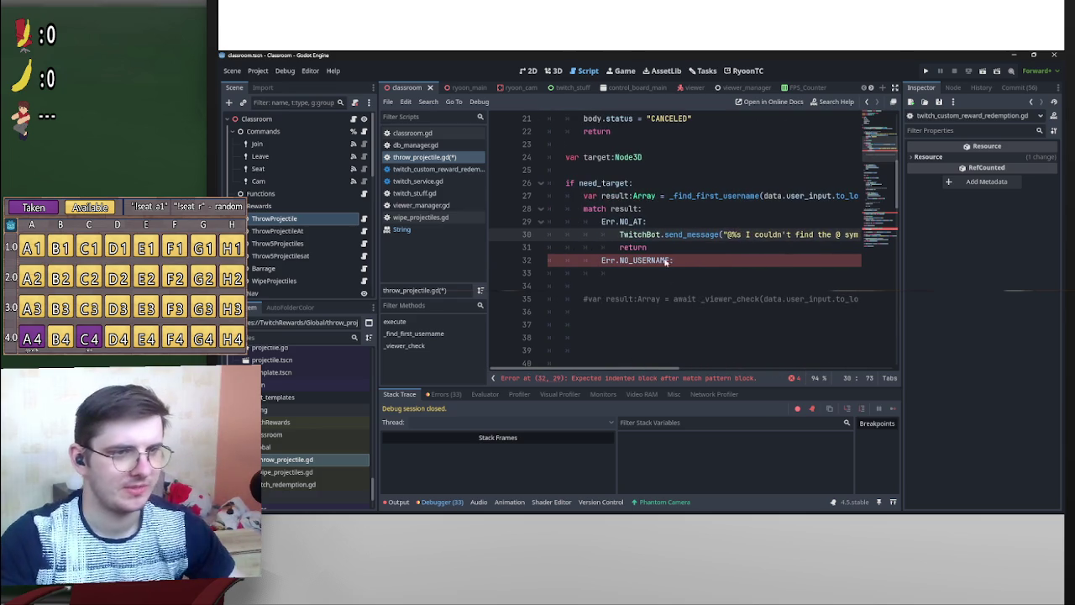
# Copy the NO_AT send_message and return lines into the Err.NO_USERNAME case.
pyautogui.moveTo(621, 238); pyautogui.dragTo(951, 239)
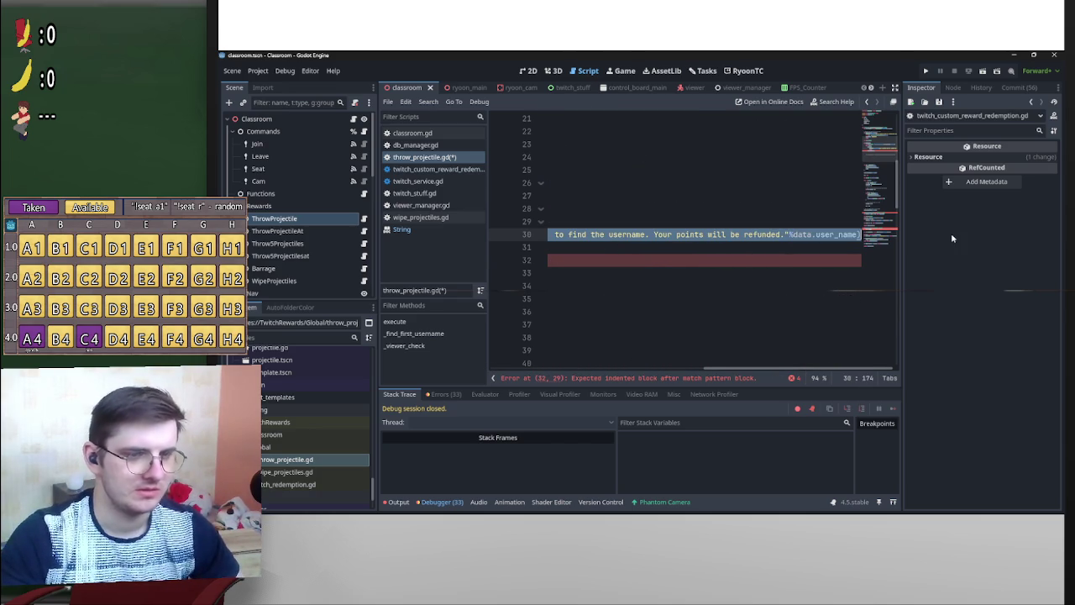
pyautogui.moveTo(756, 370); pyautogui.dragTo(546, 357)
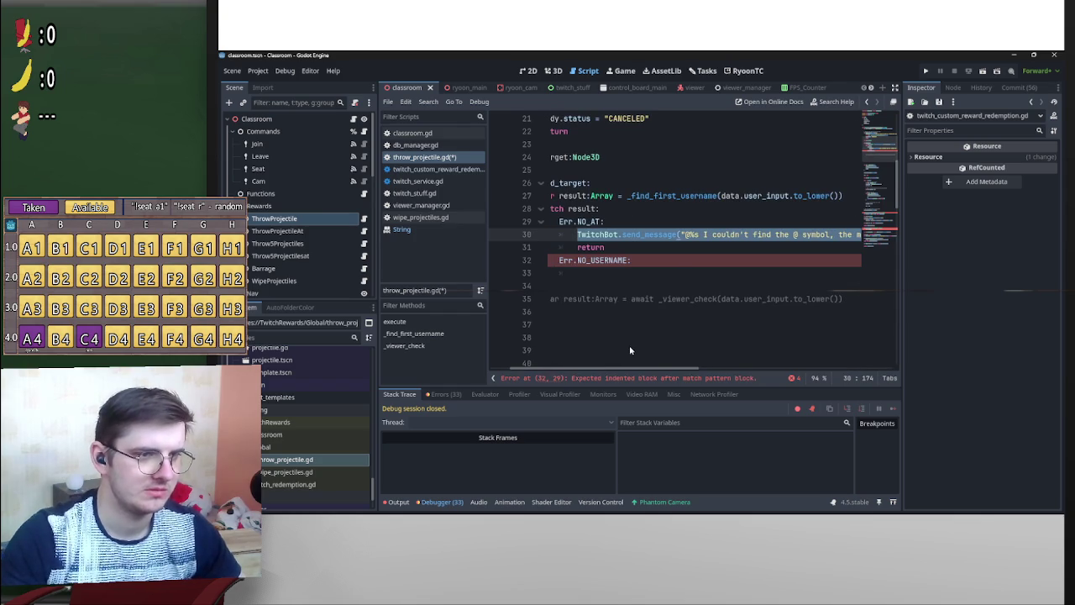
pyautogui.moveTo(610, 248); pyautogui.dragTo(575, 236)
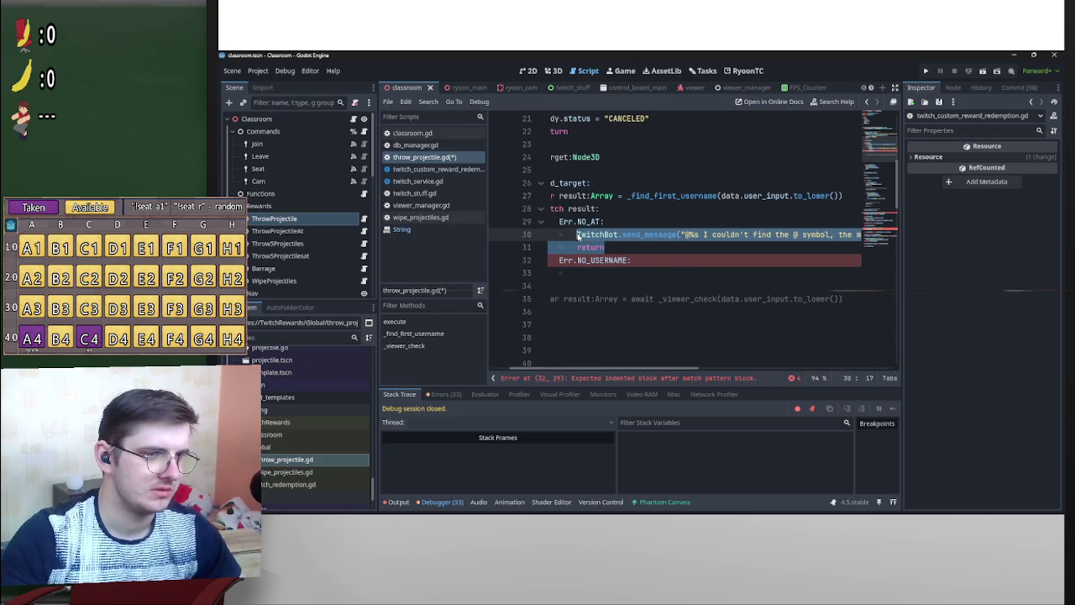
pyautogui.hotkey('ctrl', 'c')
pyautogui.click(595, 273)
pyautogui.hotkey('ctrl', 'v')
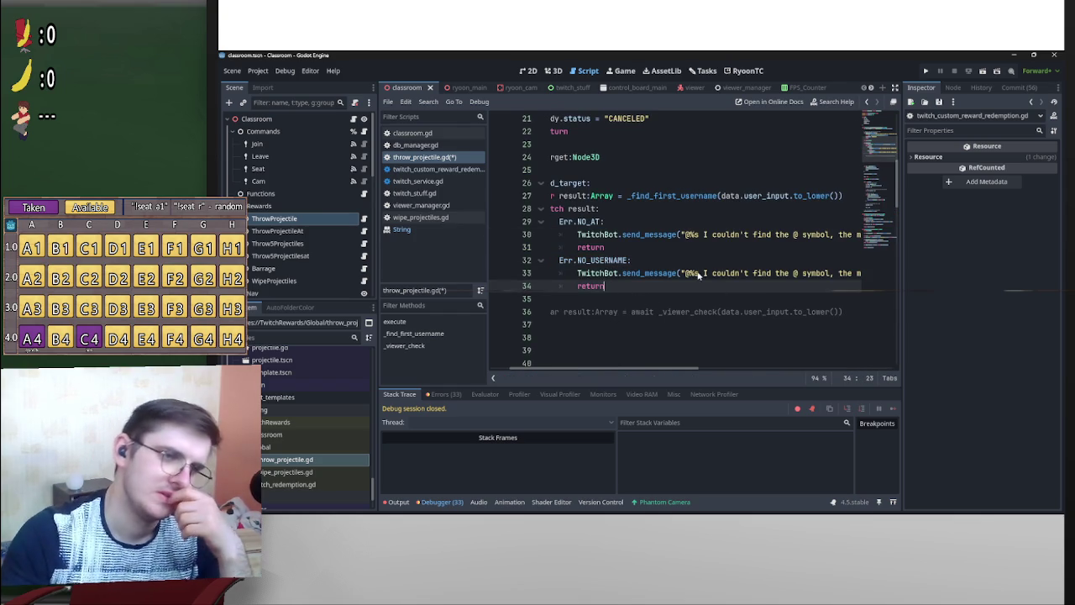
# Trim the pasted message's old wording, leaving '…I. Your points will be refunded.'.
pyautogui.moveTo(704, 274)
pyautogui.mouseDown()
pyautogui.moveTo(857, 274)
pyautogui.moveTo(645, 277)
pyautogui.mouseUp()
pyautogui.press('BackSpace')
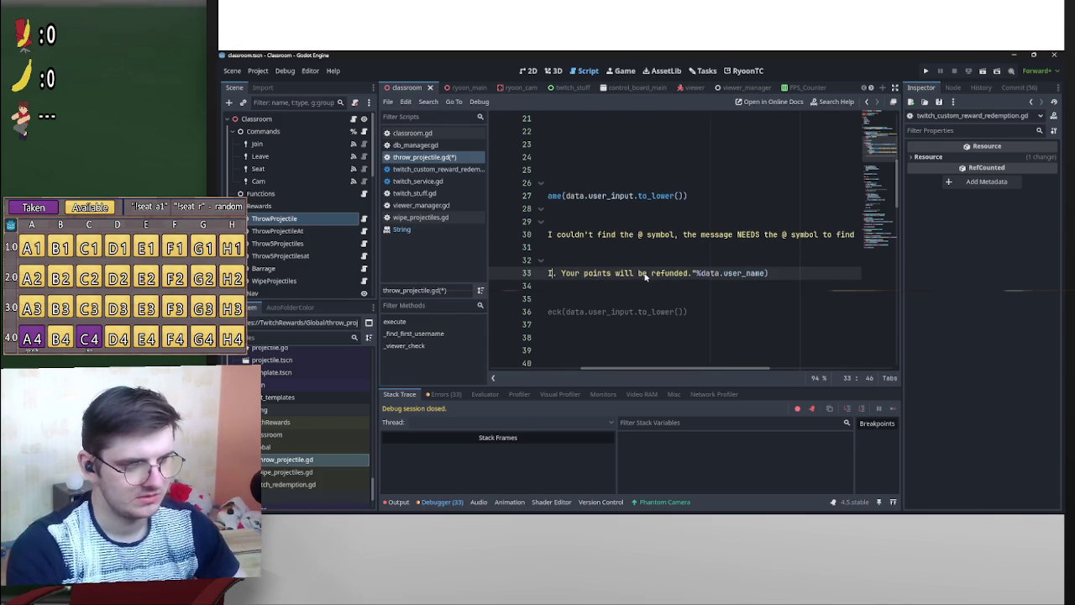
pyautogui.write('could do')
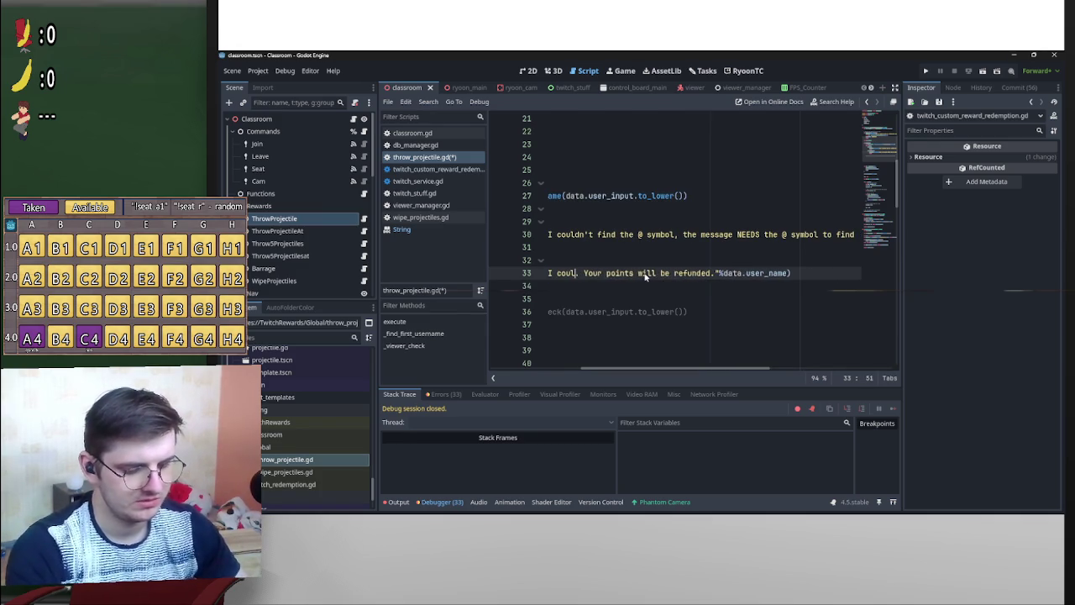
pyautogui.press('BackSpace')
pyautogui.write('etect ')
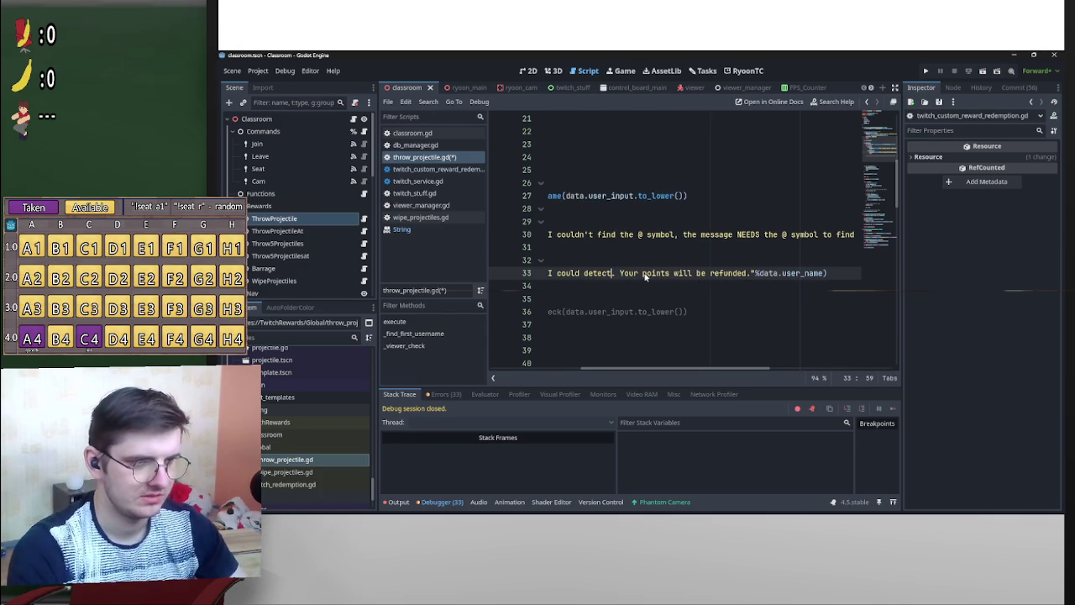
pyautogui.write('a username')
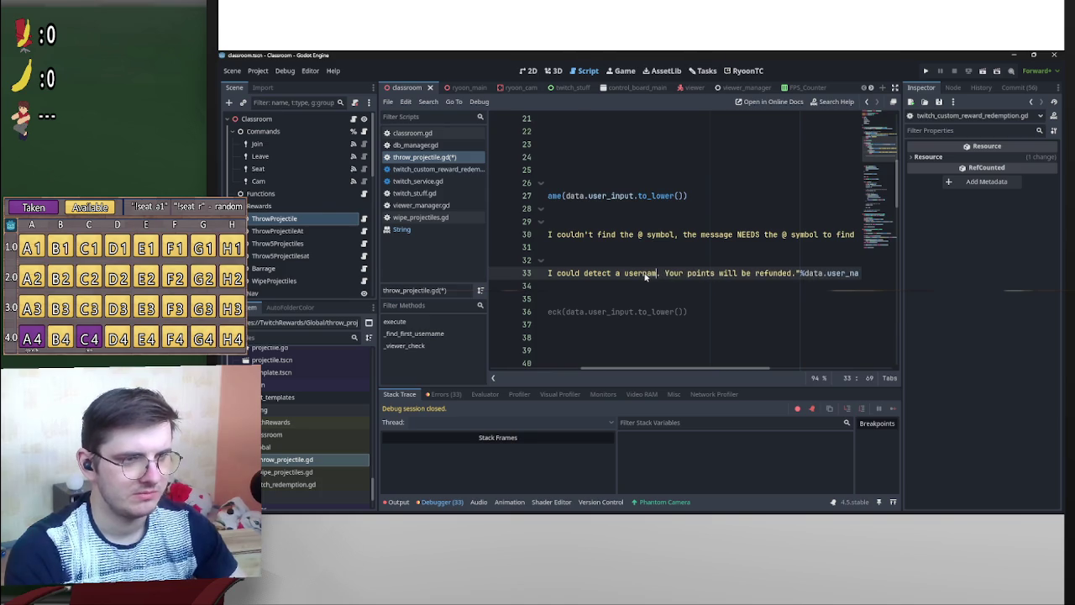
pyautogui.write(' a')
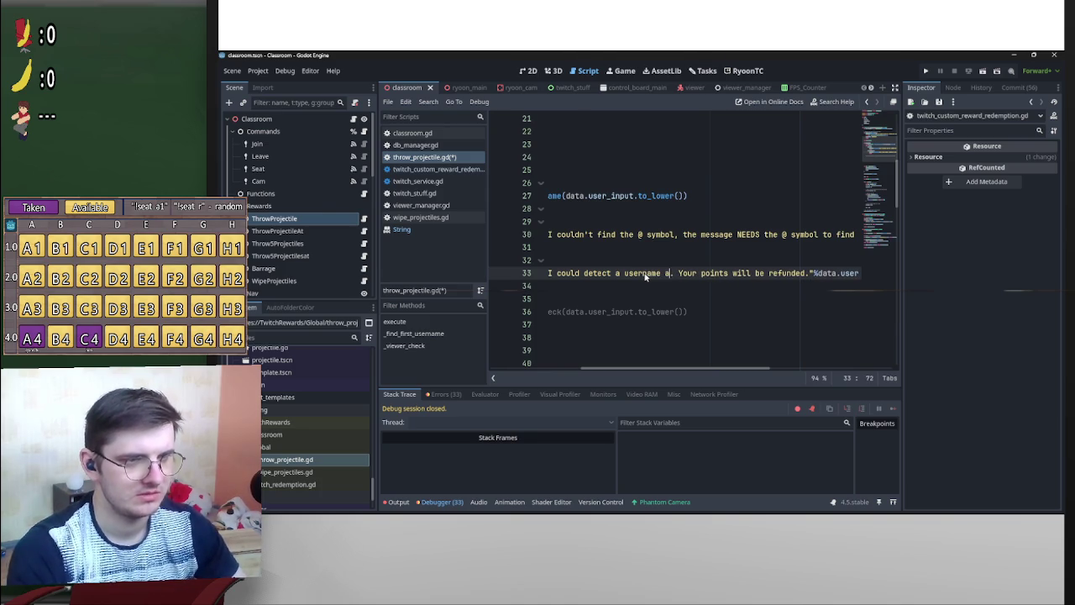
pyautogui.press('BackSpace')
pyautogui.press('BackSpace')
pyautogui.press('BackSpace')
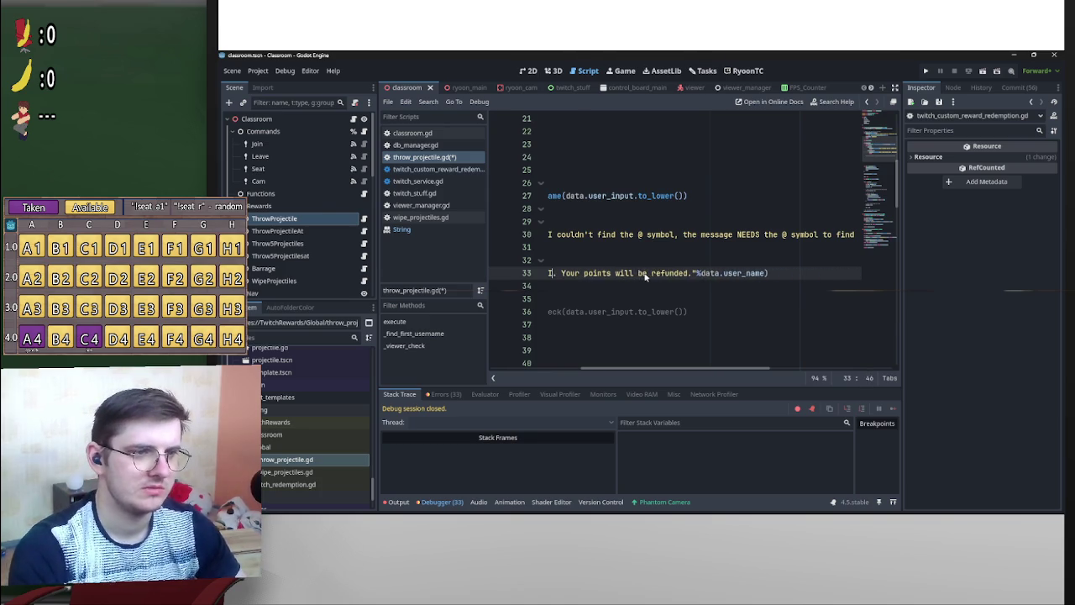
# Reword the NO_USERNAME message to '@%s you may have put a space, it needs to be lik'.
pyautogui.hscroll(-3, 666, 366)
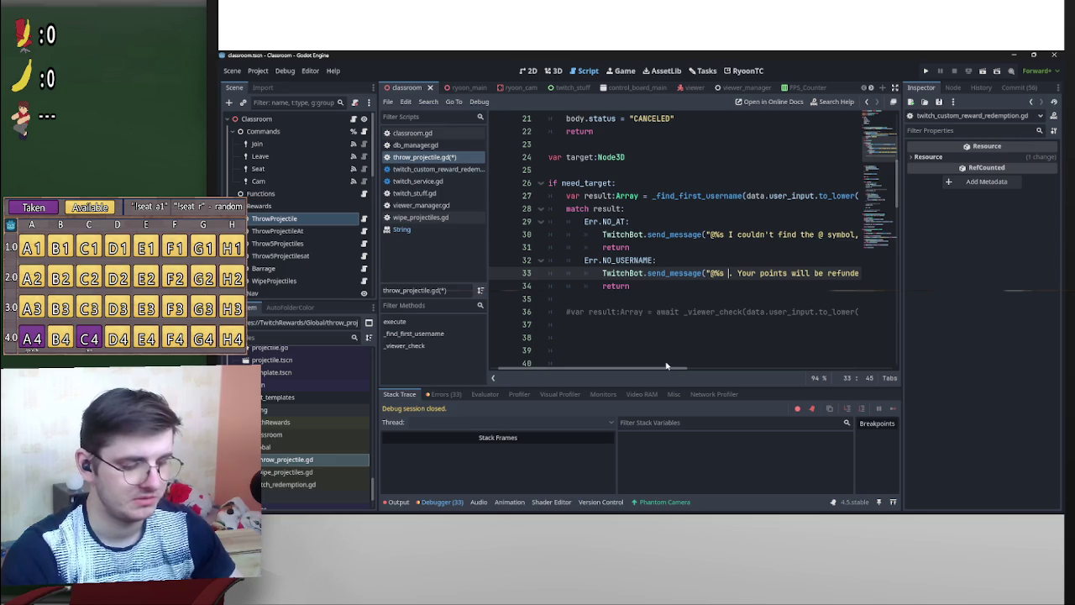
pyautogui.write('@ fhfjh')
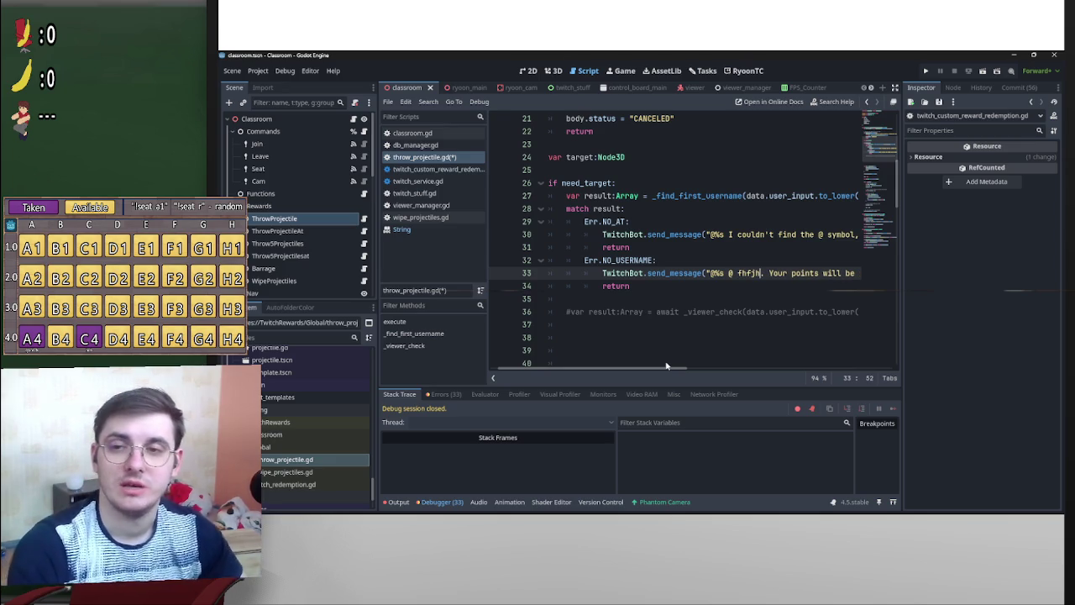
pyautogui.press('BackSpace')
pyautogui.press('BackSpace')
pyautogui.press('BackSpace')
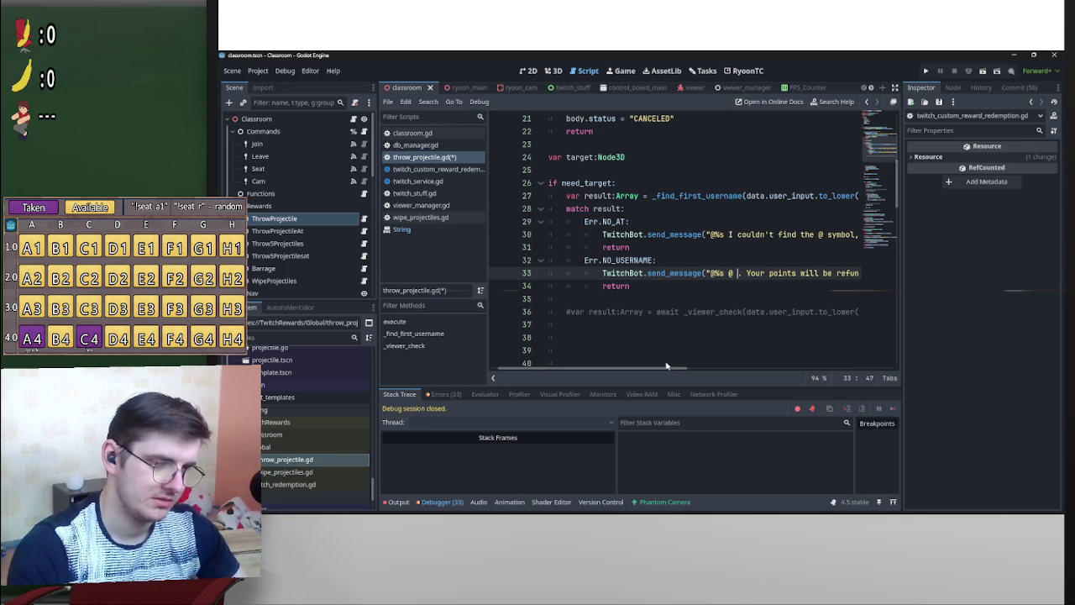
pyautogui.press('BackSpace')
pyautogui.press('BackSpace')
pyautogui.write('you may have ')
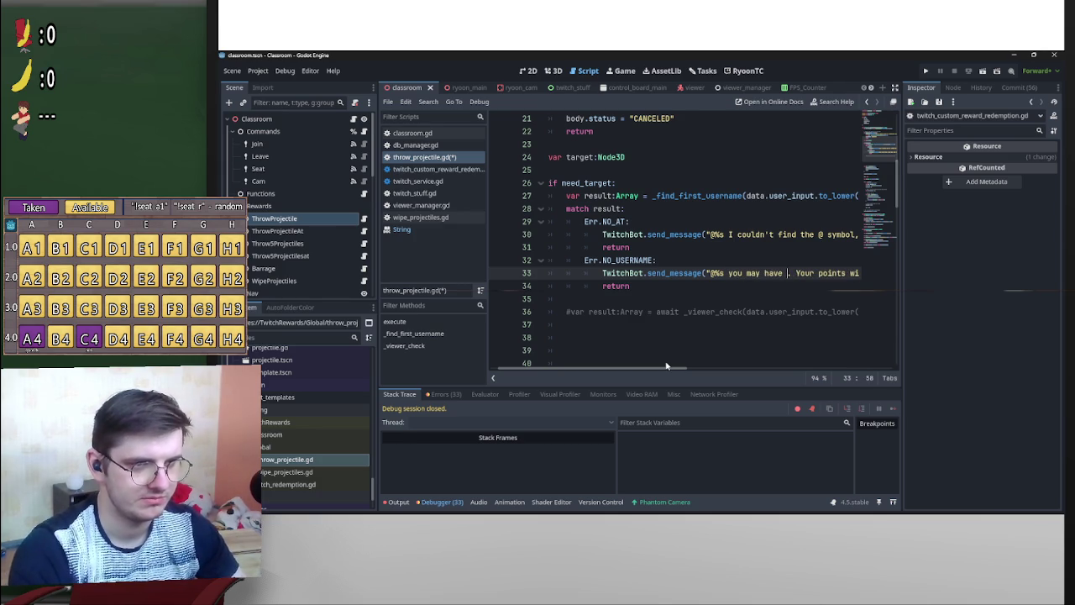
pyautogui.write('put a space')
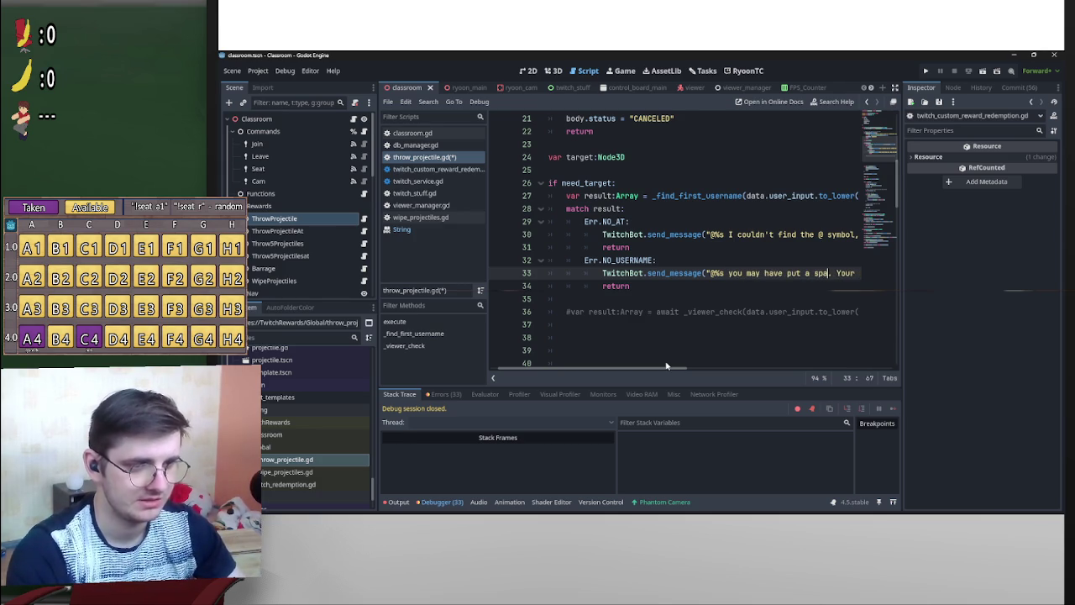
pyautogui.write(' after the ')
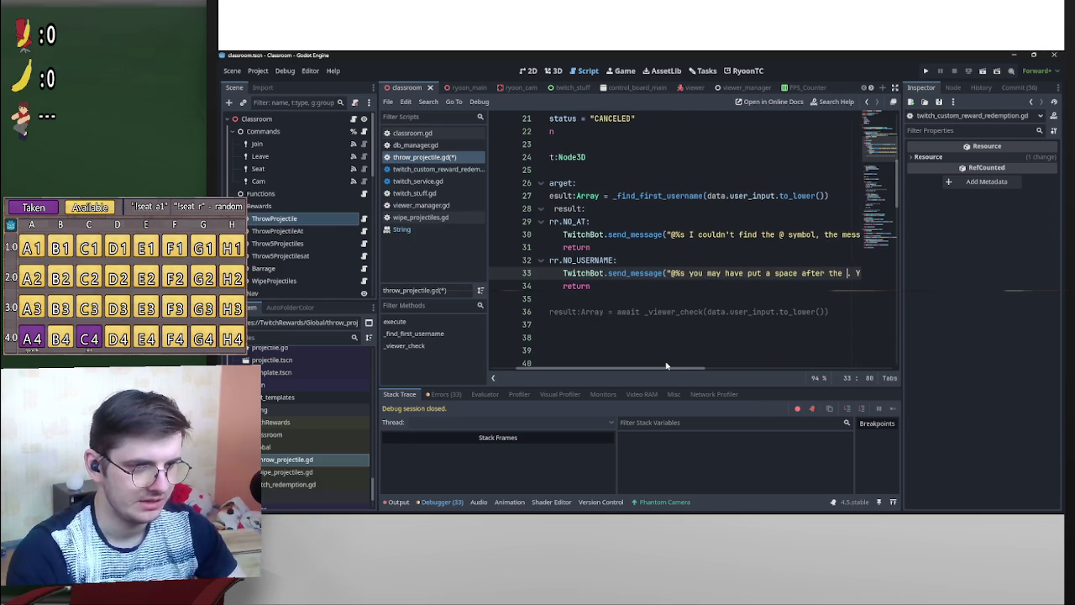
pyautogui.write('@ make us')
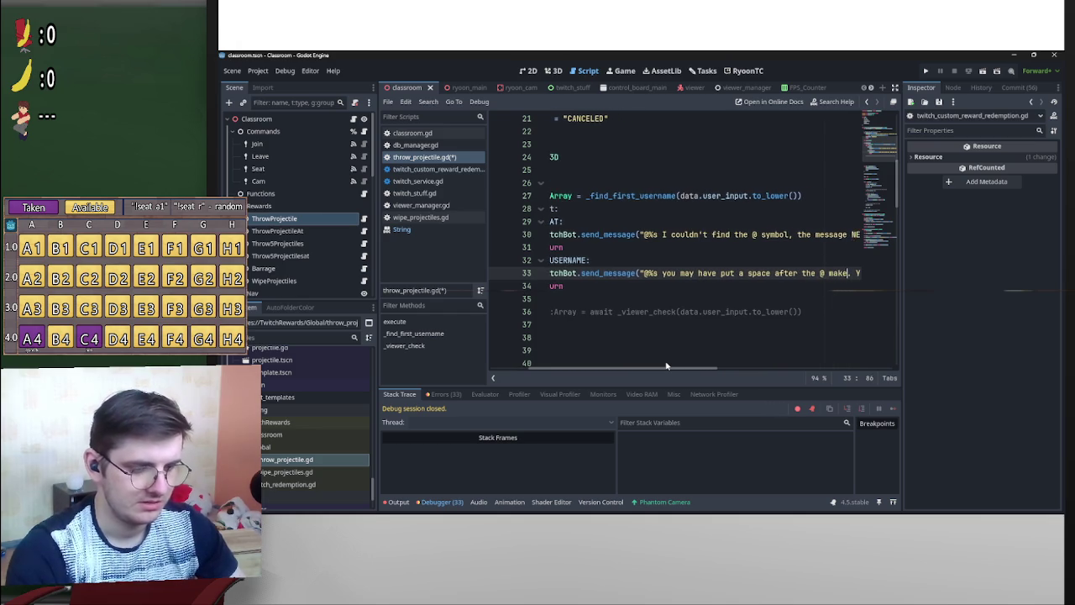
pyautogui.press('BackSpace')
pyautogui.press('BackSpace')
pyautogui.press('BackSpace')
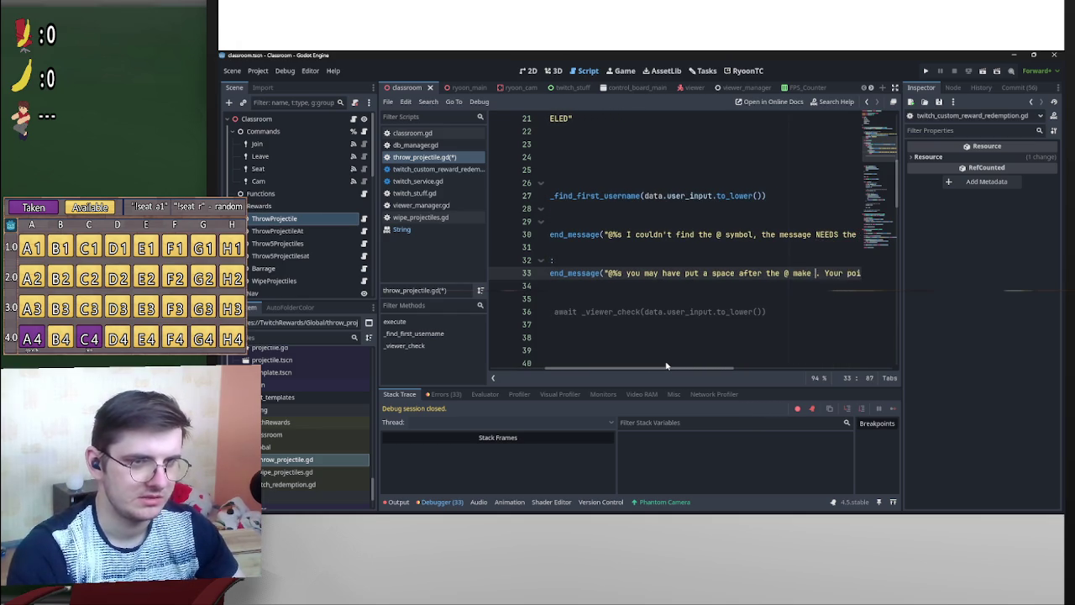
pyautogui.press('BackSpace')
pyautogui.press('BackSpace')
pyautogui.press('BackSpace')
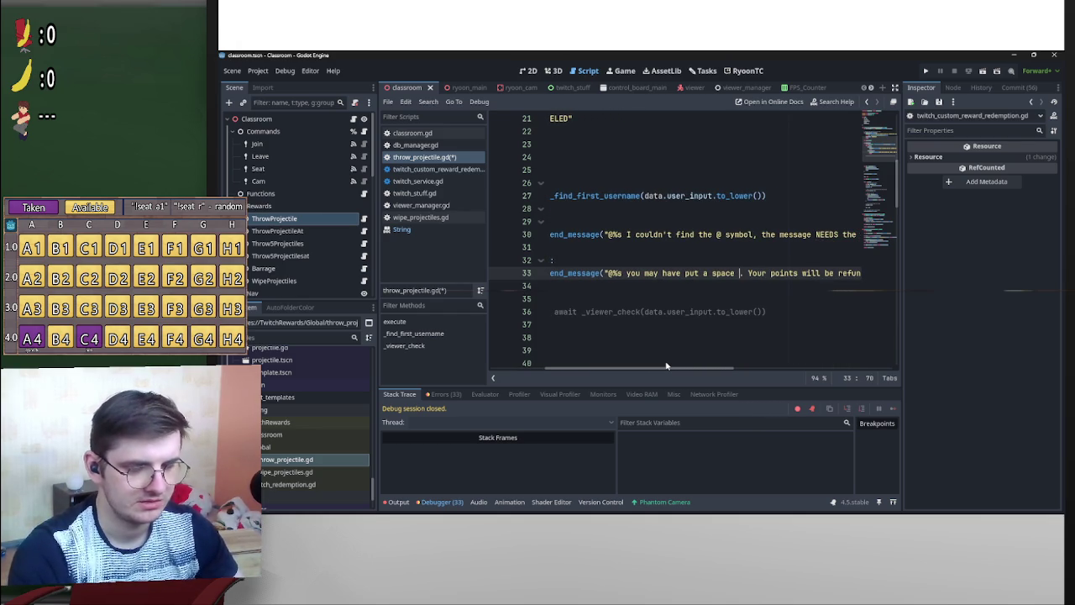
pyautogui.press('BackSpace')
pyautogui.write(',')
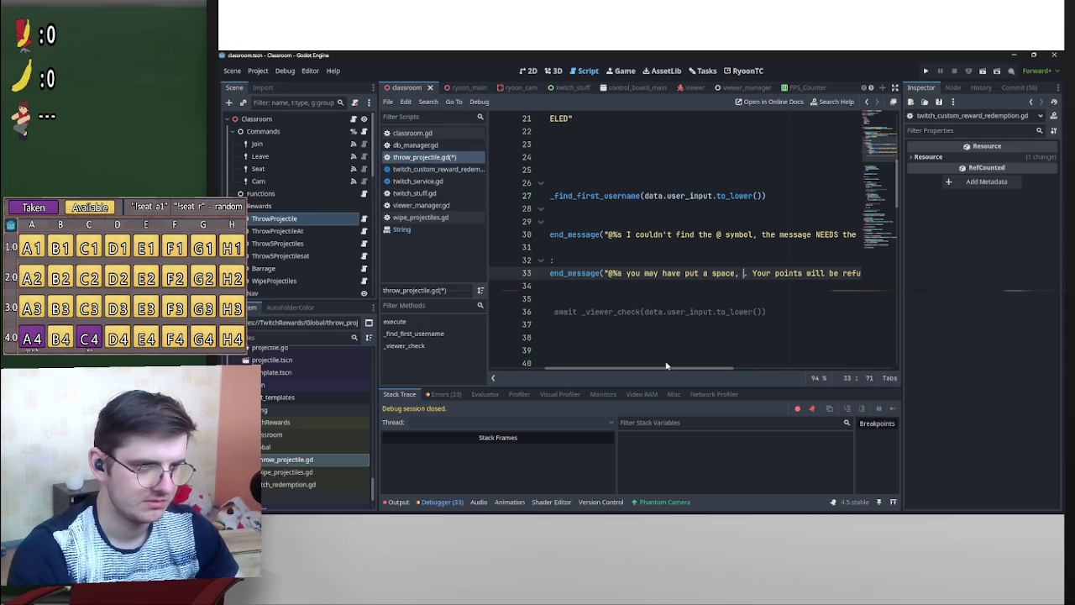
pyautogui.write(' it')
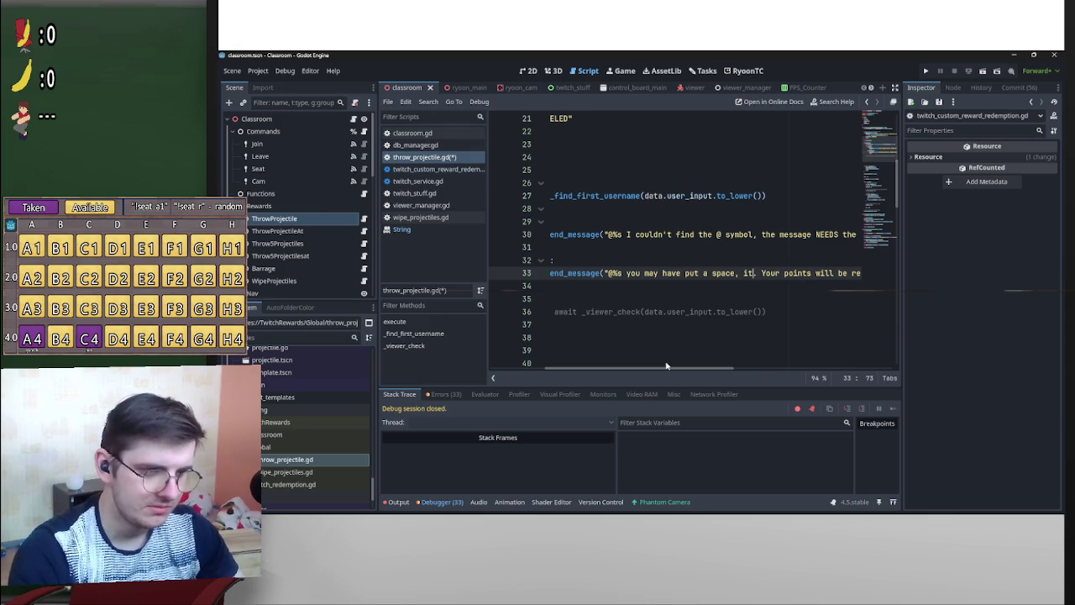
pyautogui.write(' needs ')
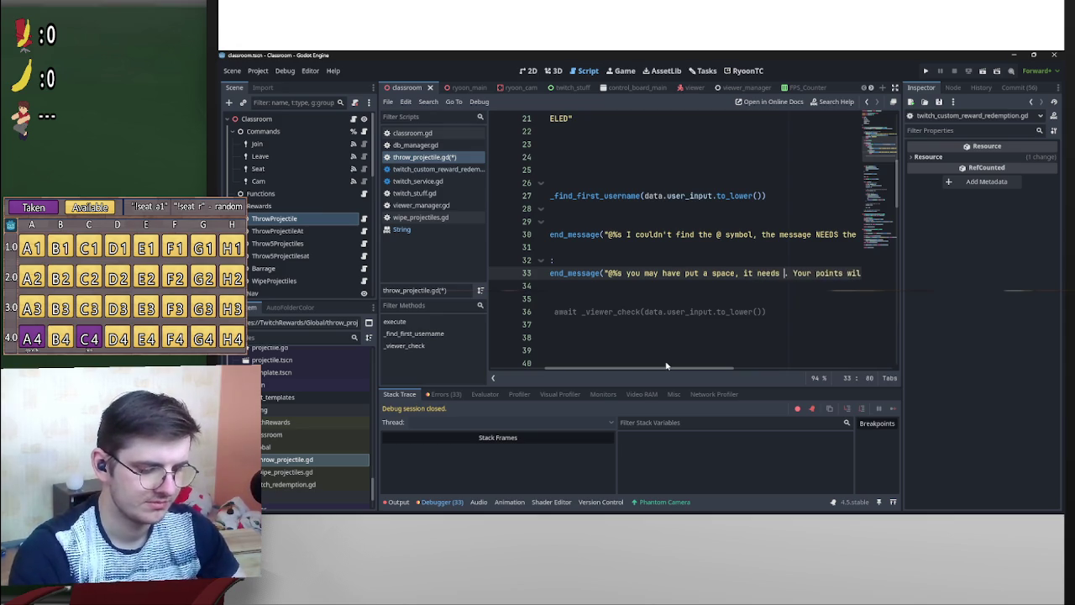
pyautogui.write('to be lik')
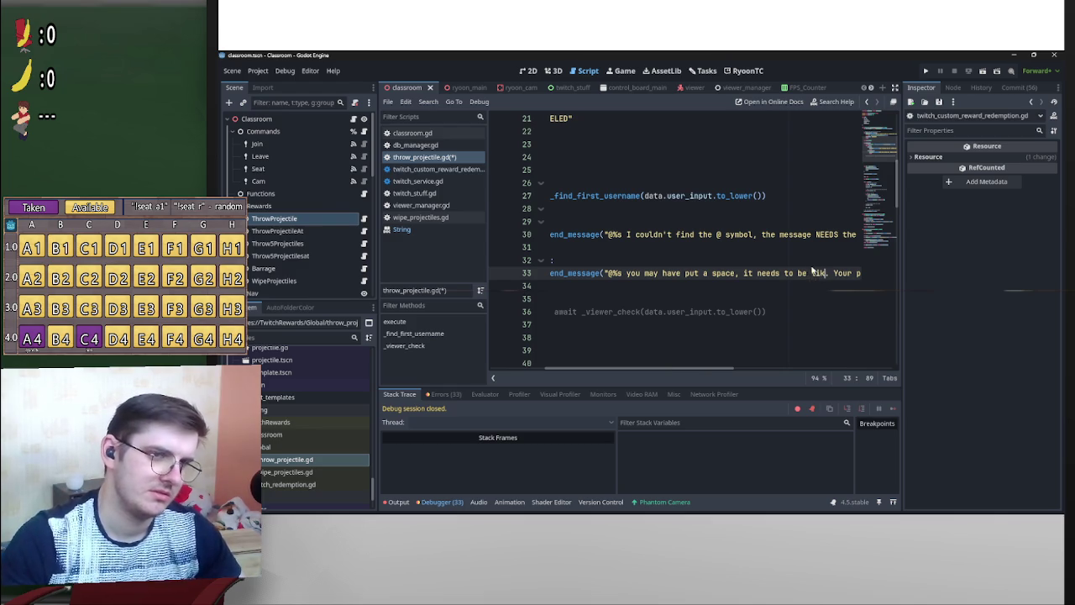
pyautogui.moveTo(795, 273); pyautogui.dragTo(817, 273)
pyautogui.hotkey('shift', 'End')
pyautogui.press('End')
# Delete the Err.NO_USERNAME case with its message and return lines from the match.
pyautogui.hotkey('shift', 'Home')
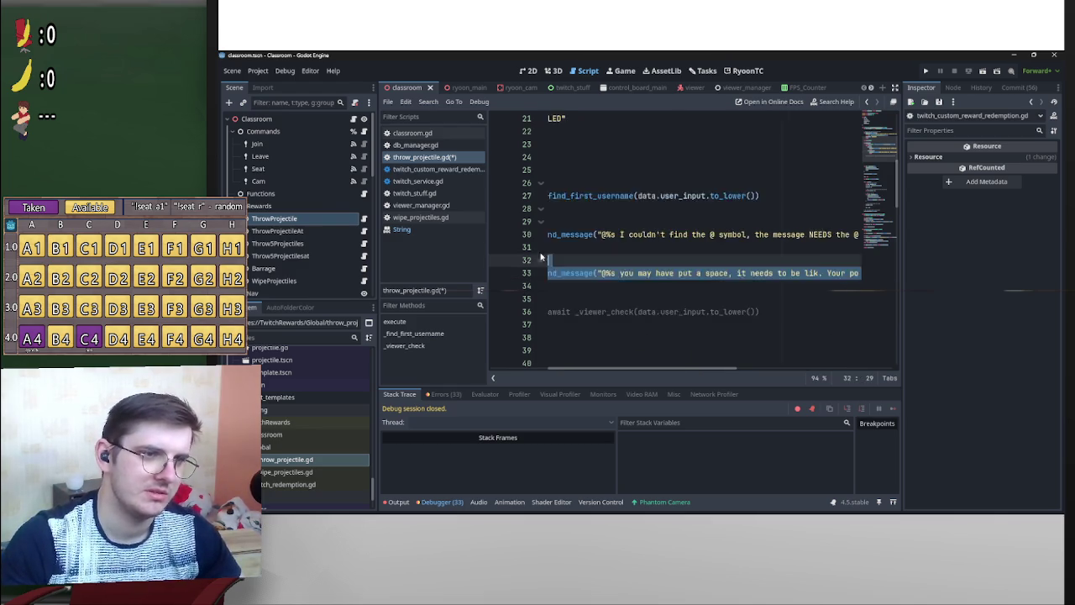
pyautogui.hotkey('shift', 'Up')
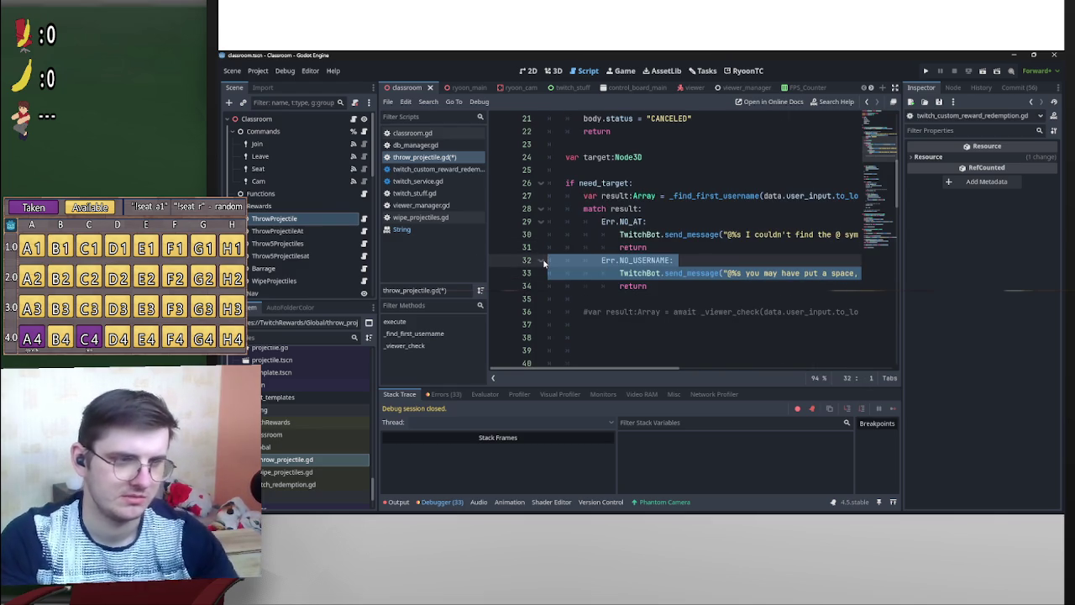
pyautogui.press('Delete')
pyautogui.hotkey('shift', 'Down')
pyautogui.press('Delete')
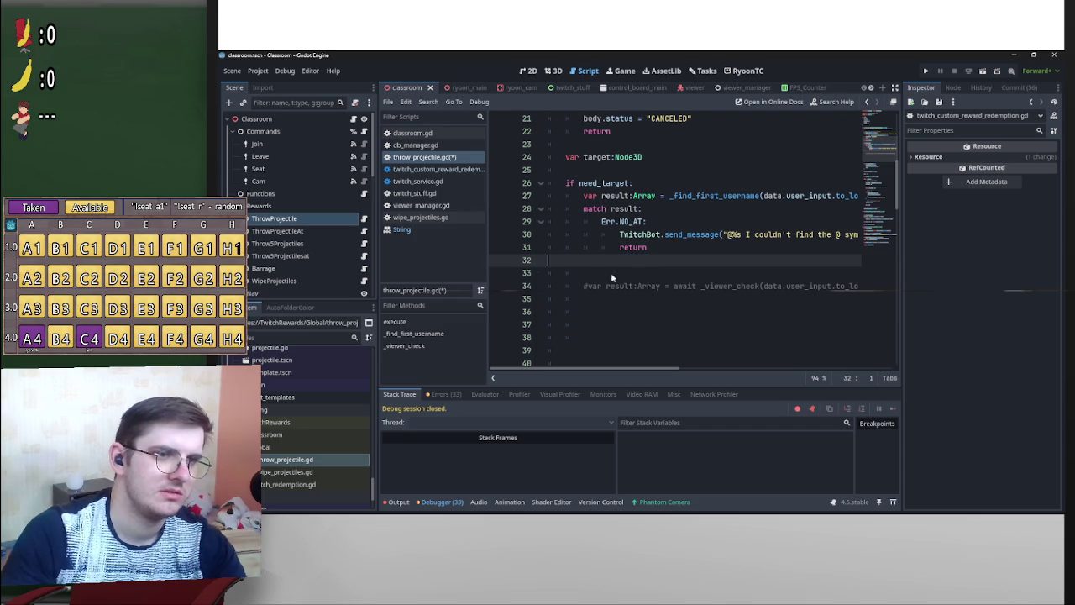
pyautogui.press('BackSpace')
# Remove the empty-username check line further down the script.
pyautogui.scroll(-4, 694, 345)
pyautogui.scroll(-7, 696, 332)
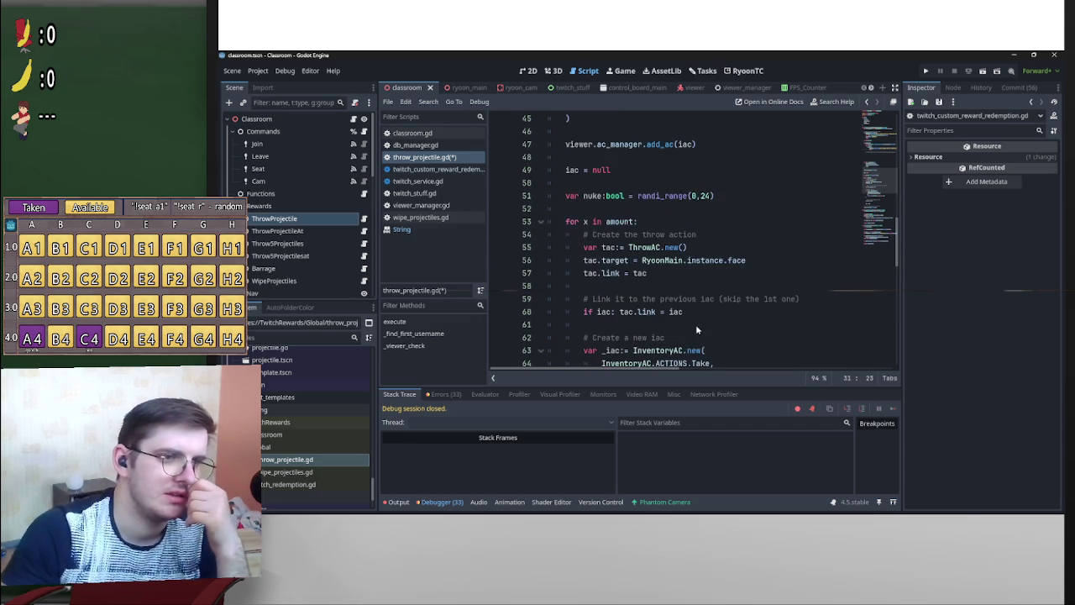
pyautogui.click(699, 302)
pyautogui.scroll(-4, 700, 311)
pyautogui.scroll(4, 700, 313)
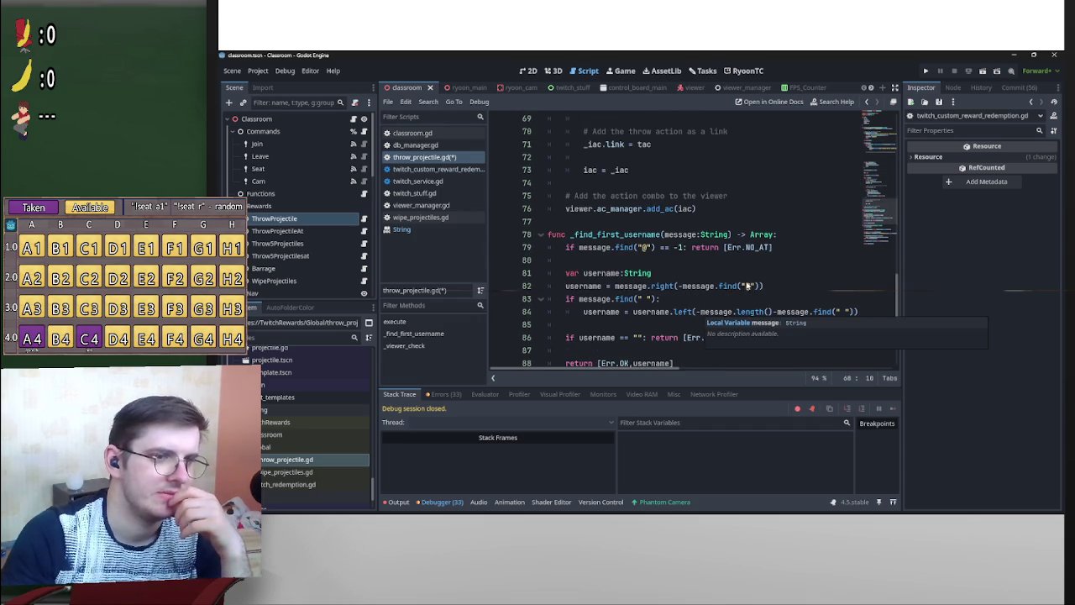
pyautogui.moveTo(792, 338); pyautogui.dragTo(538, 336)
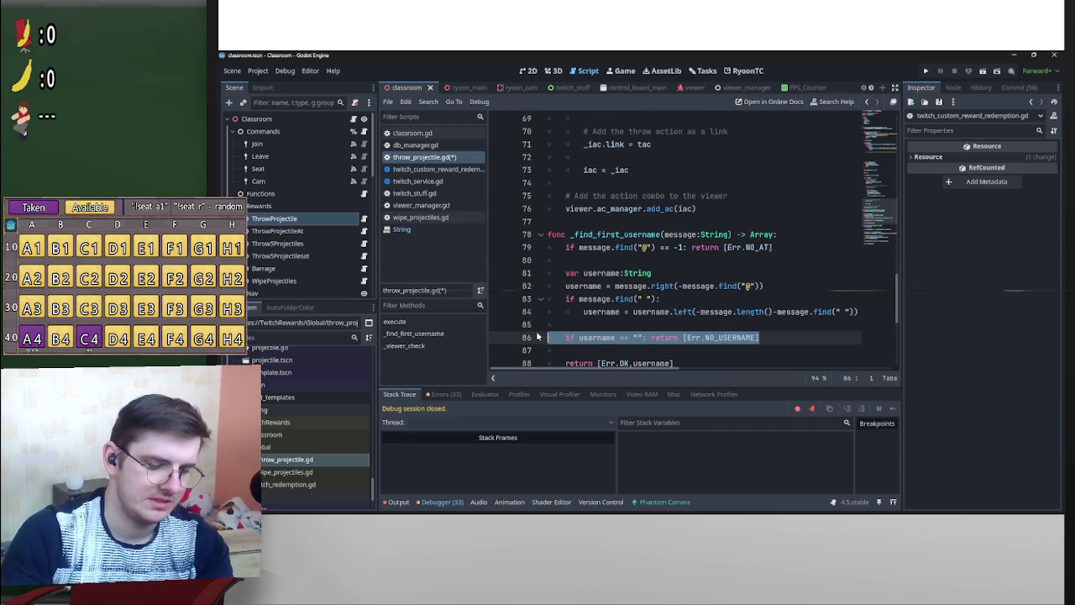
pyautogui.press('BackSpace')
pyautogui.press('BackSpace')
pyautogui.press('BackSpace')
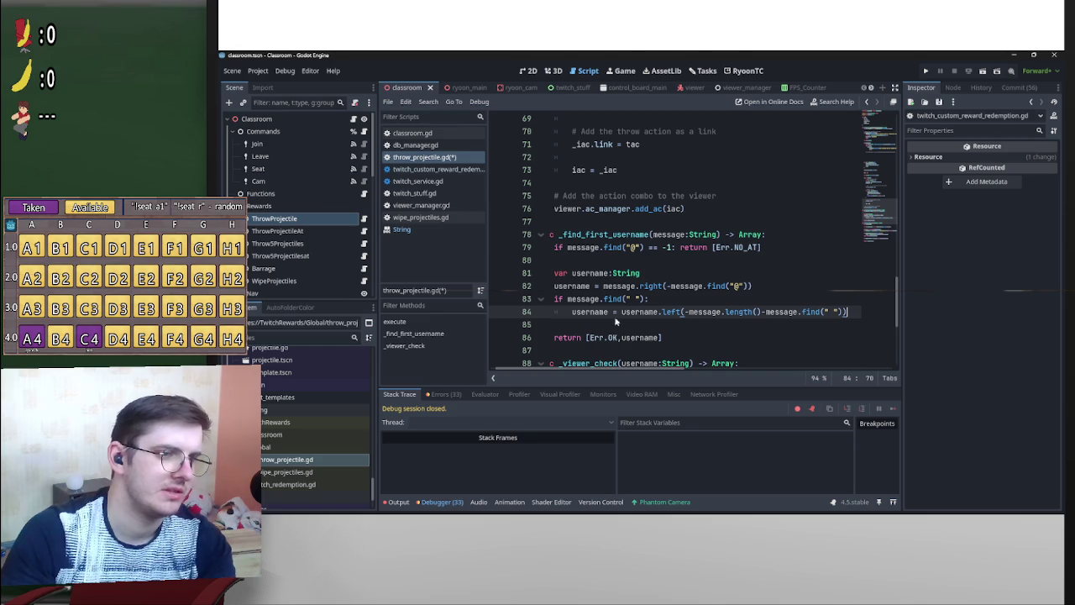
# Remove the NO_USERNAME entry from the Err enum.
pyautogui.scroll(13, 717, 336)
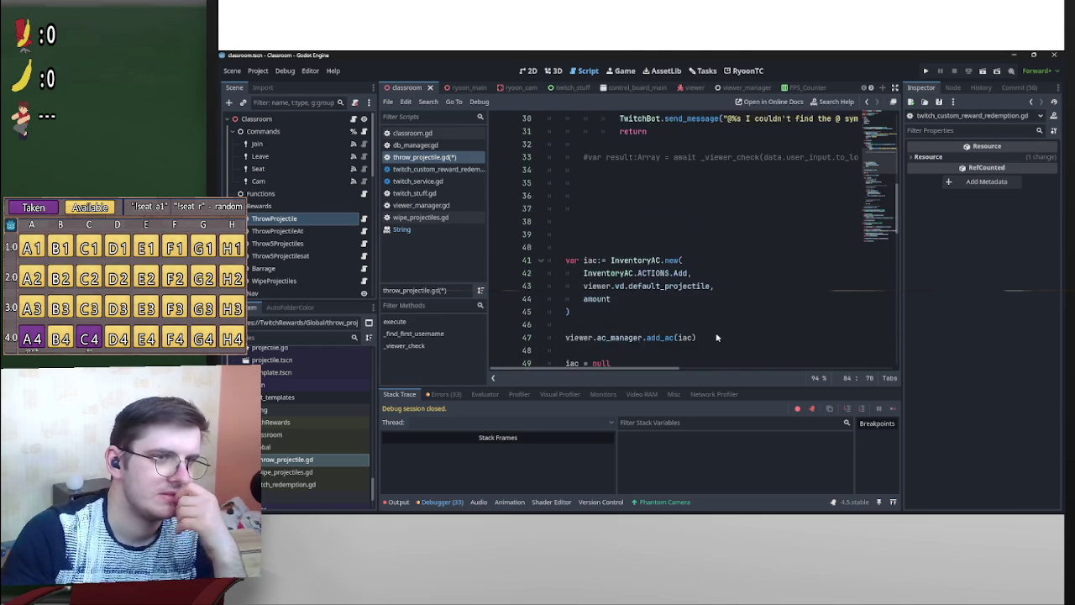
pyautogui.scroll(6, 717, 337)
pyautogui.scroll(4, 687, 337)
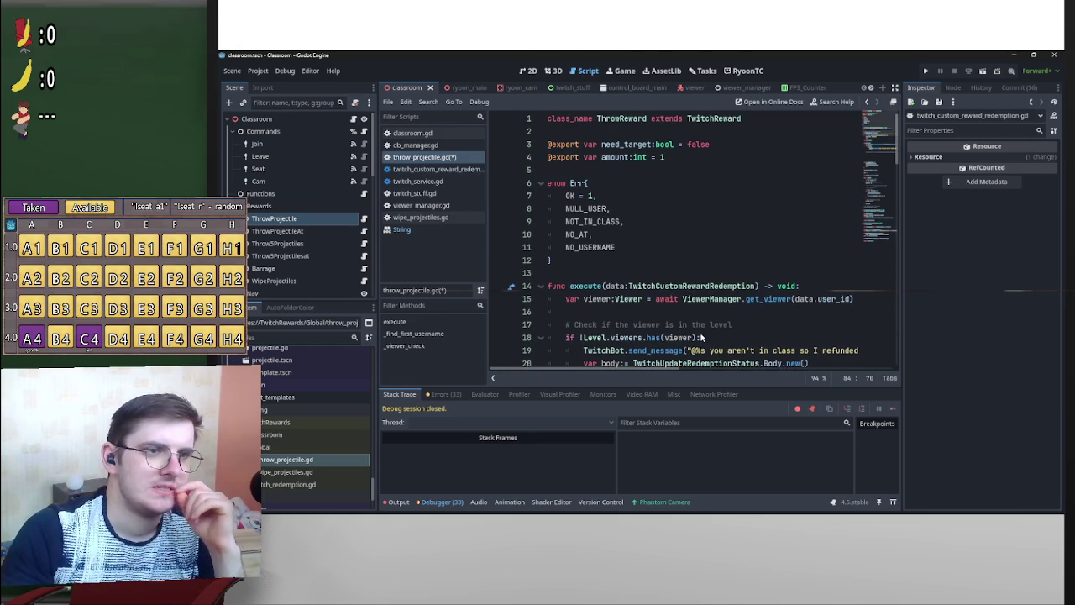
pyautogui.moveTo(616, 247); pyautogui.dragTo(461, 252)
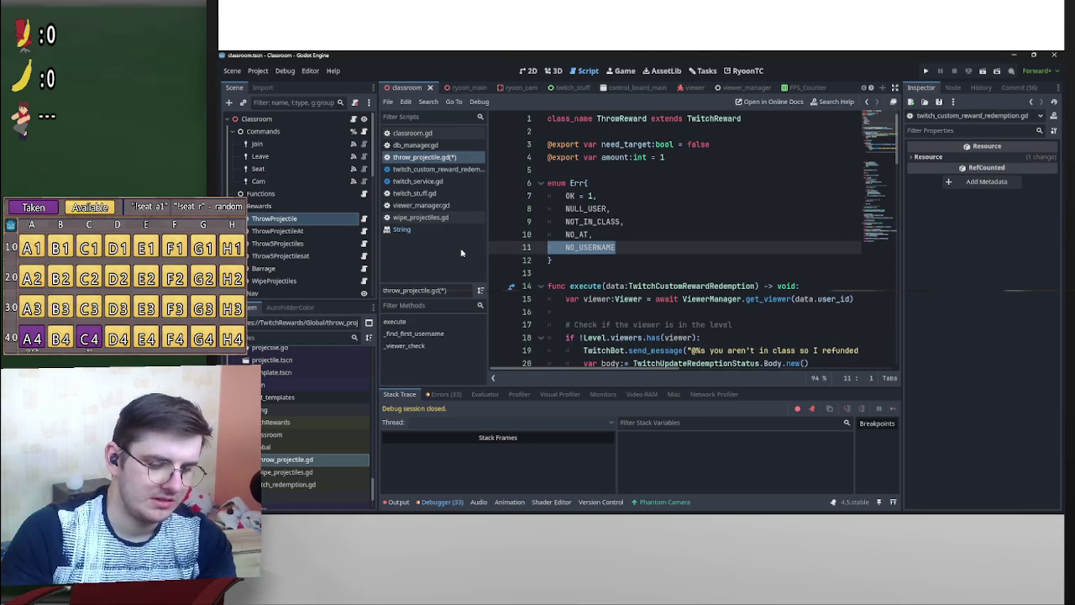
pyautogui.press('BackSpace')
pyautogui.press('BackSpace')
pyautogui.scroll(-5, 692, 261)
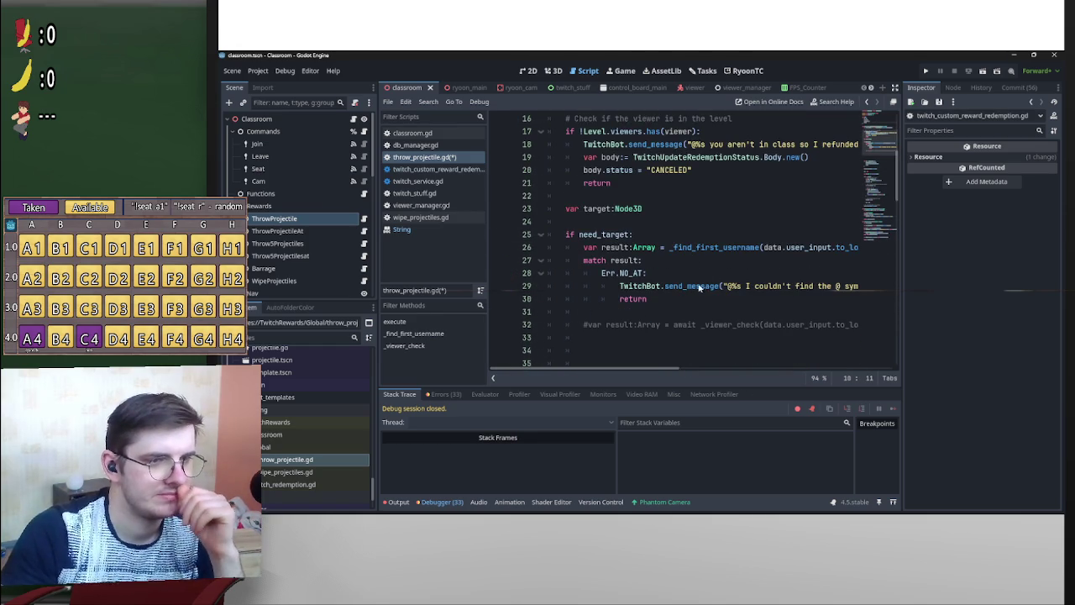
pyautogui.moveTo(668, 370)
pyautogui.mouseDown()
pyautogui.moveTo(785, 367)
pyautogui.moveTo(535, 346)
pyautogui.mouseUp()
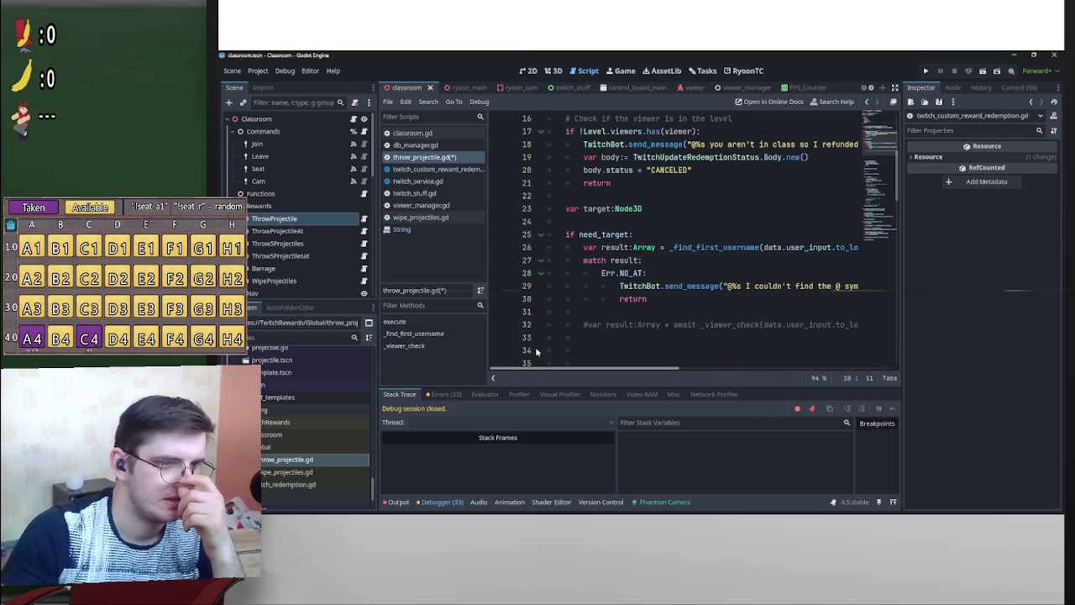
pyautogui.click(658, 299)
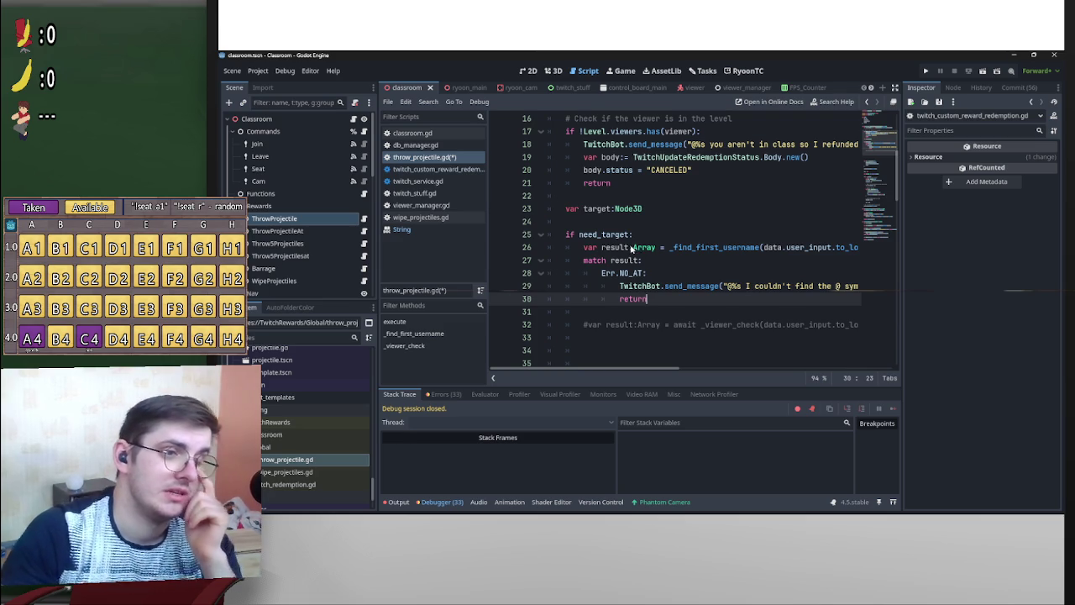
# Turn line 32 into 'result = await _viewer_check(result[1])'.
pyautogui.click(612, 248)
pyautogui.doubleClick(602, 248)
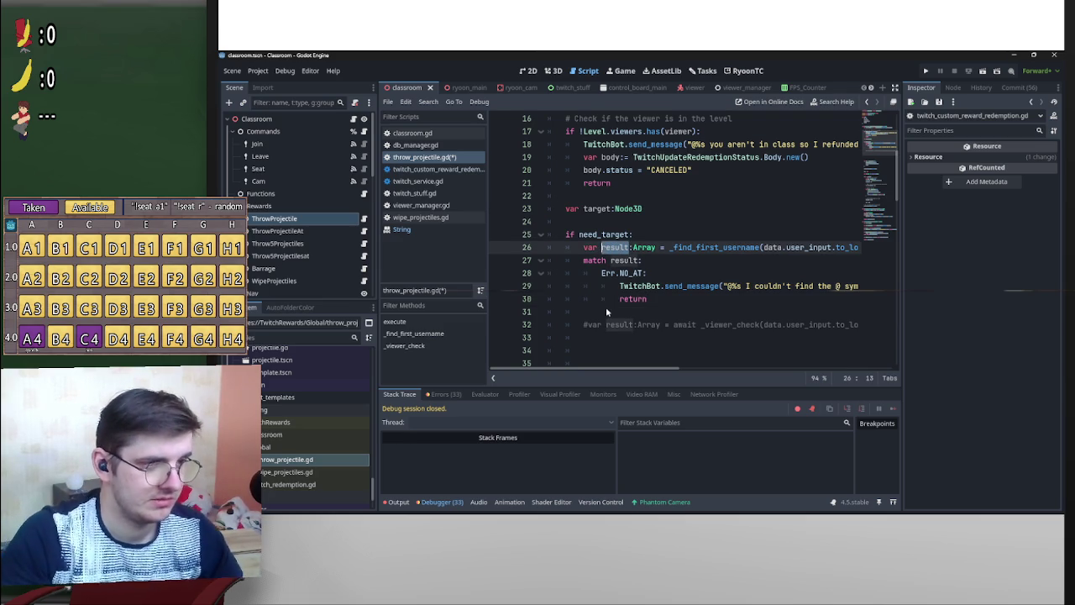
pyautogui.moveTo(606, 324)
pyautogui.mouseDown()
pyautogui.moveTo(586, 325)
pyautogui.moveTo(612, 326)
pyautogui.mouseUp()
pyautogui.press('BackSpace')
pyautogui.press('BackSpace')
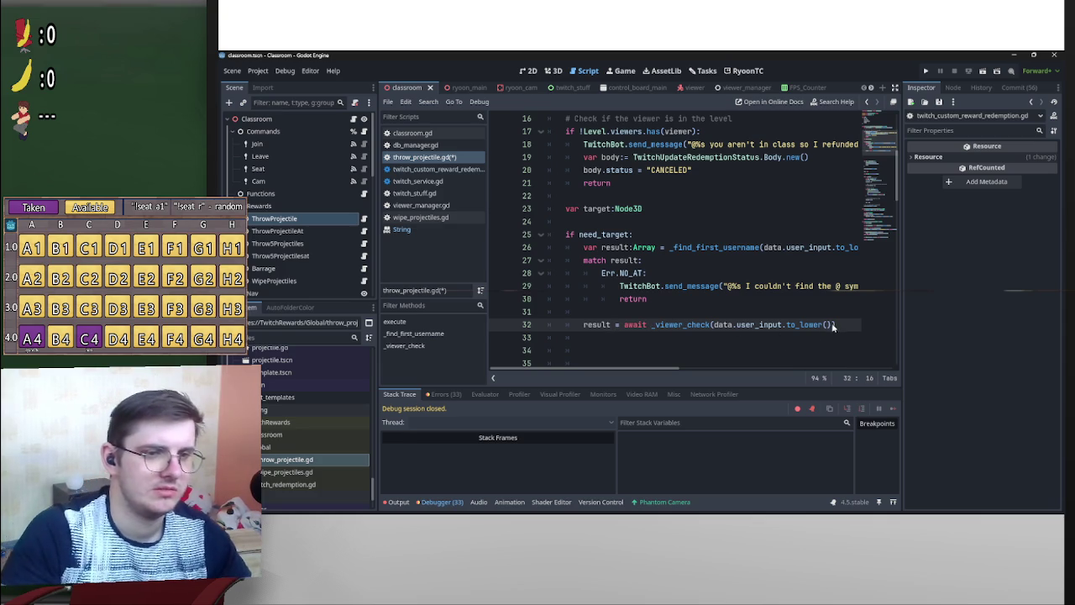
pyautogui.moveTo(832, 326); pyautogui.dragTo(714, 326)
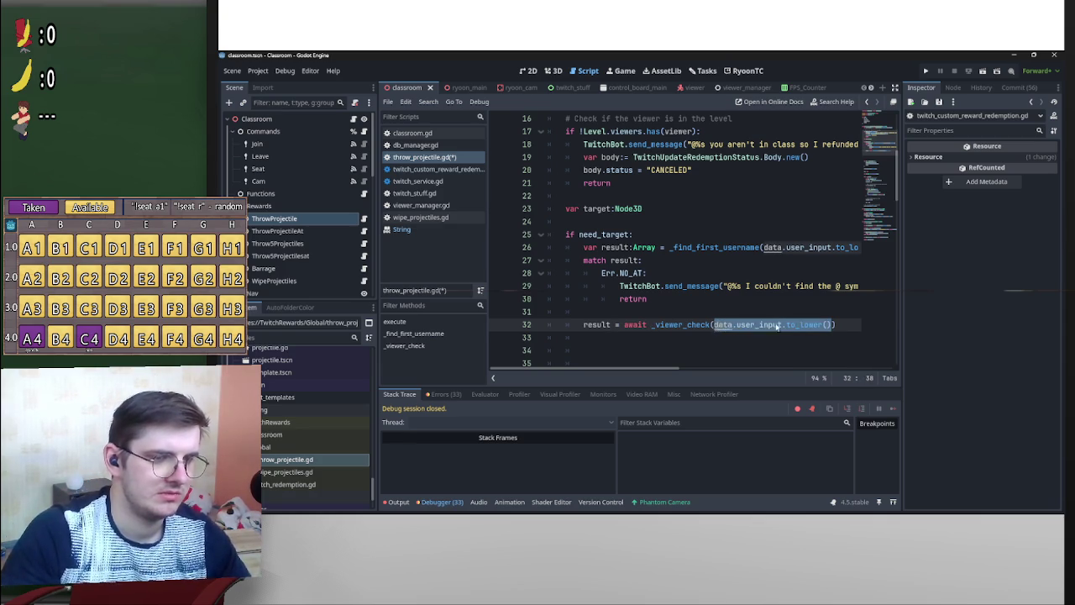
pyautogui.write('result[')
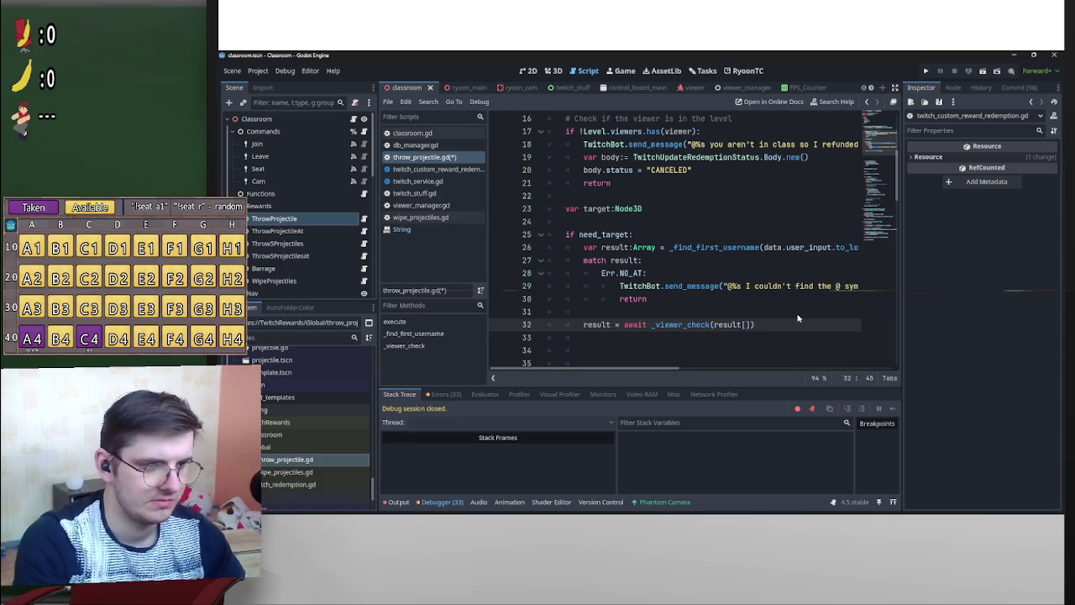
pyautogui.write('1')
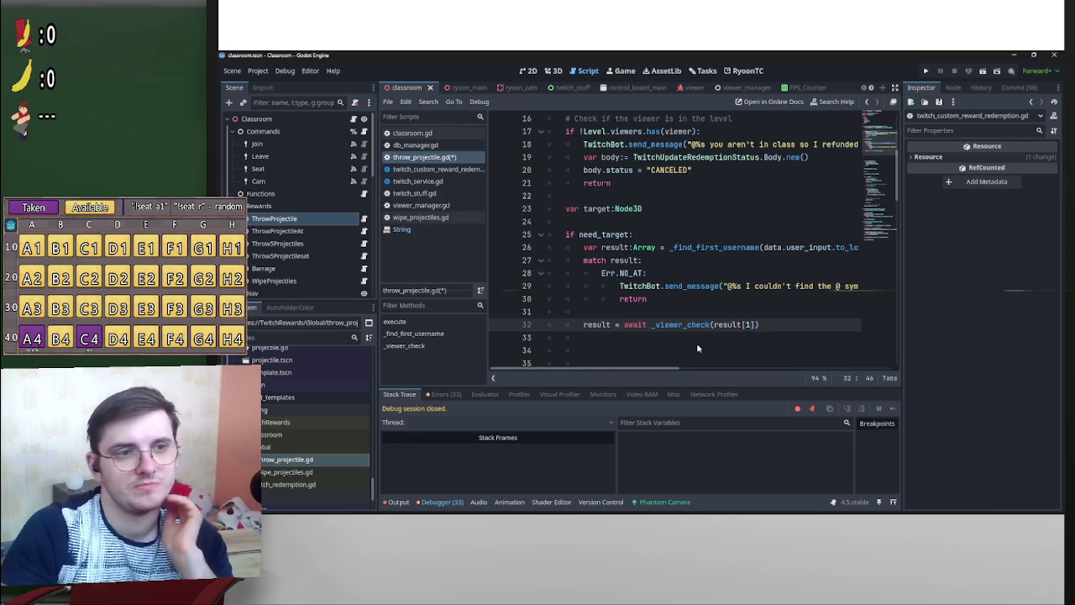
# Fold the _find_first_username function and open a new line after the _viewer_check call.
pyautogui.scroll(-6, 697, 342)
pyautogui.scroll(4, 681, 335)
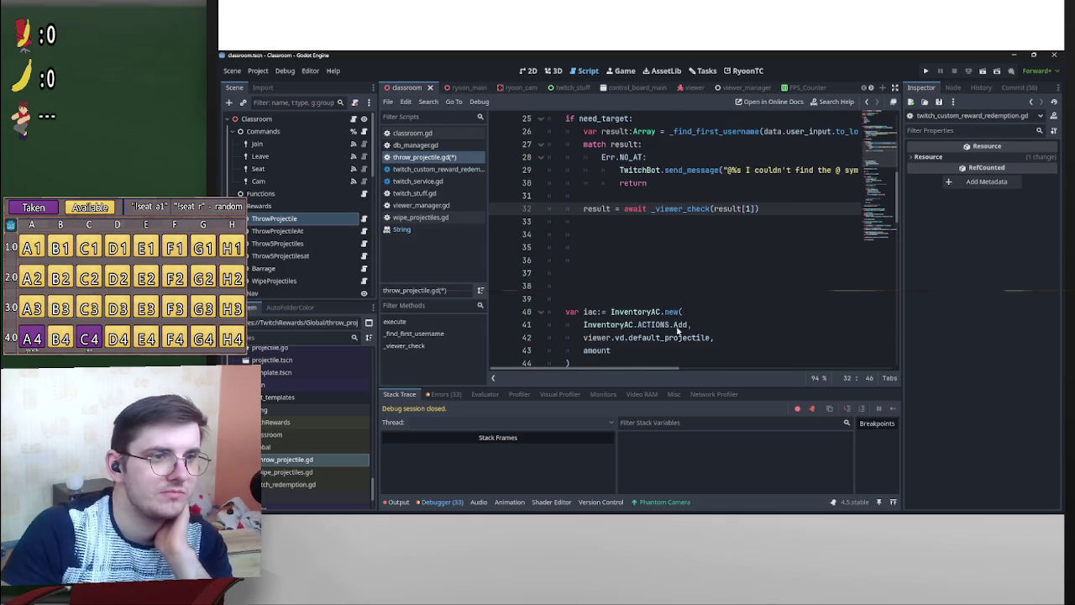
pyautogui.scroll(-5, 678, 331)
pyautogui.scroll(-7, 672, 303)
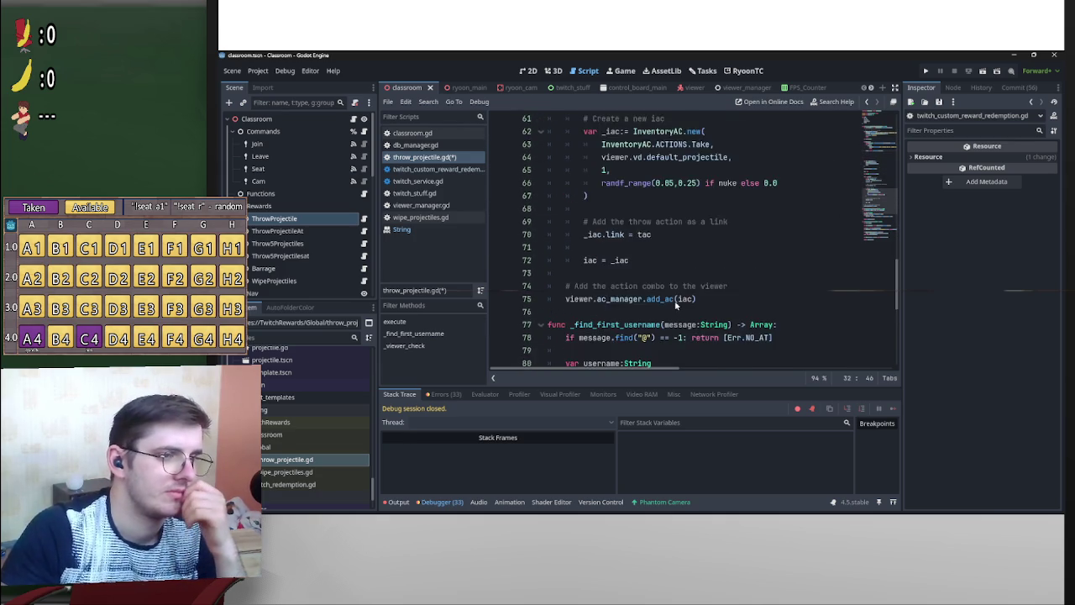
pyautogui.scroll(-4, 675, 306)
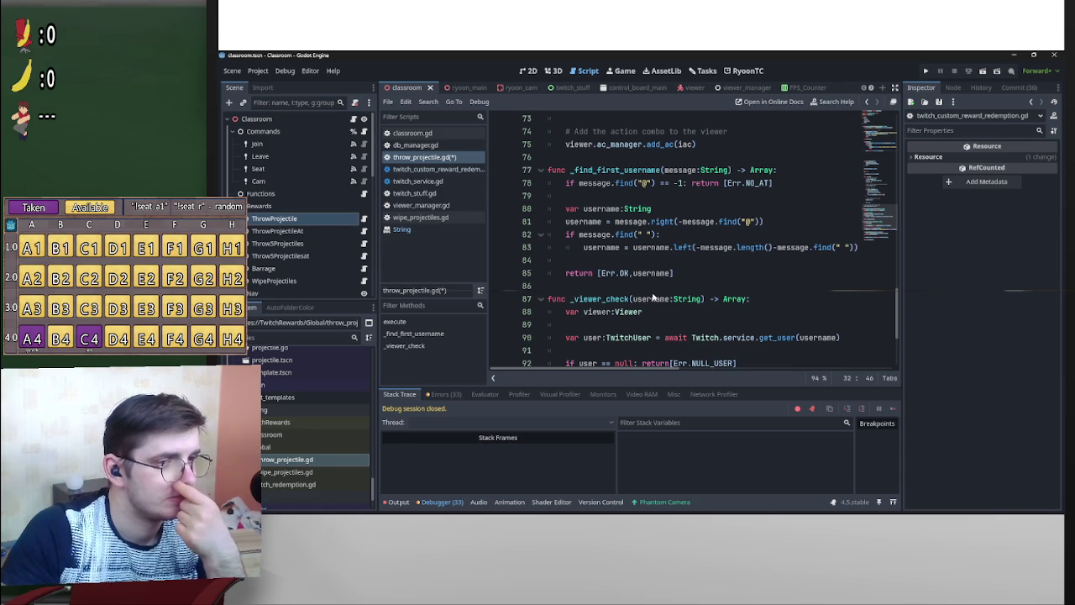
pyautogui.moveTo(898, 332); pyautogui.dragTo(895, 313)
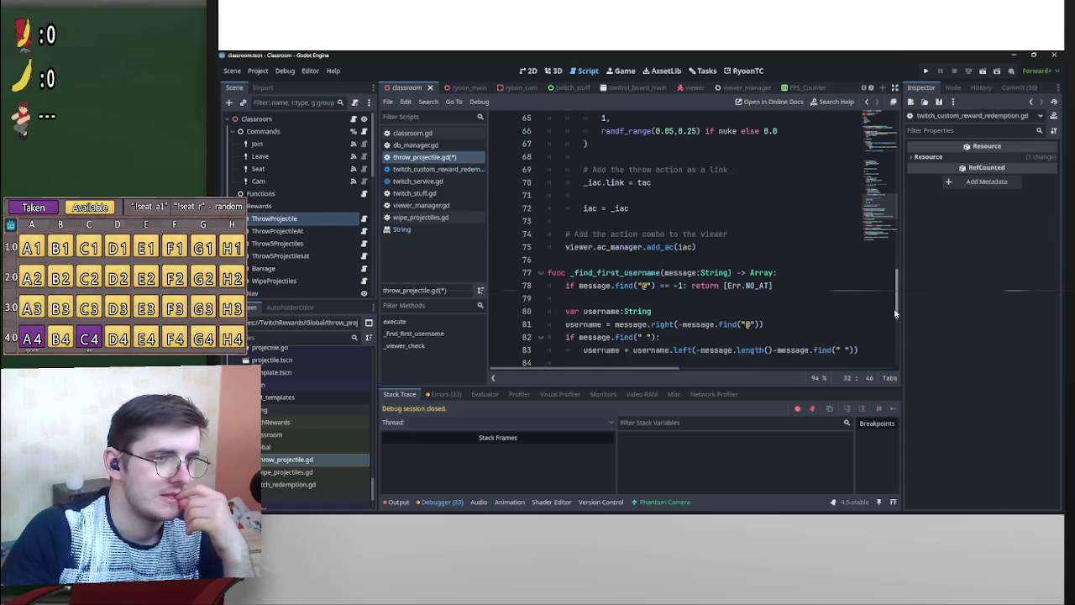
pyautogui.click(541, 274)
pyautogui.scroll(6, 749, 309)
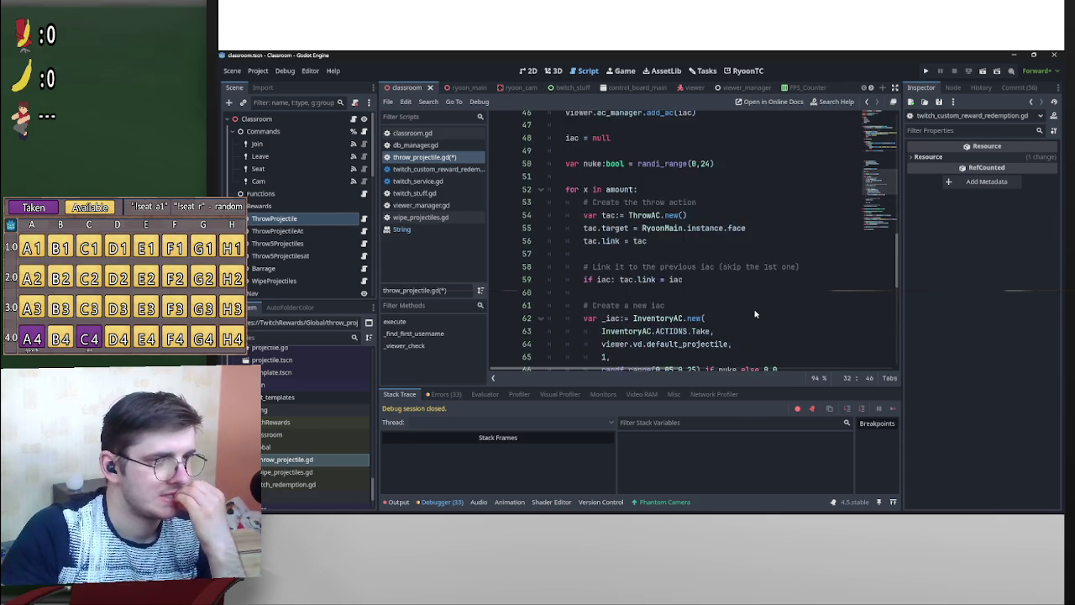
pyautogui.scroll(8, 755, 313)
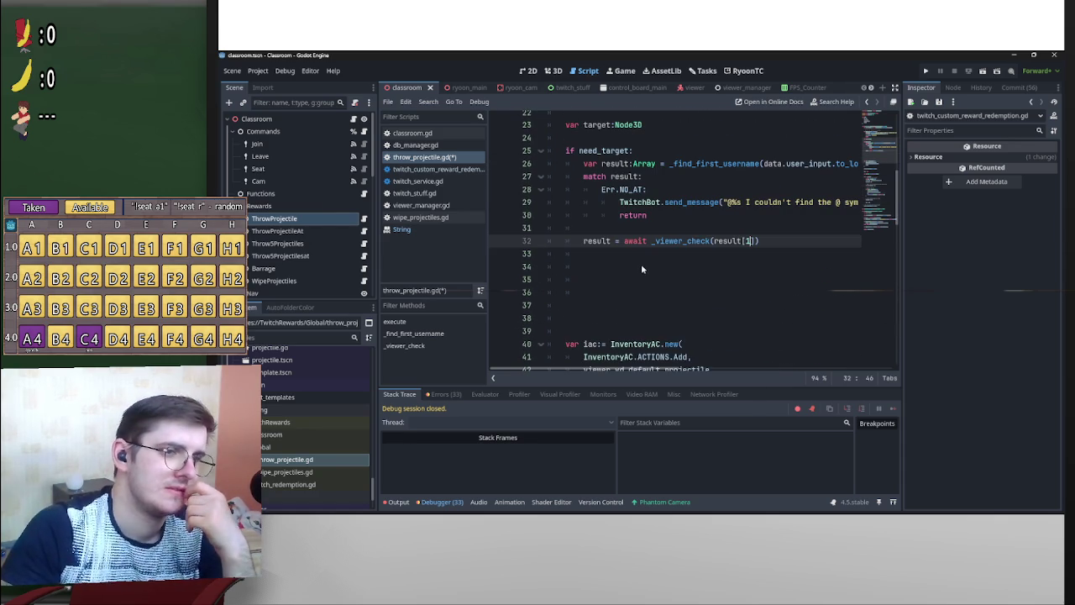
pyautogui.press('Down')
pyautogui.press('Down')
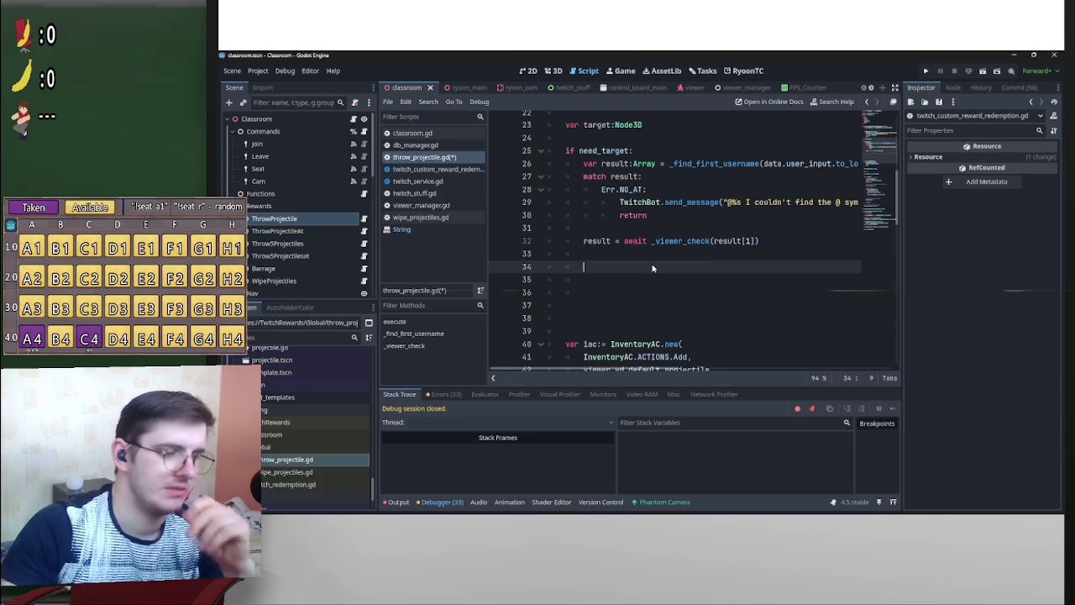
# Make line 27 match result[0] and add a second 'match result[0]:' after _viewer_check.
pyautogui.write('matc')
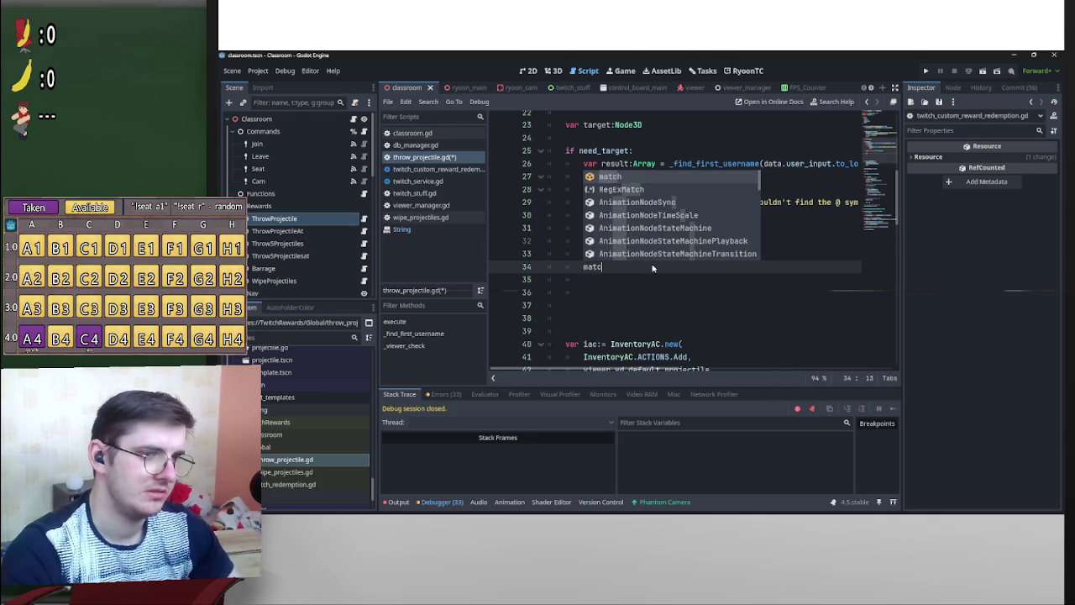
pyautogui.write('h result')
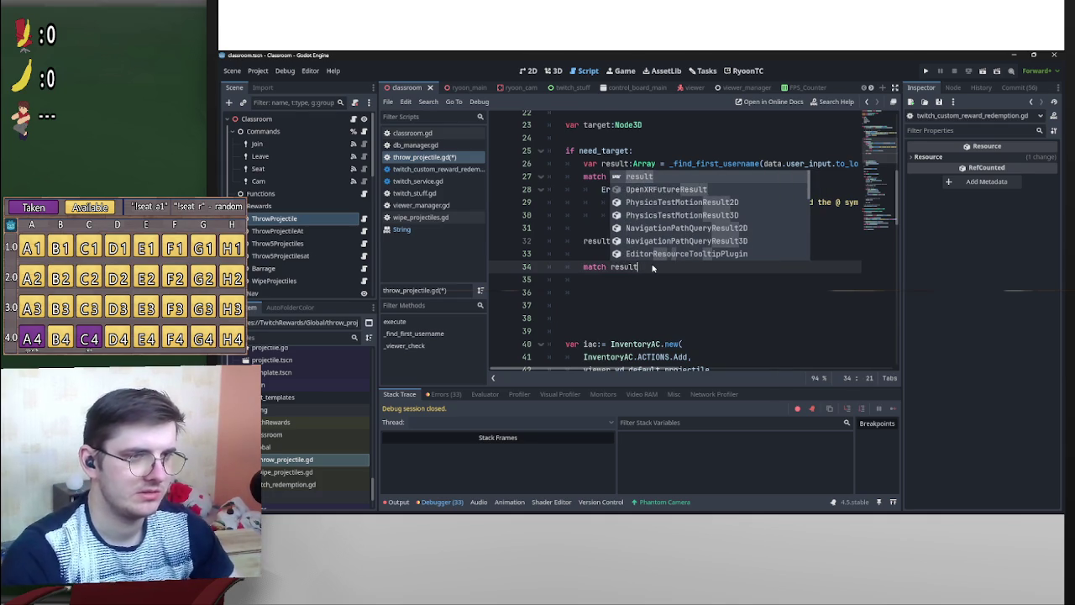
pyautogui.press('Escape')
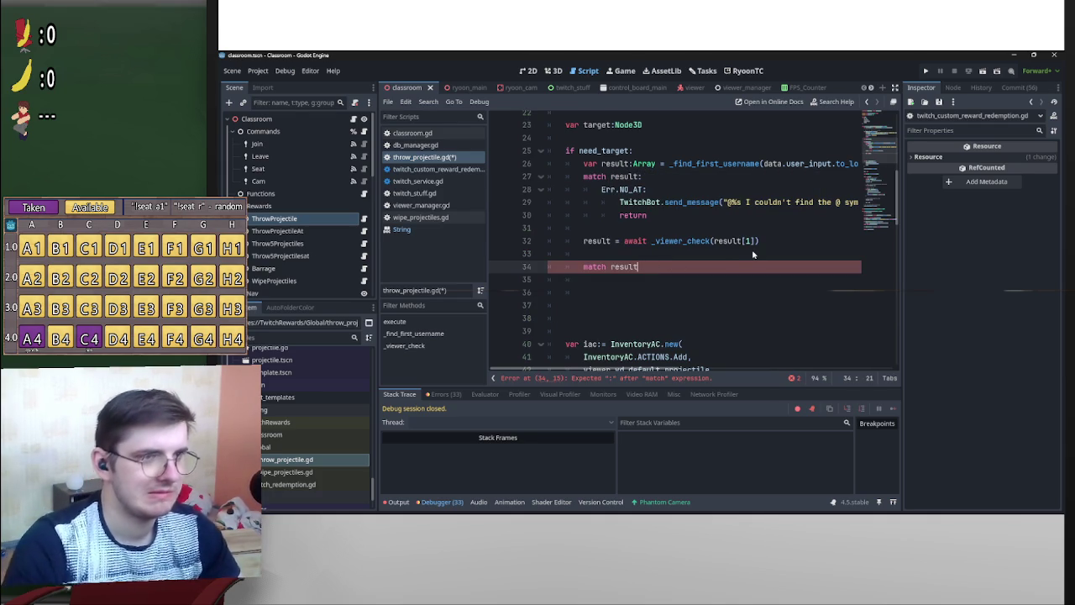
pyautogui.click(641, 178)
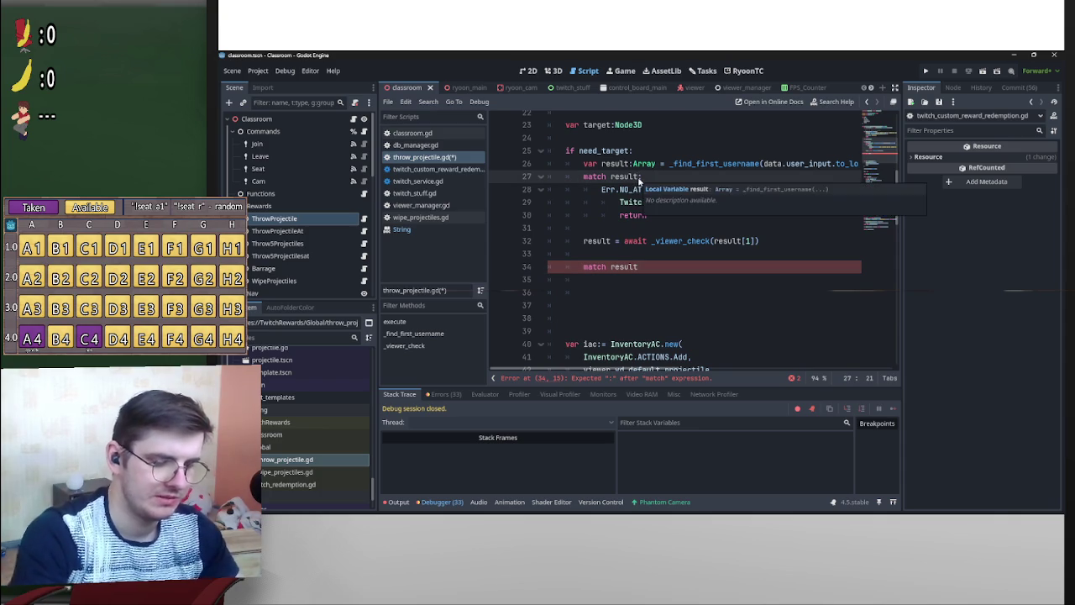
pyautogui.write('[0')
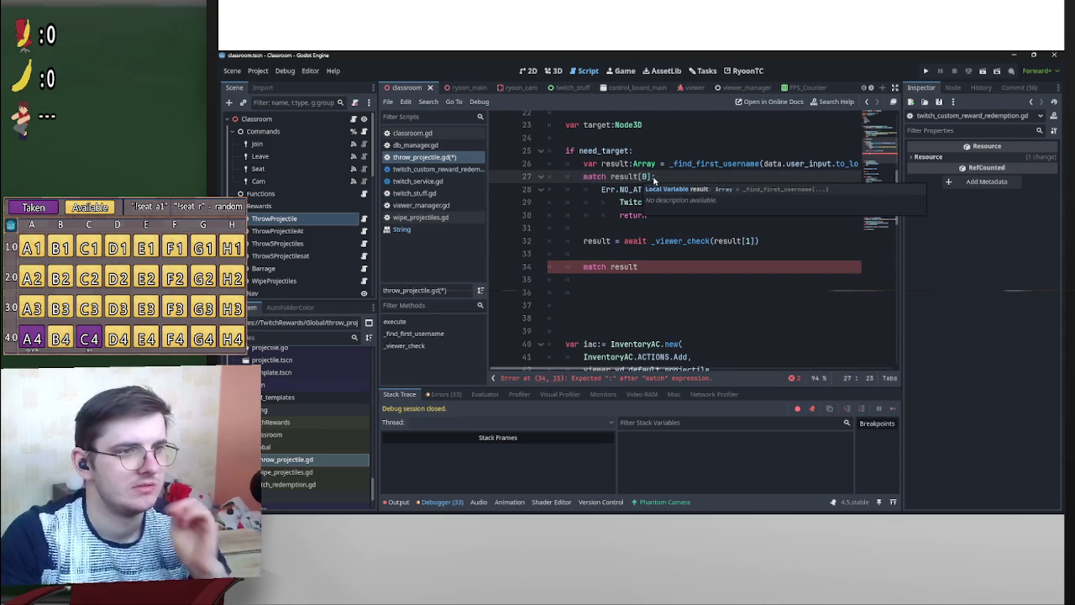
pyautogui.click(661, 266)
pyautogui.write('[0]:')
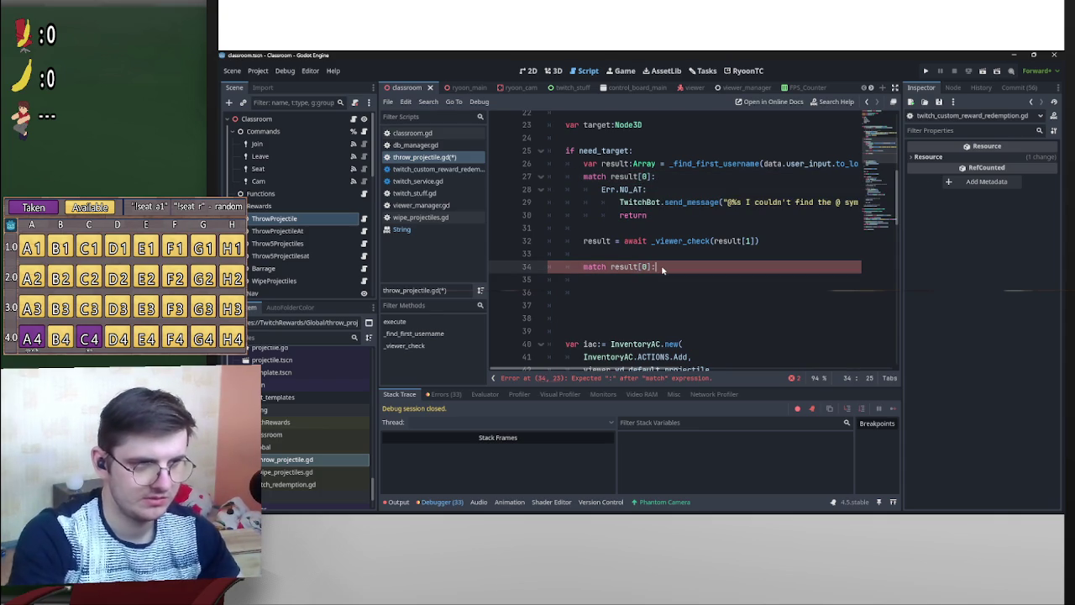
pyautogui.press('Return')
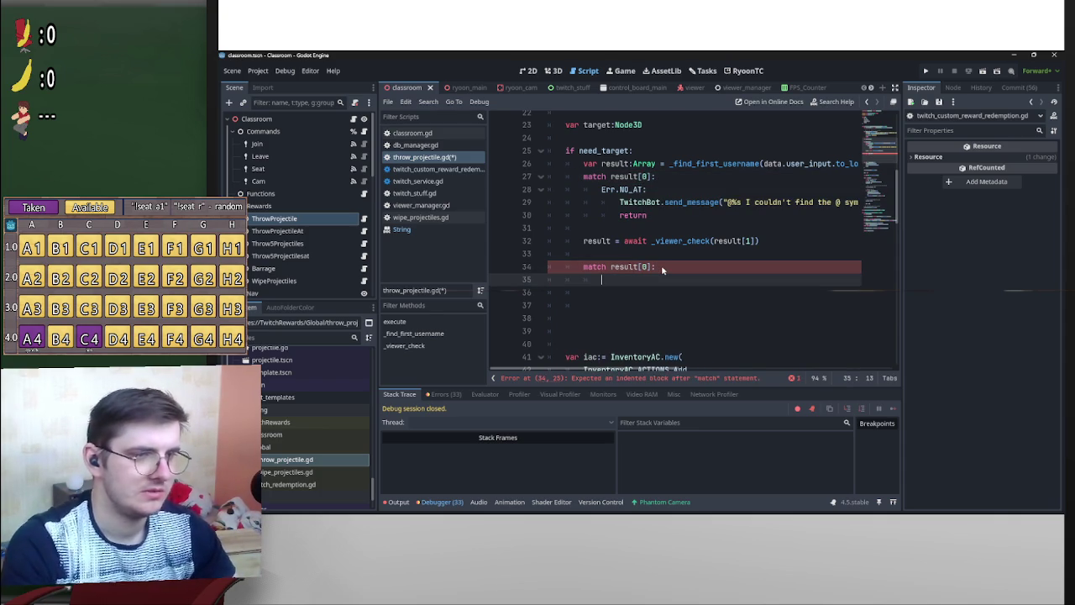
pyautogui.scroll(7, 661, 265)
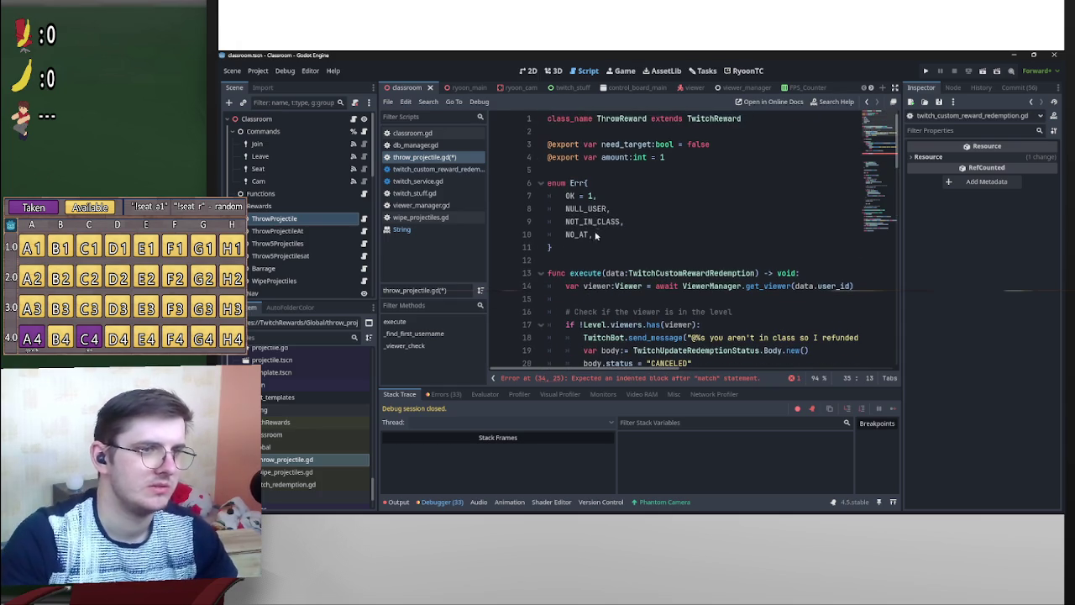
pyautogui.scroll(-19, 685, 256)
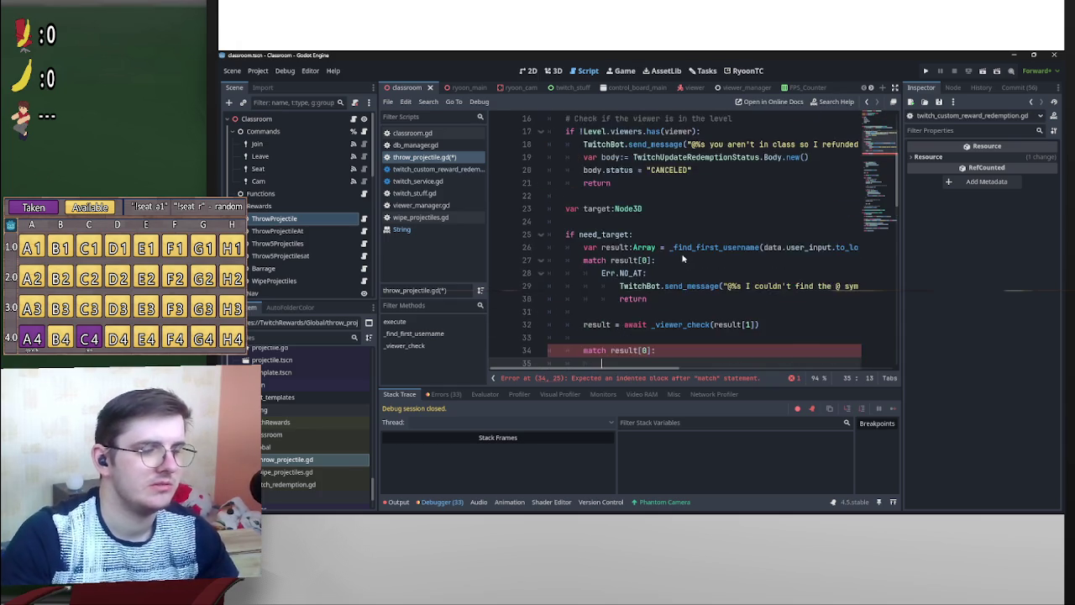
pyautogui.scroll(-5, 681, 268)
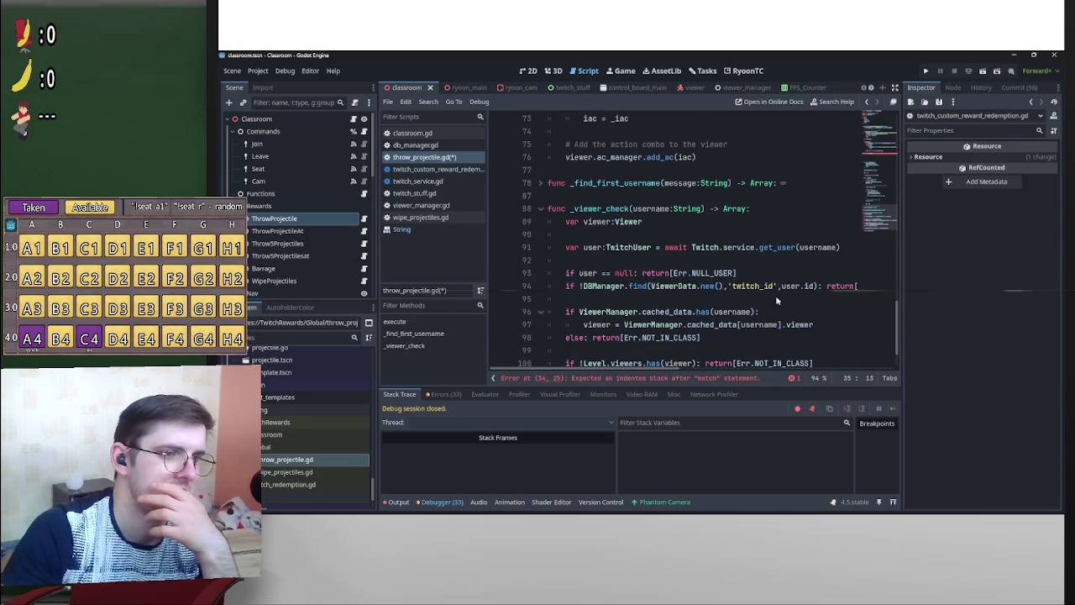
pyautogui.scroll(16, 645, 275)
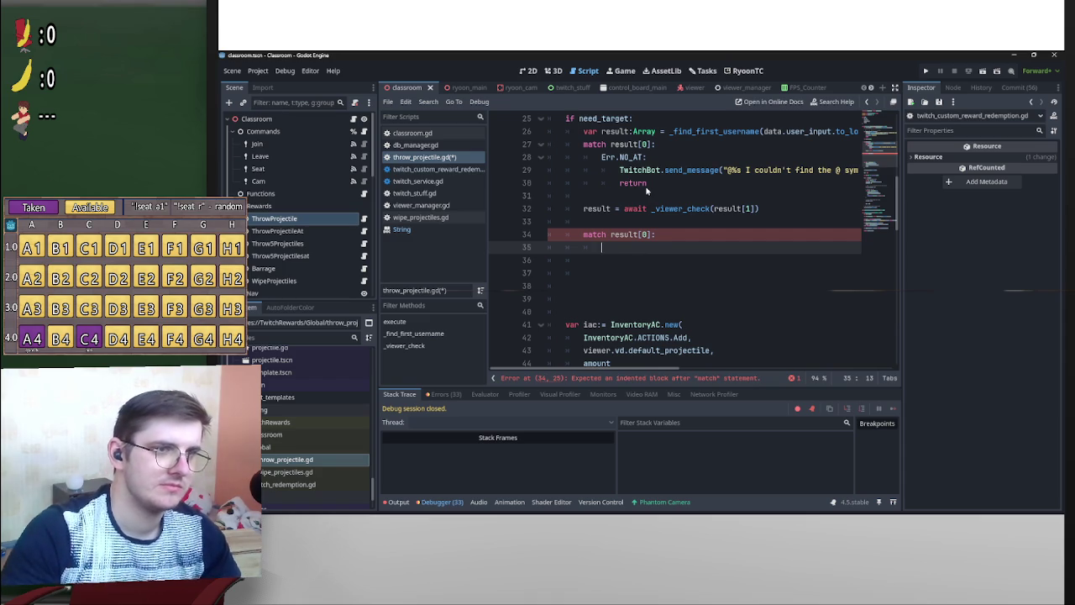
# Copy the send_message and return lines into the second match as a new Err.NULL_USER case.
pyautogui.moveTo(652, 183); pyautogui.dragTo(620, 171)
pyautogui.hotkey('ctrl', 'c')
pyautogui.click(625, 249)
pyautogui.hotkey('ctrl', 'v')
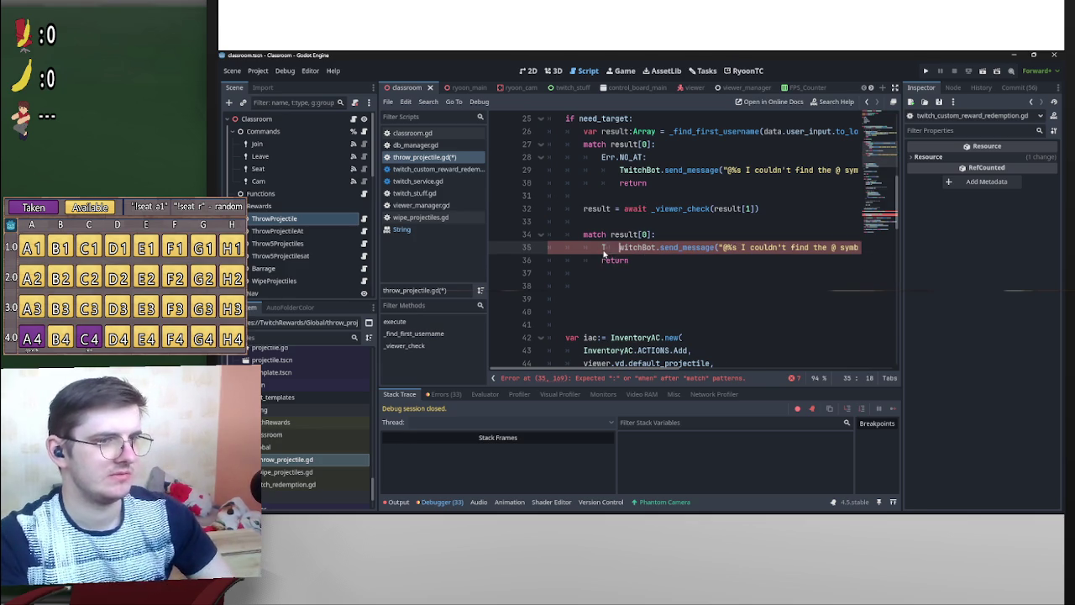
pyautogui.press('Tab')
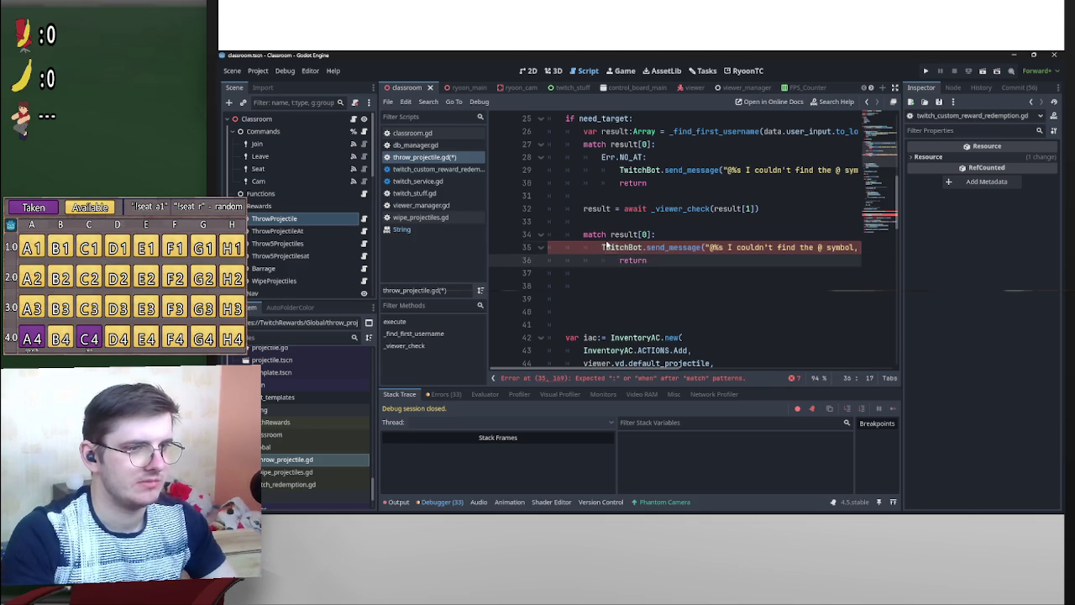
pyautogui.click(606, 247)
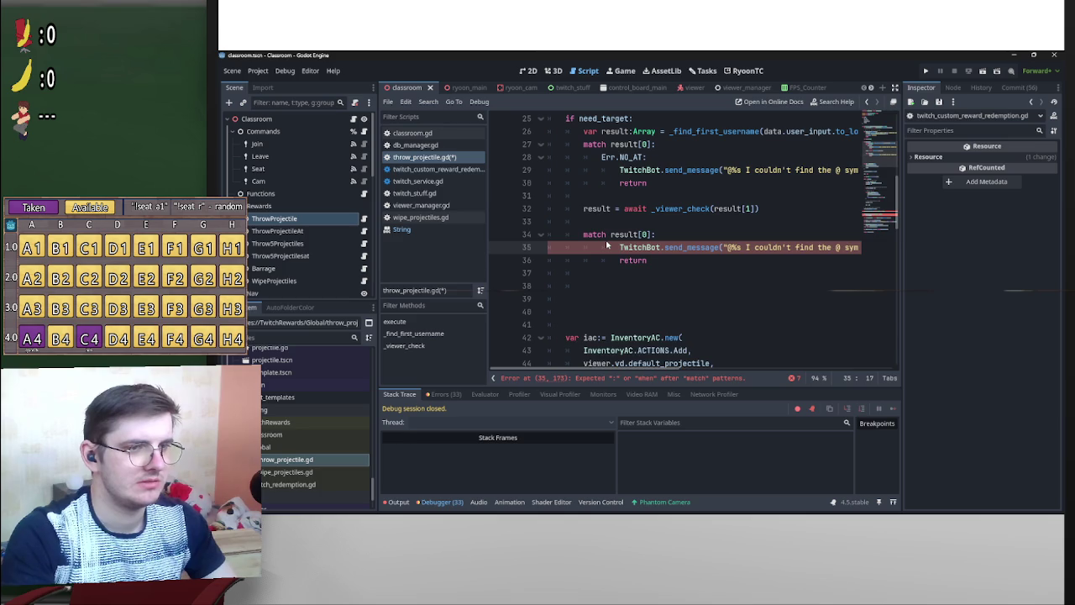
pyautogui.press('Tab')
pyautogui.press('Return')
pyautogui.press('Up')
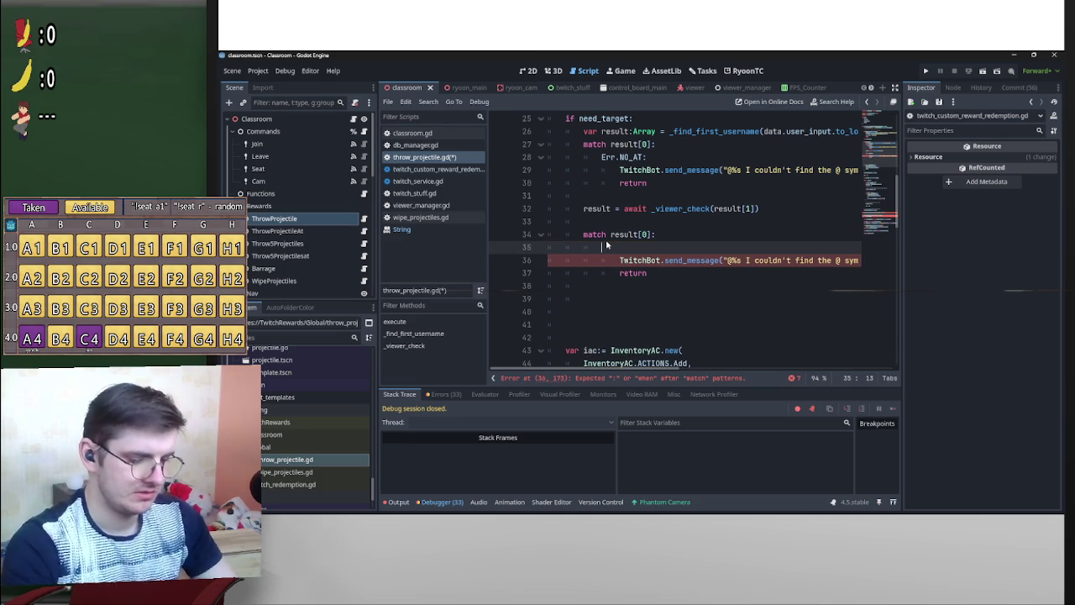
pyautogui.write('Err.Nu')
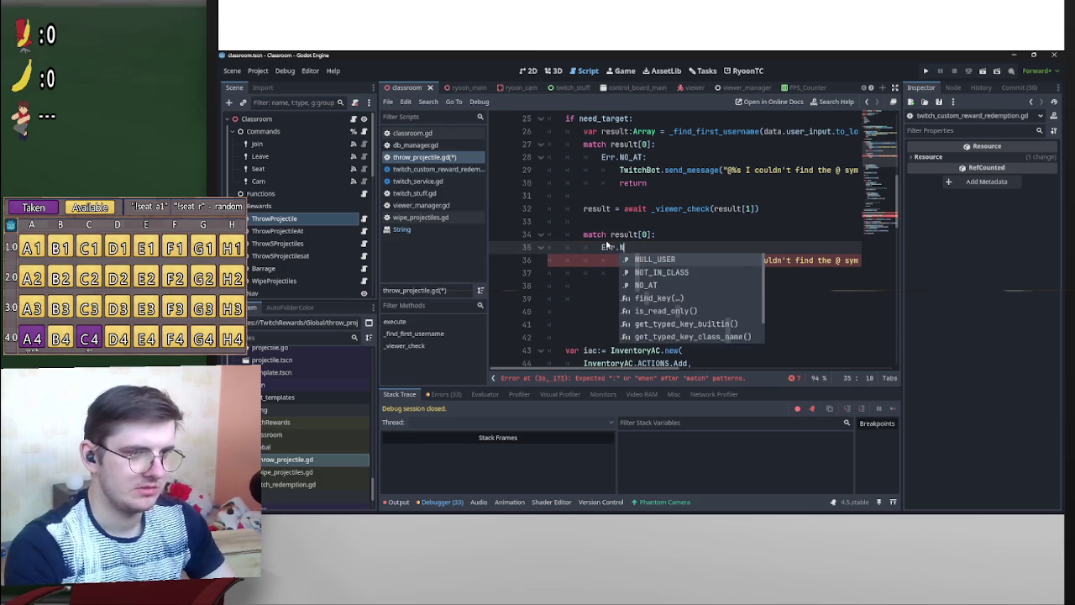
pyautogui.press('Return')
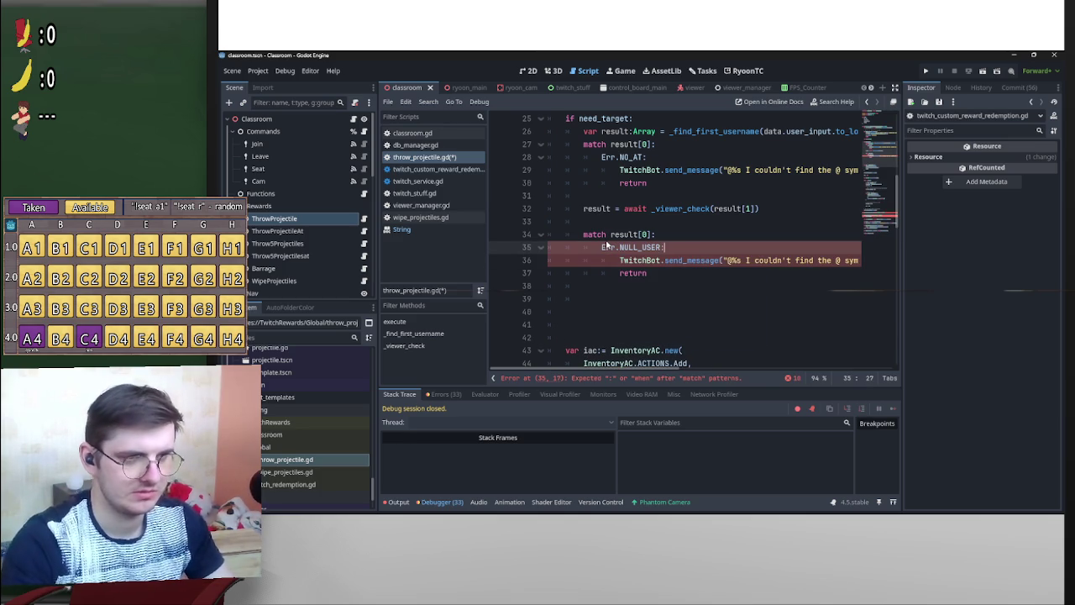
# Add a trailing comma after data.user_name in the second refund message's format arguments.
pyautogui.moveTo(666, 370)
pyautogui.mouseDown()
pyautogui.moveTo(763, 365)
pyautogui.moveTo(673, 355)
pyautogui.moveTo(739, 360)
pyautogui.mouseUp()
pyautogui.moveTo(578, 264)
pyautogui.mouseDown()
pyautogui.moveTo(840, 266)
pyautogui.moveTo(785, 266)
pyautogui.mouseUp()
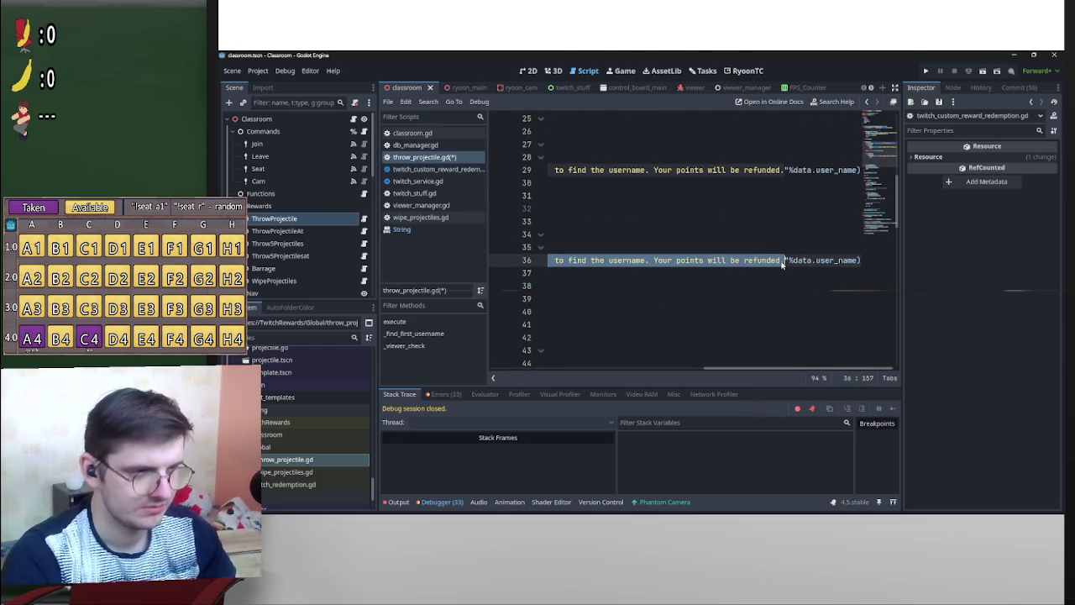
pyautogui.click(862, 260)
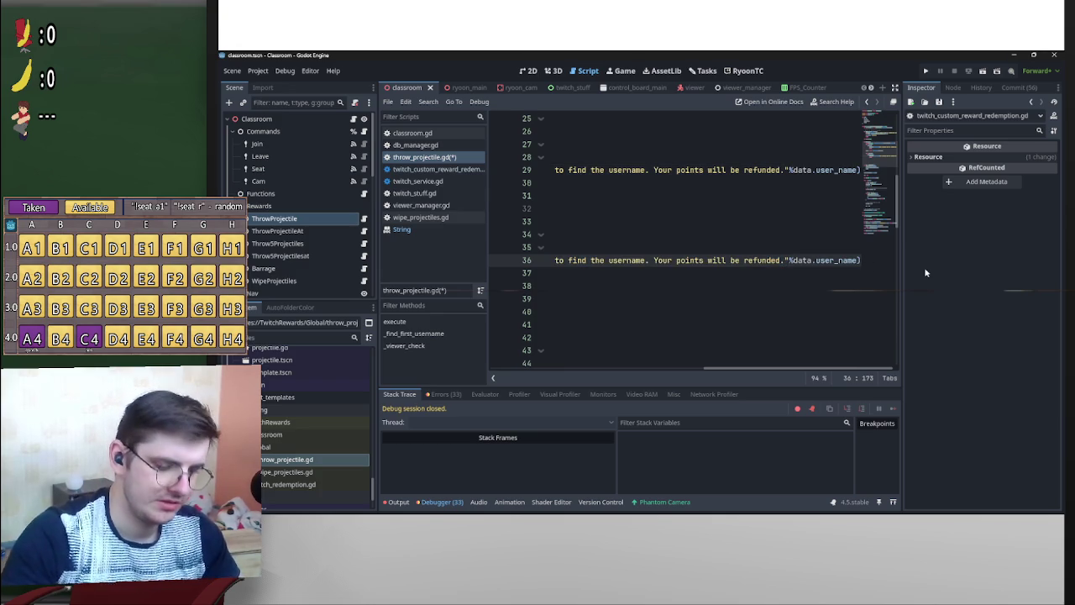
pyautogui.write(',result')
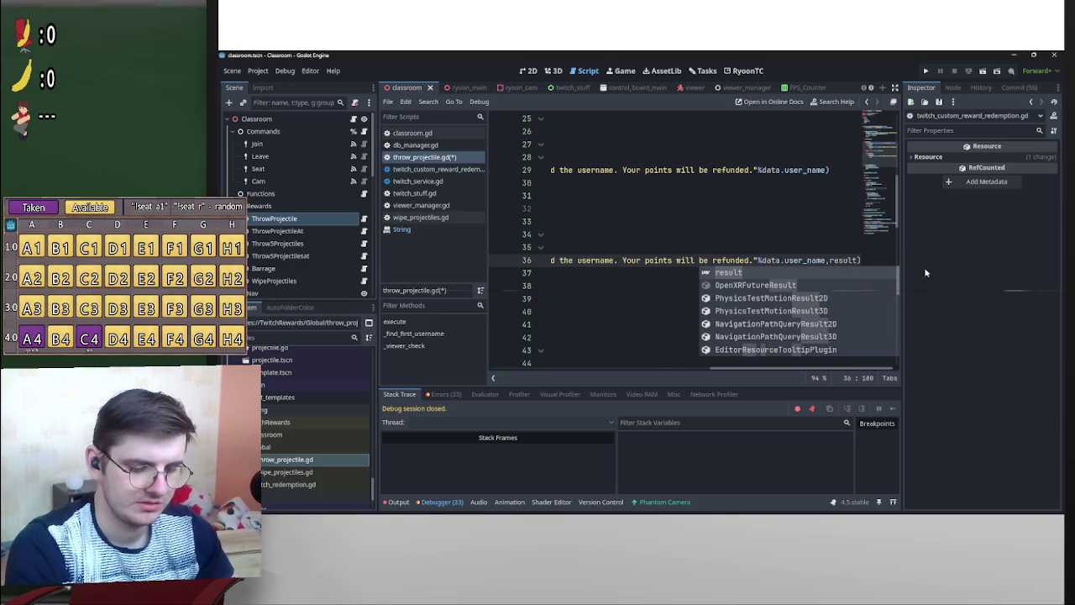
pyautogui.press('BackSpace')
pyautogui.press('BackSpace')
pyautogui.press('BackSpace')
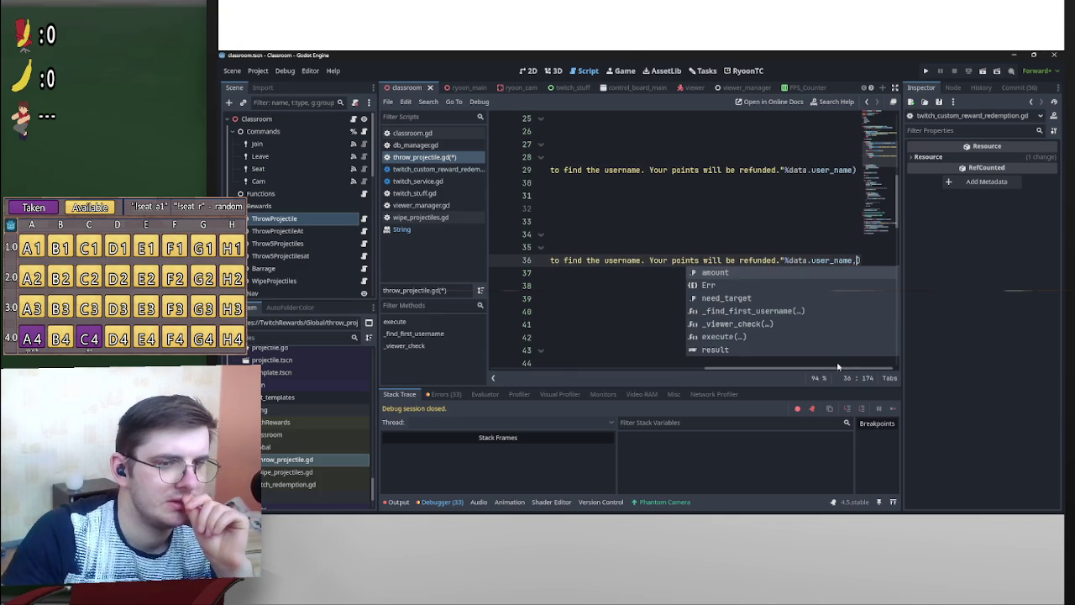
pyautogui.hscroll(-5, 622, 247)
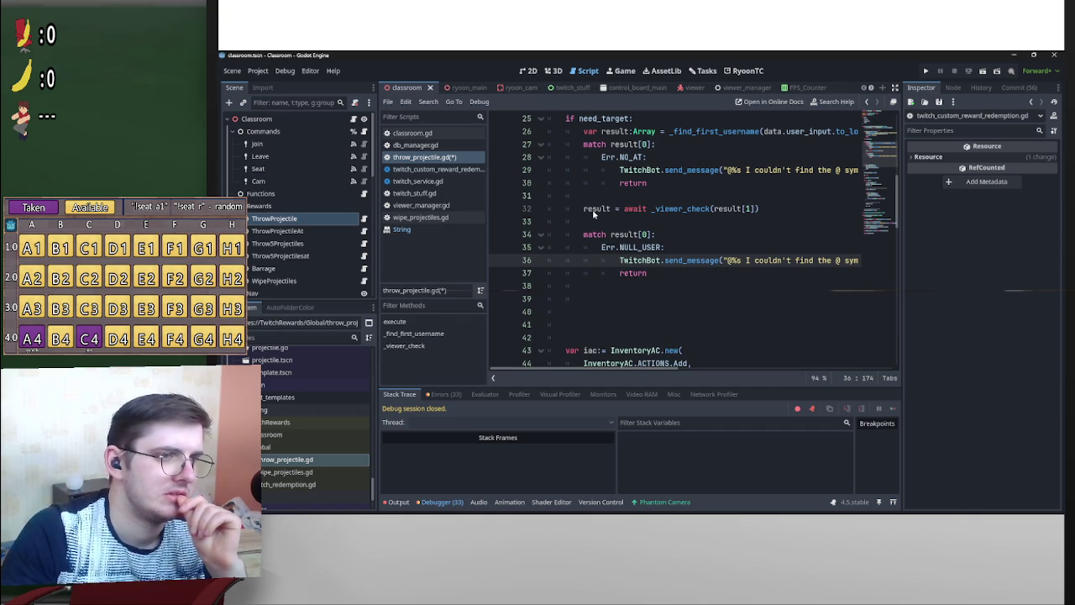
pyautogui.scroll(1, 614, 241)
# Declare var _username:String = result[1] on a new line above the target check.
pyautogui.click(613, 238)
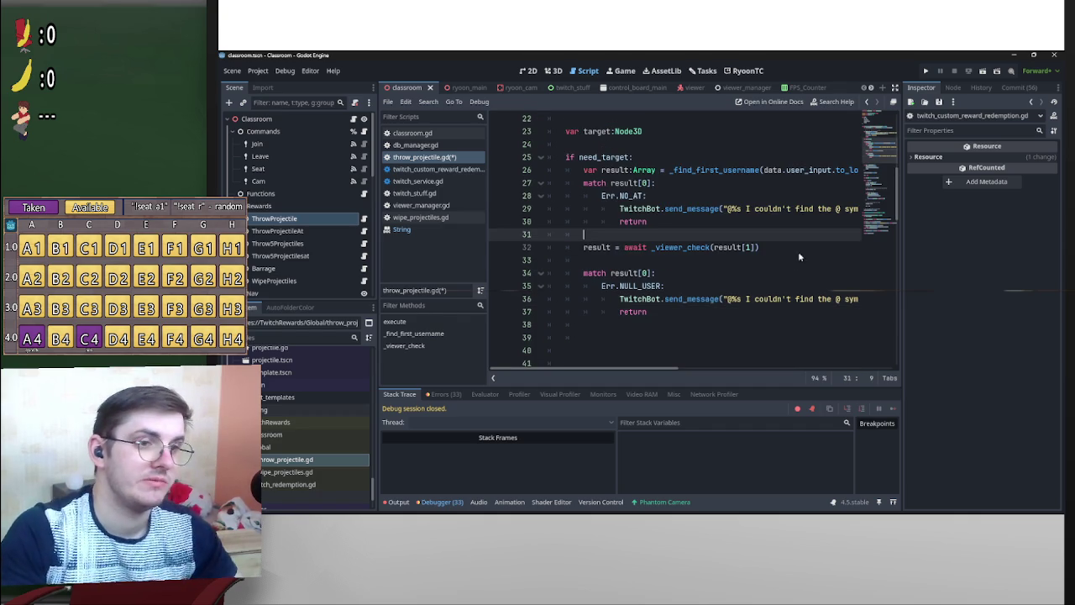
pyautogui.press('Return')
pyautogui.press('Up')
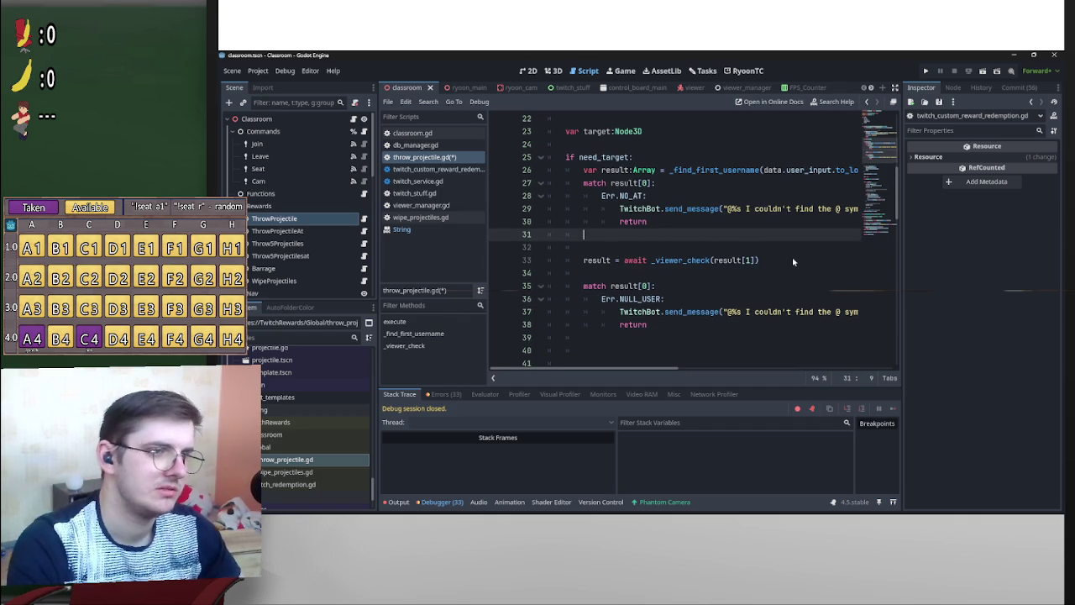
pyautogui.write('va')
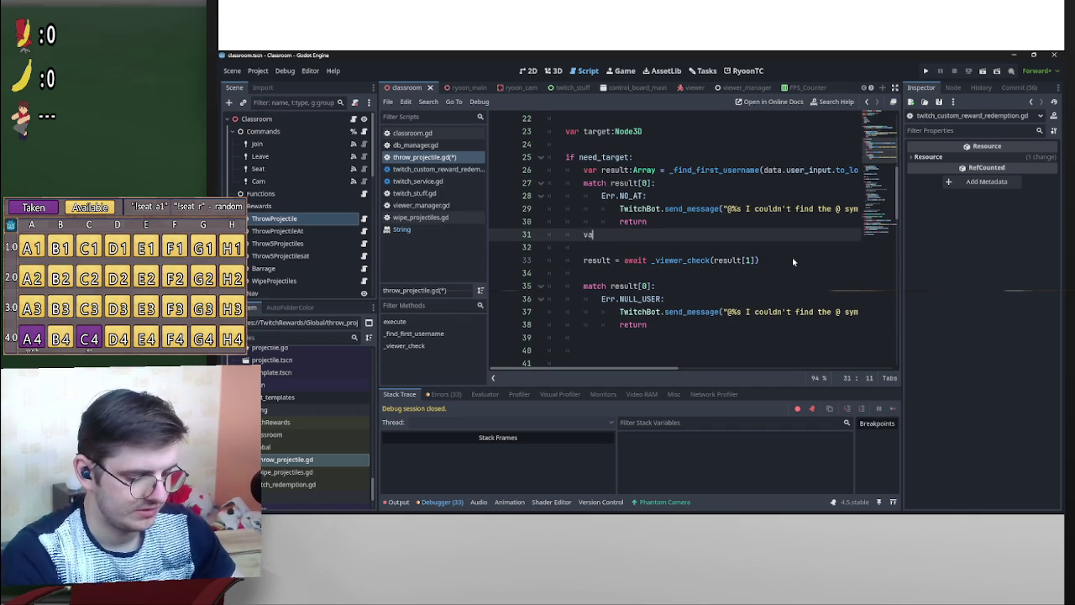
pyautogui.write('r _username')
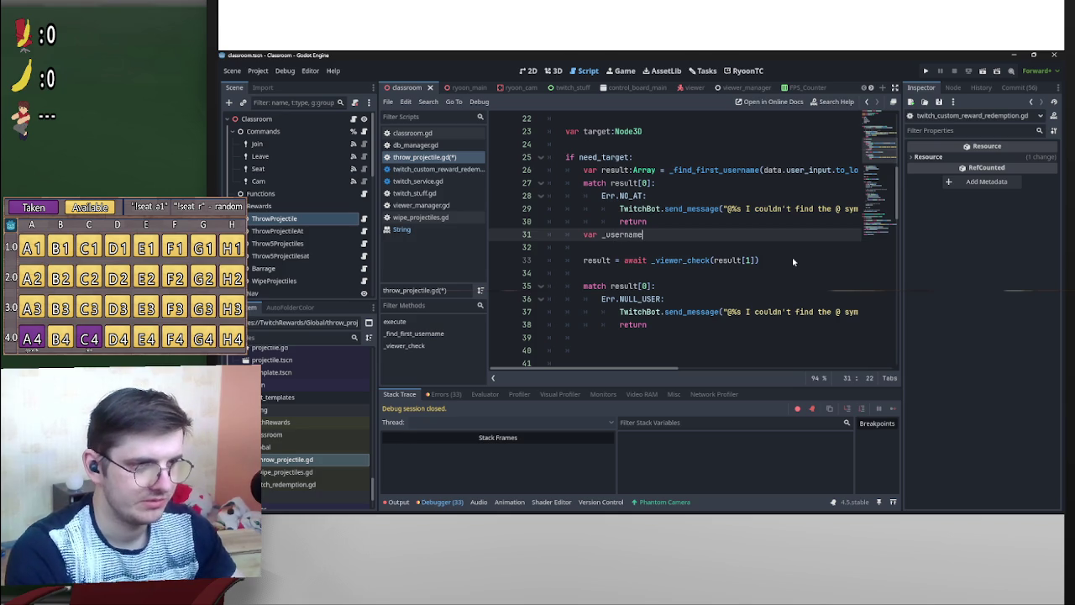
pyautogui.write(':Strin')
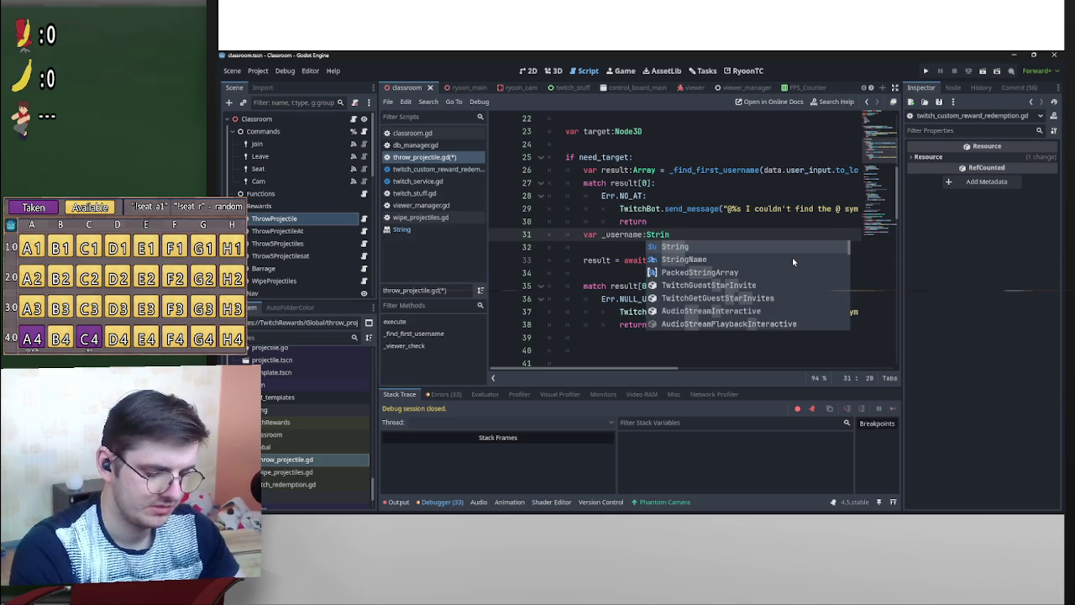
pyautogui.write('g = ')
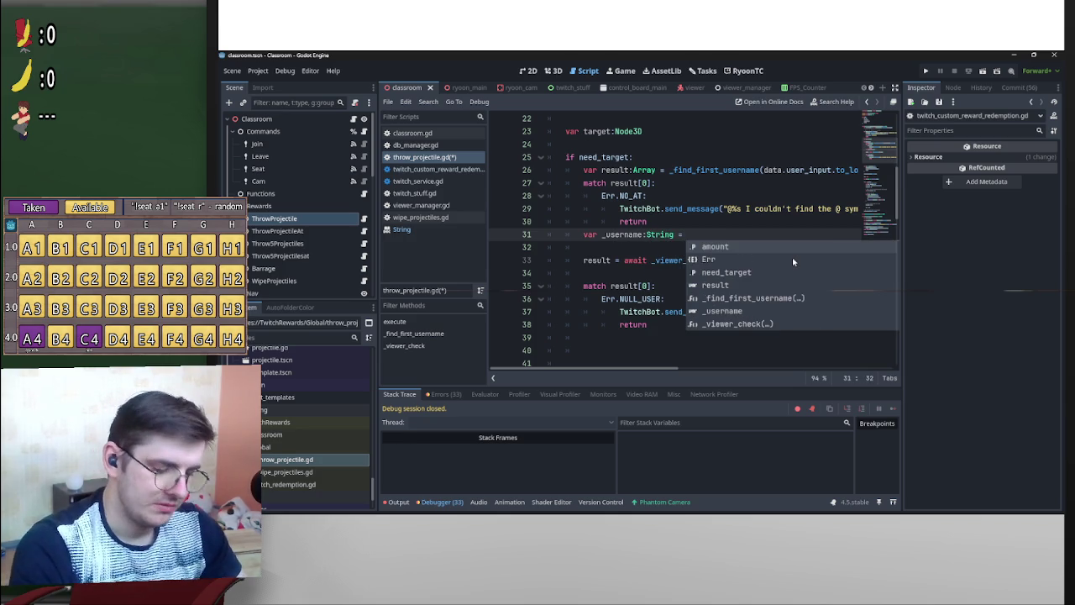
pyautogui.write('result')
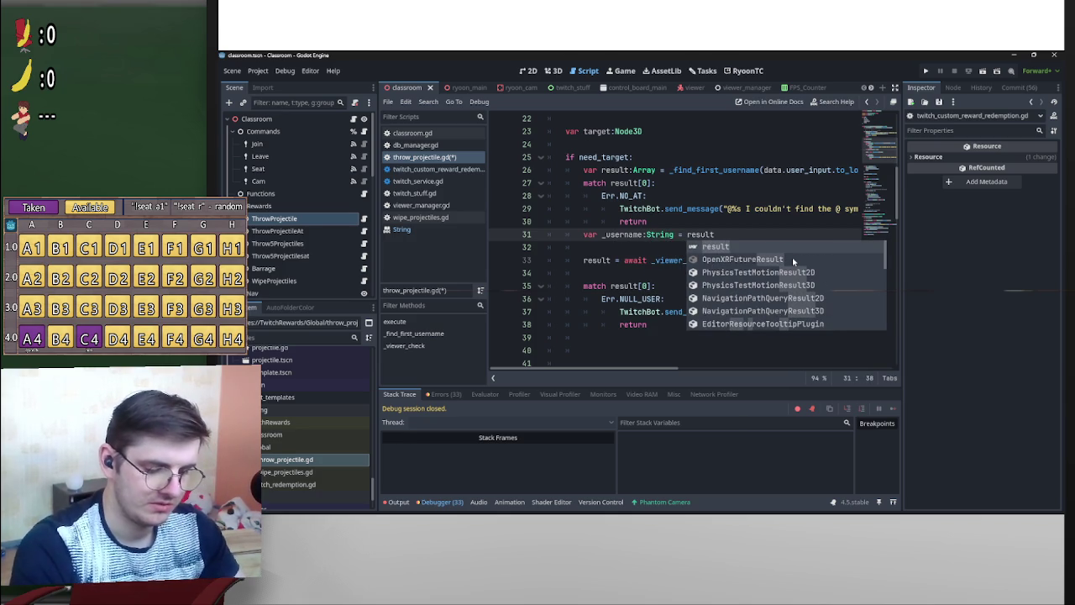
pyautogui.write('[1')
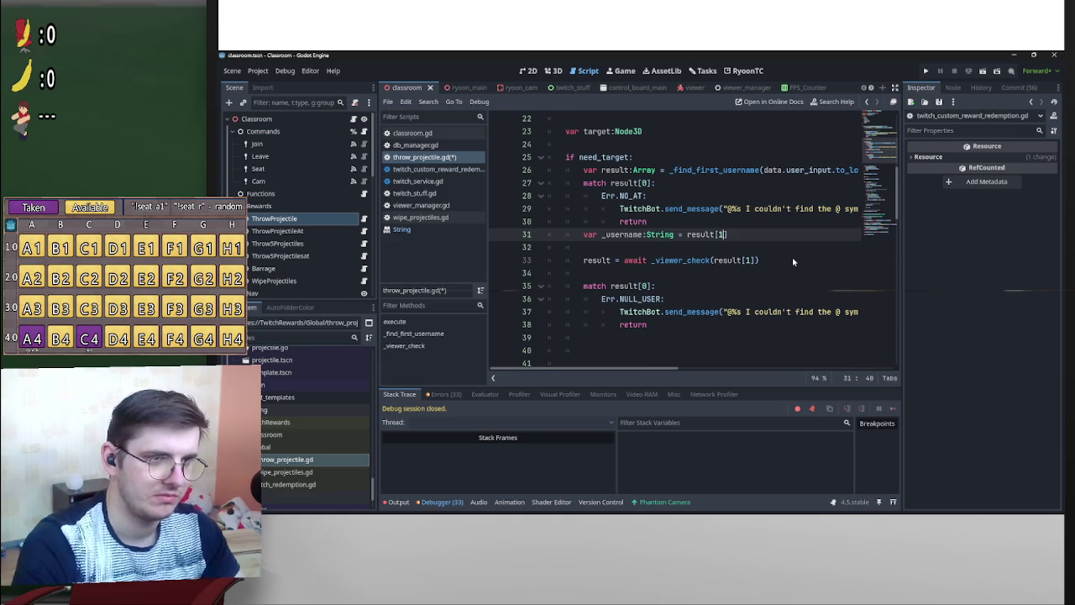
# Replace result[1] in the _viewer_check call with _username.
pyautogui.moveTo(602, 236); pyautogui.dragTo(644, 237)
pyautogui.hotkey('ctrl', 'c')
pyautogui.moveTo(755, 261); pyautogui.dragTo(712, 261)
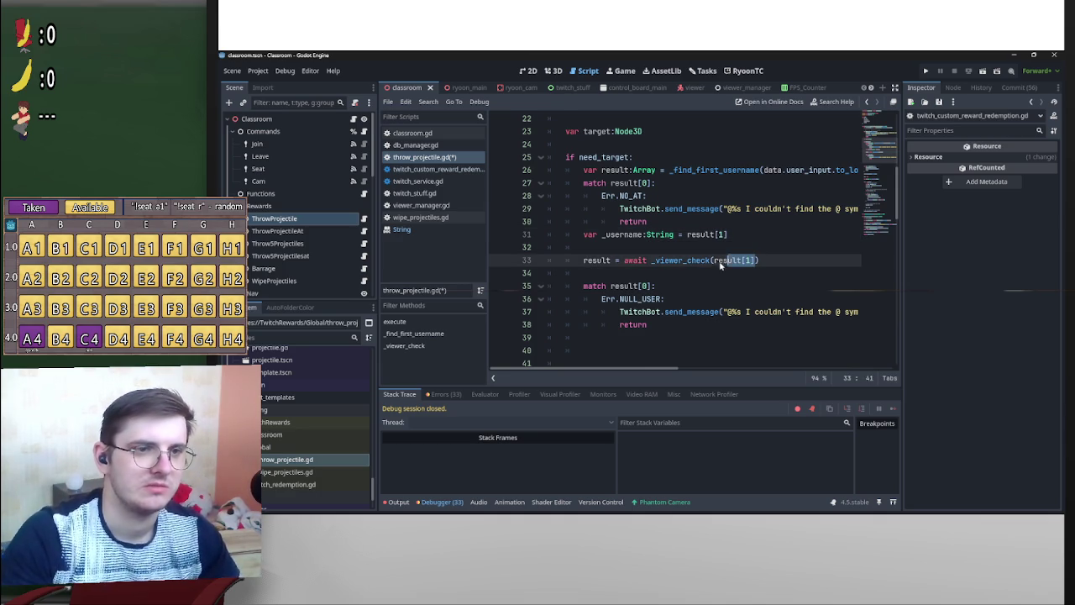
pyautogui.hotkey('ctrl', 'v')
pyautogui.click(586, 236)
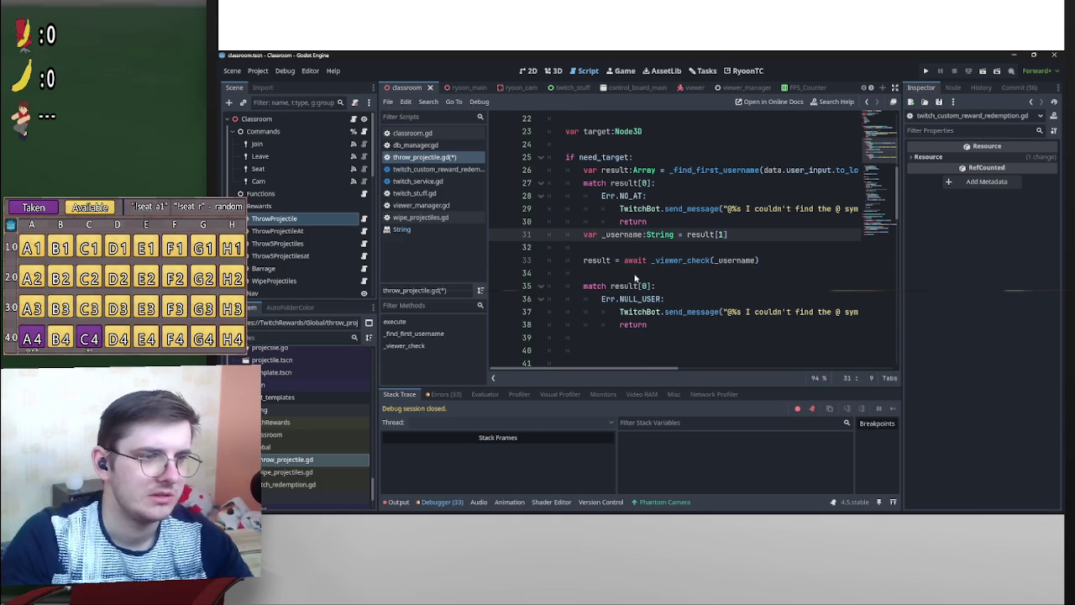
pyautogui.press('Return')
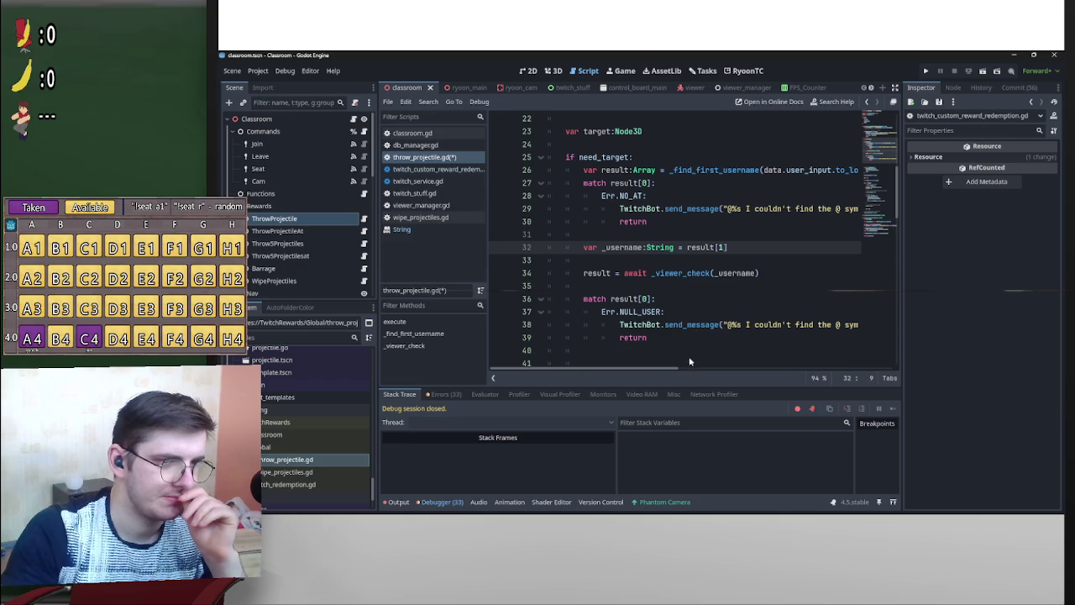
# Edit the format arguments at the end of line 38 to use _username.
pyautogui.click(799, 370)
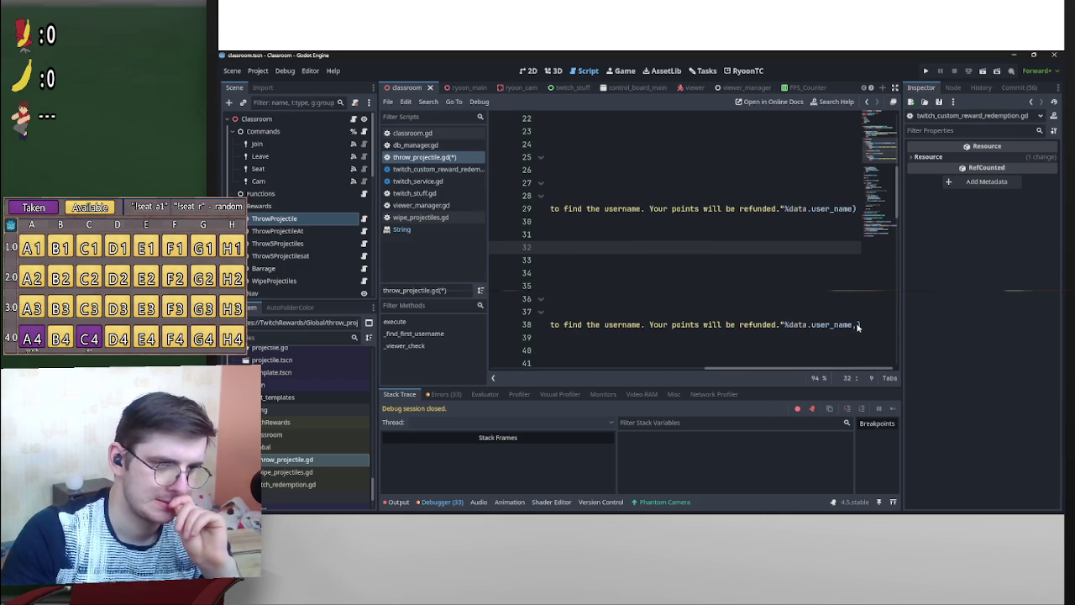
pyautogui.moveTo(857, 326); pyautogui.dragTo(787, 326)
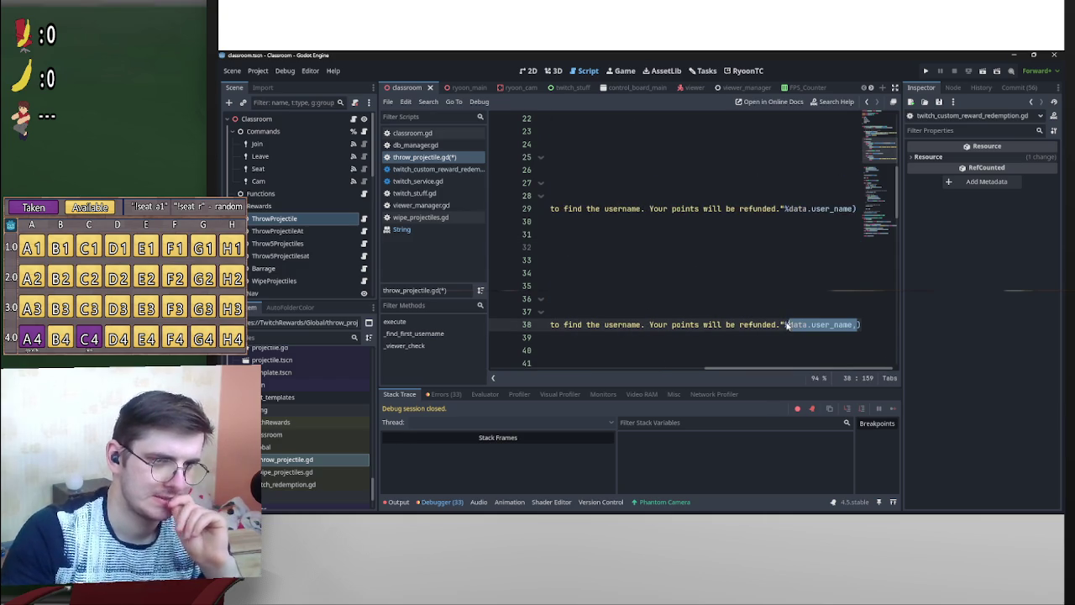
pyautogui.click(856, 326)
pyautogui.write('_username')
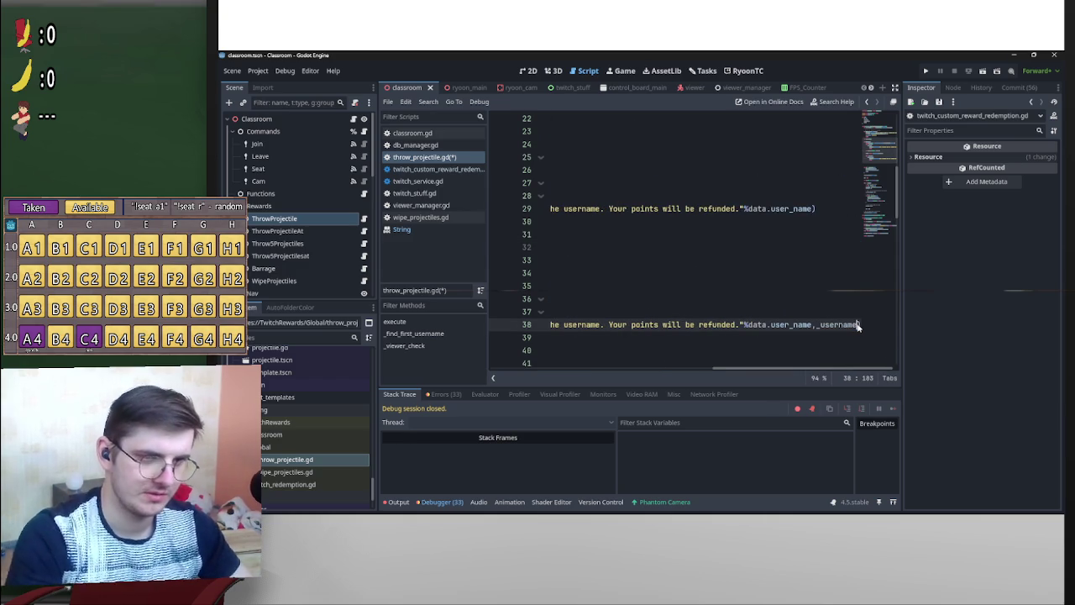
pyautogui.moveTo(857, 326); pyautogui.dragTo(746, 327)
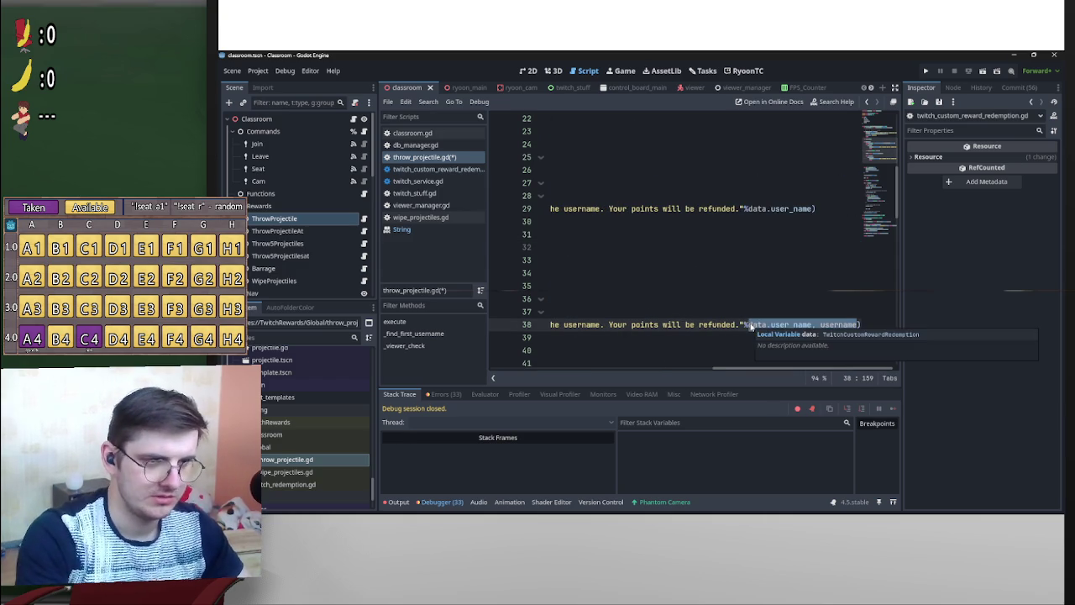
pyautogui.write('[')
# Rewrite the message to "couldn't find the username '%s' on twitch. Make sure you typed it properly.".
pyautogui.moveTo(752, 369); pyautogui.dragTo(583, 368)
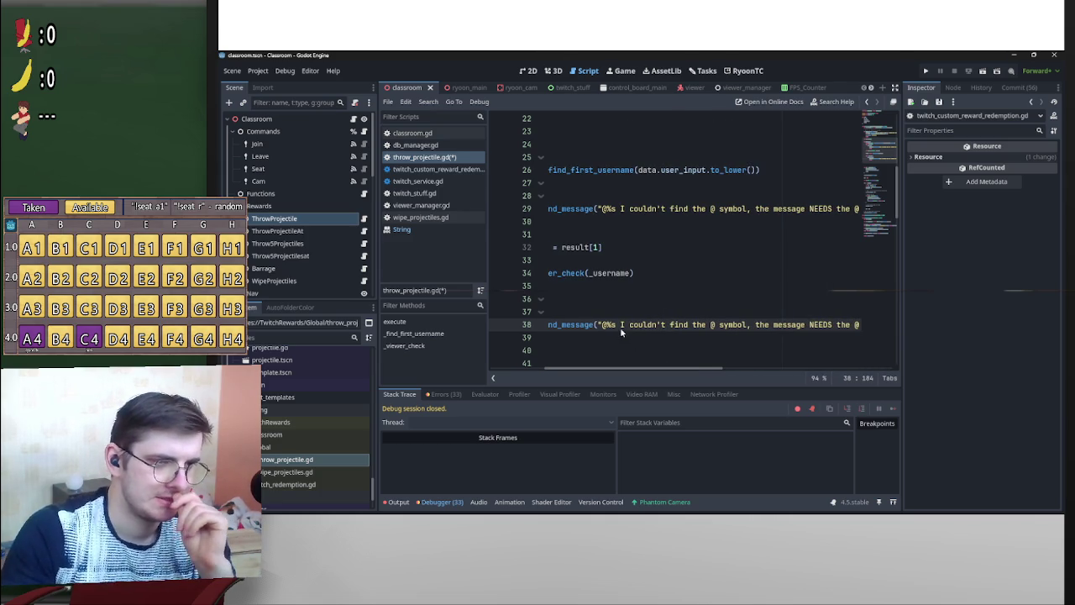
pyautogui.moveTo(622, 330)
pyautogui.mouseDown()
pyautogui.moveTo(909, 321)
pyautogui.moveTo(732, 325)
pyautogui.mouseUp()
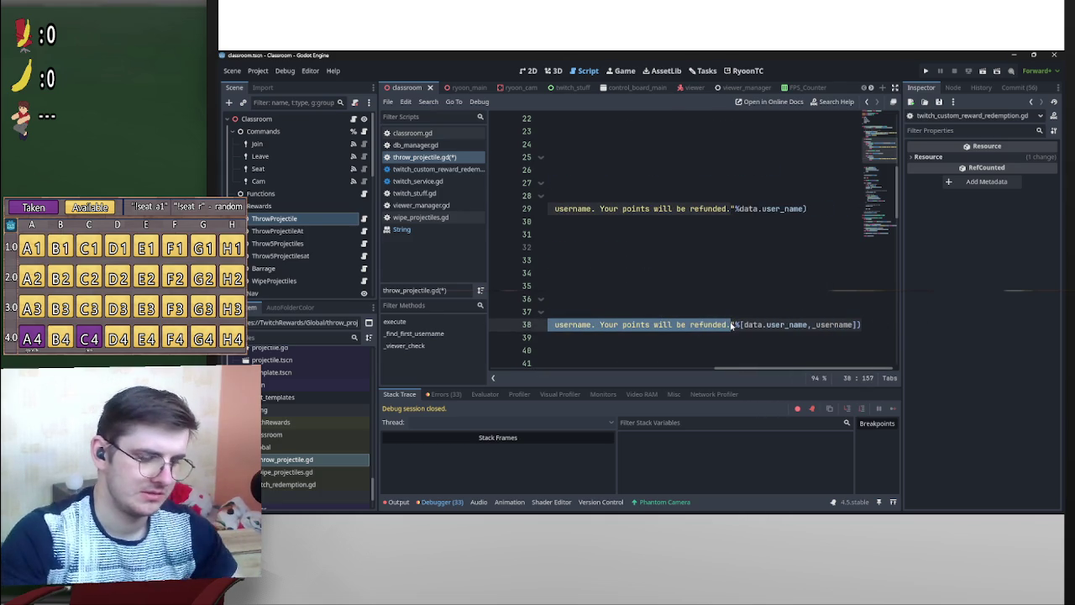
pyautogui.write("I couldn't fin")
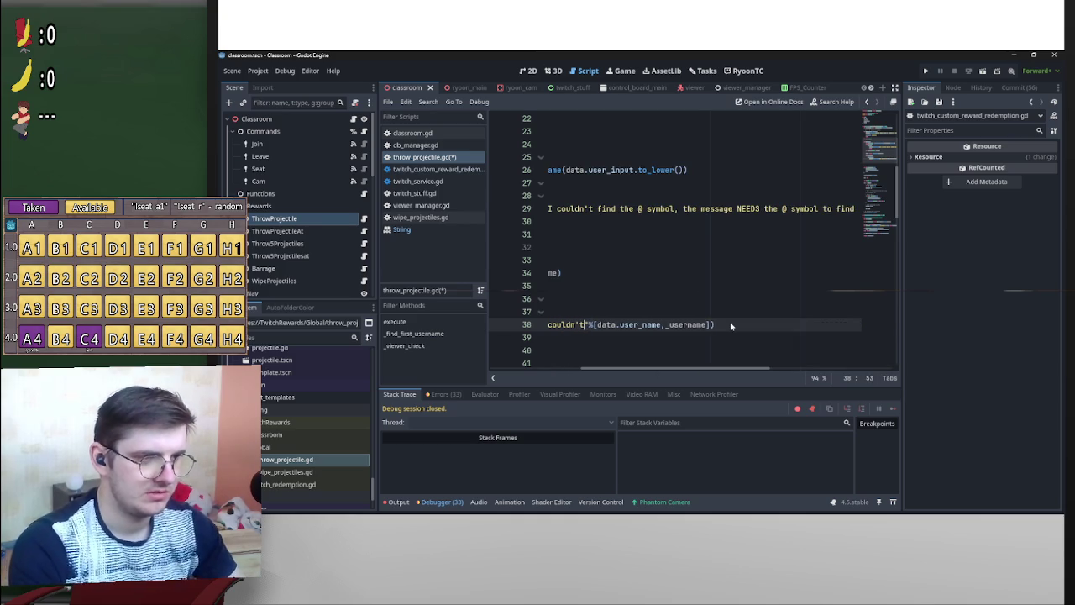
pyautogui.write('d the username')
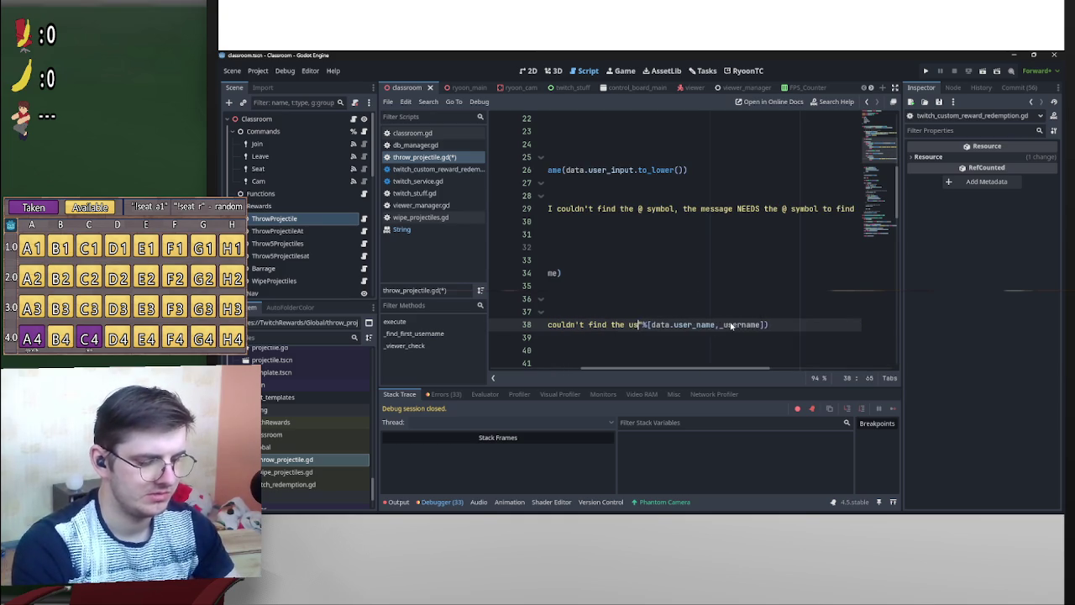
pyautogui.write(' [')
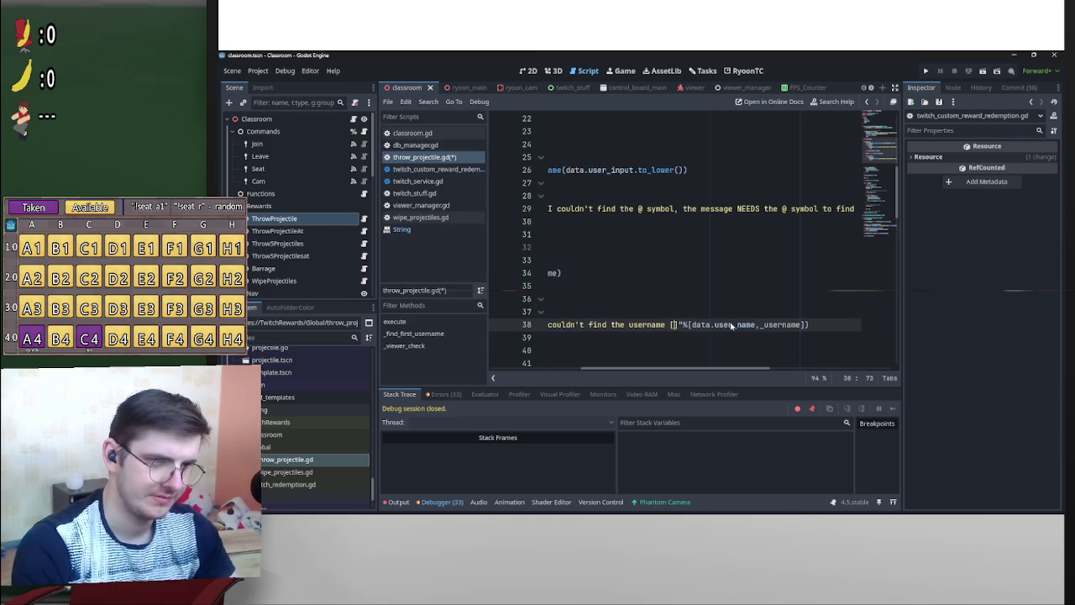
pyautogui.press('BackSpace')
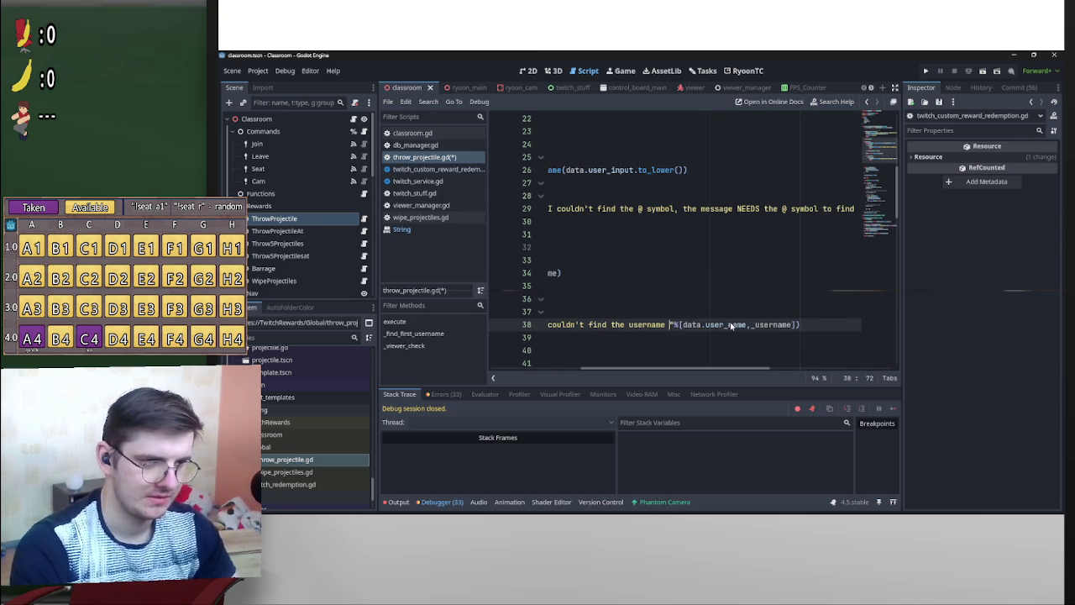
pyautogui.write("'t find the username '")
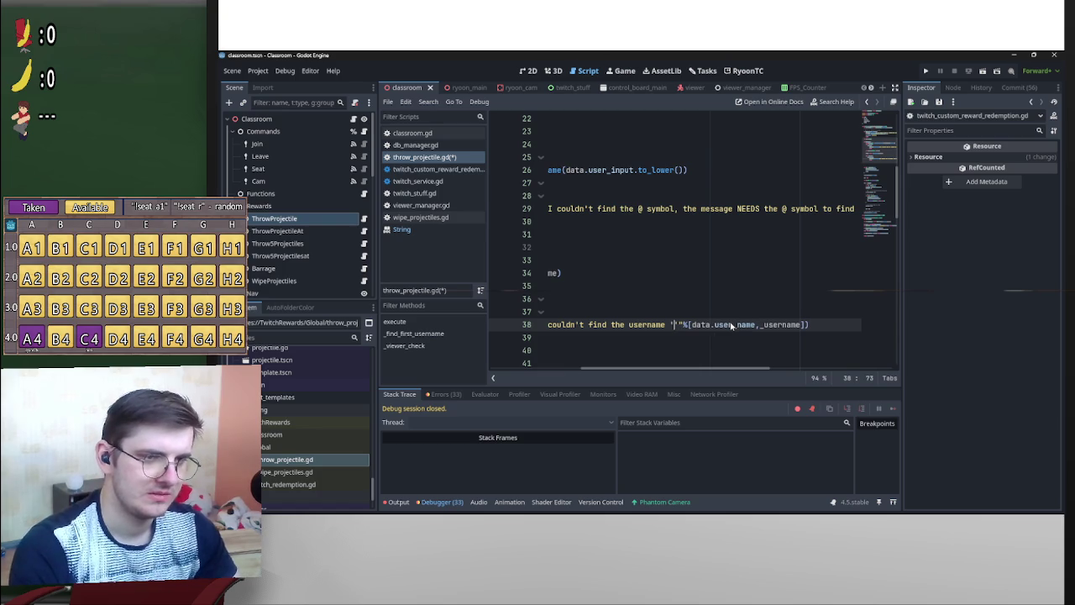
pyautogui.write("%s'")
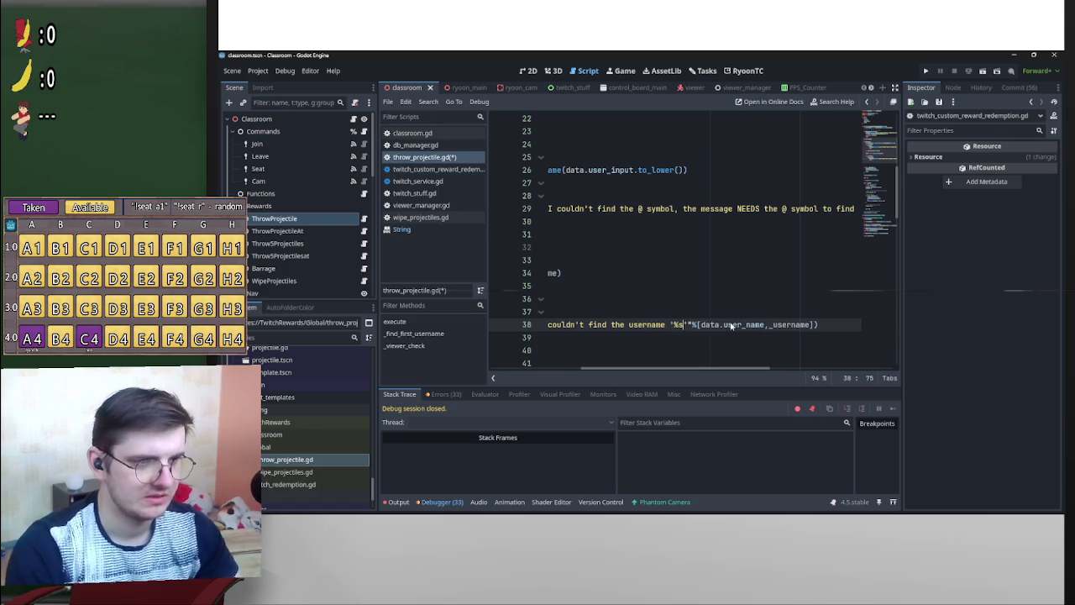
pyautogui.write(' on twitch')
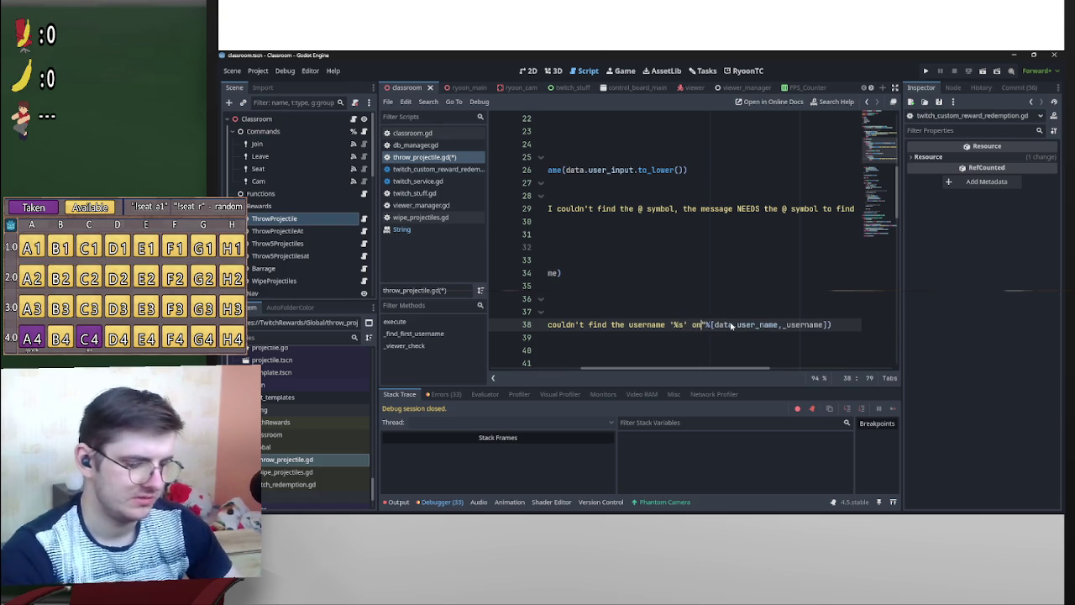
pyautogui.write('!')
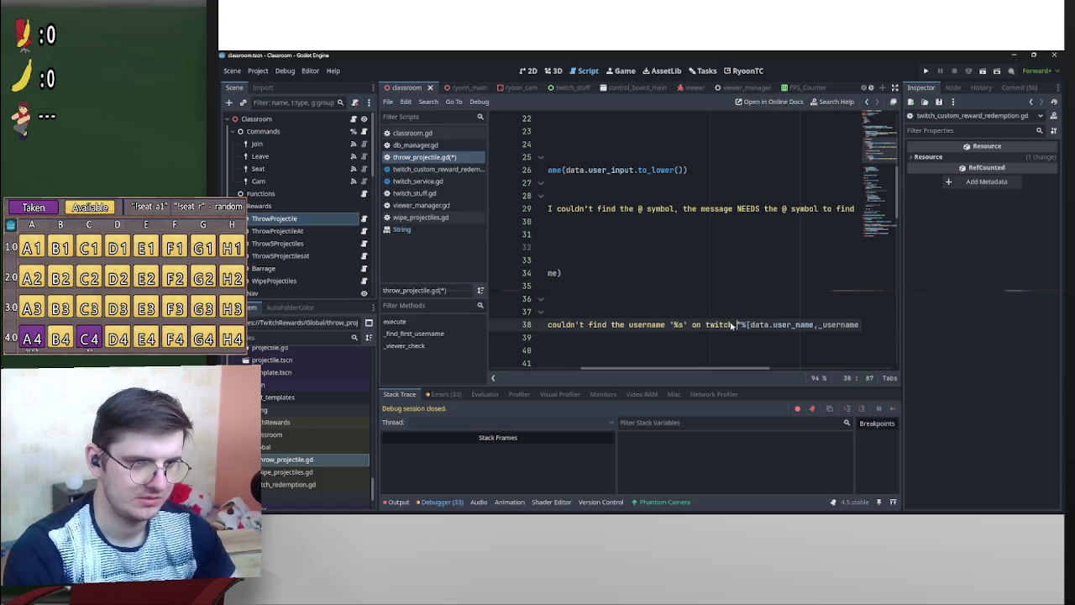
pyautogui.write(' Make s')
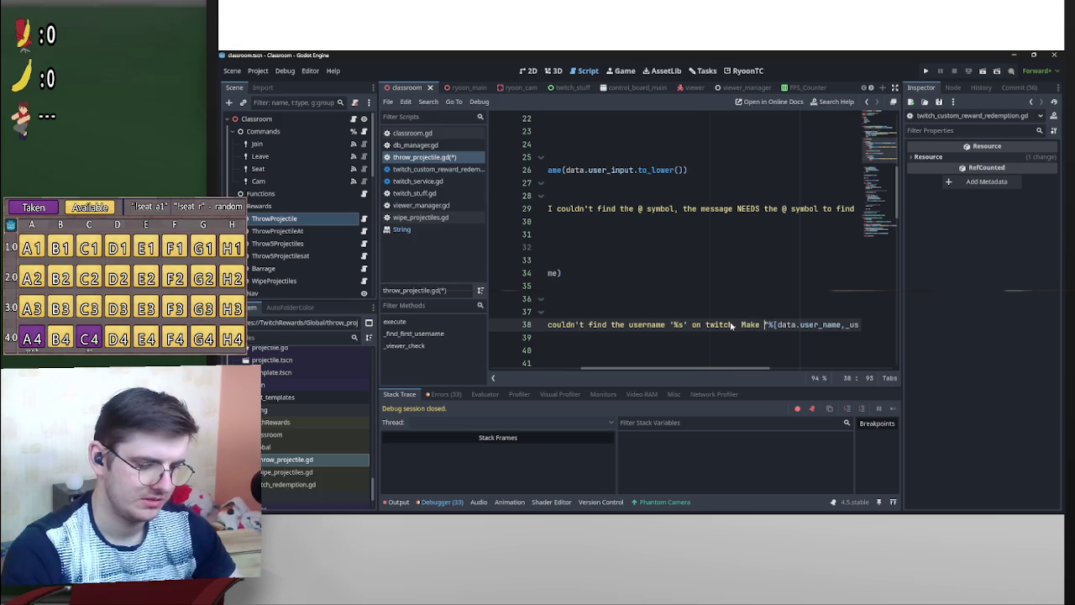
pyautogui.write('ure oyu')
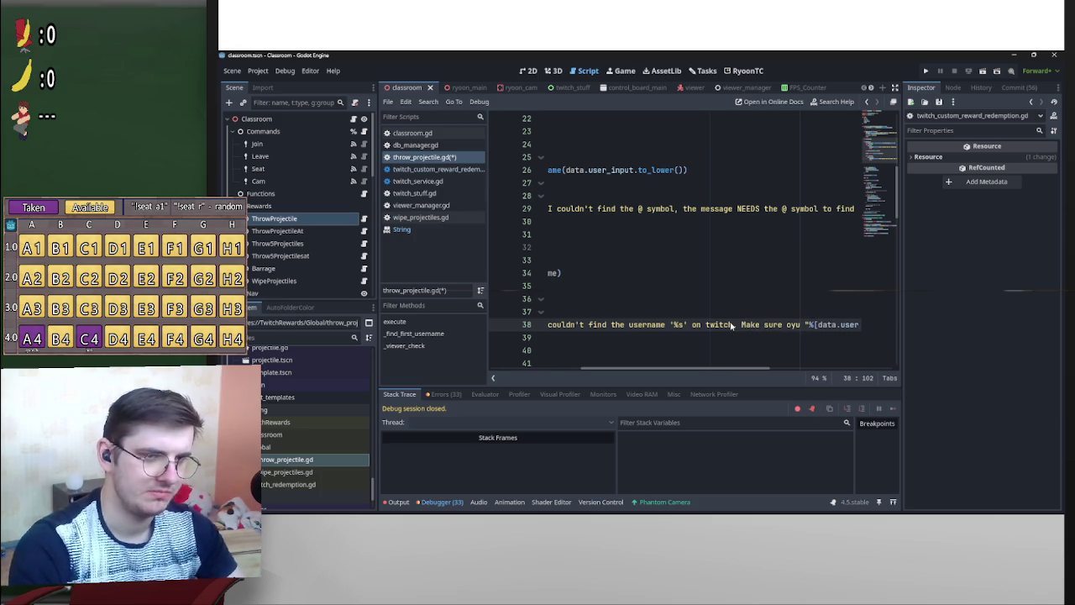
pyautogui.press('BackSpace')
pyautogui.press('BackSpace')
pyautogui.press('BackSpace')
pyautogui.write('you')
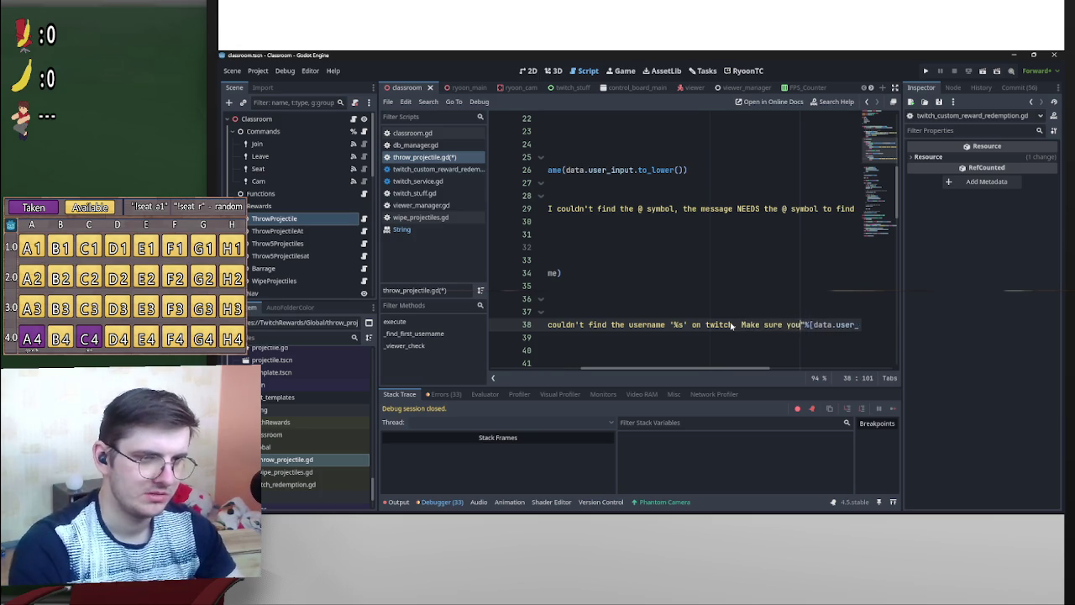
pyautogui.write(' typed it p')
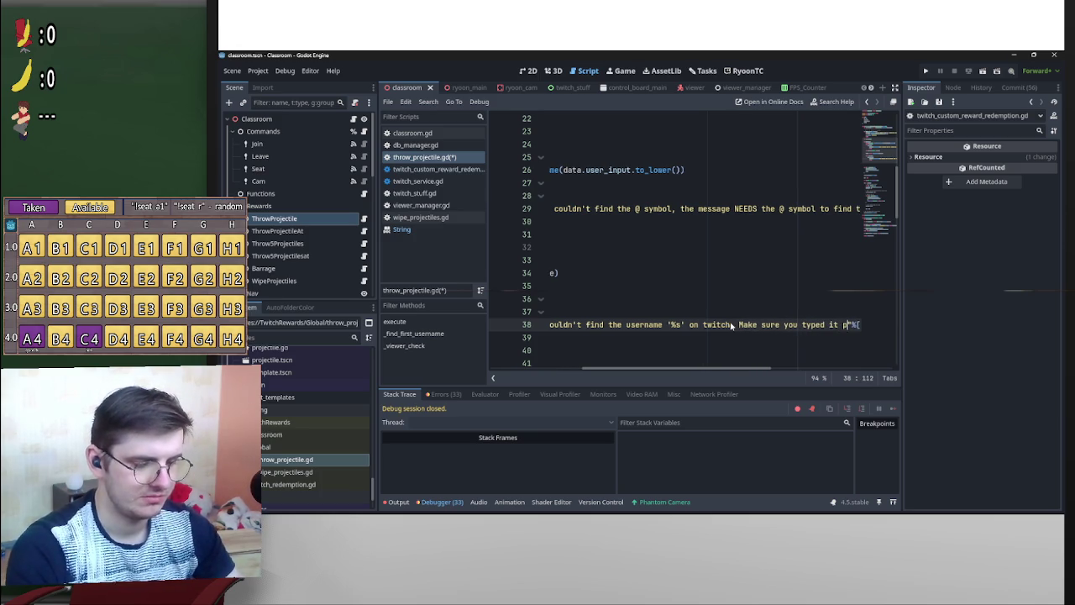
pyautogui.write('roperly')
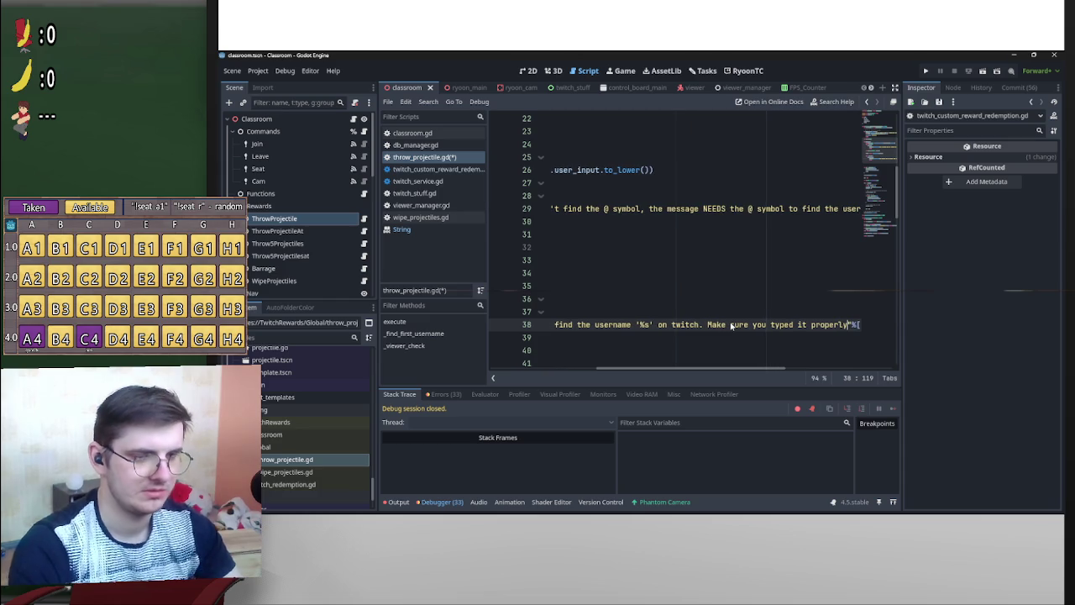
pyautogui.write('.')
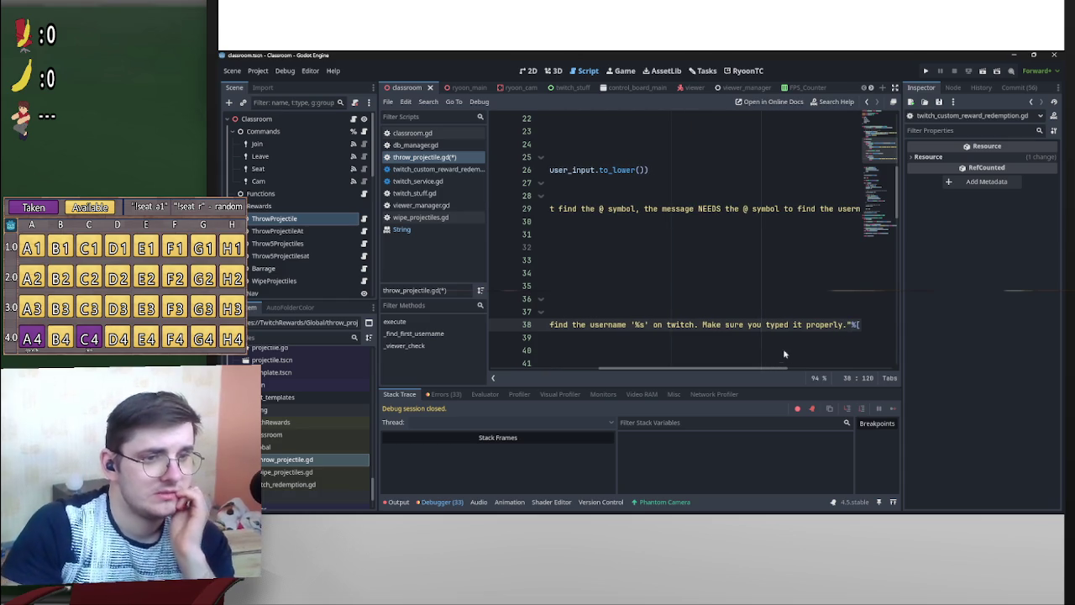
# Start a new indented line after the NULL_USER return and select NOT_IN_CLASS in the enum.
pyautogui.moveTo(778, 369); pyautogui.dragTo(571, 370)
pyautogui.click(681, 337)
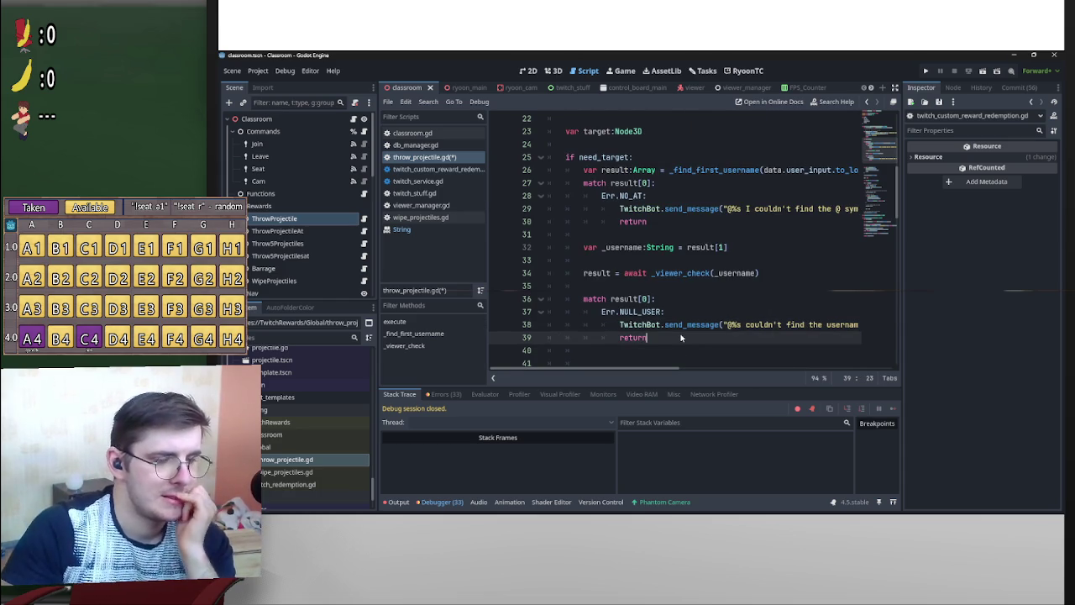
pyautogui.press('Return')
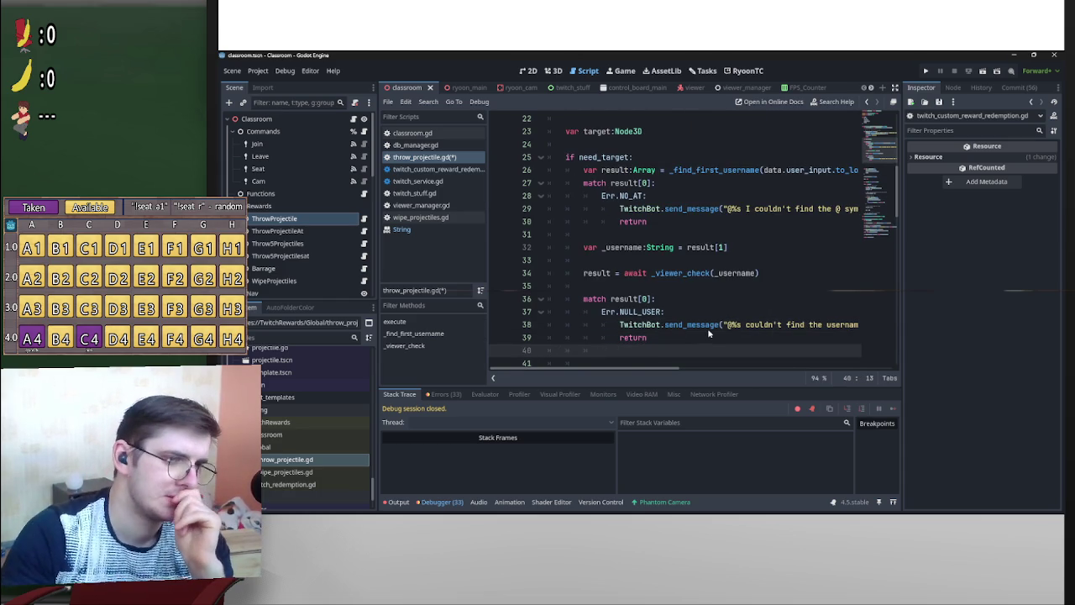
pyautogui.scroll(-4, 708, 327)
pyautogui.scroll(11, 714, 311)
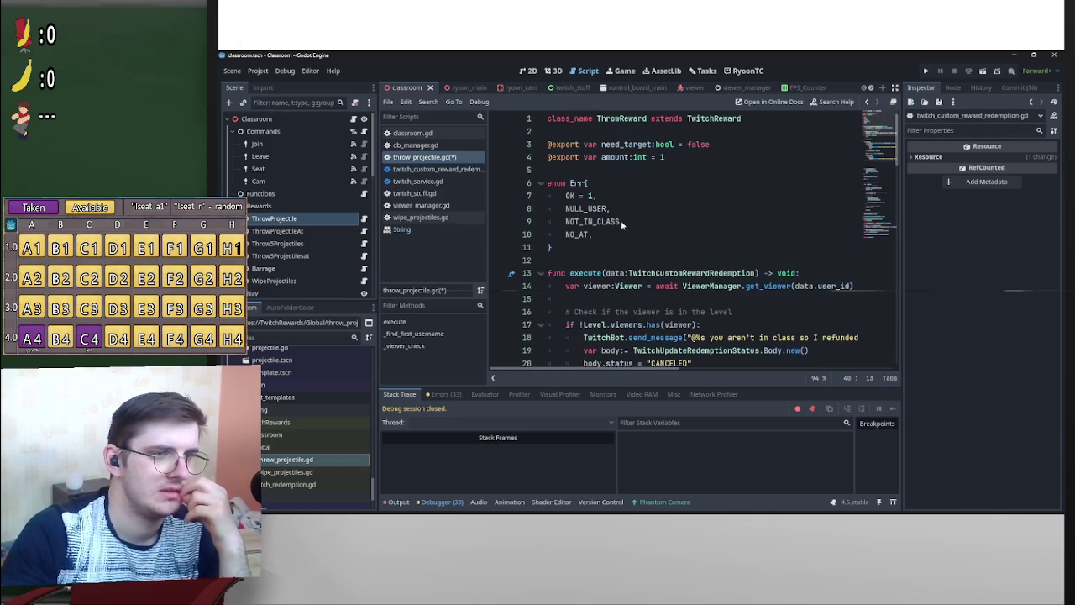
pyautogui.moveTo(623, 222); pyautogui.dragTo(563, 223)
pyautogui.hotkey('ctrl', 'c')
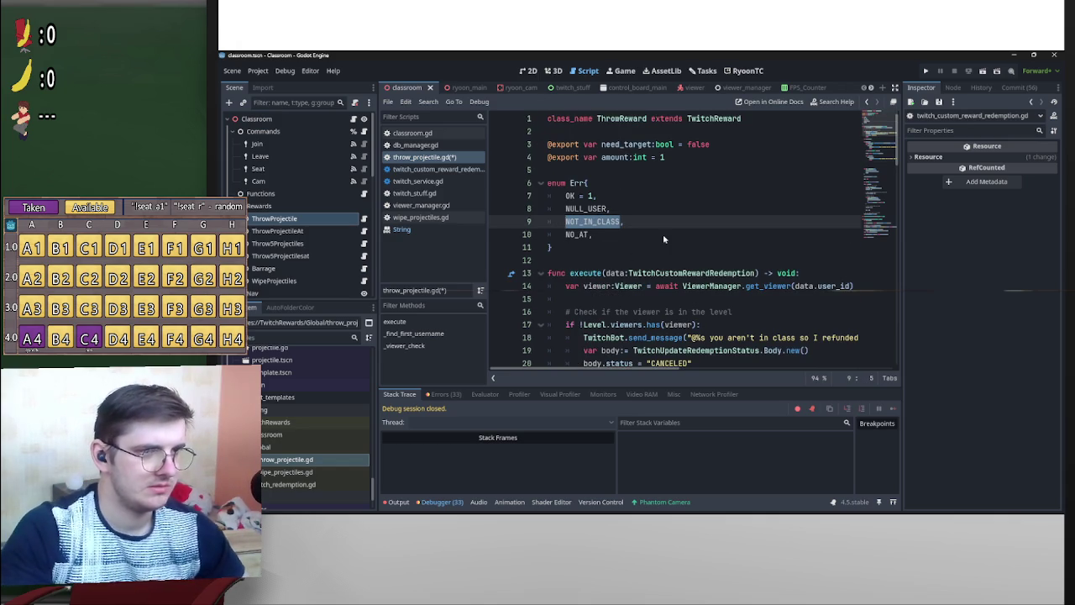
pyautogui.scroll(-8, 663, 240)
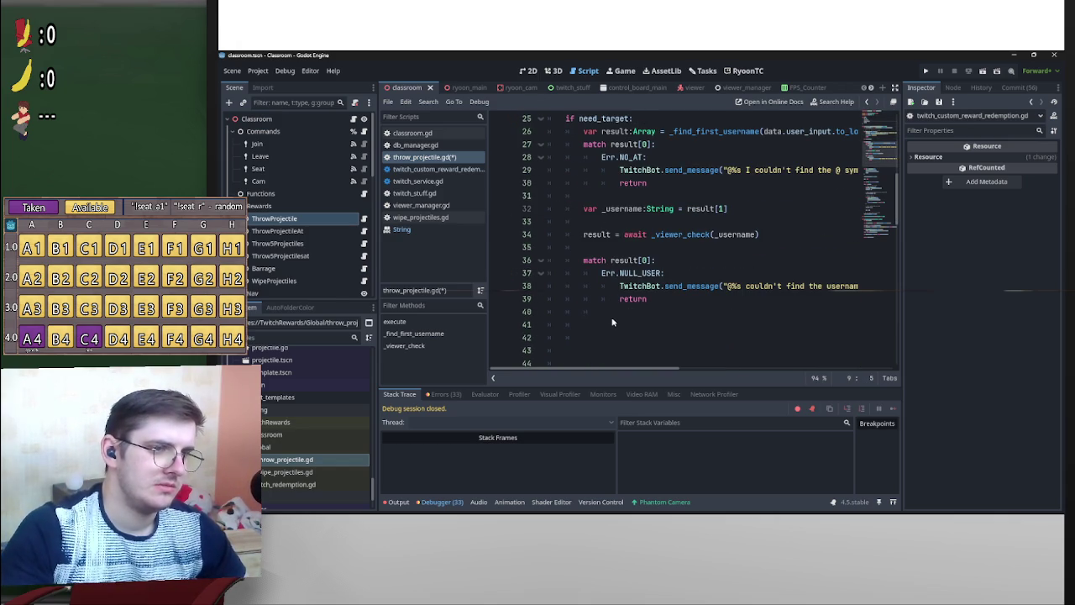
# Add an Err.NOT_IN_CLASS: case on the line after the NULL_USER case.
pyautogui.click(622, 314)
pyautogui.hotkey('ctrl', 'v')
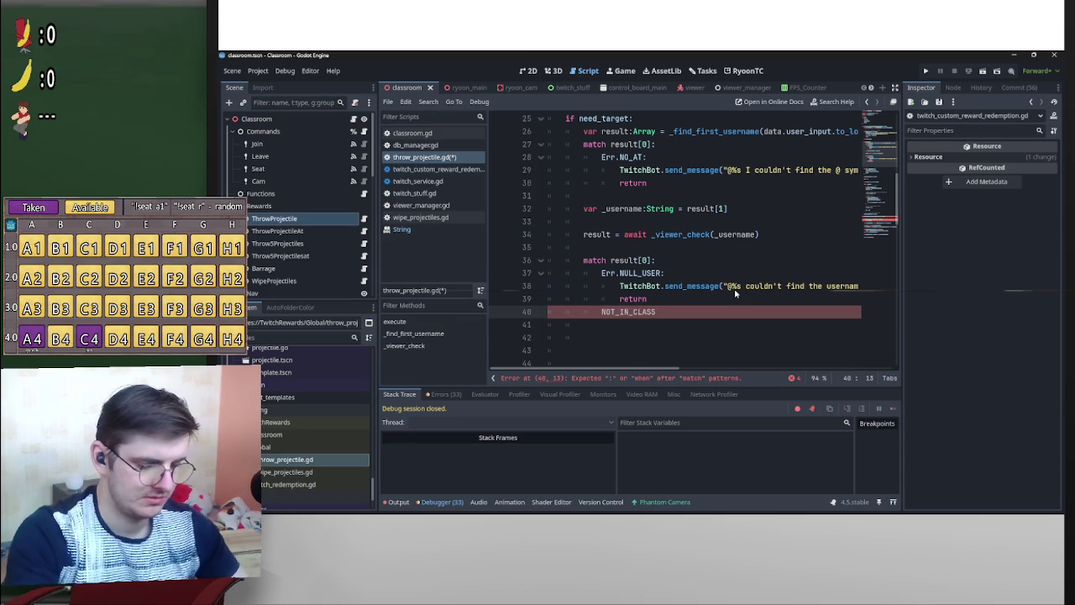
pyautogui.press('Home')
pyautogui.write('Err.')
pyautogui.press('End')
pyautogui.write(':')
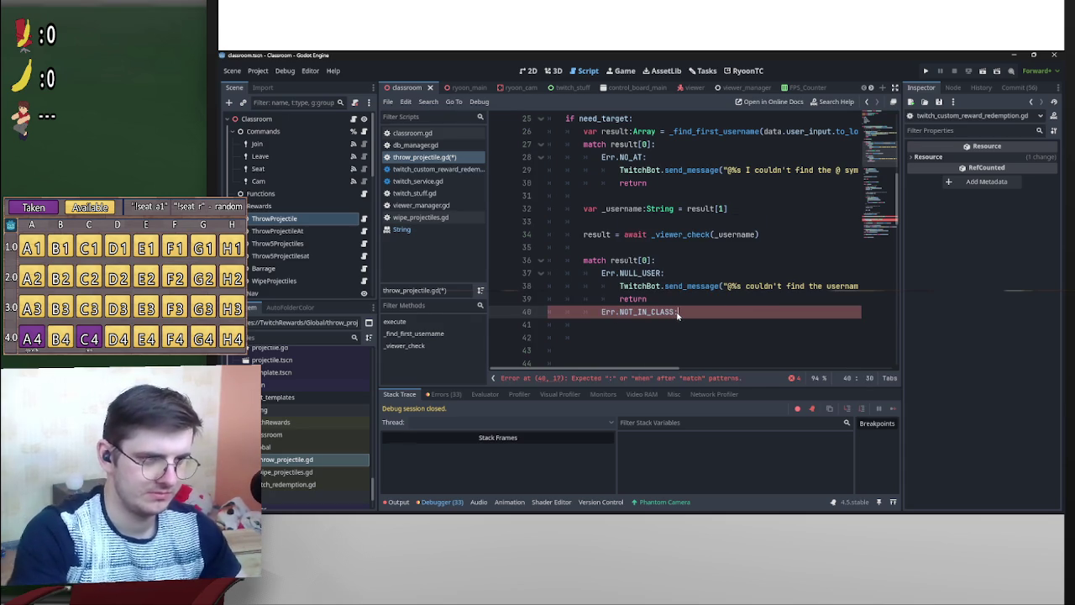
# Give the case a send_message reading "the user you are trying to target is not in class" plus a return.
pyautogui.moveTo(647, 300); pyautogui.dragTo(620, 286)
pyautogui.hotkey('ctrl', 'c')
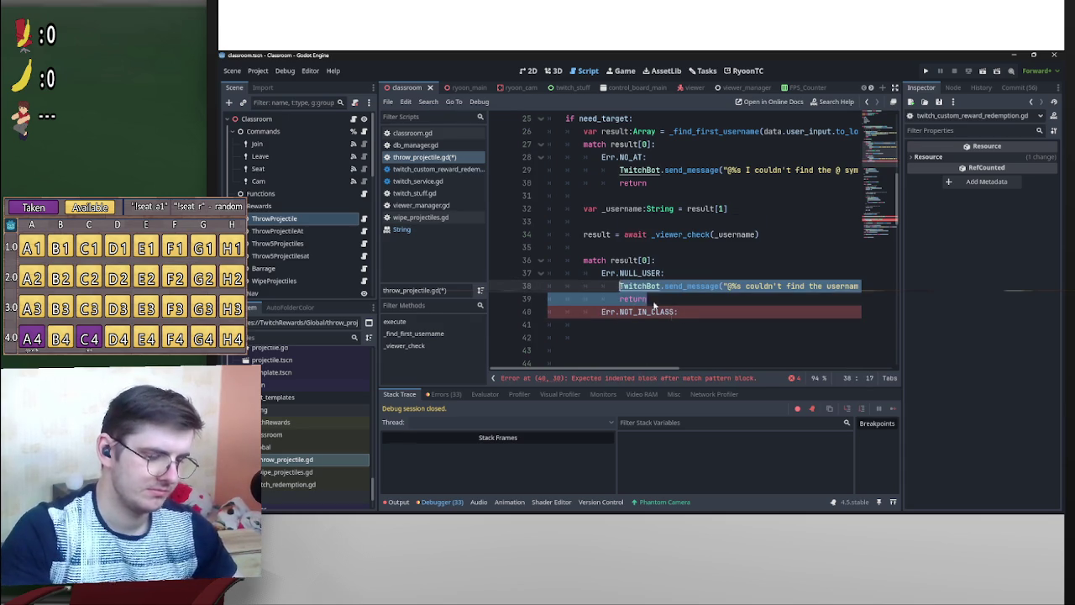
pyautogui.click(704, 316)
pyautogui.press('Return')
pyautogui.hotkey('ctrl', 'v')
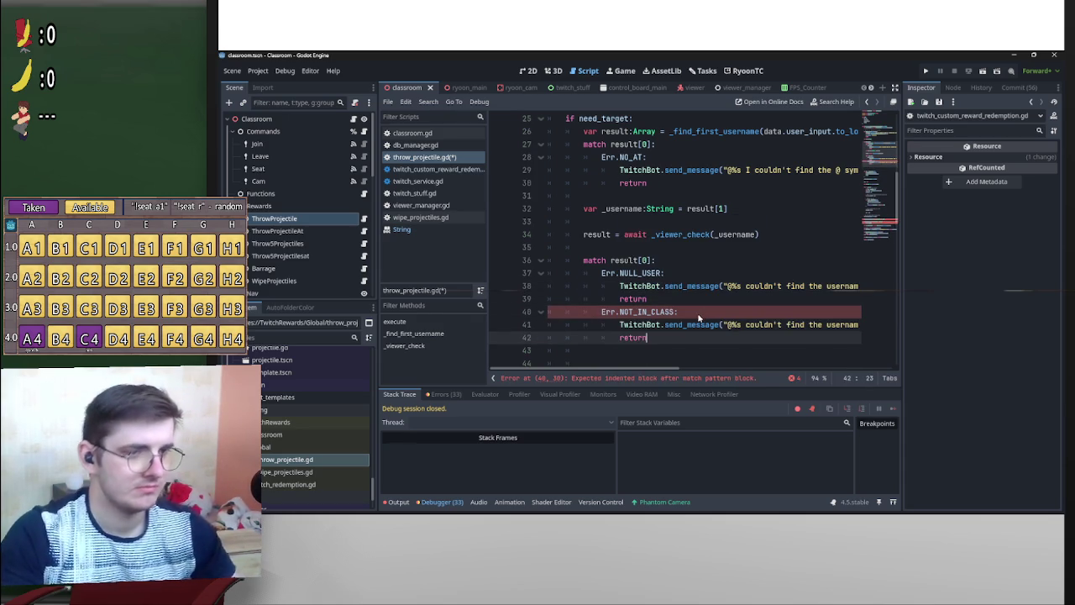
pyautogui.hscroll(6, 697, 368)
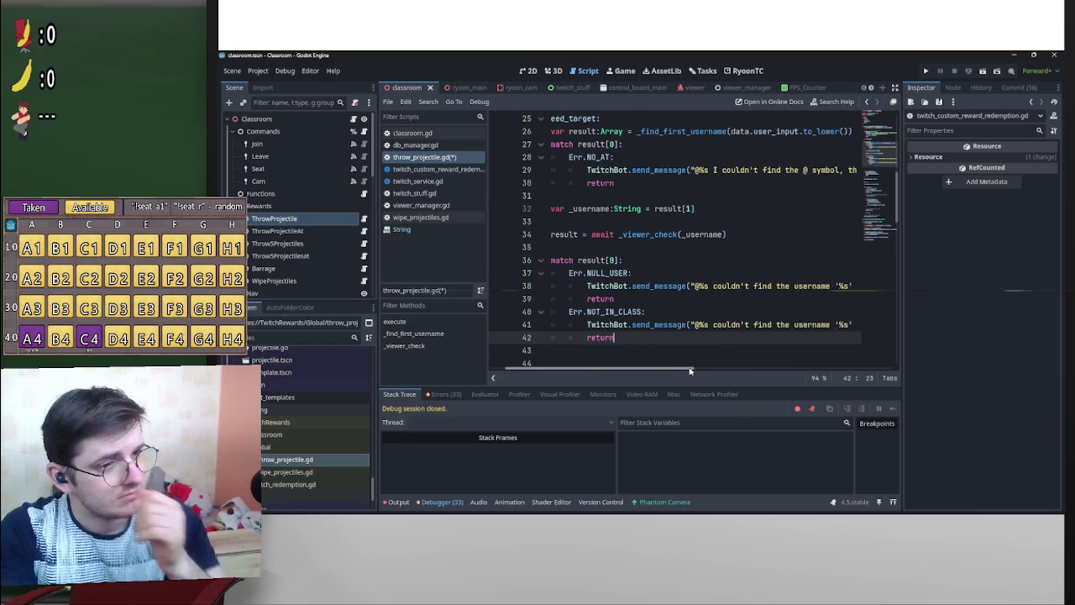
pyautogui.moveTo(647, 330)
pyautogui.mouseDown()
pyautogui.moveTo(895, 327)
pyautogui.moveTo(712, 324)
pyautogui.mouseUp()
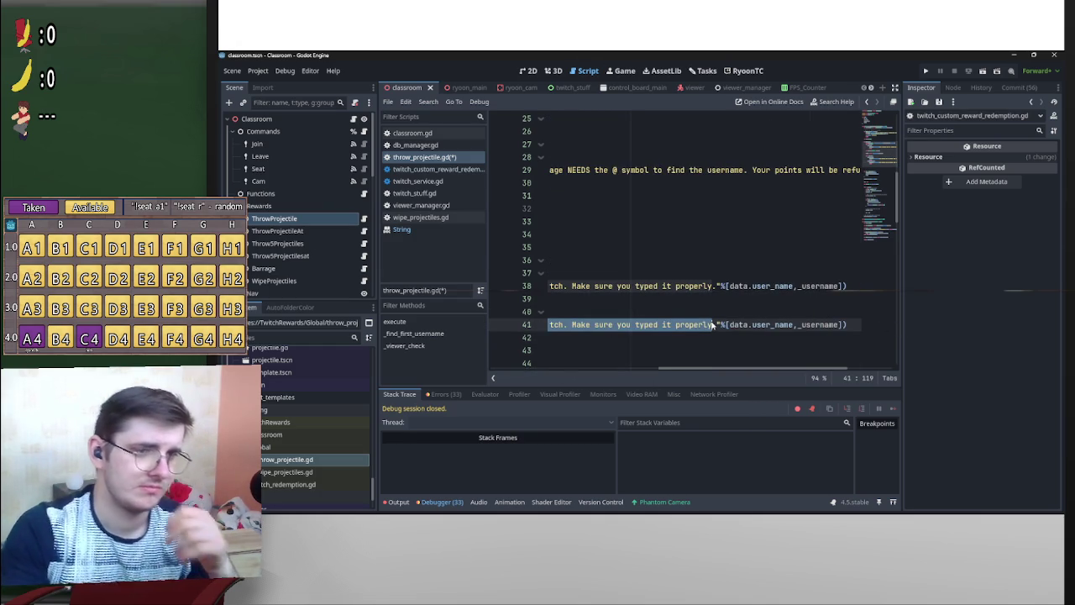
pyautogui.write('the user yo')
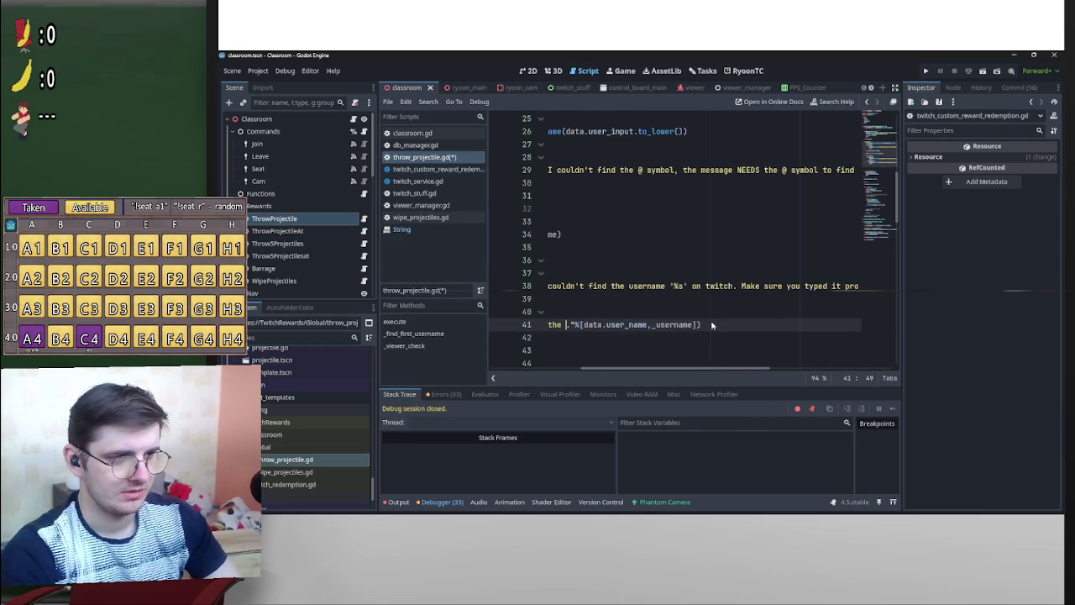
pyautogui.write('u are trying ')
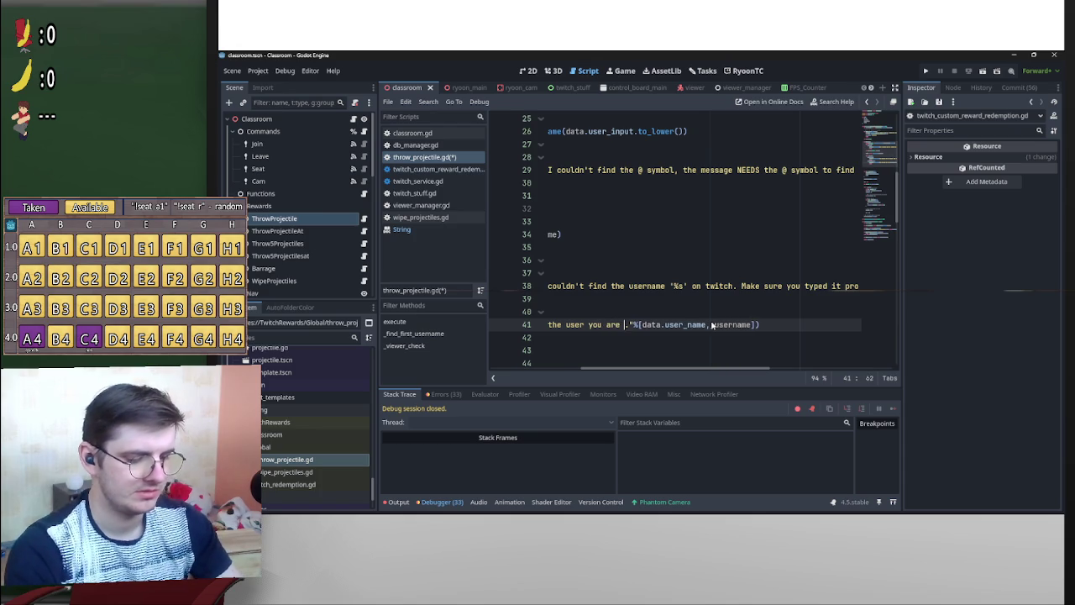
pyautogui.write('to target ')
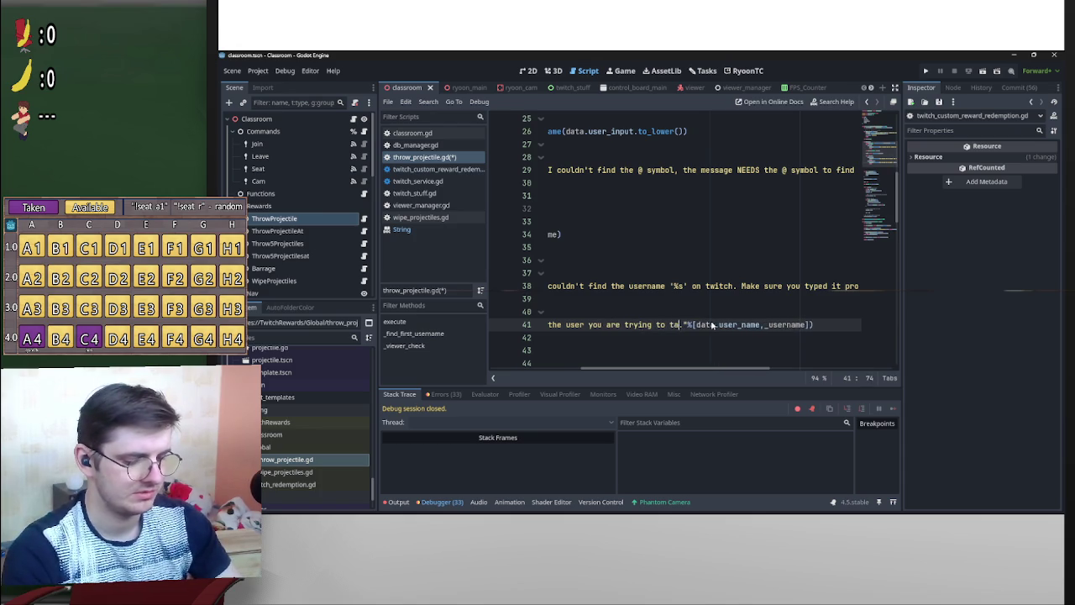
pyautogui.write('is not in clas')
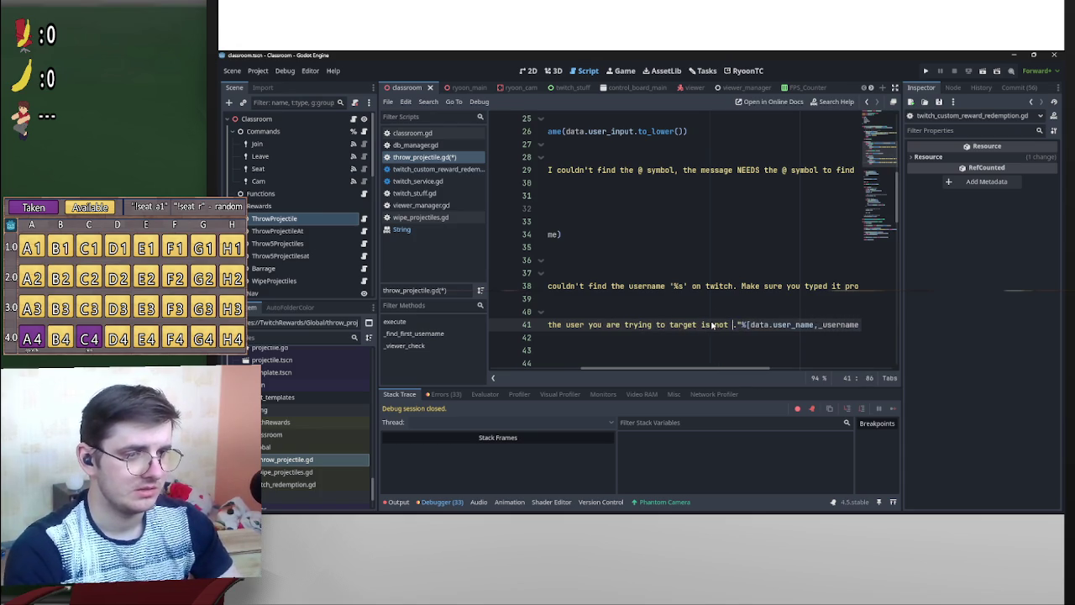
pyautogui.write('s')
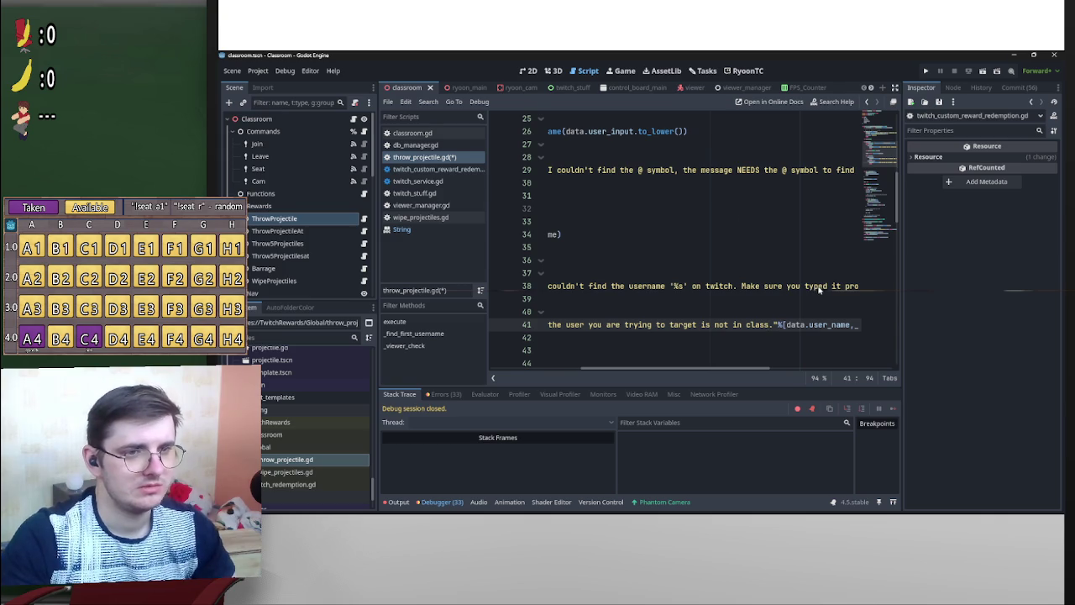
pyautogui.moveTo(763, 286)
pyautogui.mouseDown()
pyautogui.moveTo(857, 285)
pyautogui.moveTo(783, 286)
pyautogui.moveTo(857, 284)
pyautogui.moveTo(872, 172)
pyautogui.mouseUp()
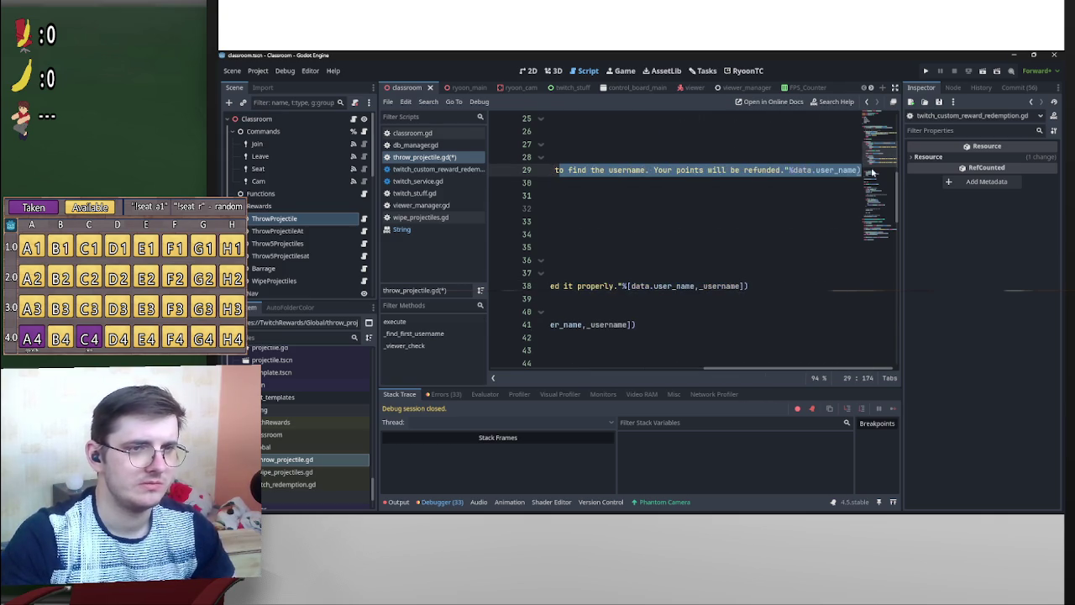
# Copy "Your points will be refunded." from line 29 into the line 38 and line 41 messages.
pyautogui.click(648, 171)
pyautogui.moveTo(648, 172); pyautogui.dragTo(783, 173)
pyautogui.hotkey('ctrl', 'c')
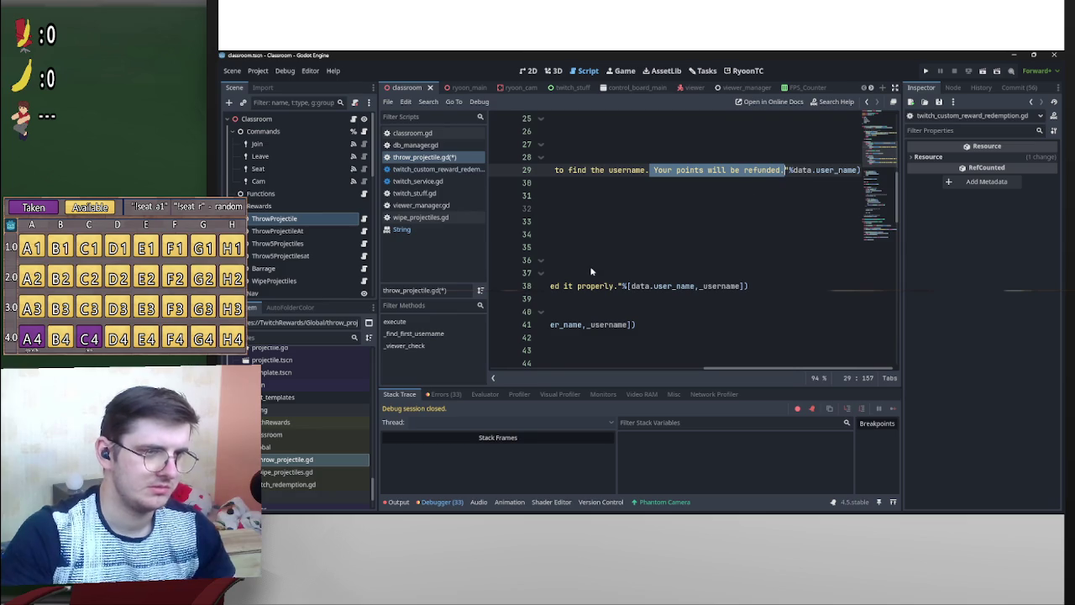
pyautogui.click(618, 286)
pyautogui.hotkey('ctrl', 'v')
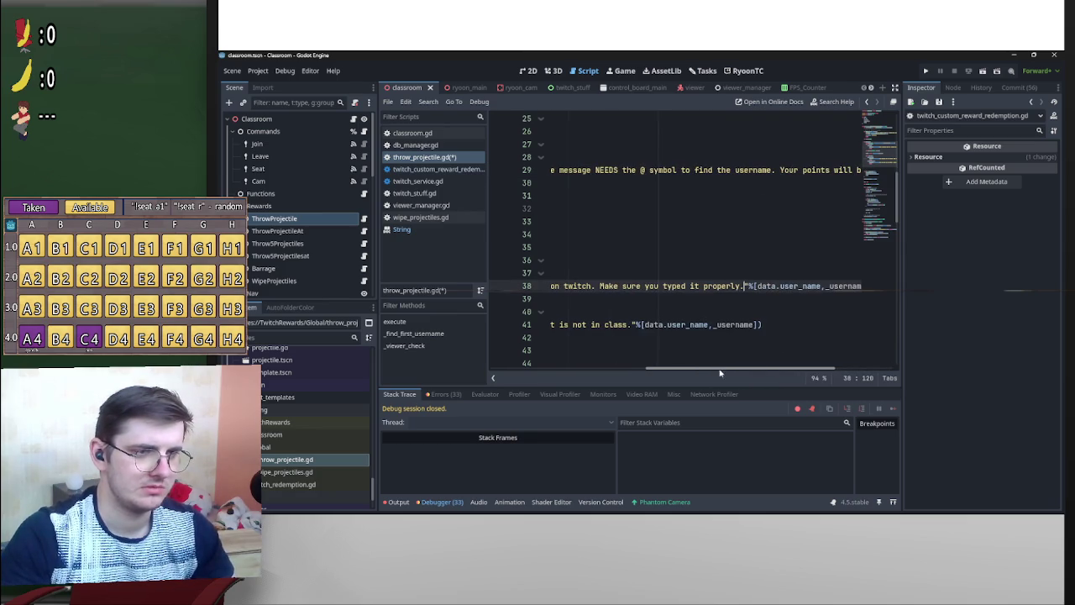
pyautogui.click(631, 324)
pyautogui.hotkey('ctrl', 'v')
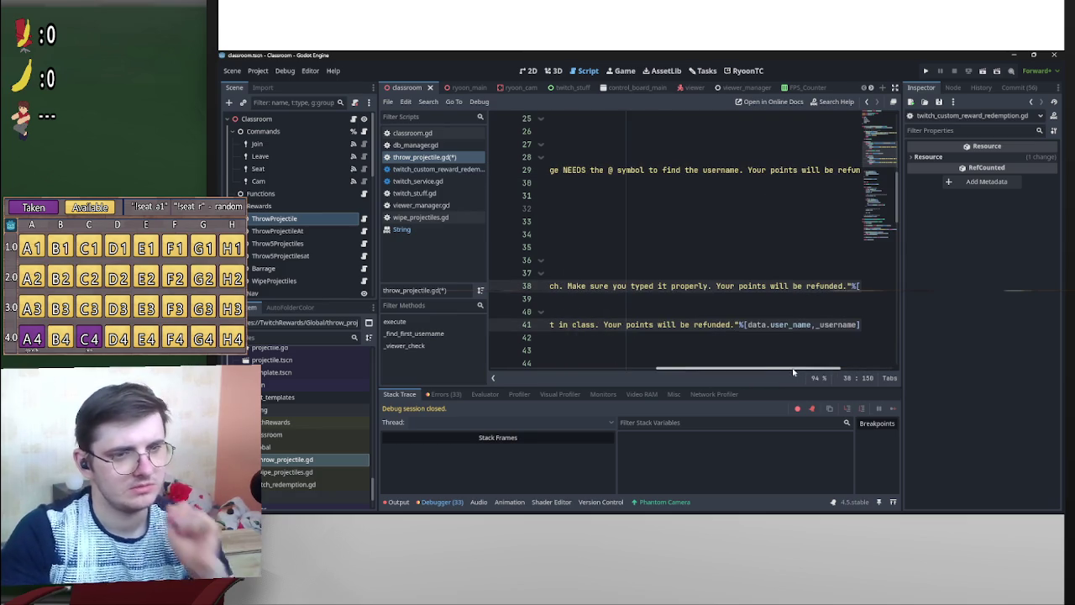
pyautogui.moveTo(793, 370); pyautogui.dragTo(628, 369)
pyautogui.scroll(-2, 635, 297)
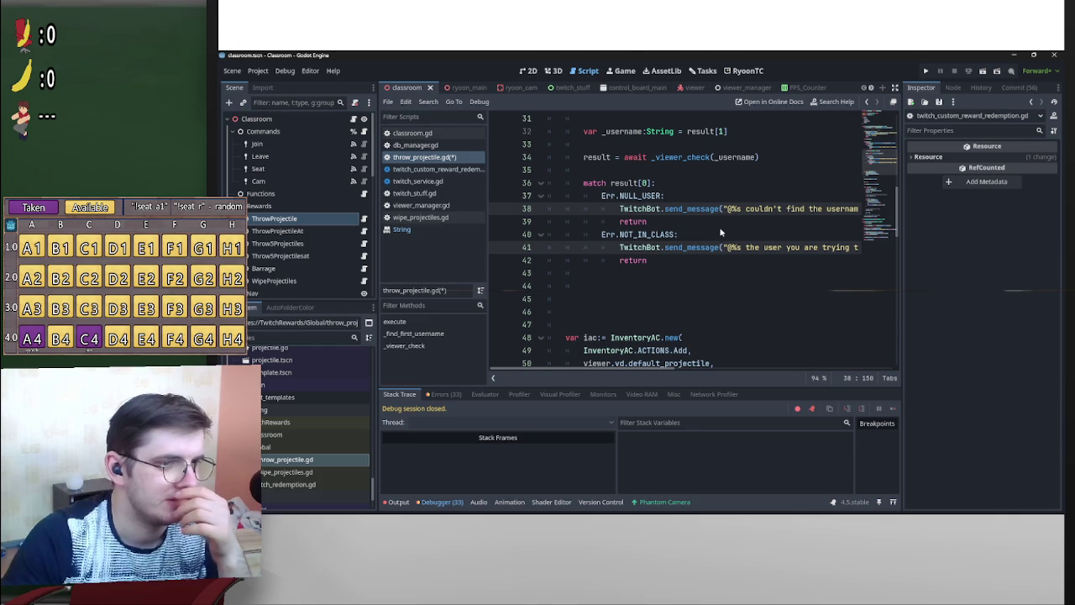
pyautogui.scroll(2, 605, 279)
pyautogui.scroll(-2, 580, 285)
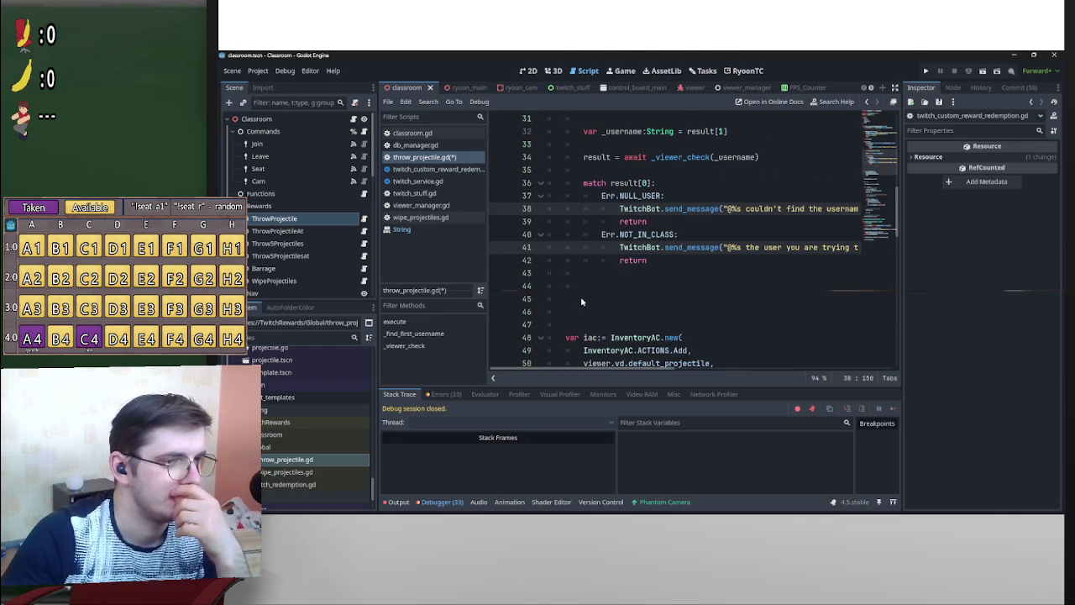
pyautogui.moveTo(581, 296); pyautogui.dragTo(522, 287)
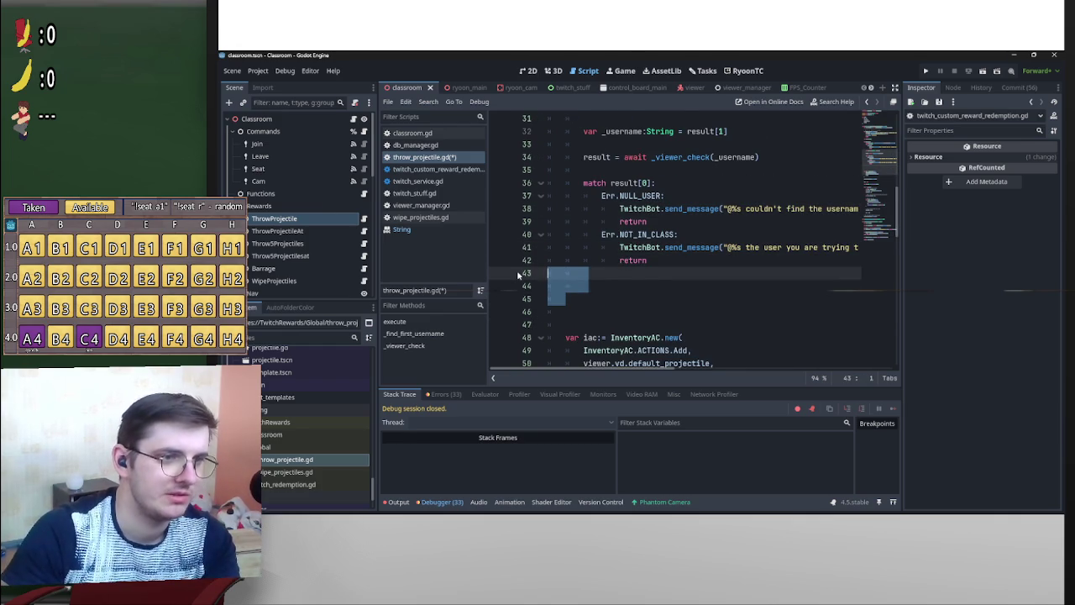
# Remove the extra blank lines and add target = result[1] on line 44.
pyautogui.press('BackSpace')
pyautogui.press('BackSpace')
pyautogui.press('BackSpace')
pyautogui.scroll(1, 778, 275)
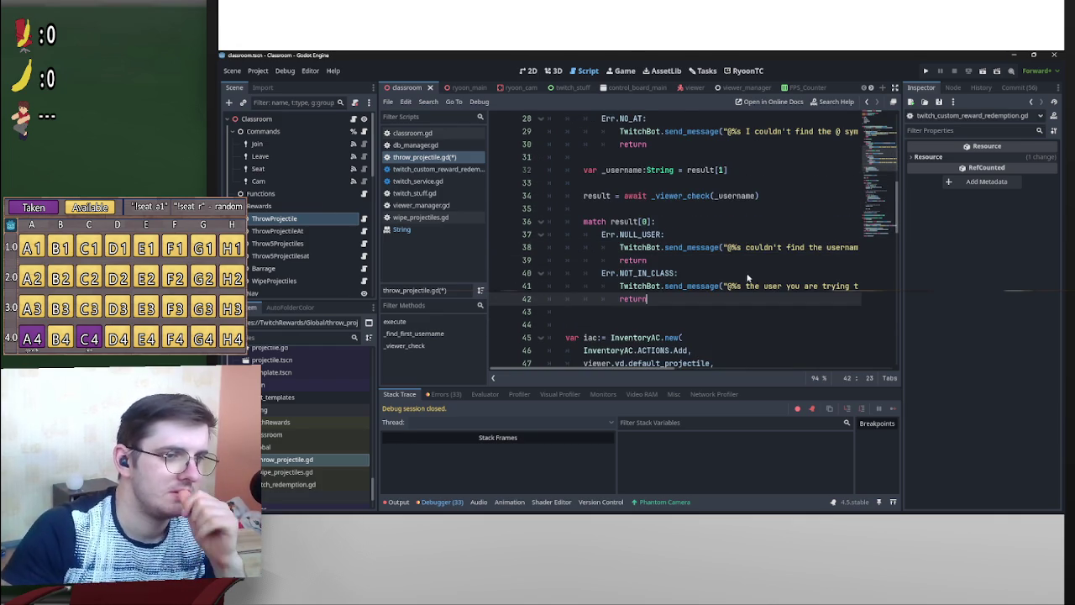
pyautogui.press('Return')
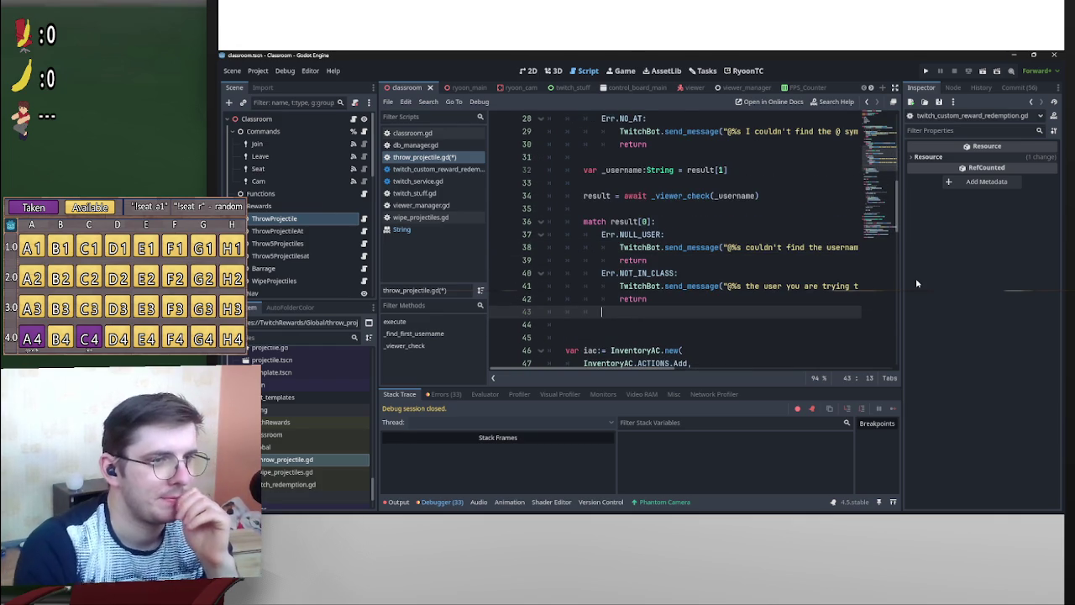
pyautogui.press('Return')
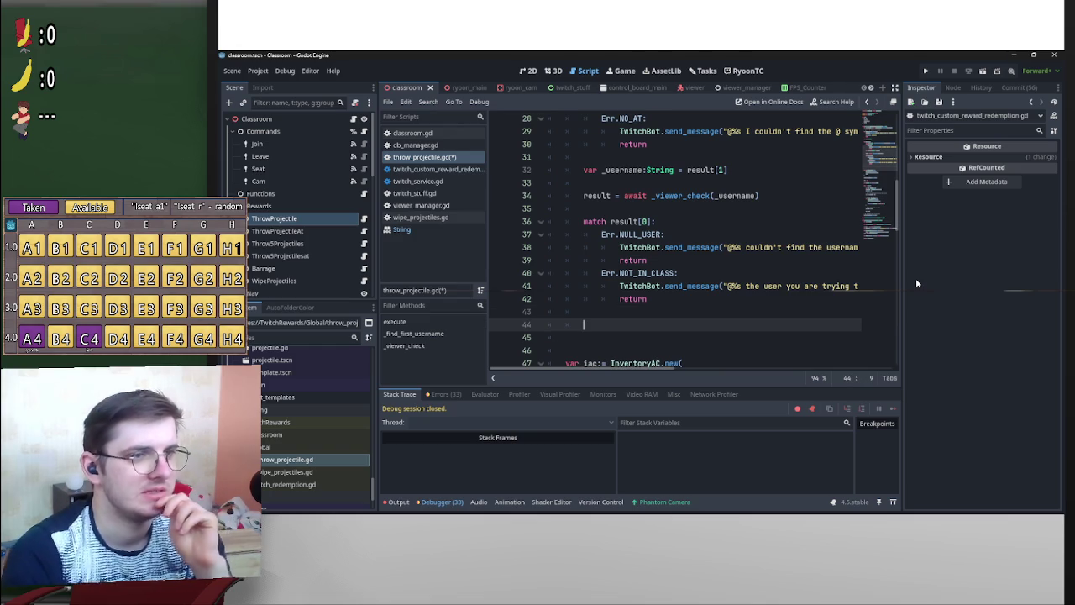
pyautogui.write('target ')
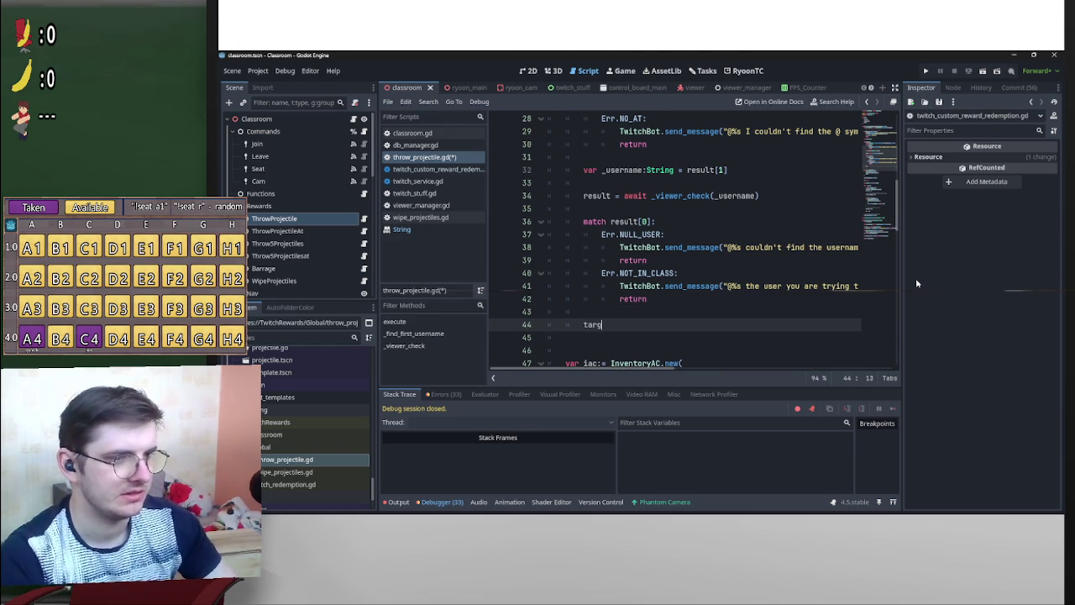
pyautogui.write('= result')
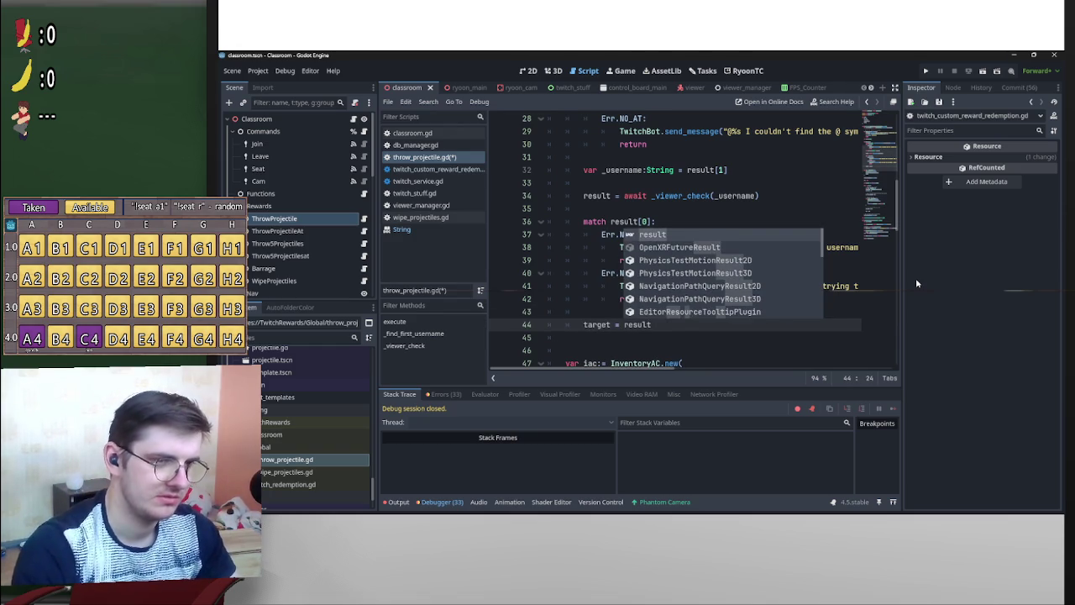
pyautogui.write('[1')
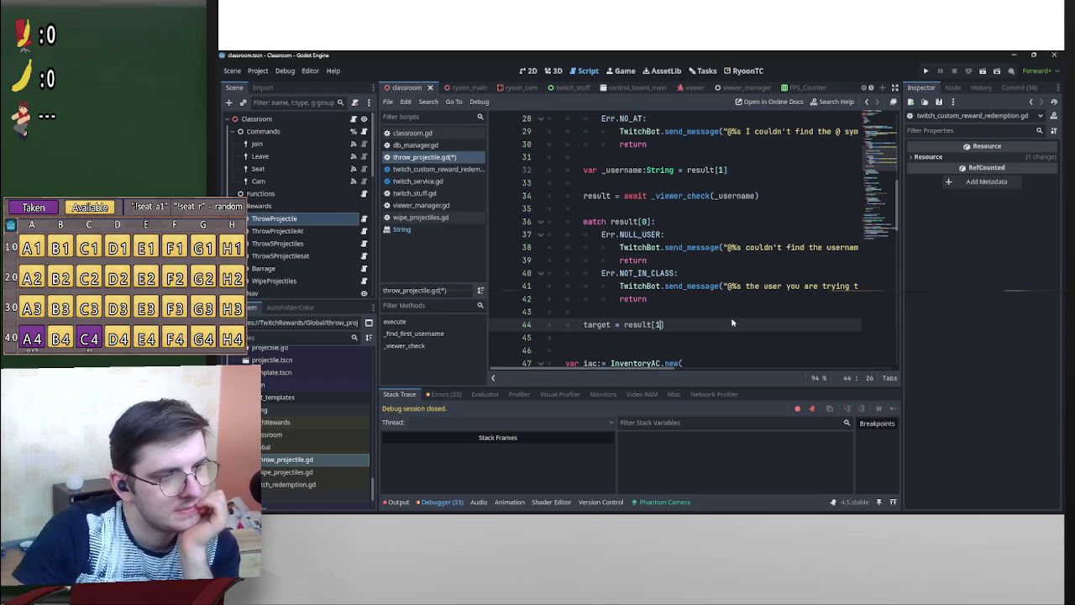
# Scroll through throw_projectile.gd to review the throw loop aiming at RyoonMain.instance.face.
pyautogui.scroll(-4, 716, 322)
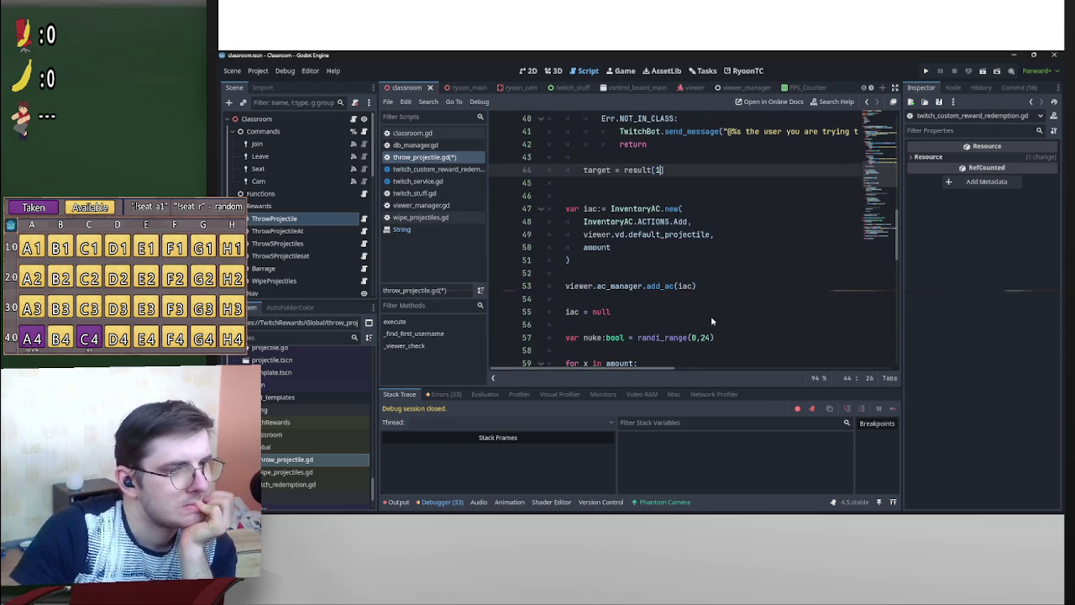
pyautogui.scroll(-2, 708, 311)
pyautogui.scroll(-2, 709, 316)
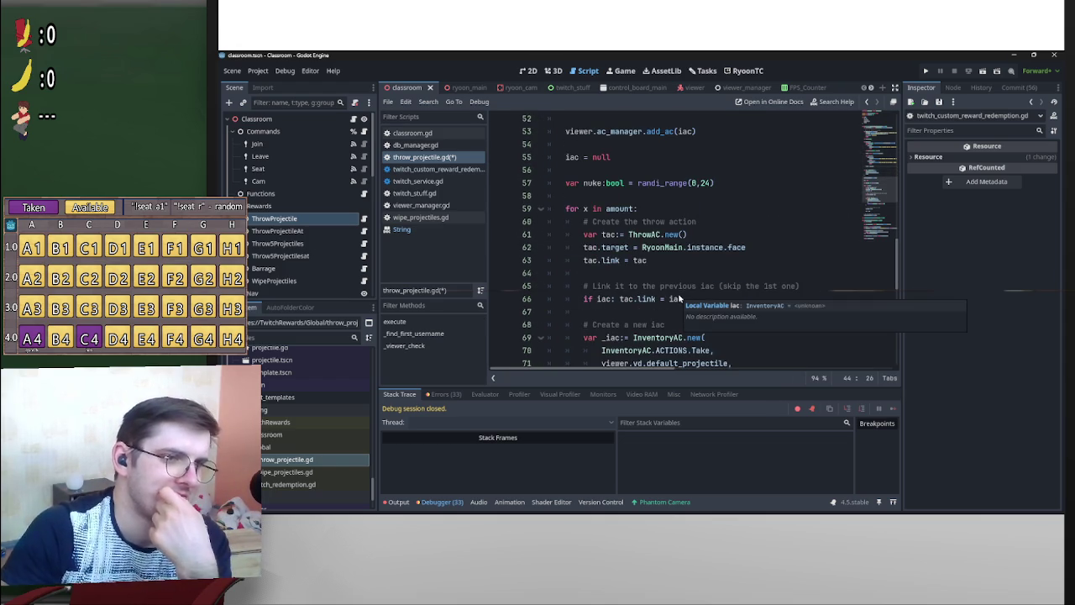
pyautogui.scroll(5, 727, 279)
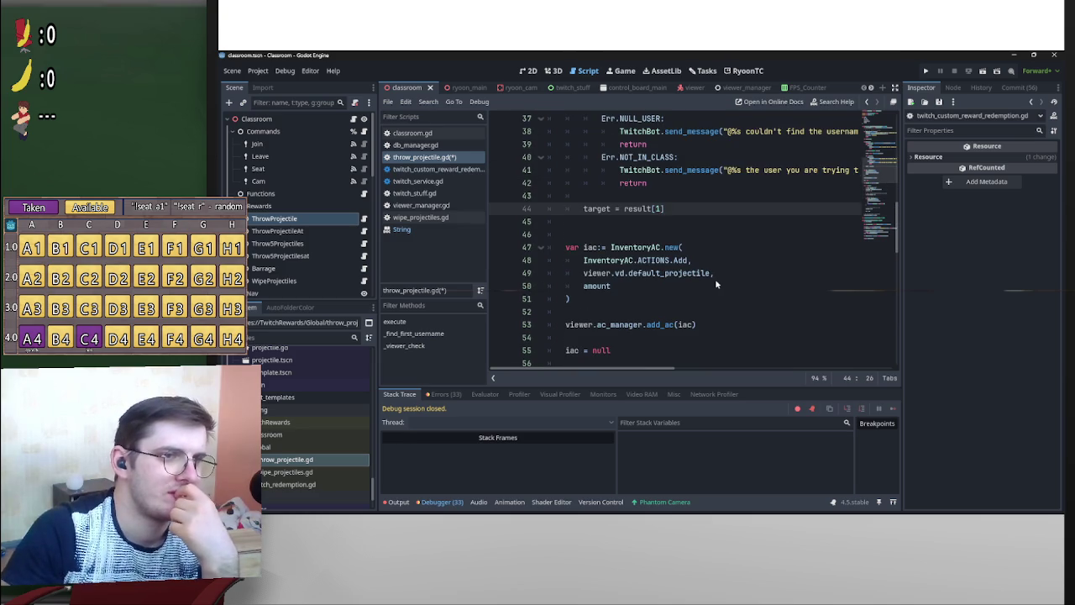
pyautogui.scroll(-4, 715, 286)
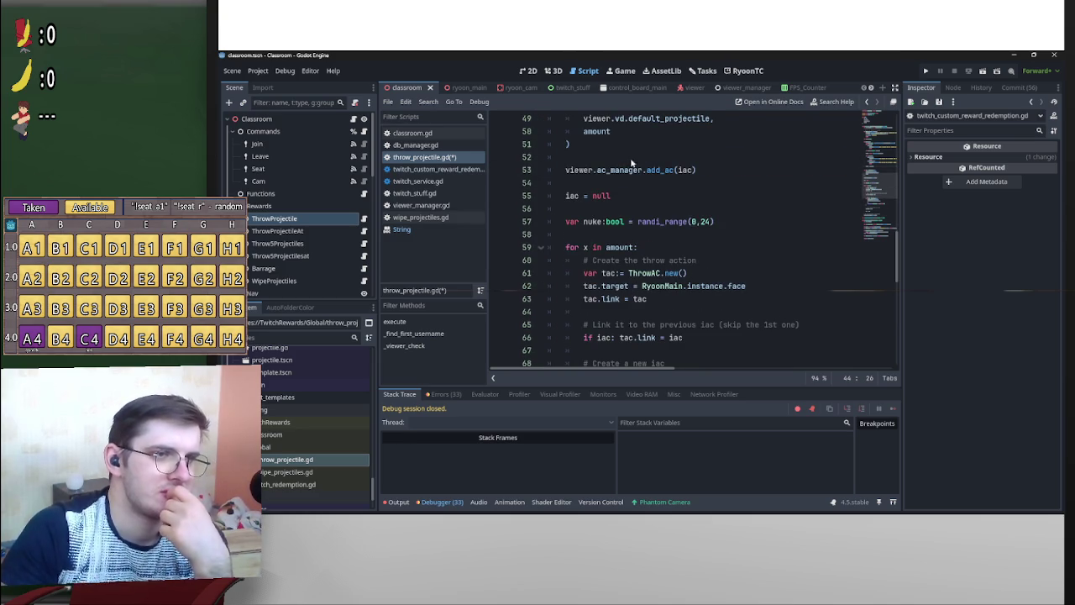
pyautogui.scroll(9, 664, 294)
pyautogui.scroll(3, 674, 307)
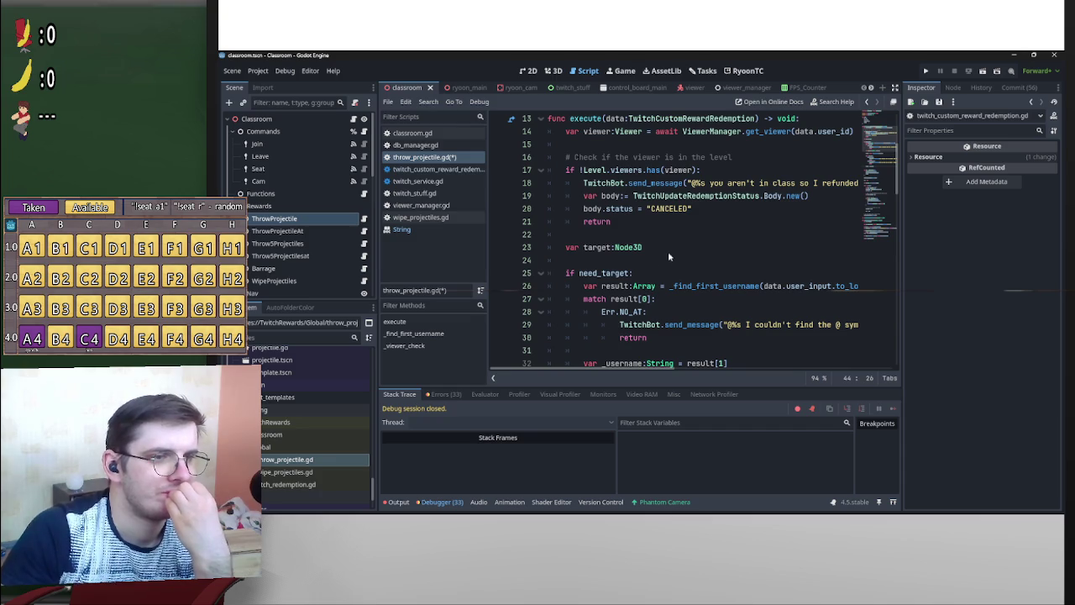
pyautogui.scroll(-15, 672, 269)
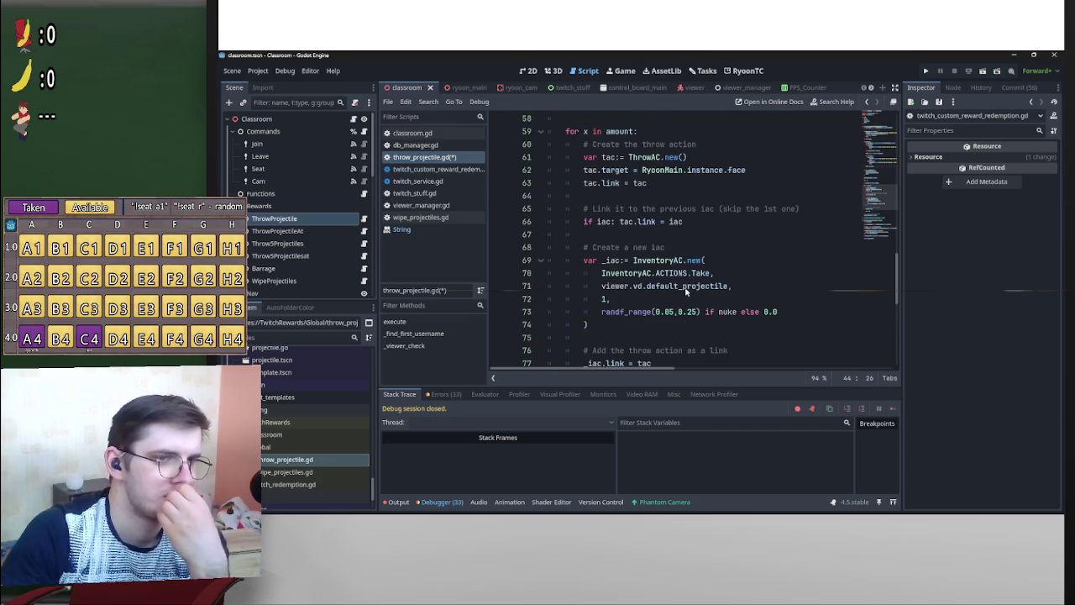
pyautogui.scroll(3, 686, 291)
pyautogui.moveTo(747, 287); pyautogui.dragTo(642, 286)
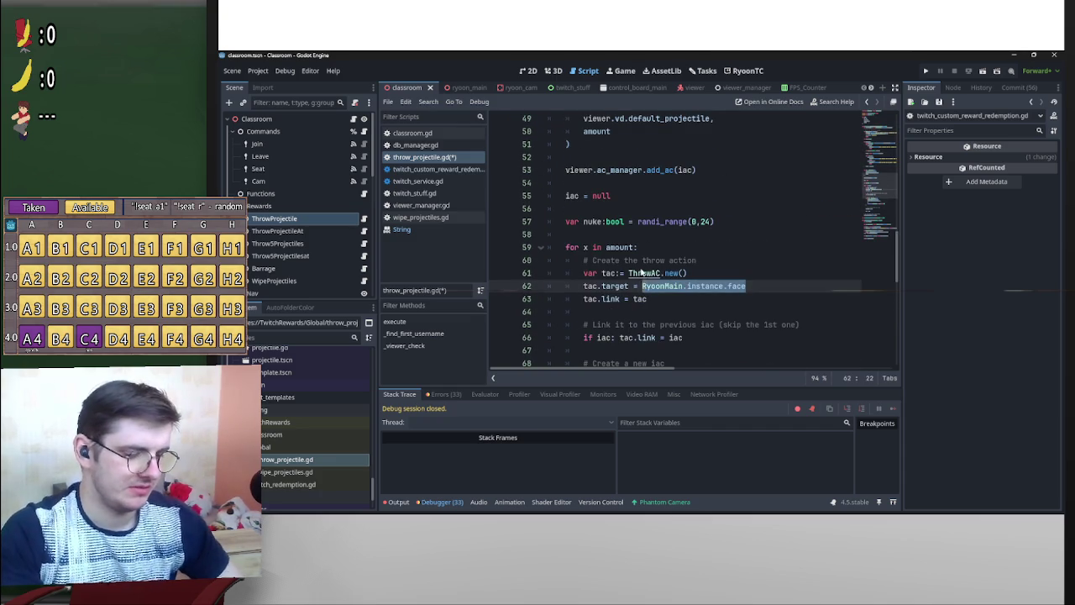
pyautogui.scroll(14, 656, 252)
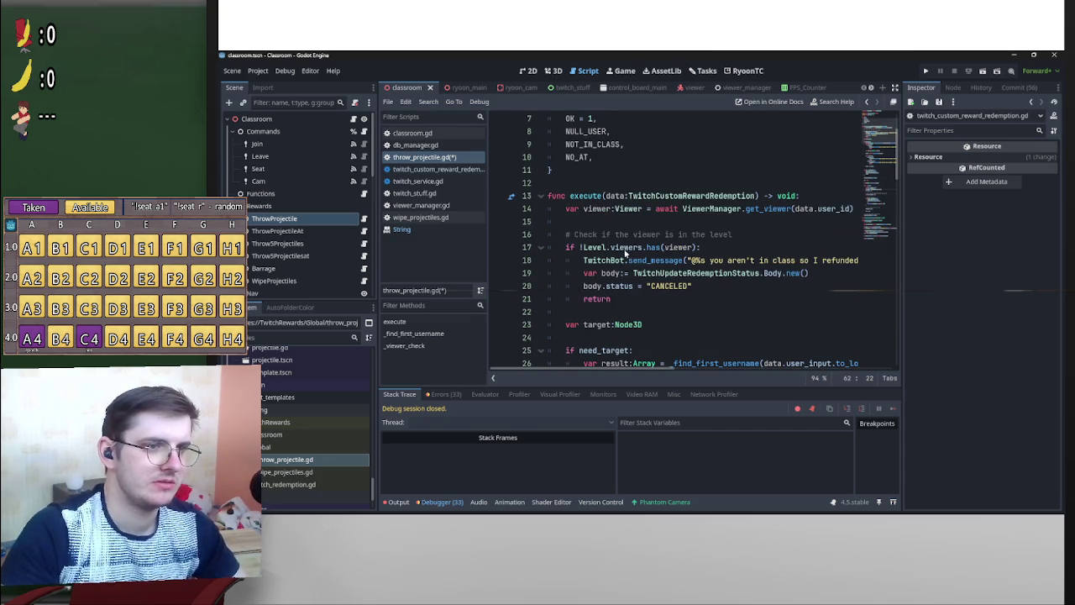
pyautogui.scroll(-1, 663, 277)
# Default the line 23 target declaration to RyoonMain.instance.face.
pyautogui.click(682, 289)
pyautogui.write('RyoonMain.instance.face')
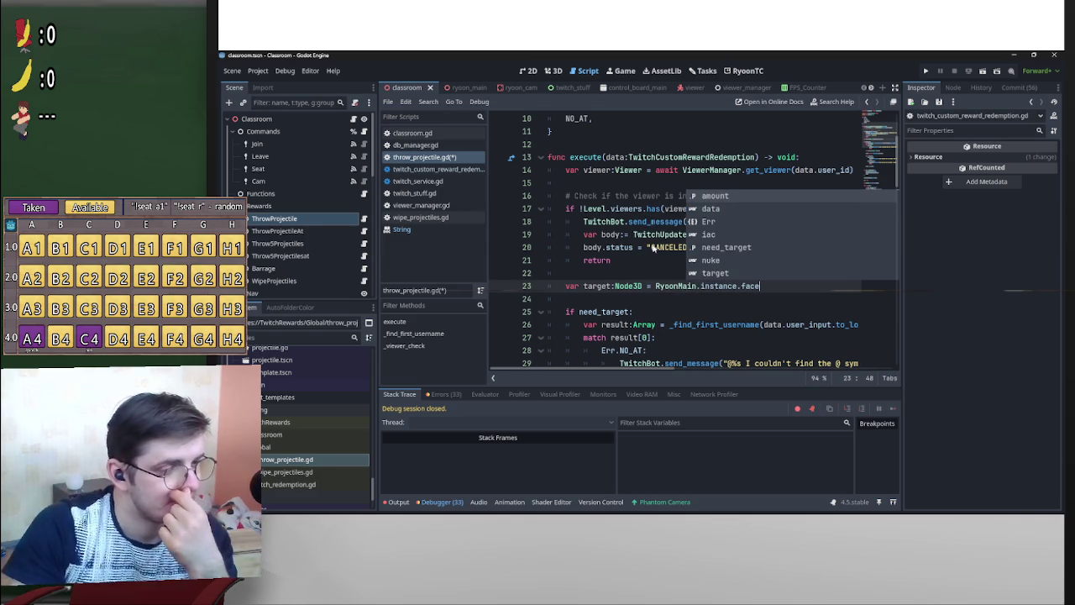
pyautogui.scroll(-7, 632, 265)
pyautogui.scroll(5, 632, 267)
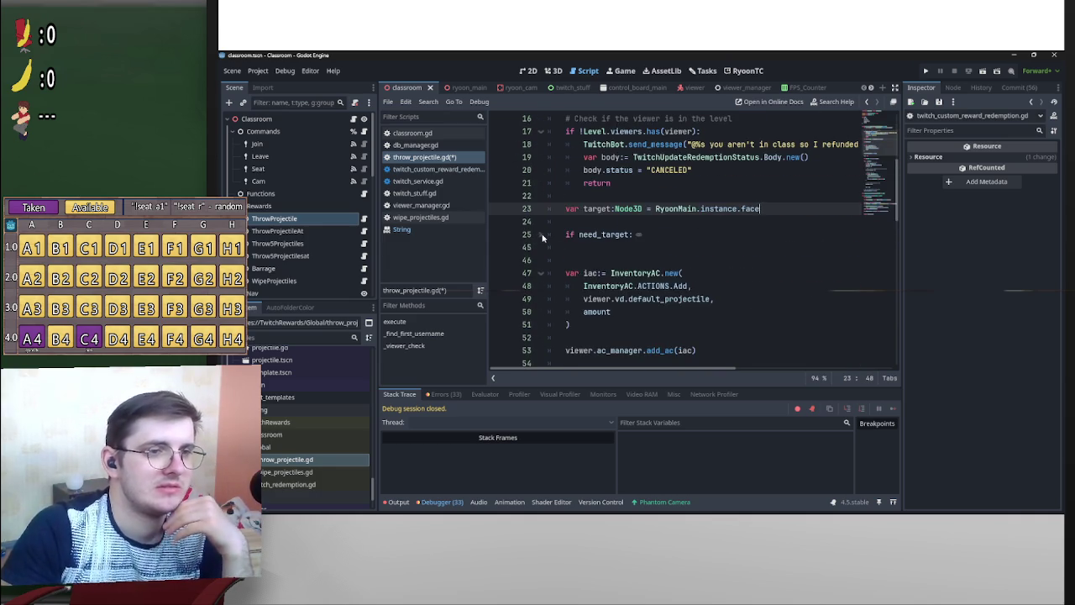
# Change line 62 in the throw loop to tac.target = target.
pyautogui.scroll(-6, 588, 242)
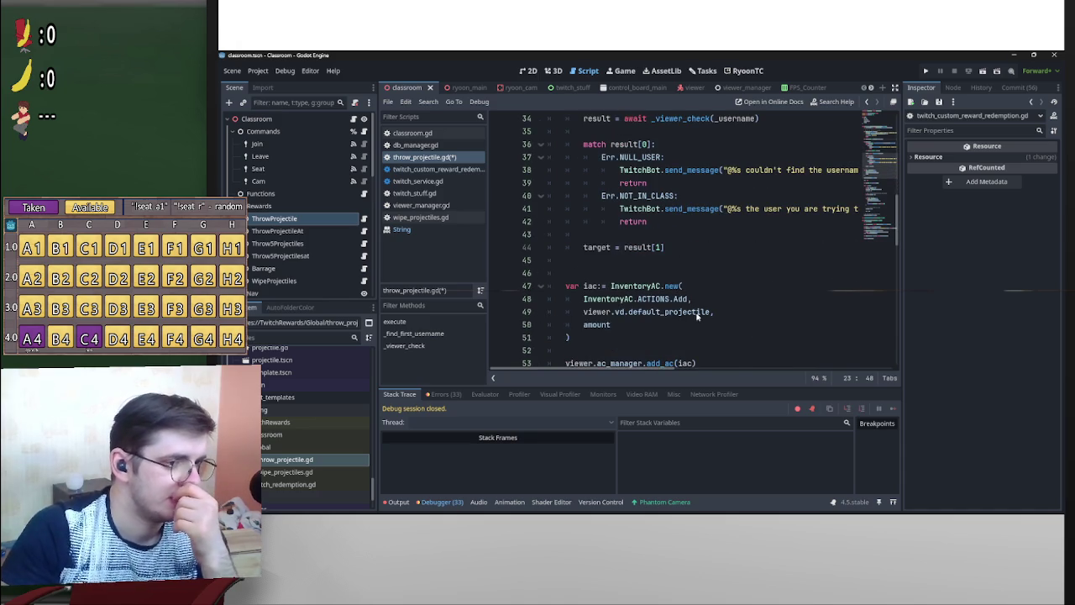
pyautogui.scroll(-5, 665, 308)
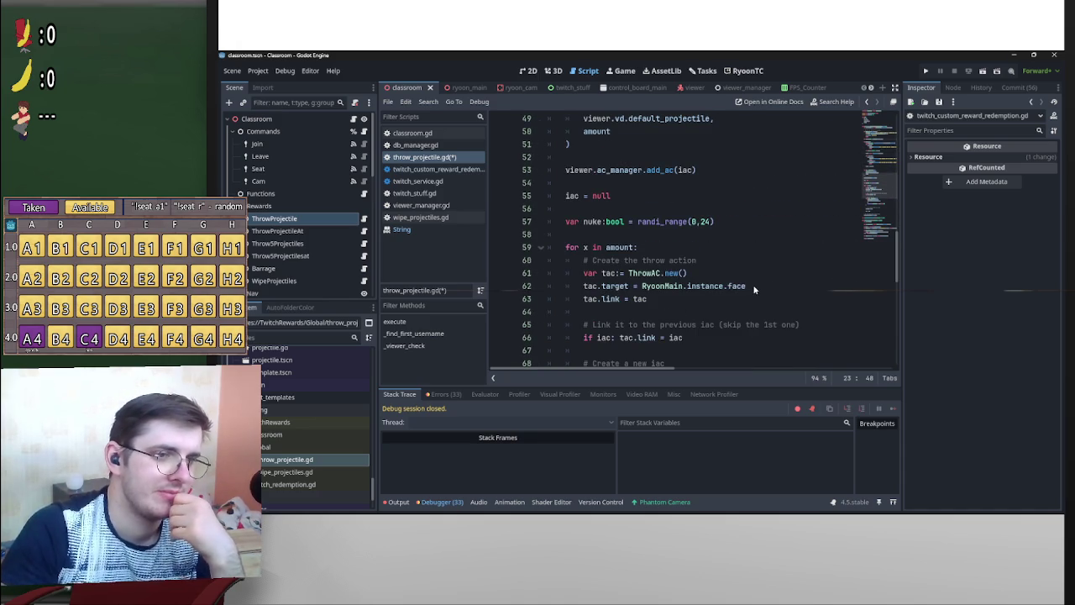
pyautogui.moveTo(746, 286); pyautogui.dragTo(642, 286)
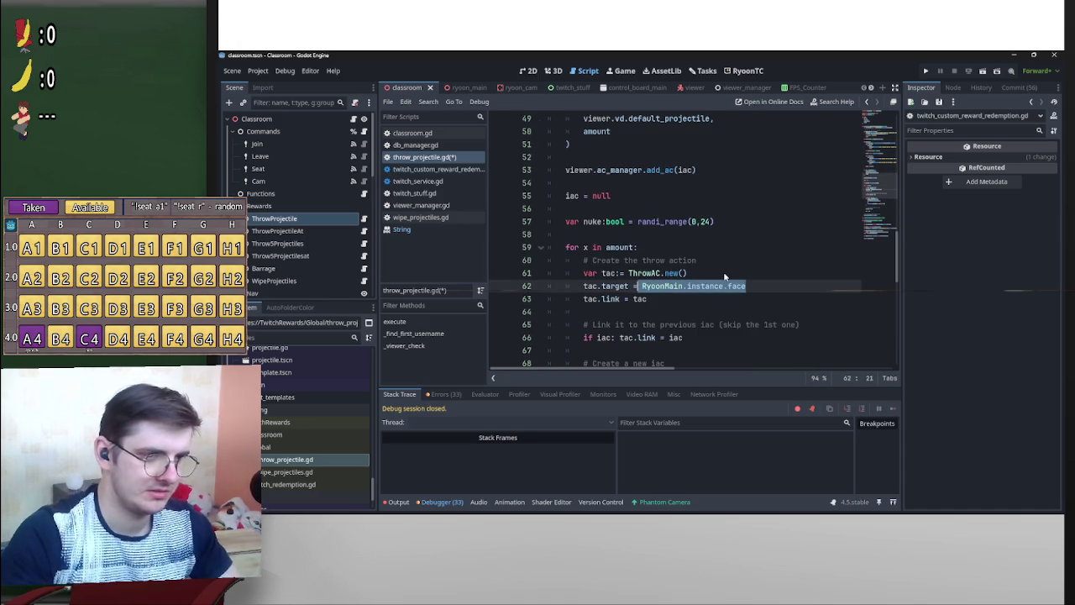
pyautogui.write('get = t')
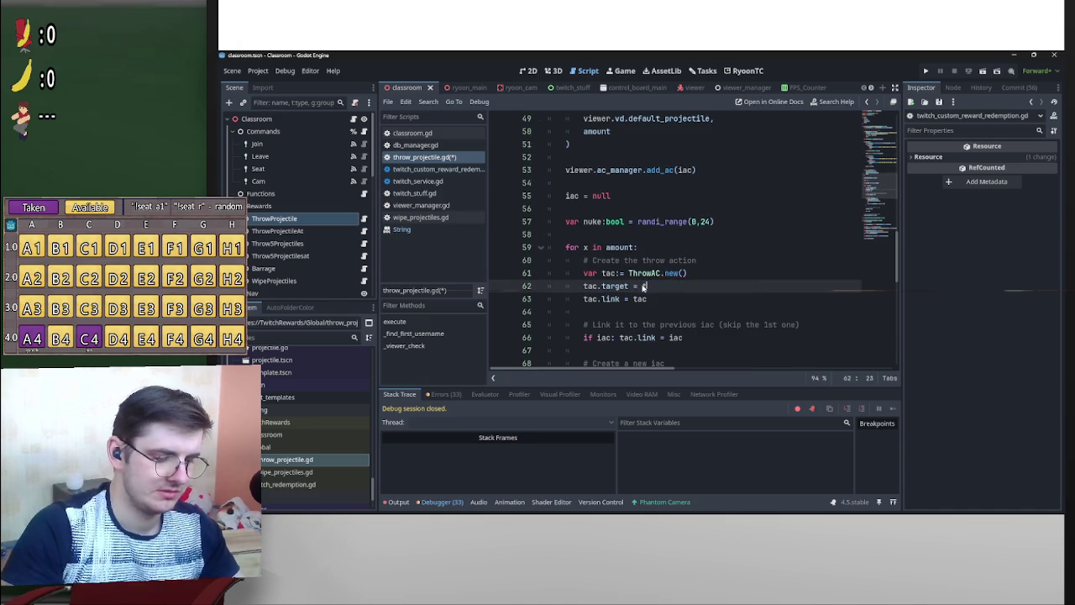
pyautogui.write('arget')
pyautogui.click(621, 273)
pyautogui.scroll(-3, 622, 273)
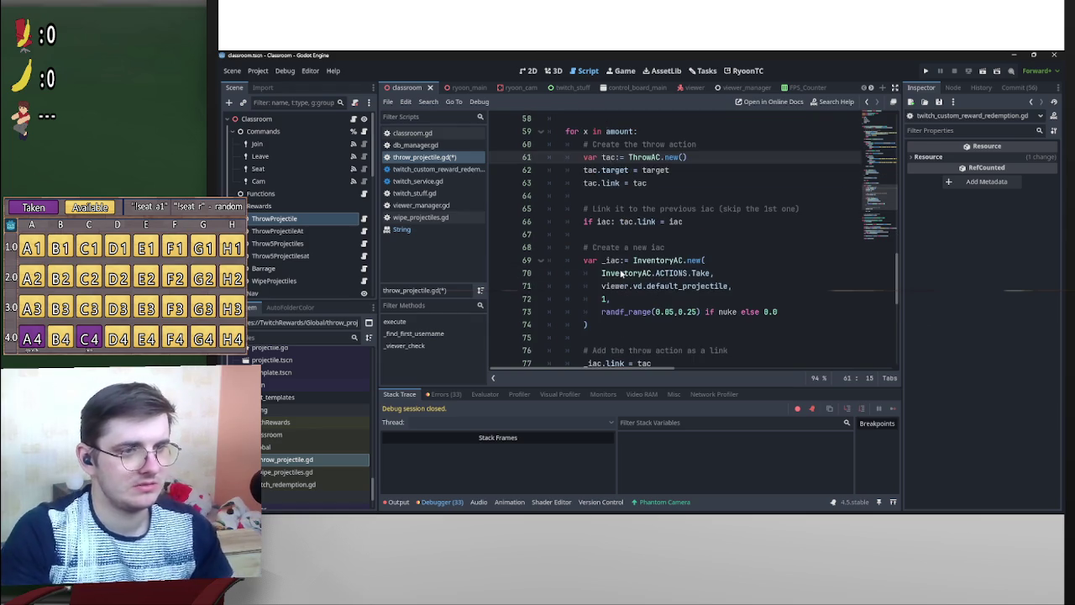
pyautogui.scroll(-2, 626, 277)
pyautogui.scroll(-3, 681, 296)
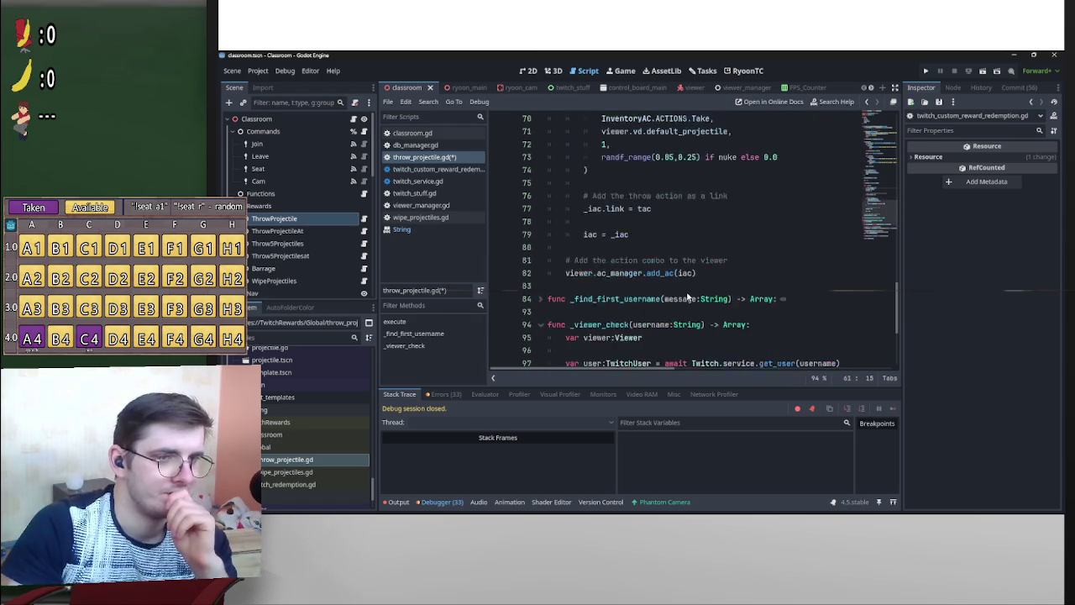
pyautogui.scroll(16, 697, 294)
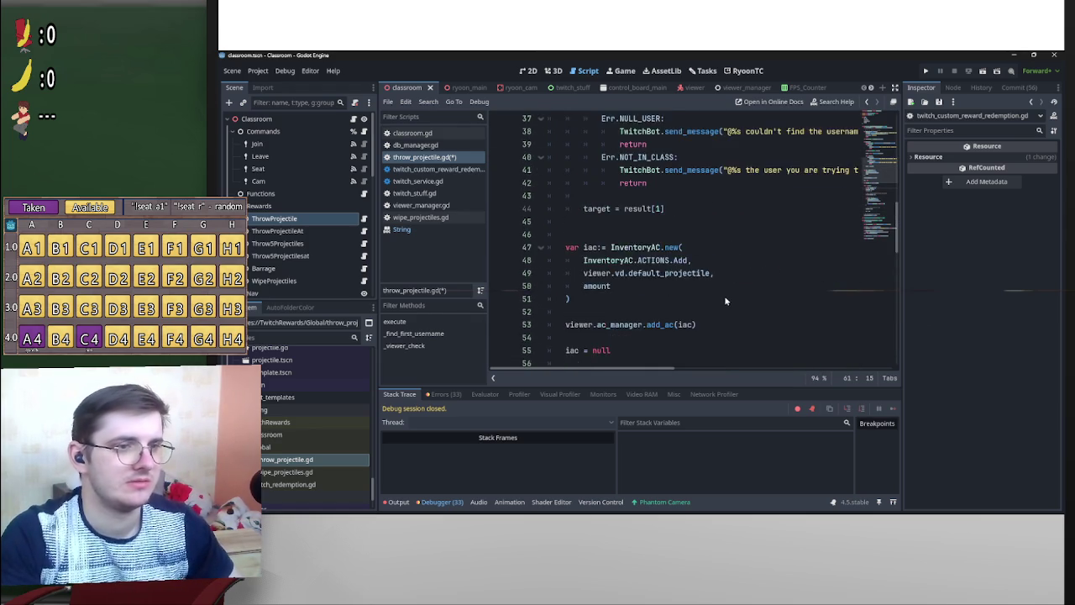
# Save throw_projectile.gd.
pyautogui.click(662, 285)
pyautogui.hotkey('ctrl', 's')
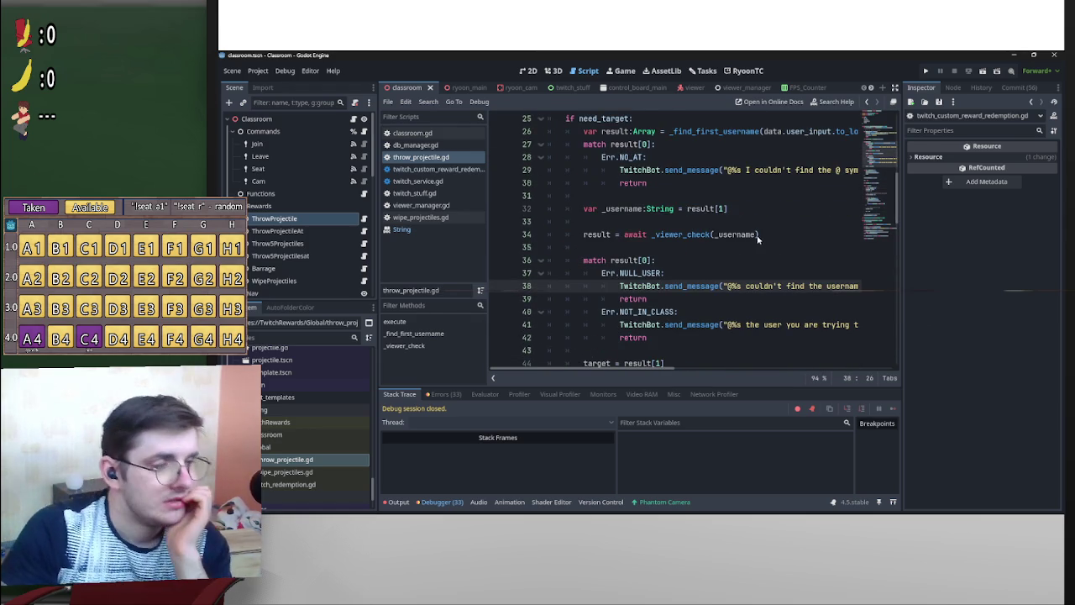
pyautogui.scroll(-3, 779, 267)
pyautogui.scroll(-4, 785, 271)
pyautogui.scroll(-5, 790, 275)
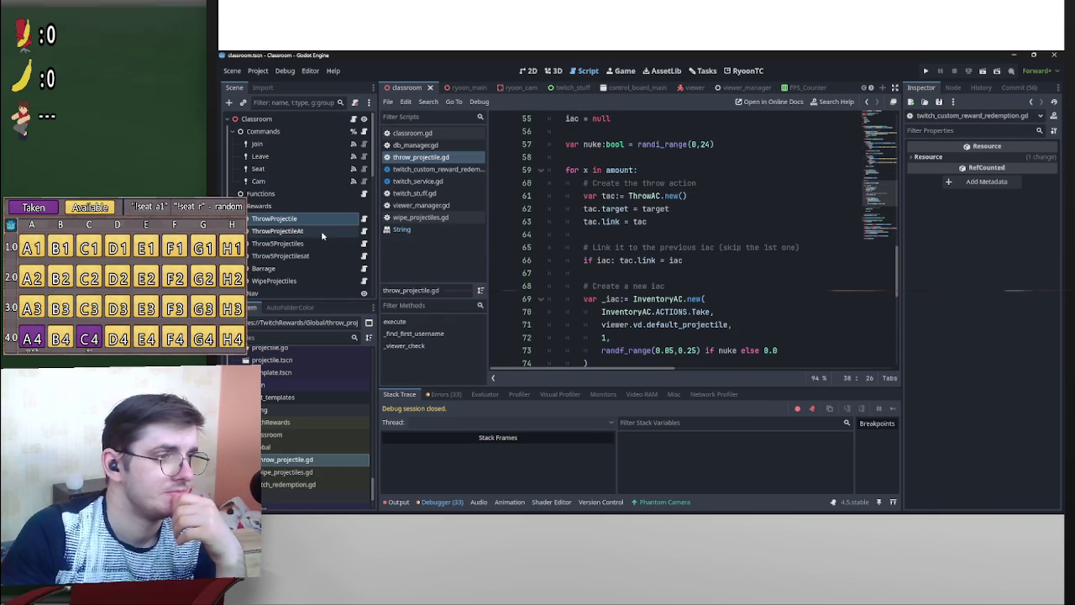
# Select the Throw5Projectiles node to view its Need Target on and Amount 5 settings.
pyautogui.click(292, 243)
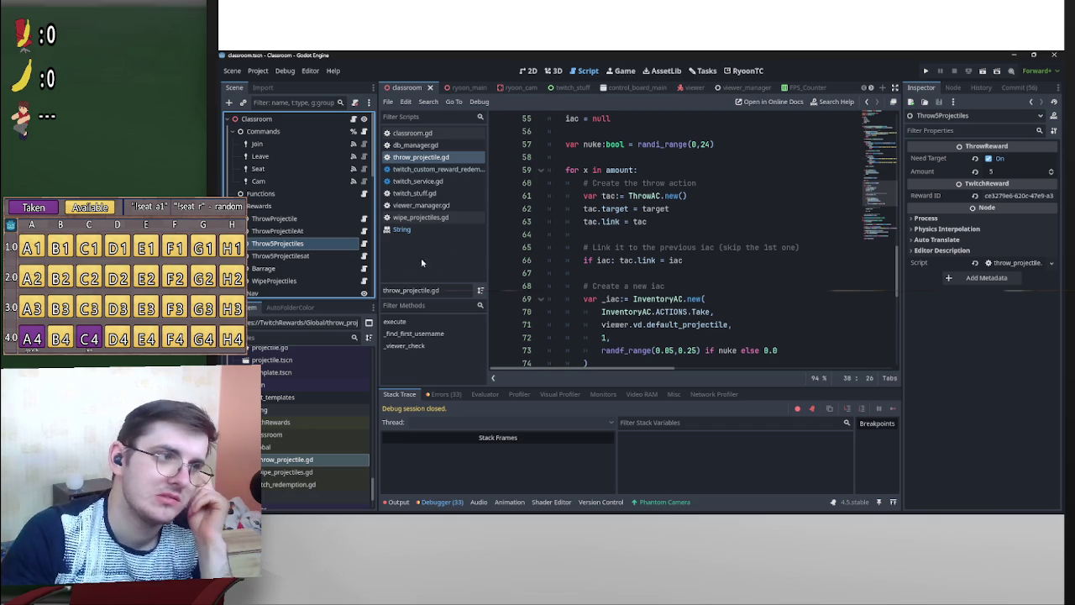
pyautogui.scroll(1, 762, 252)
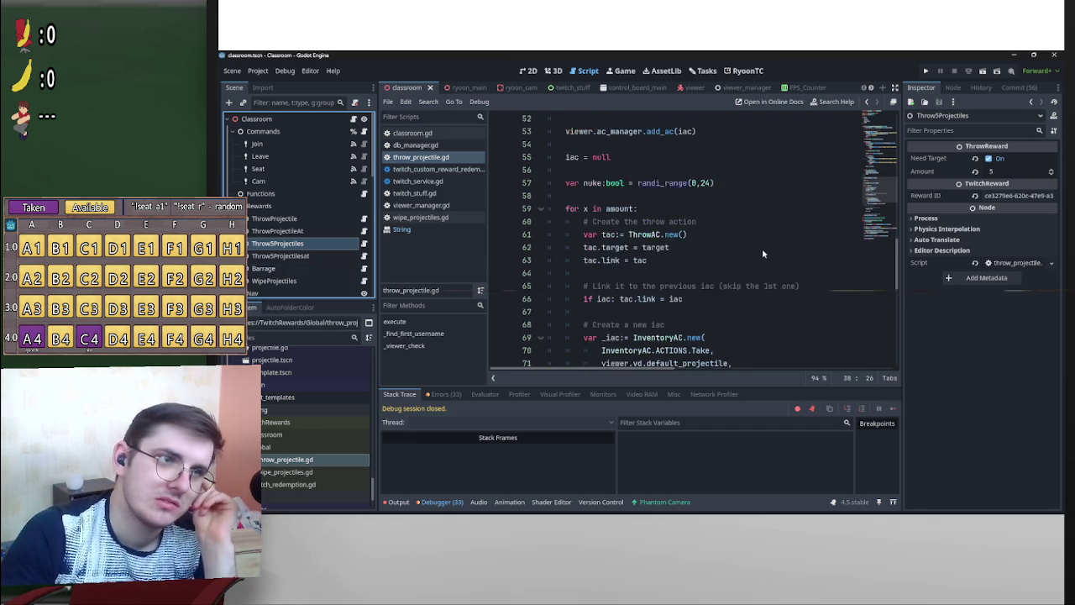
pyautogui.scroll(8, 762, 252)
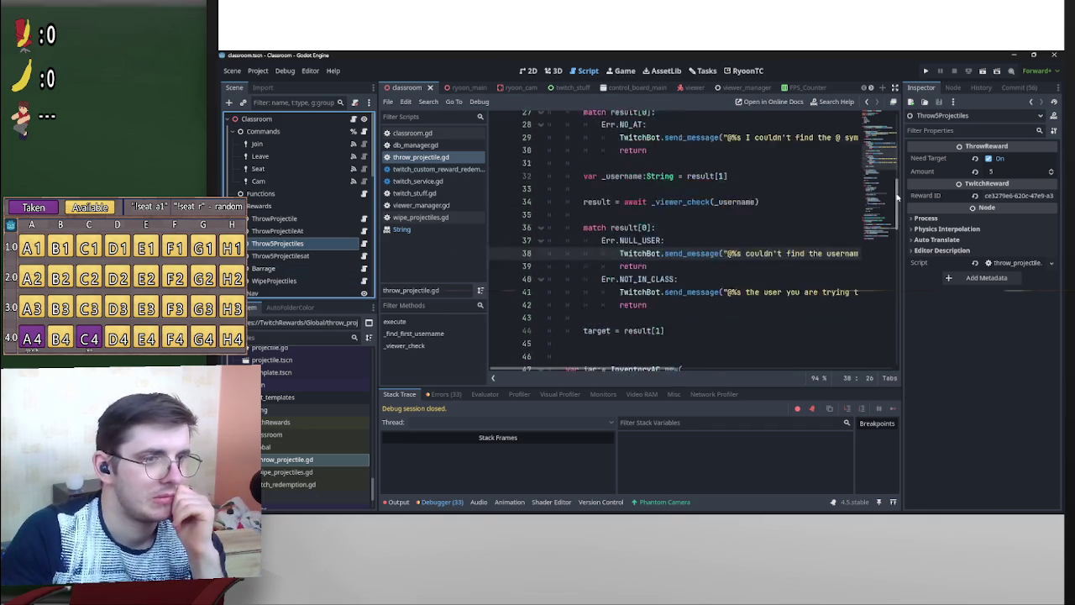
pyautogui.moveTo(897, 196); pyautogui.dragTo(905, 145)
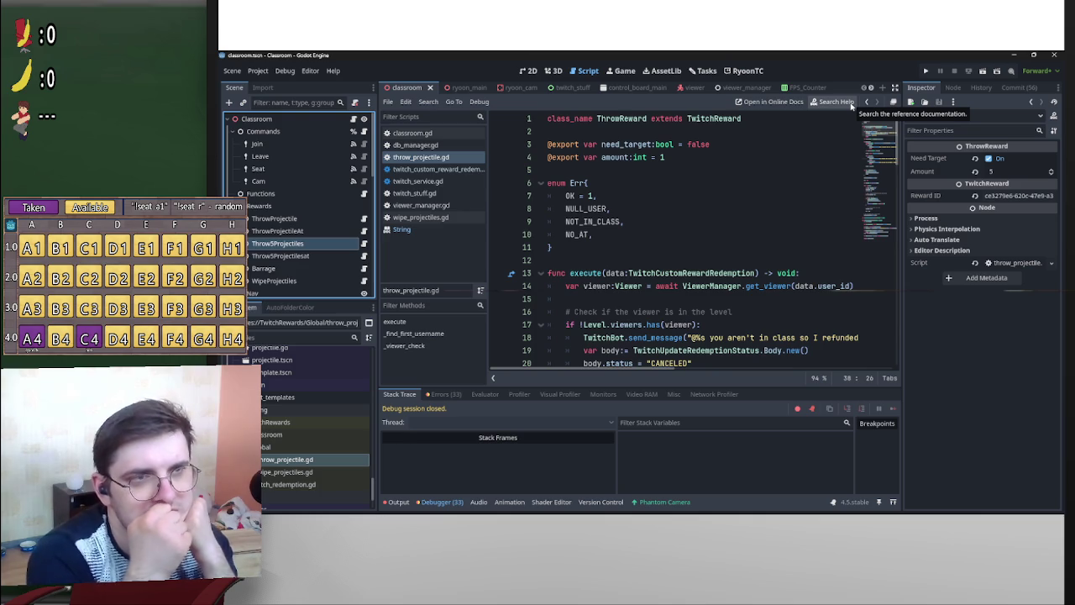
pyautogui.scroll(-4, 781, 88)
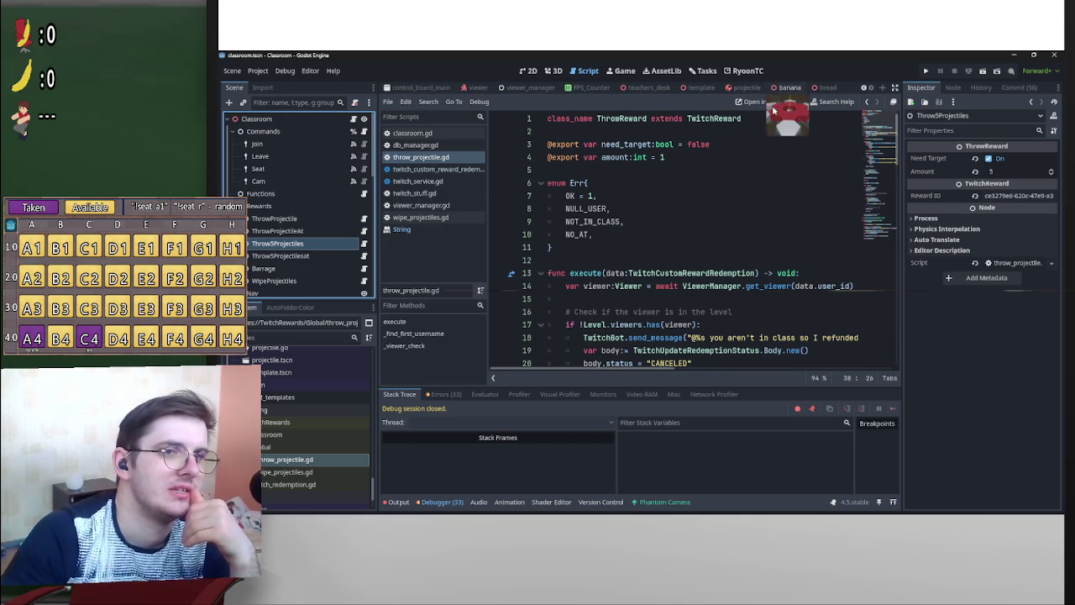
pyautogui.scroll(4, 554, 88)
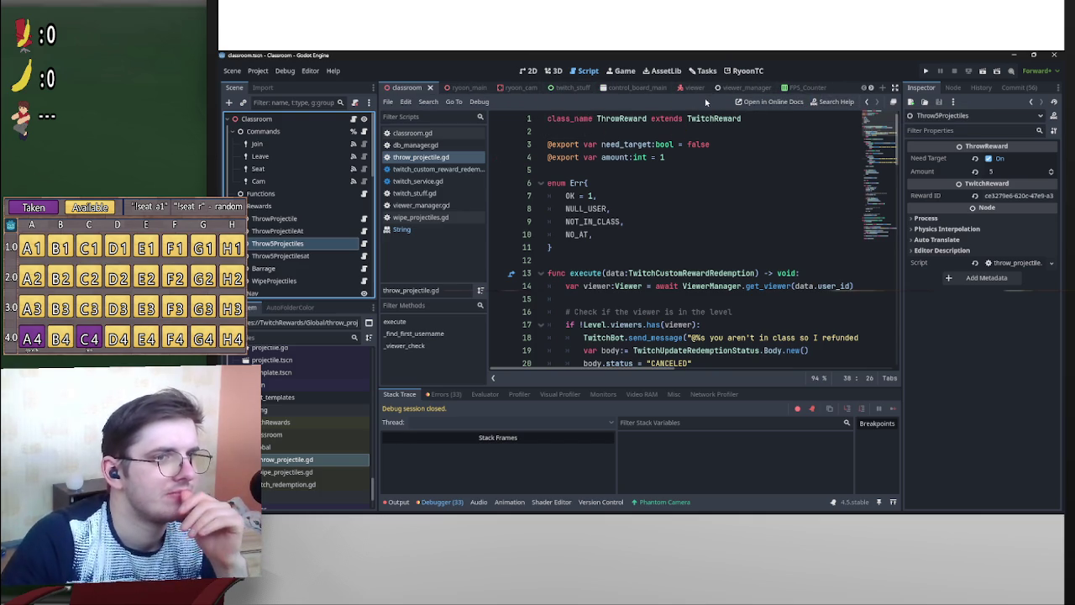
# Open the Twitch redemptions manager and browse the existing redemptions list.
pyautogui.click(743, 71)
pyautogui.scroll(-6, 466, 272)
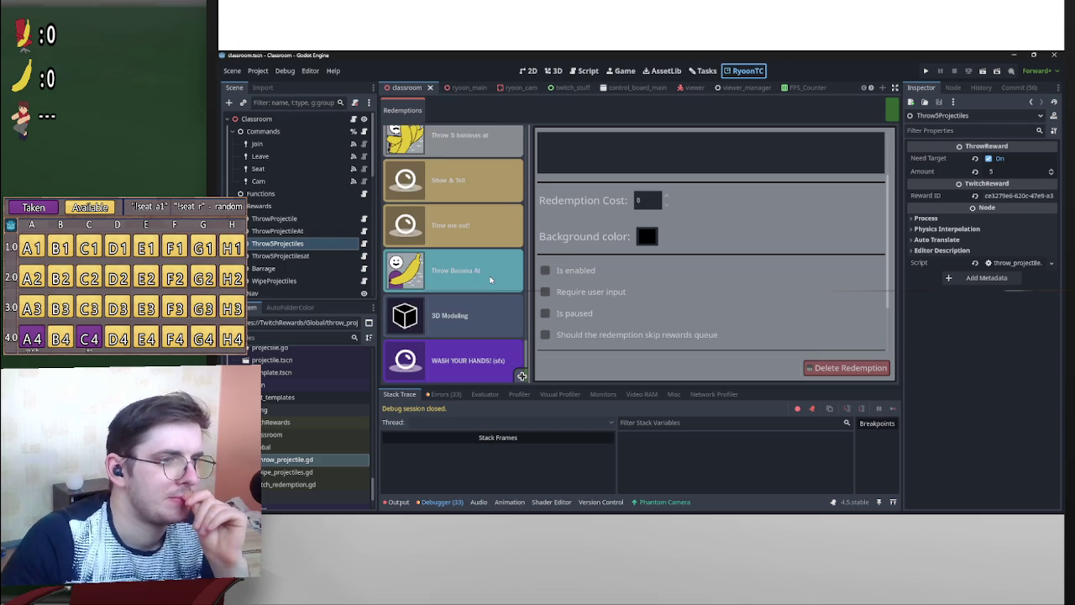
pyautogui.scroll(5, 490, 280)
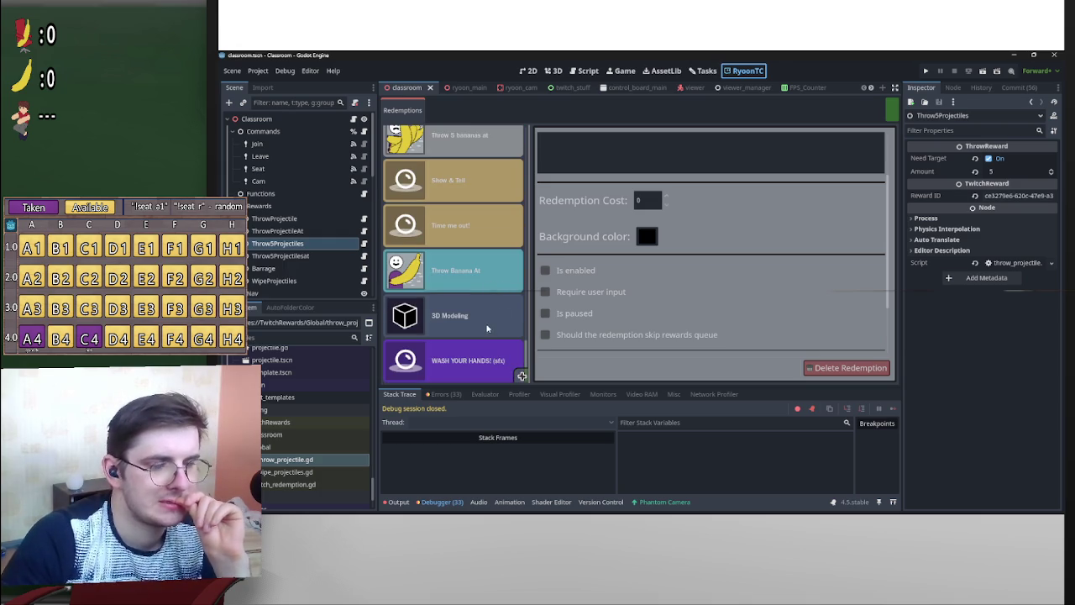
pyautogui.scroll(3, 487, 328)
pyautogui.scroll(5, 529, 328)
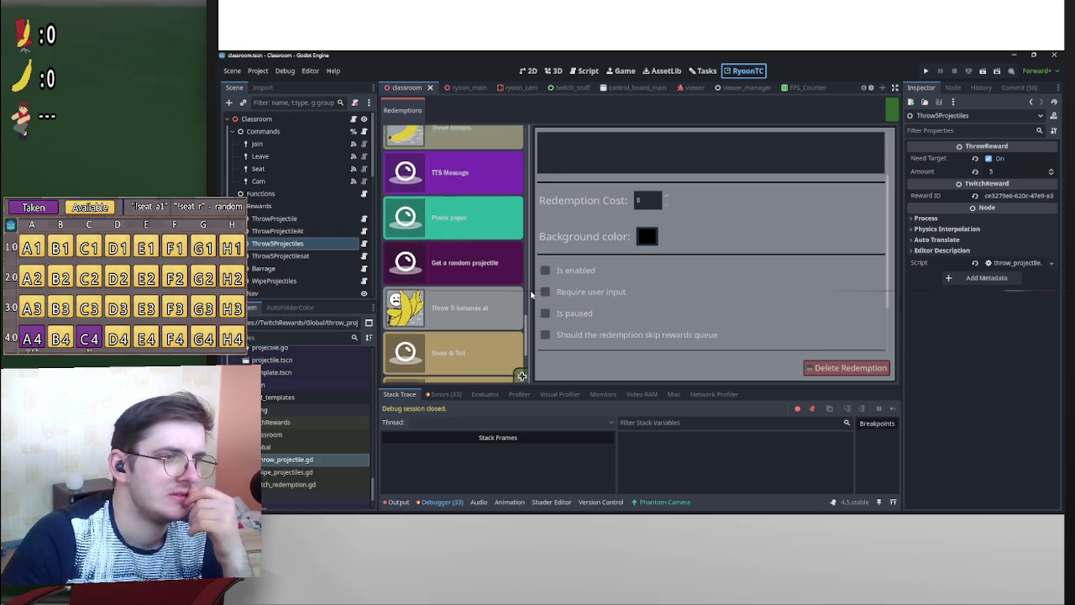
pyautogui.scroll(-4, 529, 206)
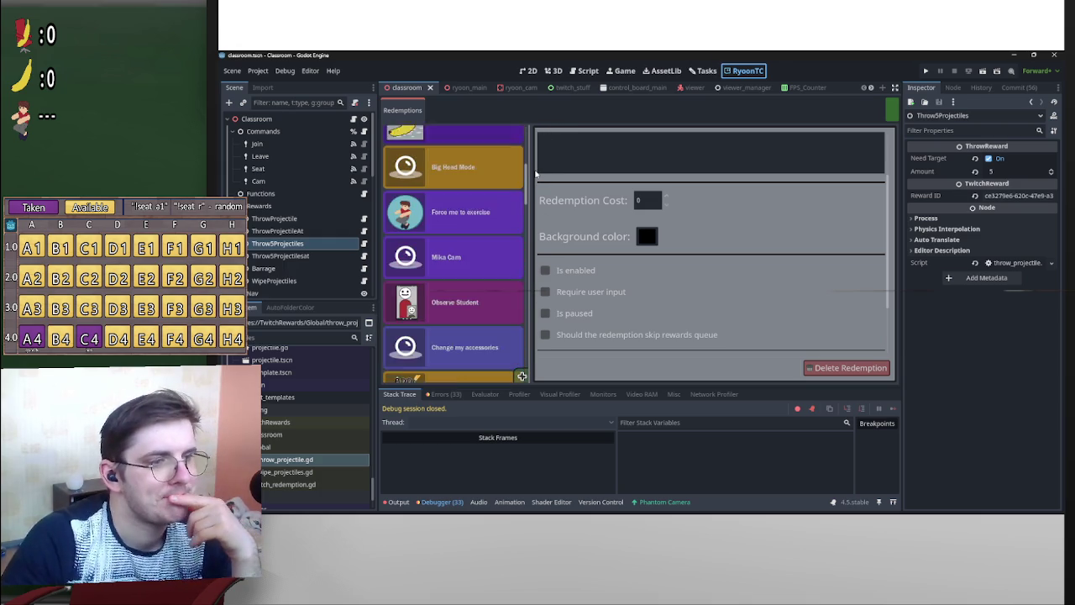
pyautogui.moveTo(528, 206); pyautogui.dragTo(519, 264)
pyautogui.scroll(-3, 519, 265)
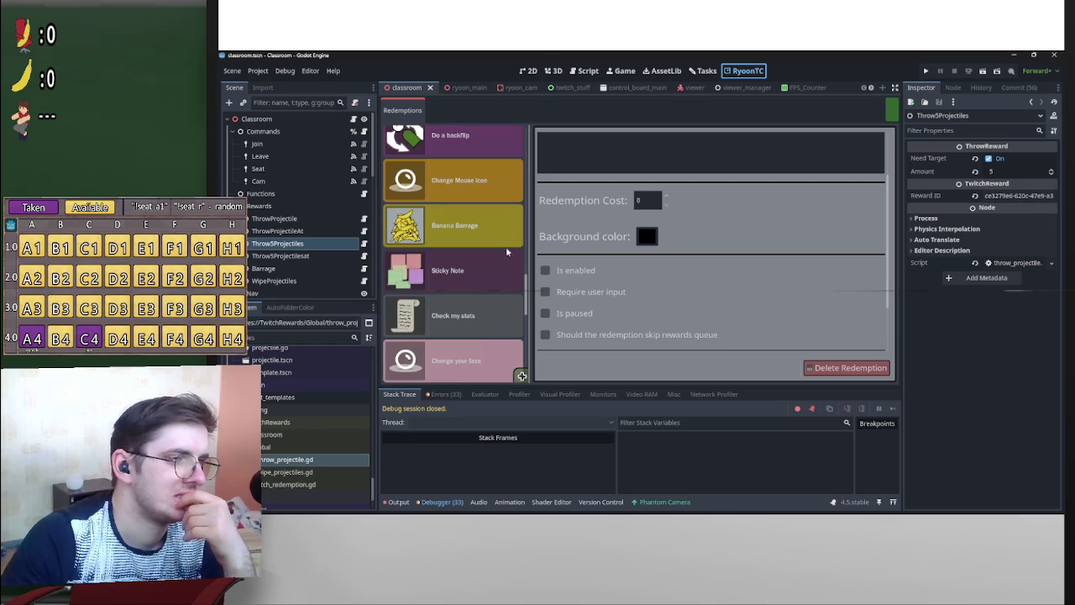
# From the Banana Barrage details, add a new blank redemption and begin entering its cost.
pyautogui.click(506, 242)
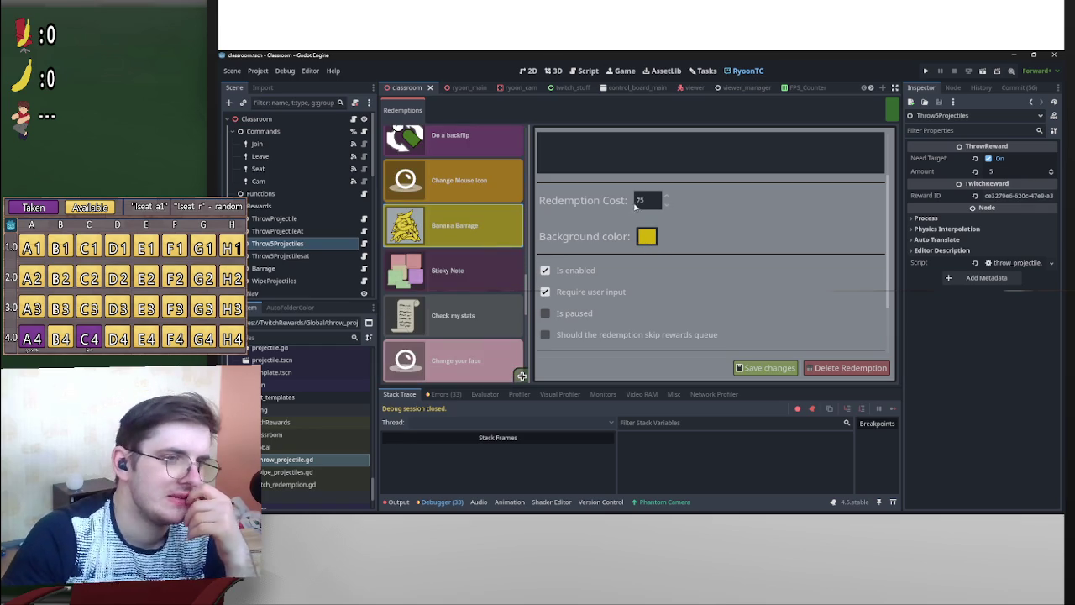
pyautogui.click(646, 204)
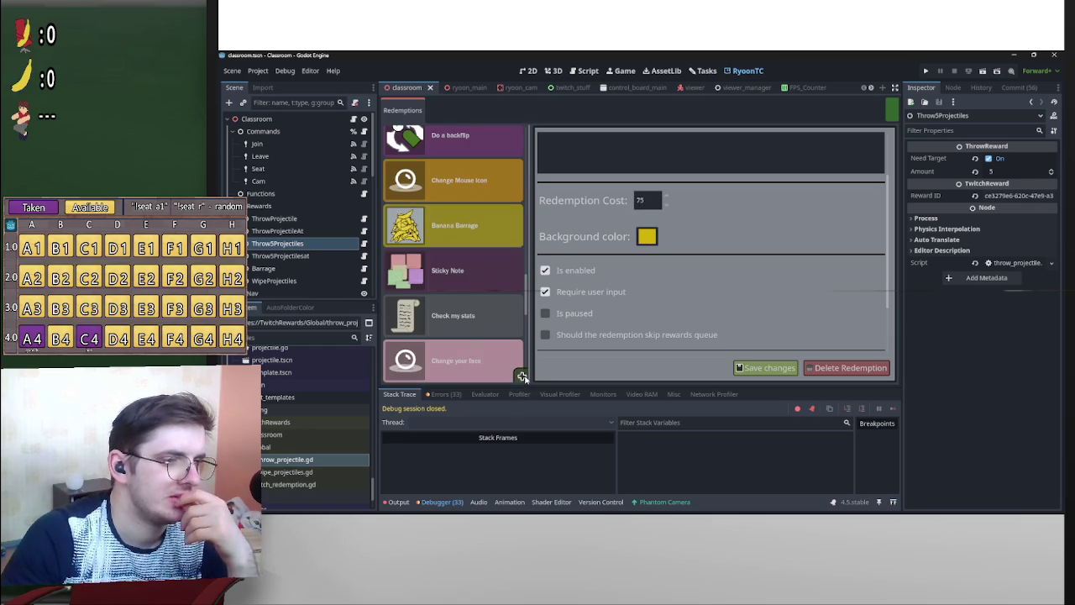
pyautogui.write('1')
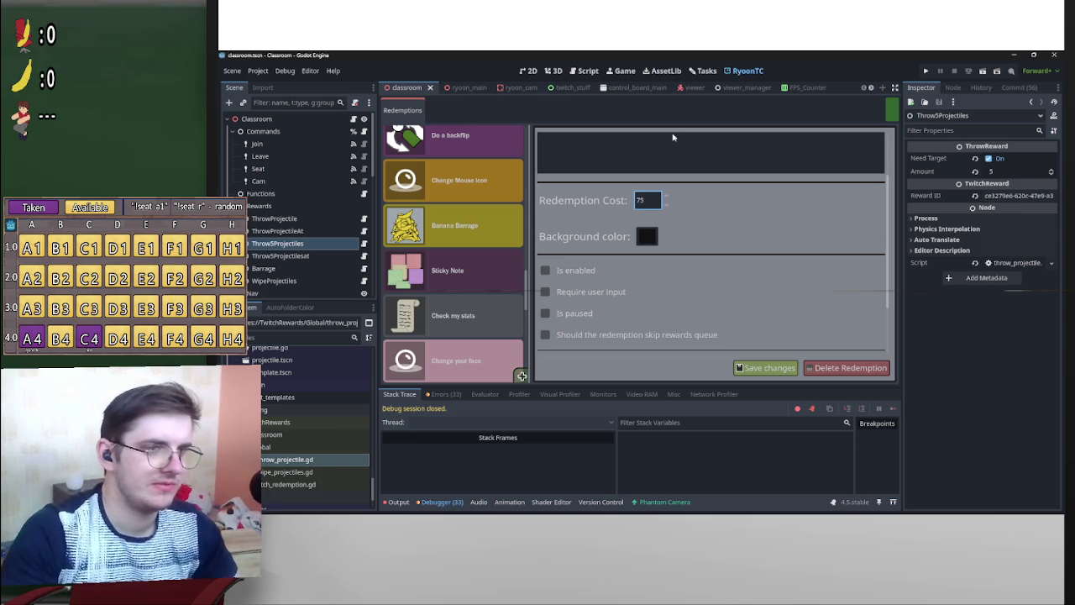
# Title the new redemption BarrageAt, enable it and make it require user input.
pyautogui.scroll(1, 738, 235)
pyautogui.scroll(1, 738, 236)
pyautogui.click(698, 143)
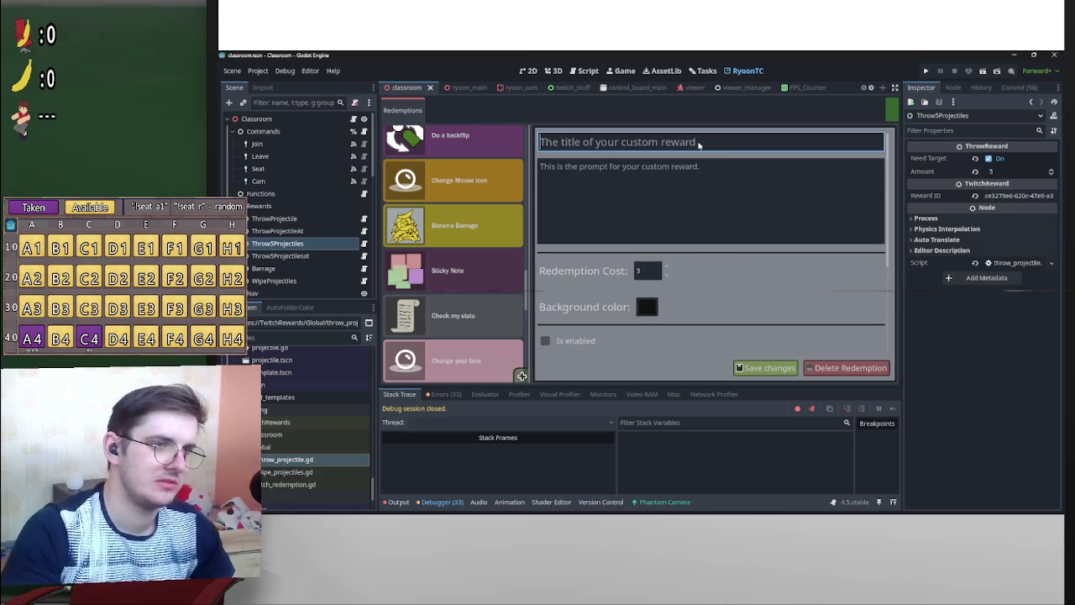
pyautogui.write('Ba')
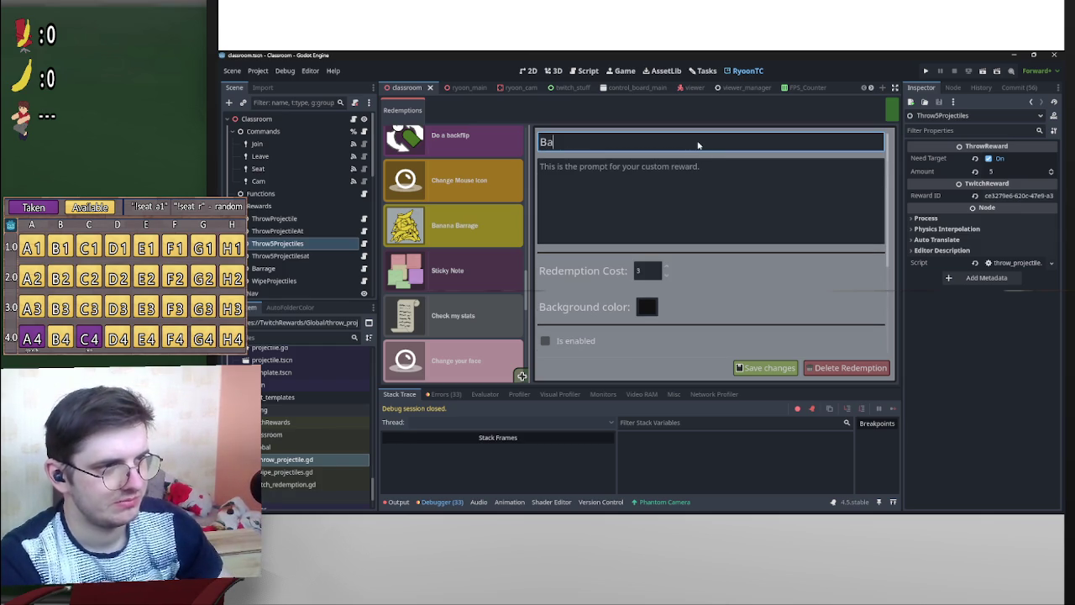
pyautogui.write('rrageAt')
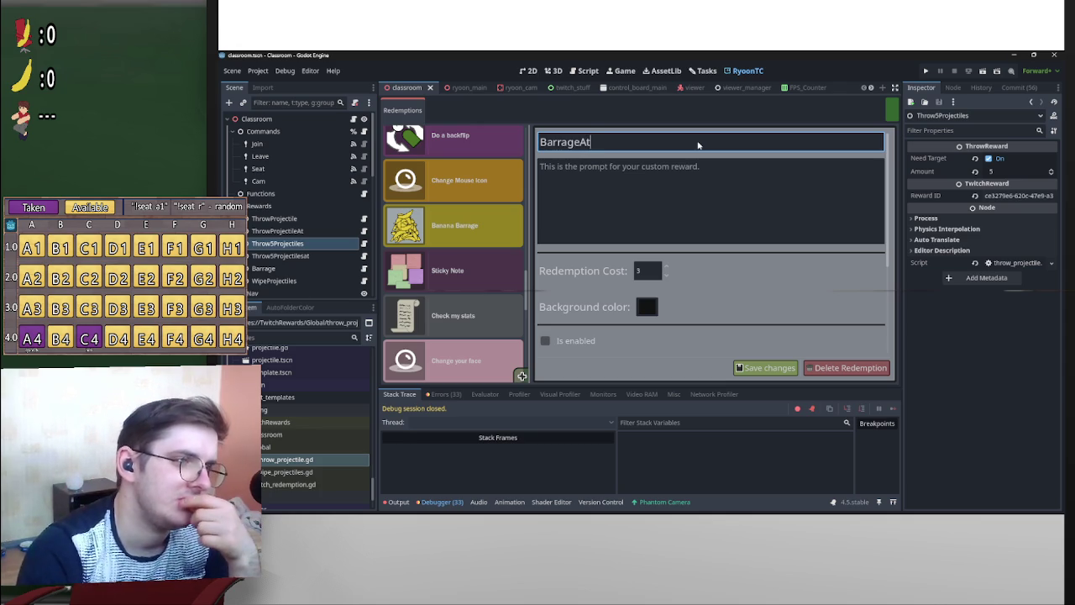
pyautogui.press('Tab')
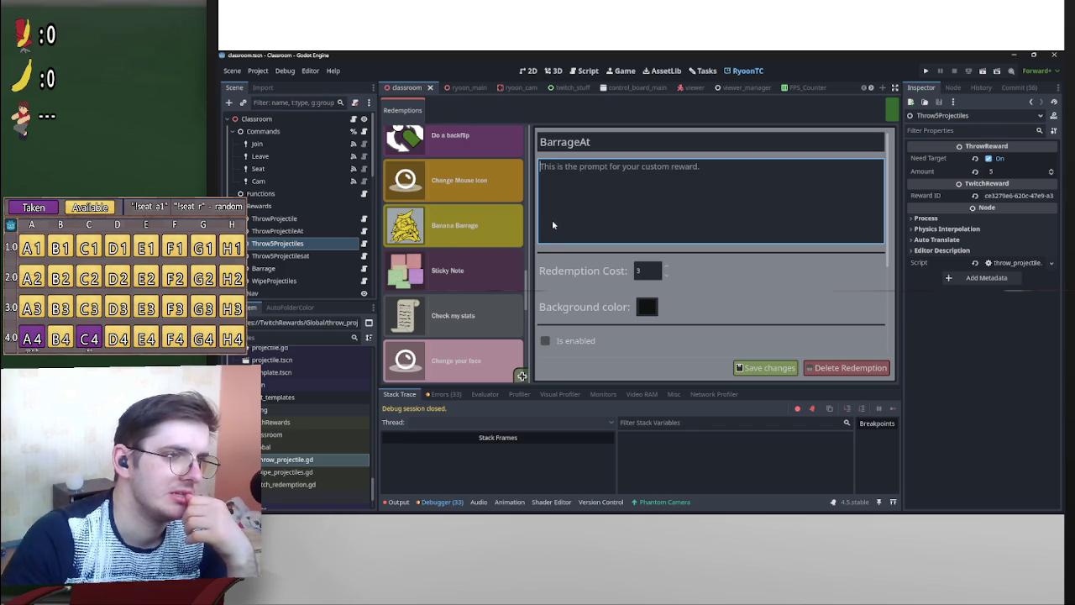
pyautogui.scroll(-2, 590, 302)
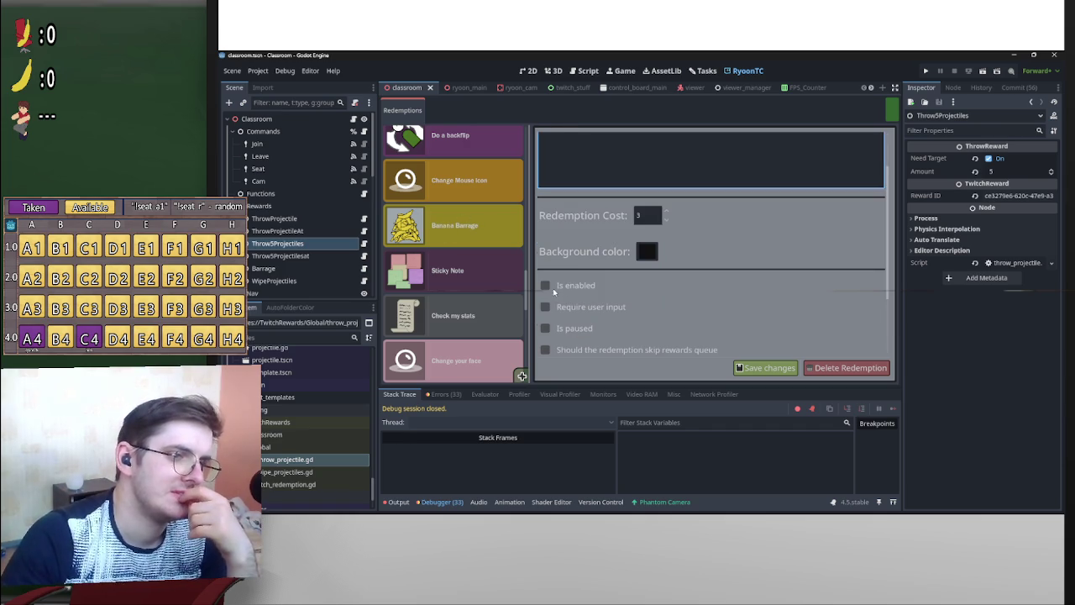
pyautogui.click(545, 285)
pyautogui.click(552, 307)
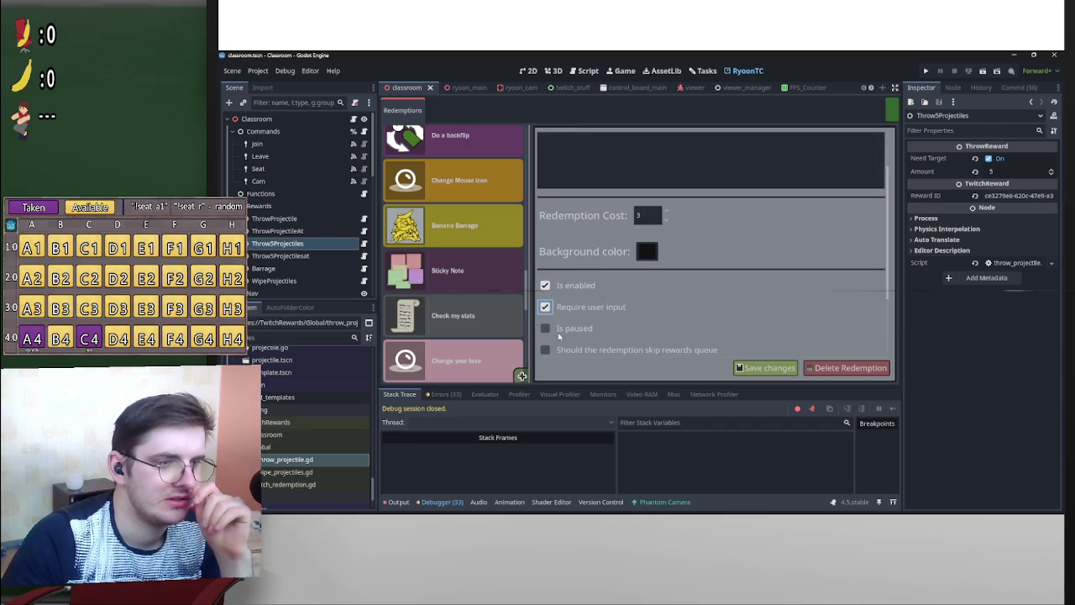
# Set the BarrageAt redemption cost to 75.
pyautogui.scroll(-1, 552, 332)
pyautogui.scroll(-2, 552, 332)
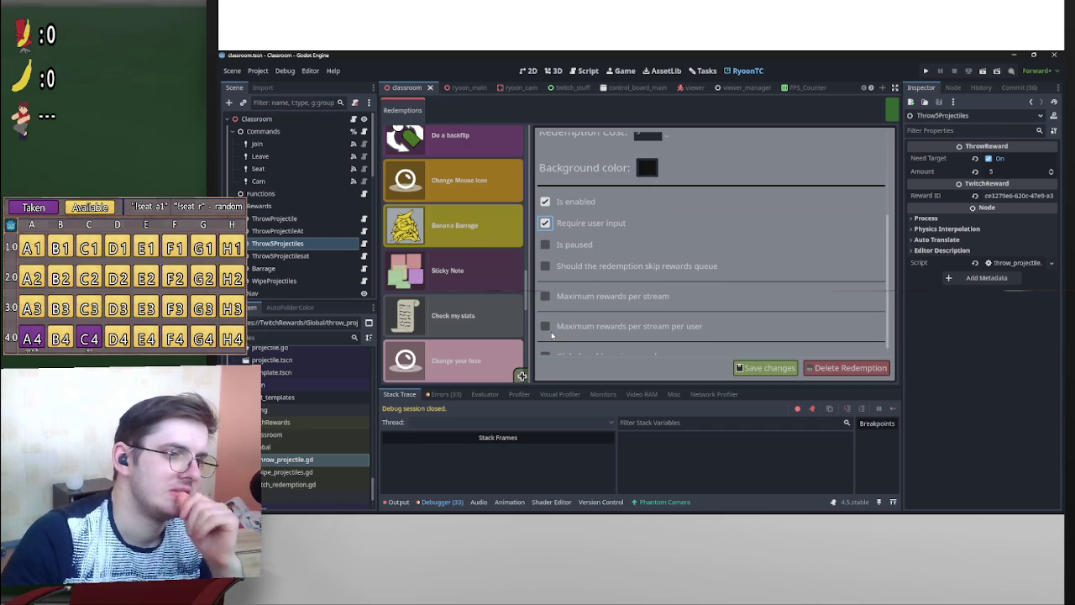
pyautogui.scroll(-1, 552, 335)
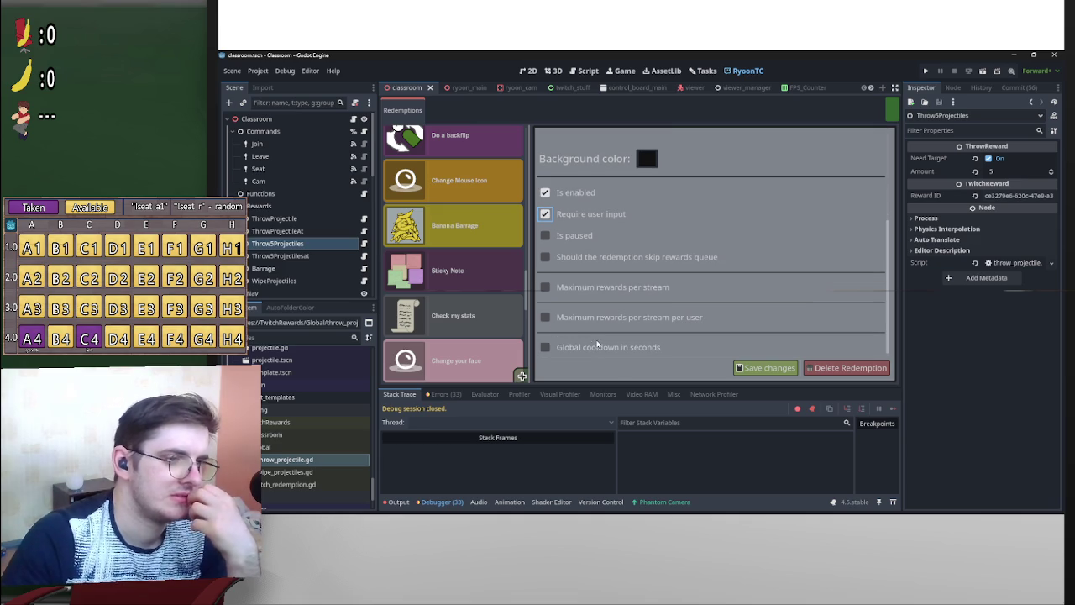
pyautogui.scroll(5, 603, 344)
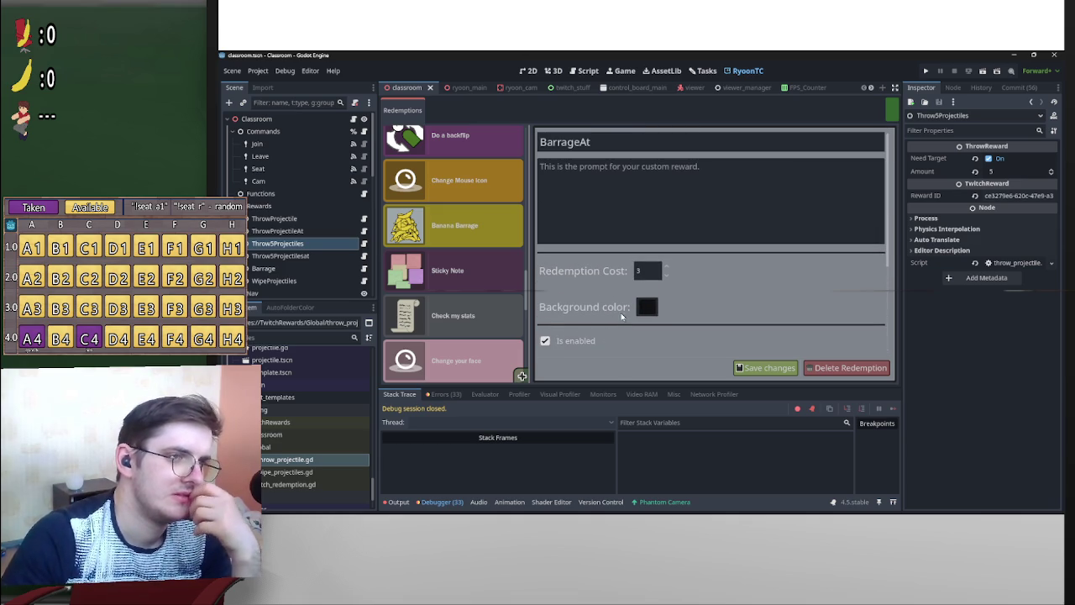
pyautogui.click(636, 206)
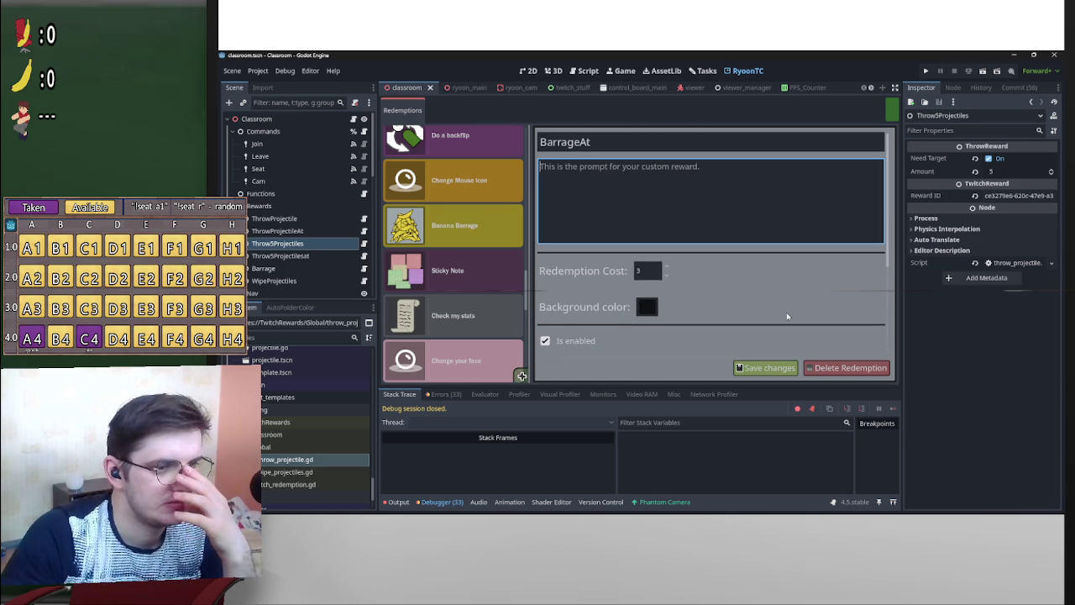
pyautogui.click(650, 272)
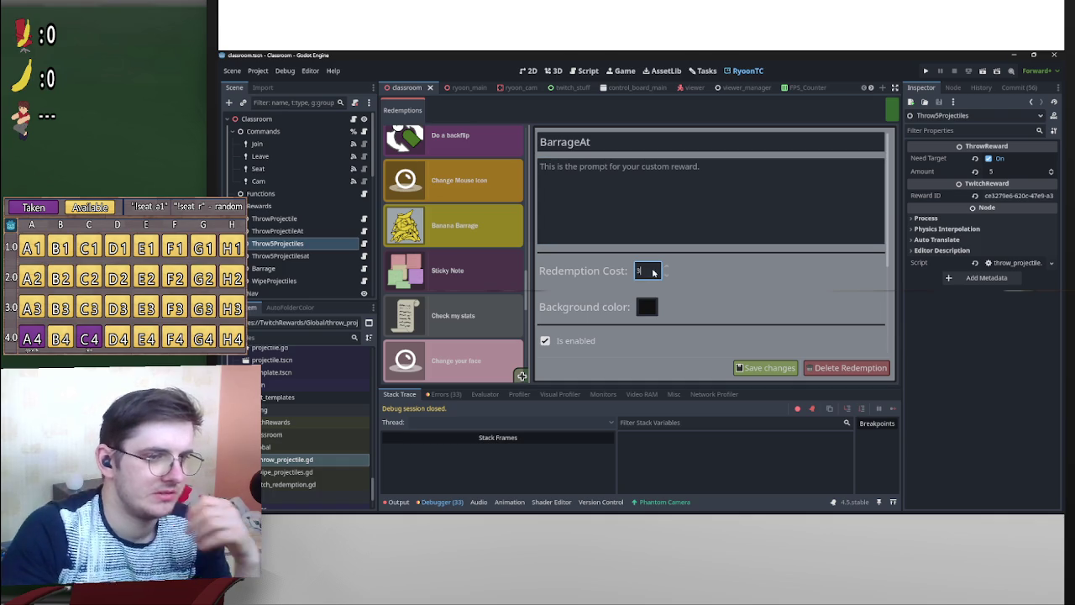
pyautogui.write('75')
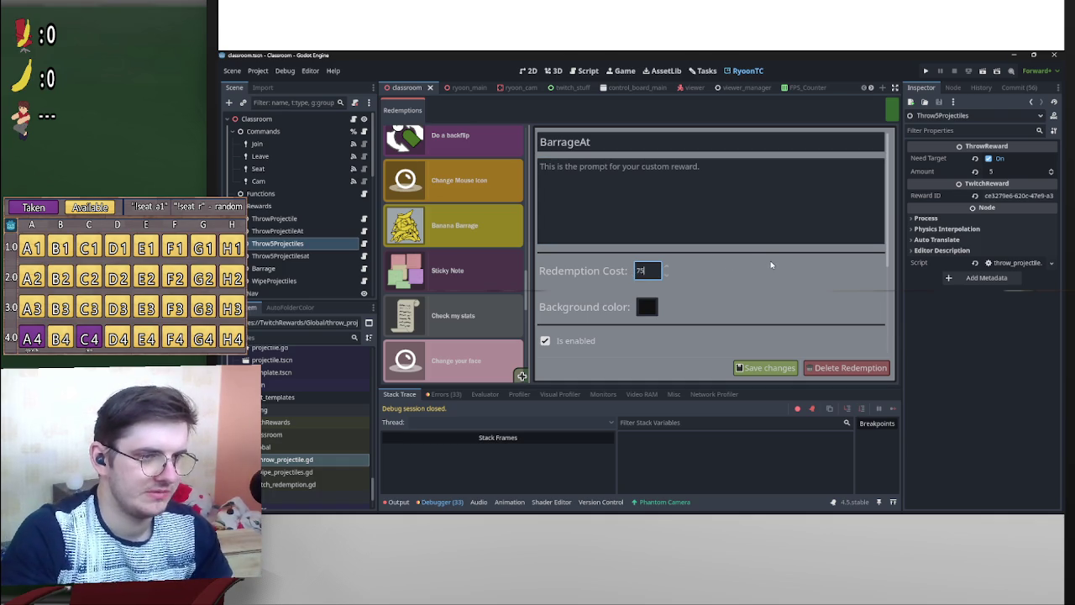
# Give the redemption a bright yellow background and save the changes.
pyautogui.click(646, 309)
pyautogui.click(705, 75)
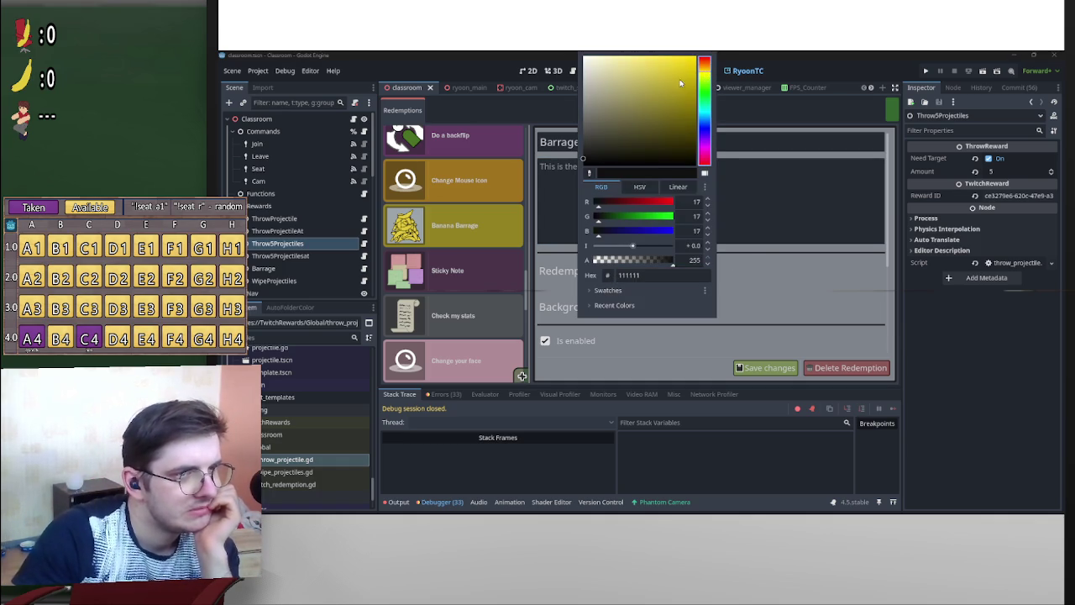
pyautogui.click(680, 82)
pyautogui.click(787, 267)
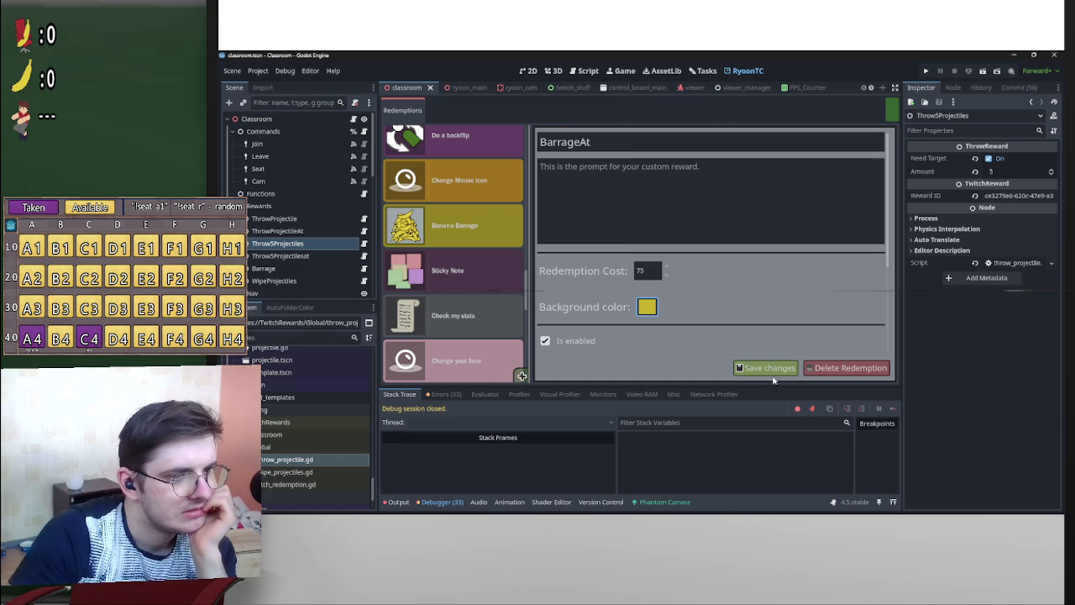
pyautogui.click(762, 370)
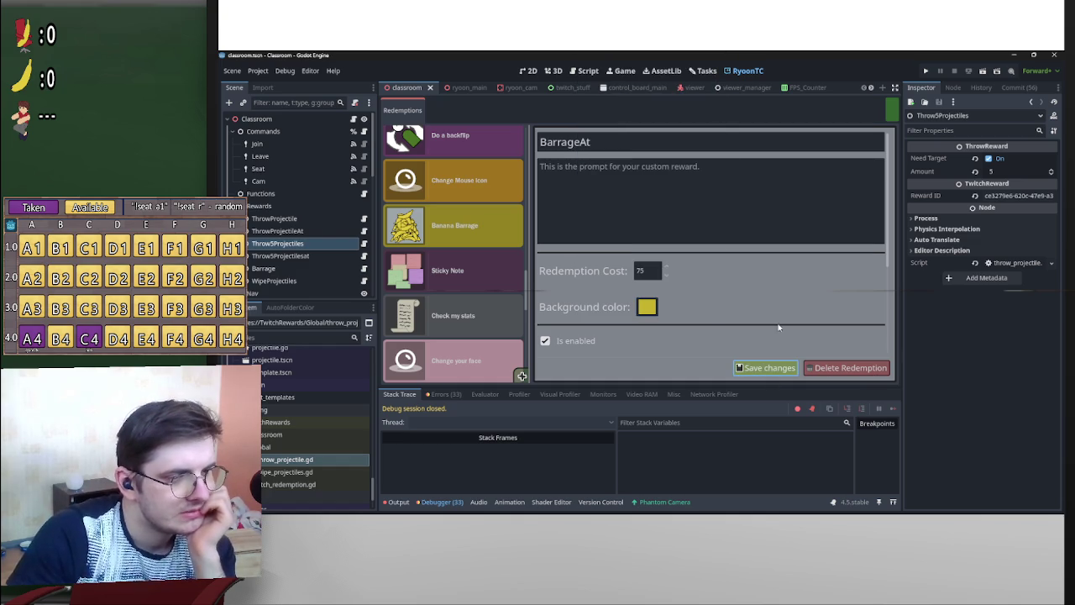
# Untick Require user input on the BarrageAt form, leaving it enabled and yellow.
pyautogui.scroll(-3, 831, 302)
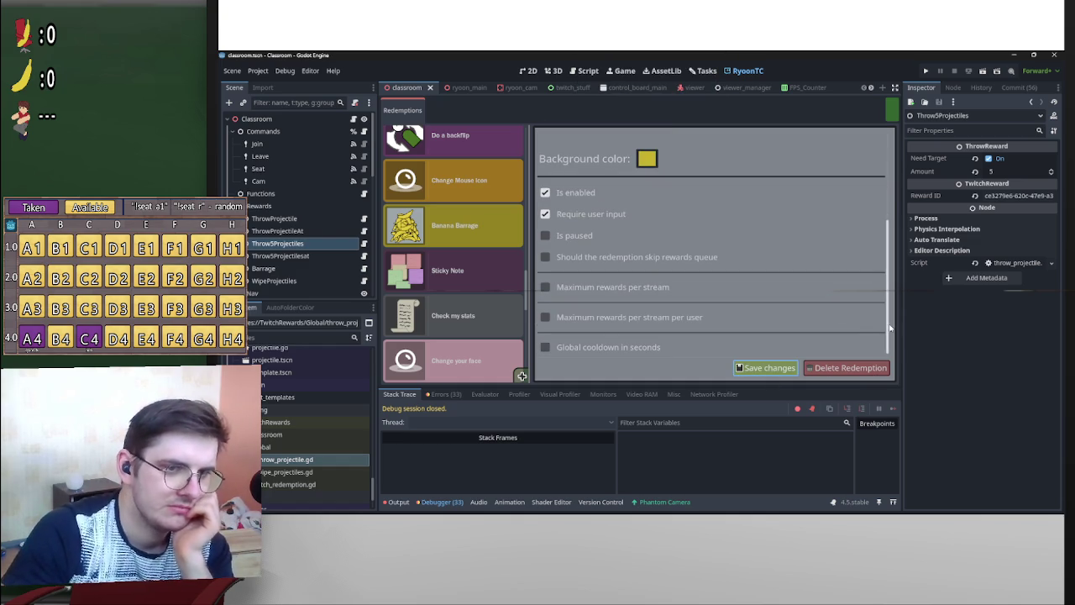
pyautogui.scroll(-3, 469, 320)
pyautogui.scroll(-5, 469, 315)
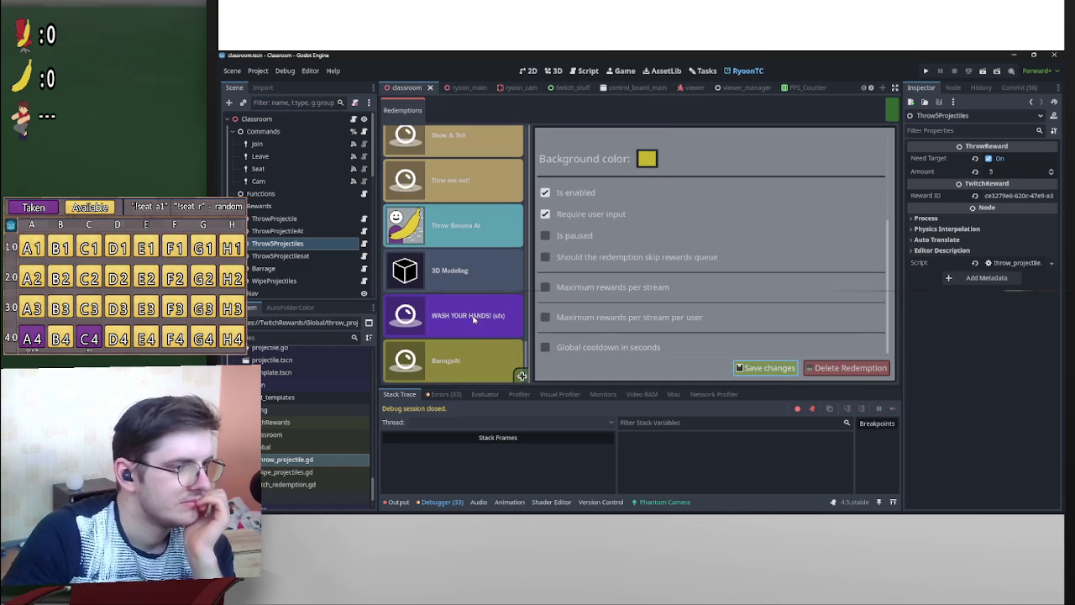
pyautogui.scroll(5, 475, 359)
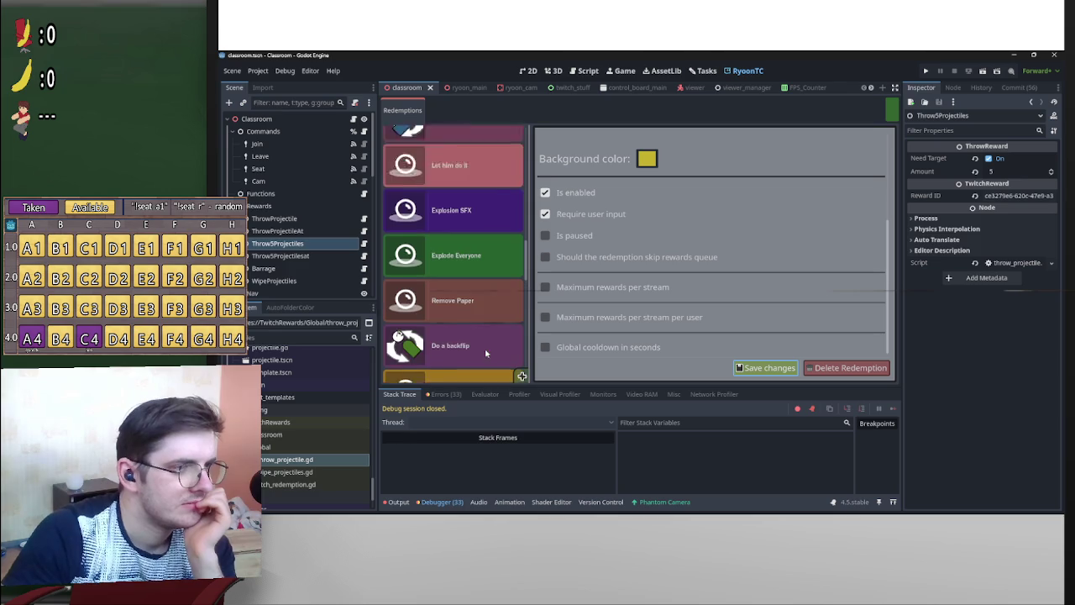
pyautogui.scroll(3, 485, 352)
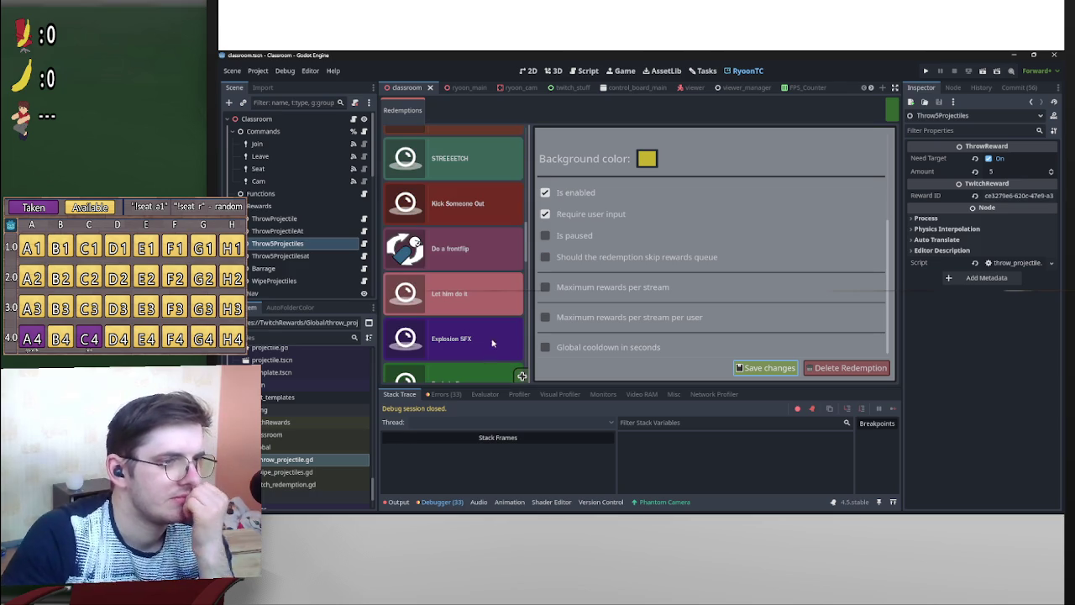
pyautogui.scroll(8, 498, 336)
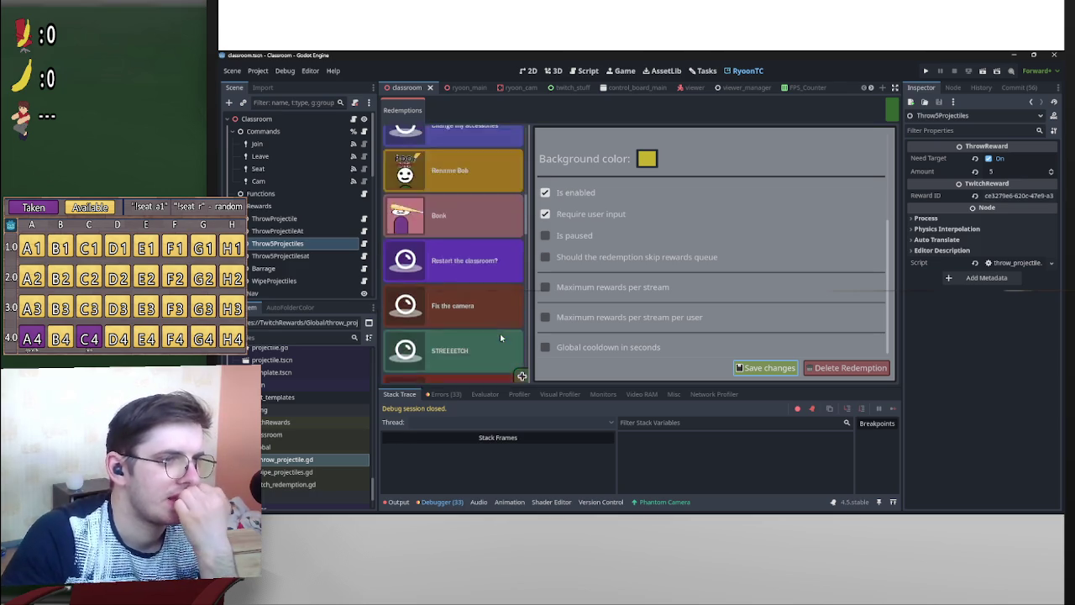
pyautogui.moveTo(528, 176)
pyautogui.mouseDown()
pyautogui.moveTo(528, 319)
pyautogui.moveTo(527, 288)
pyautogui.mouseUp()
pyautogui.click(548, 215)
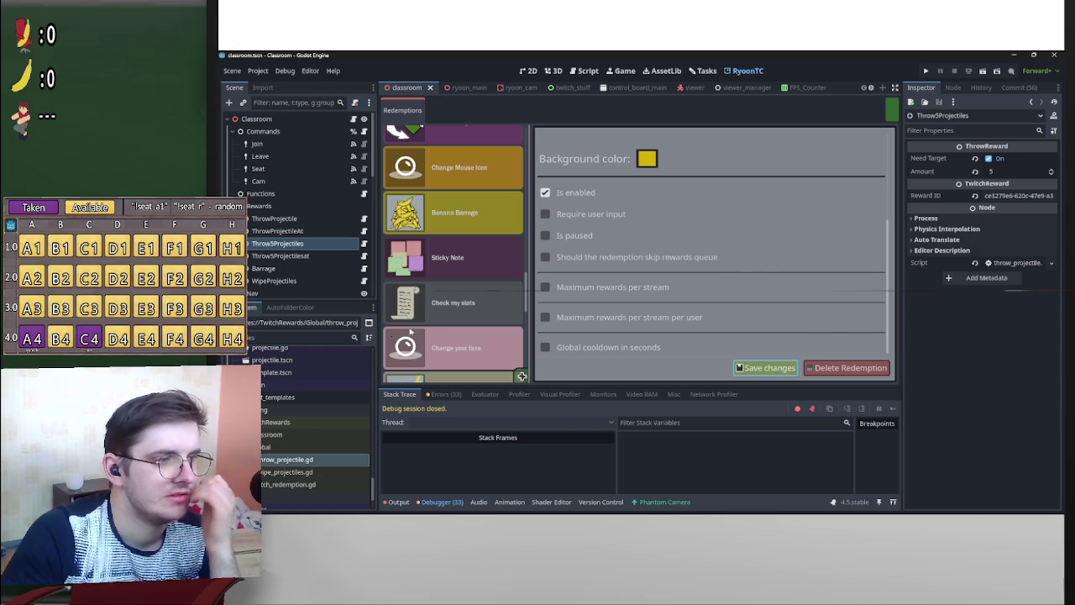
# Duplicate the Barrage node, rename the copy BarrageAt, and turn on its Need Target.
pyautogui.click(322, 269)
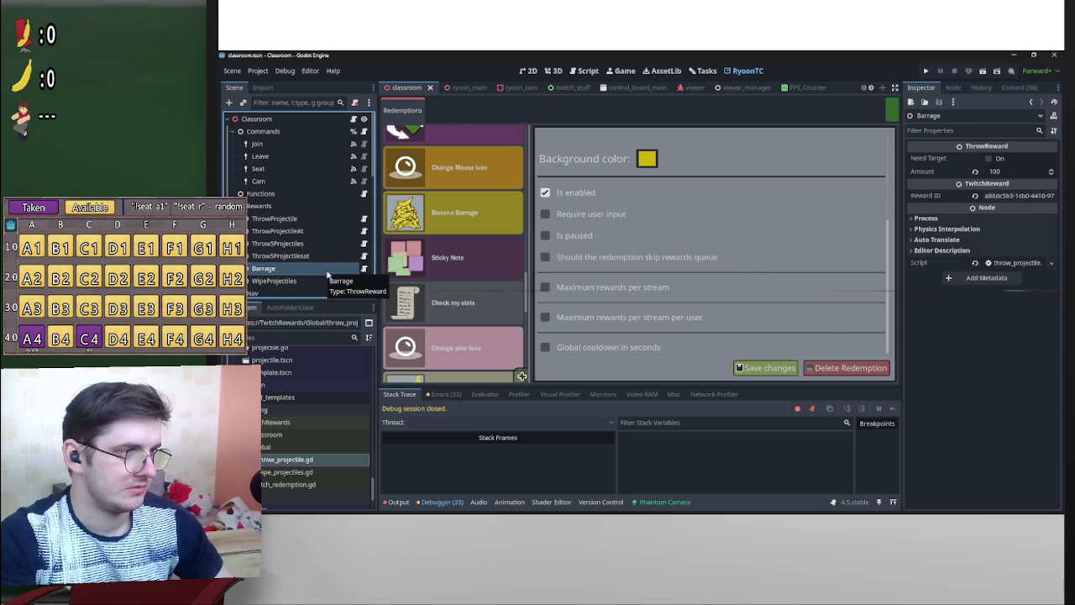
pyautogui.hotkey('ctrl', 'd')
pyautogui.doubleClick(317, 286)
pyautogui.click(318, 286)
pyautogui.press('BackSpace')
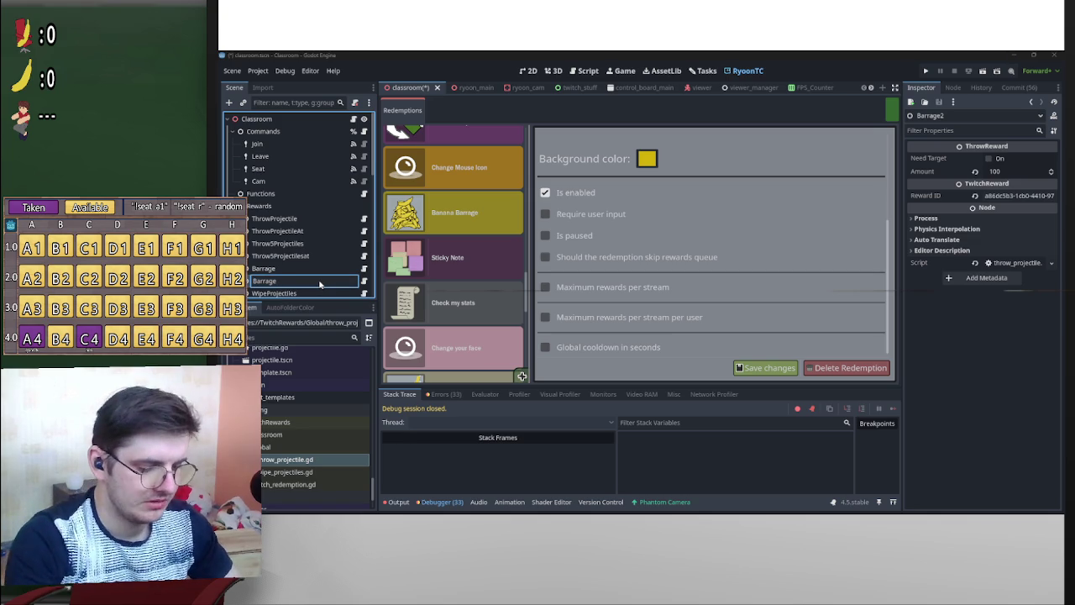
pyautogui.write('At')
pyautogui.press('Return')
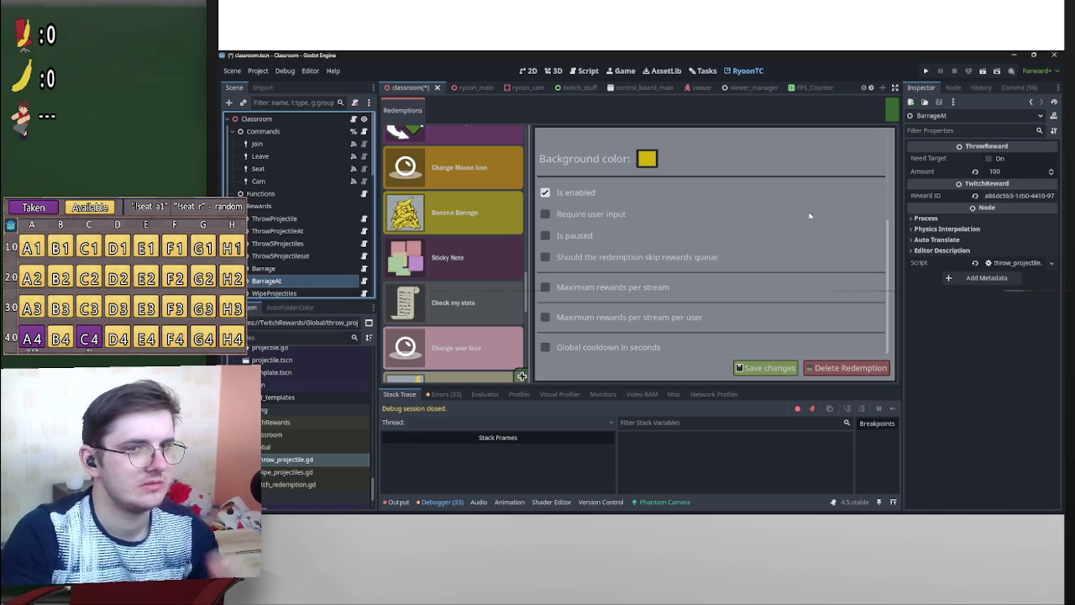
pyautogui.click(989, 159)
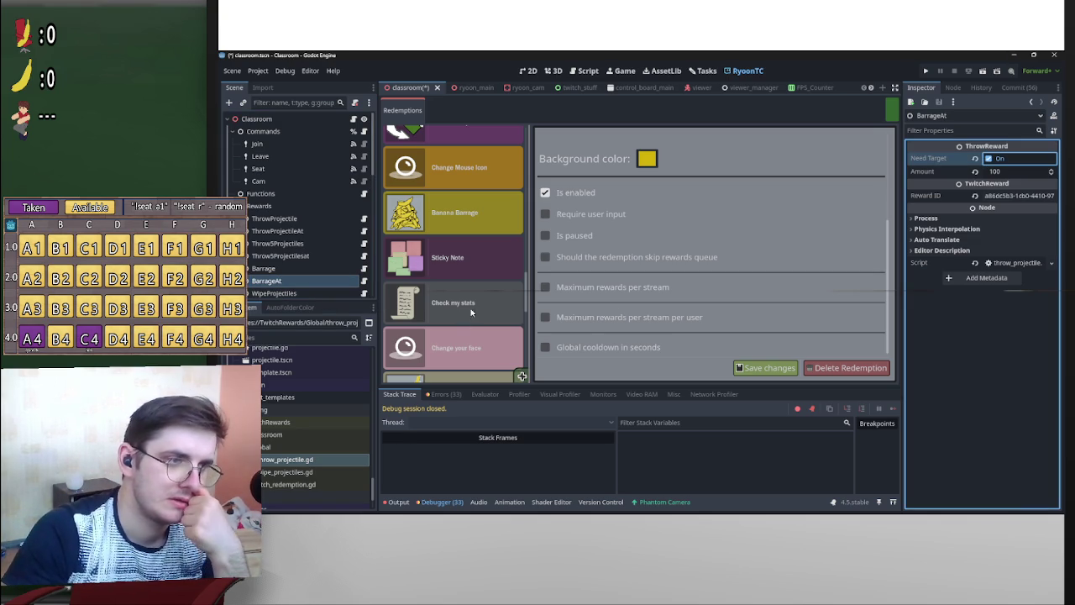
pyautogui.moveTo(526, 302); pyautogui.dragTo(530, 373)
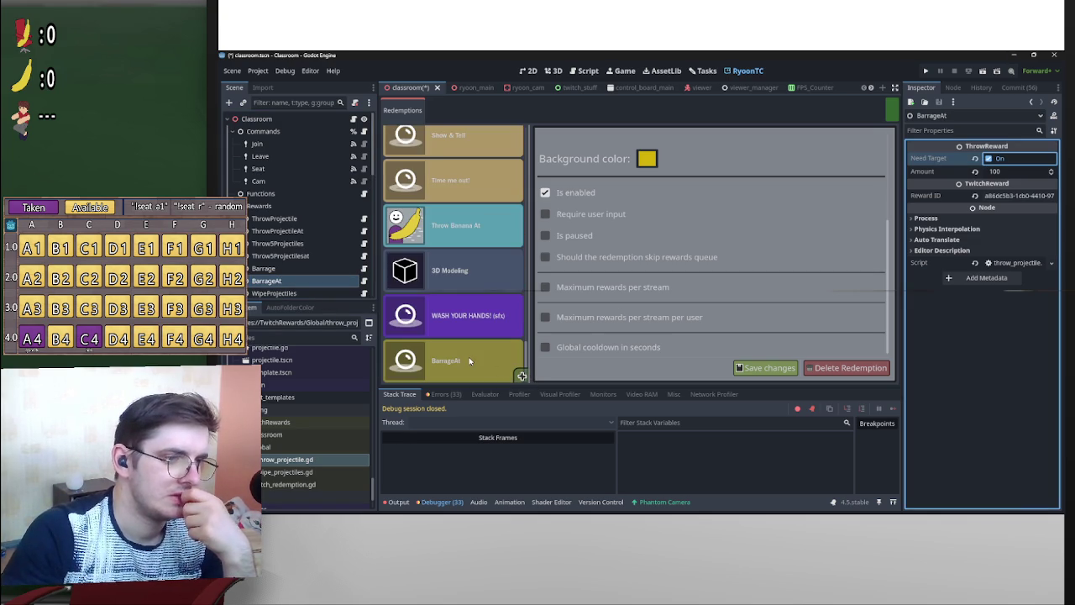
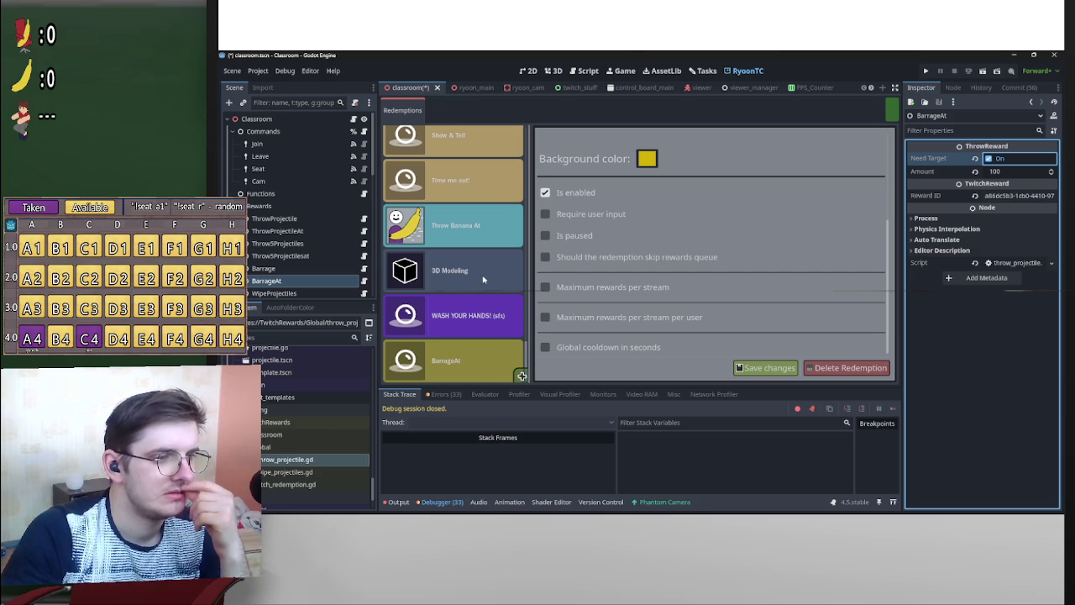
# Refresh the RyoonTC Redemptions panel, then briefly open and close Project Settings.
pyautogui.click(893, 110)
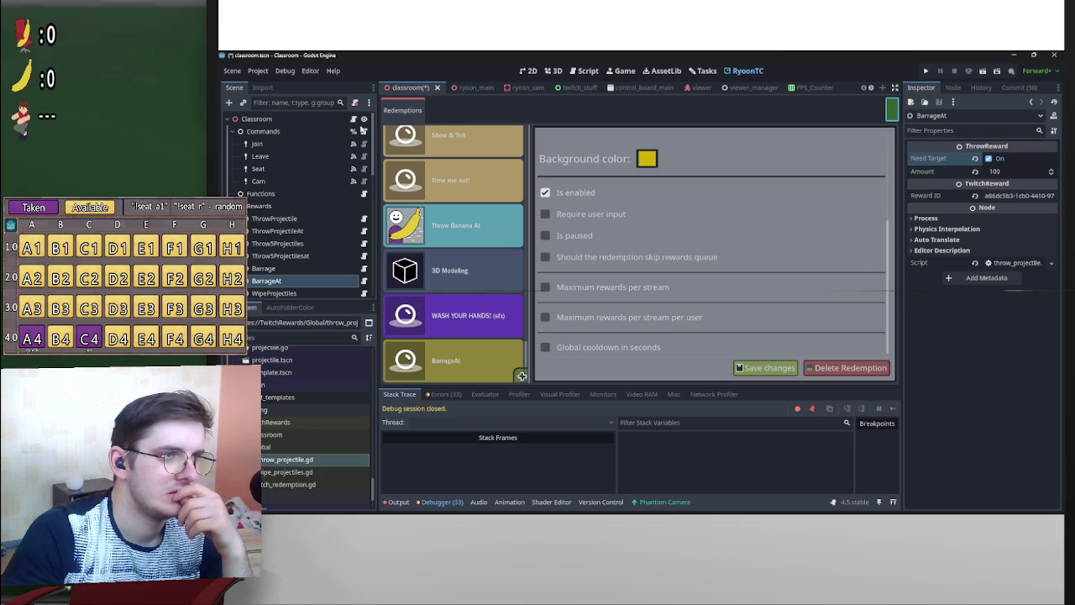
pyautogui.click(258, 71)
pyautogui.click(277, 84)
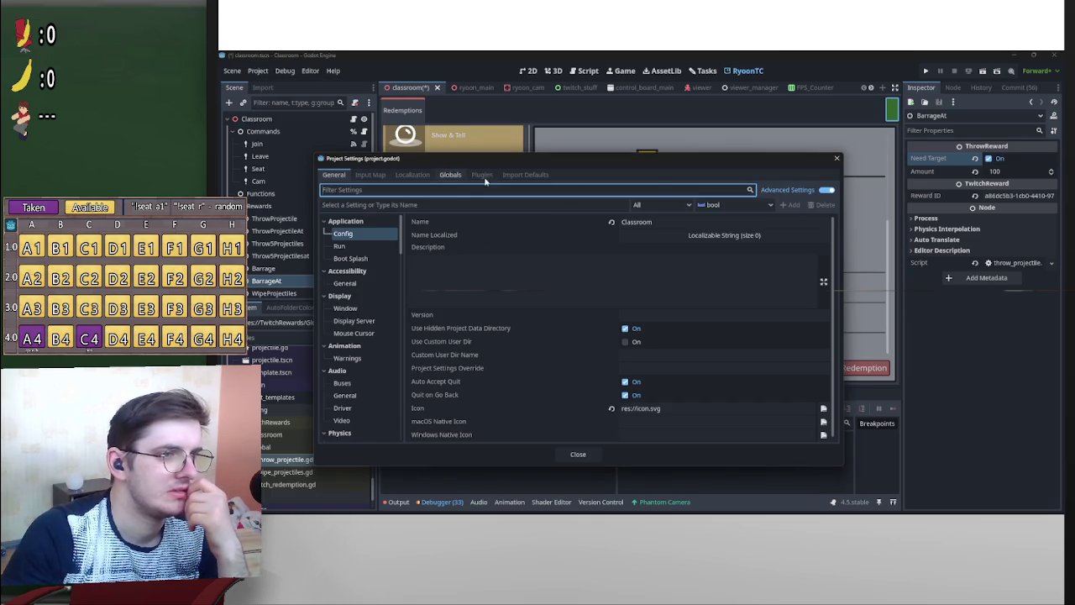
pyautogui.click(836, 158)
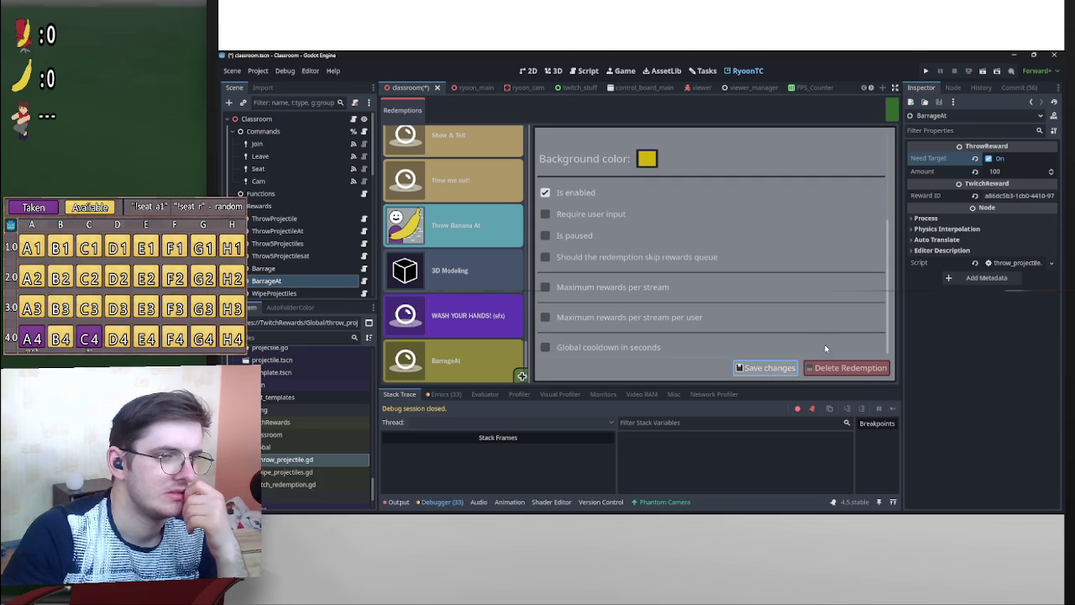
# Toggle the RyoonTC plugin off and on under Plugins, then refresh the Redemptions list.
pyautogui.click(257, 70)
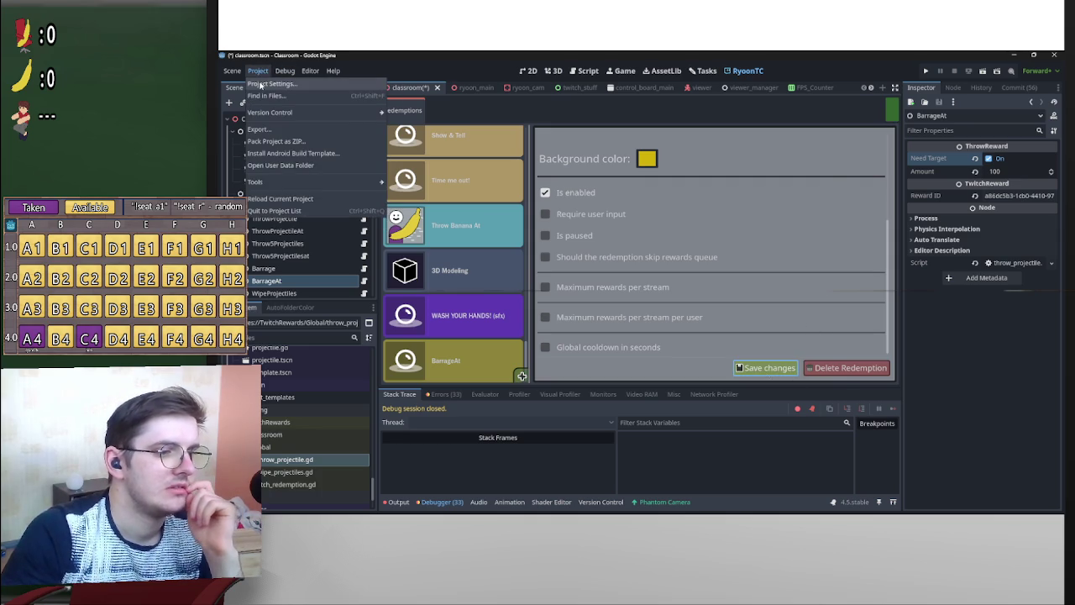
pyautogui.click(260, 84)
pyautogui.click(474, 176)
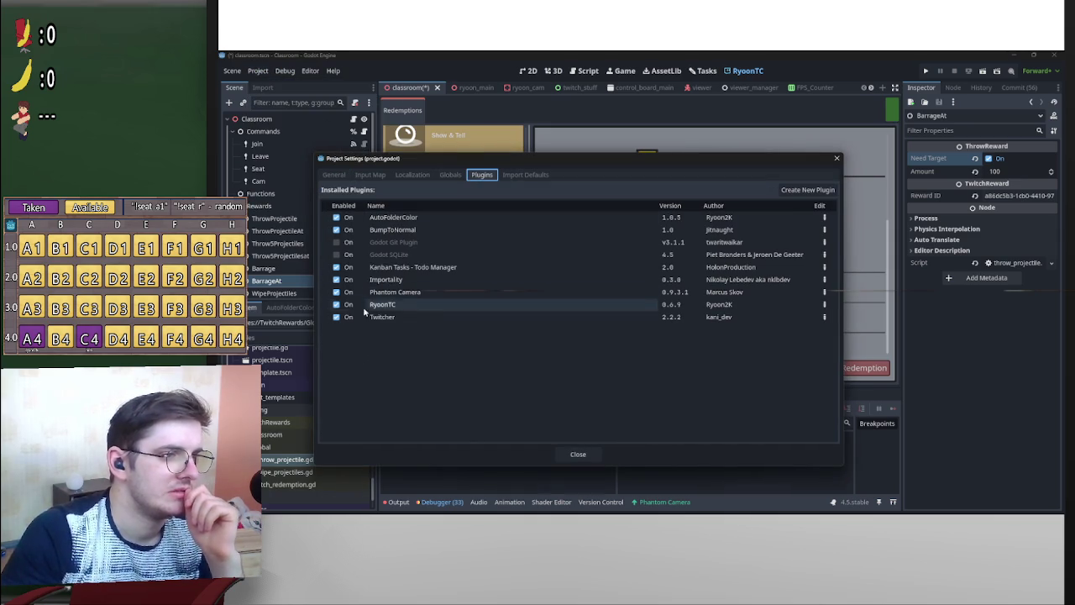
pyautogui.click(337, 304)
pyautogui.click(337, 304)
pyautogui.click(578, 454)
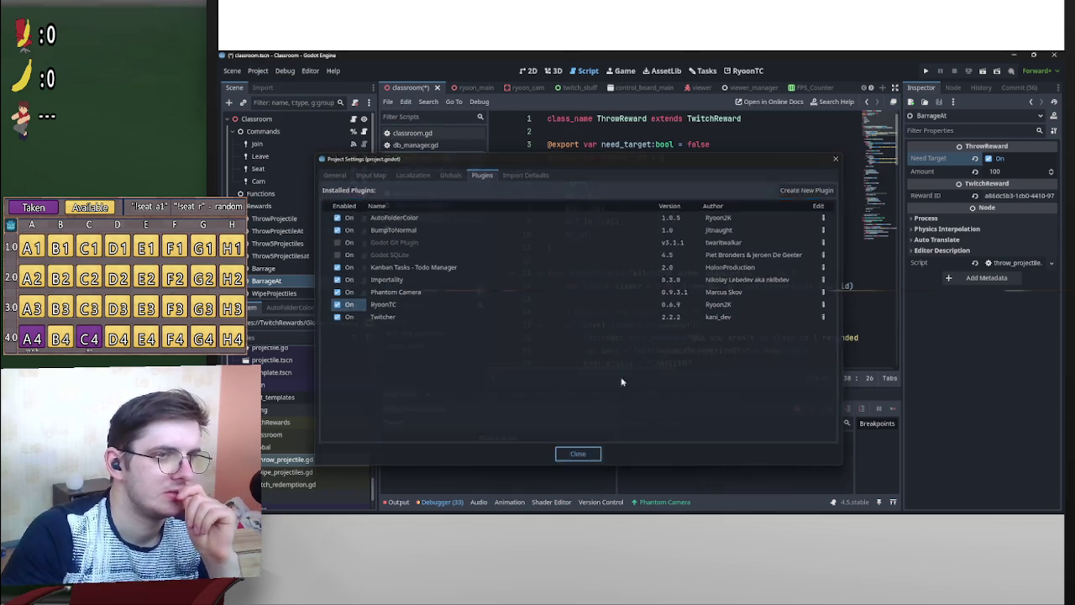
pyautogui.click(746, 70)
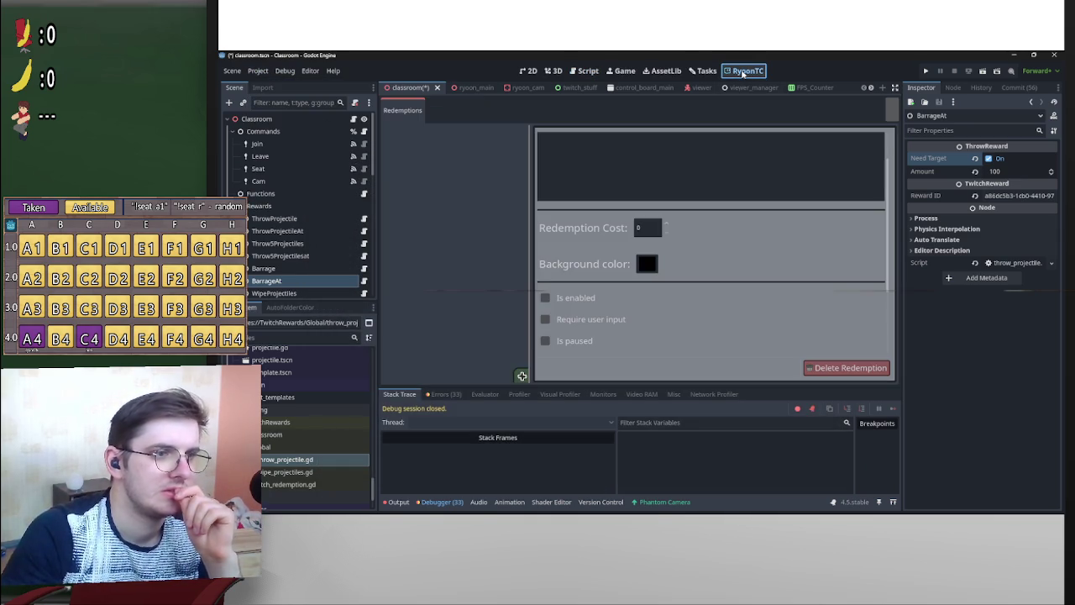
pyautogui.click(892, 109)
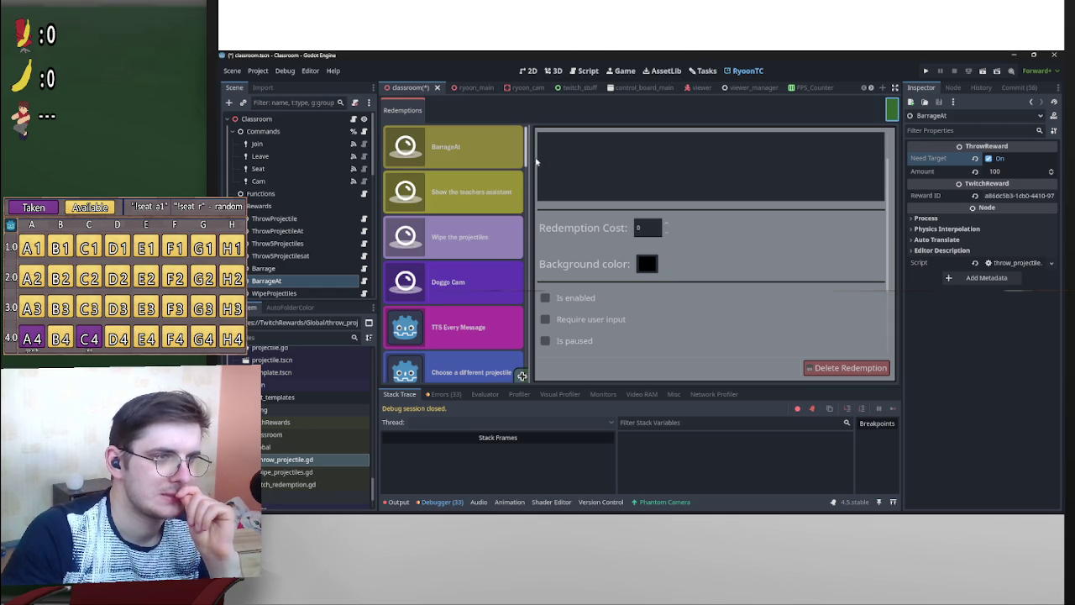
# Change the BarrageAt redemption's cost to 75 and save the change.
pyautogui.click(470, 161)
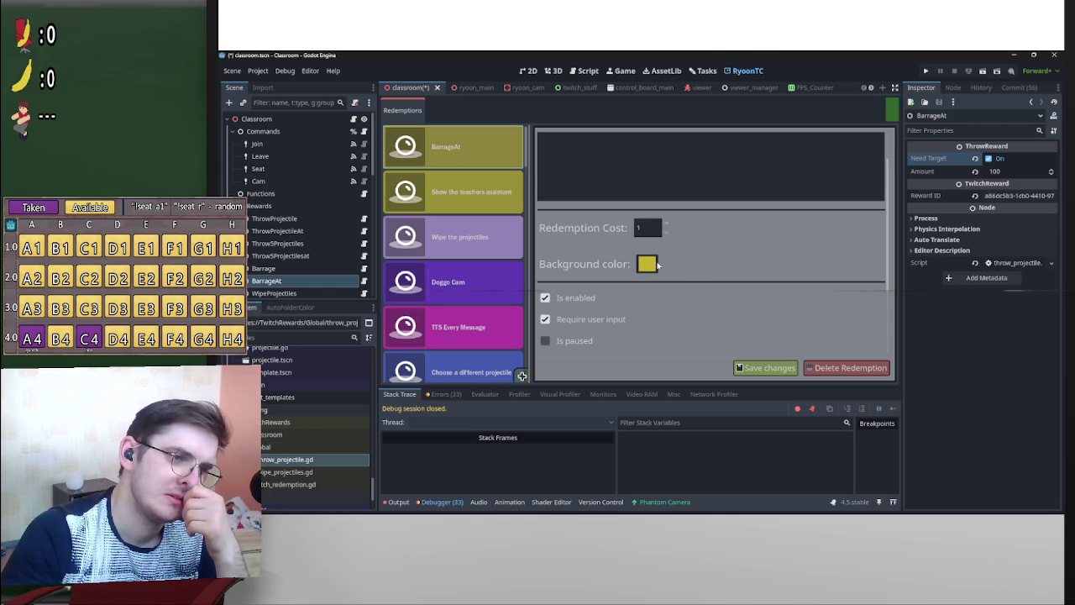
pyautogui.scroll(-3, 734, 295)
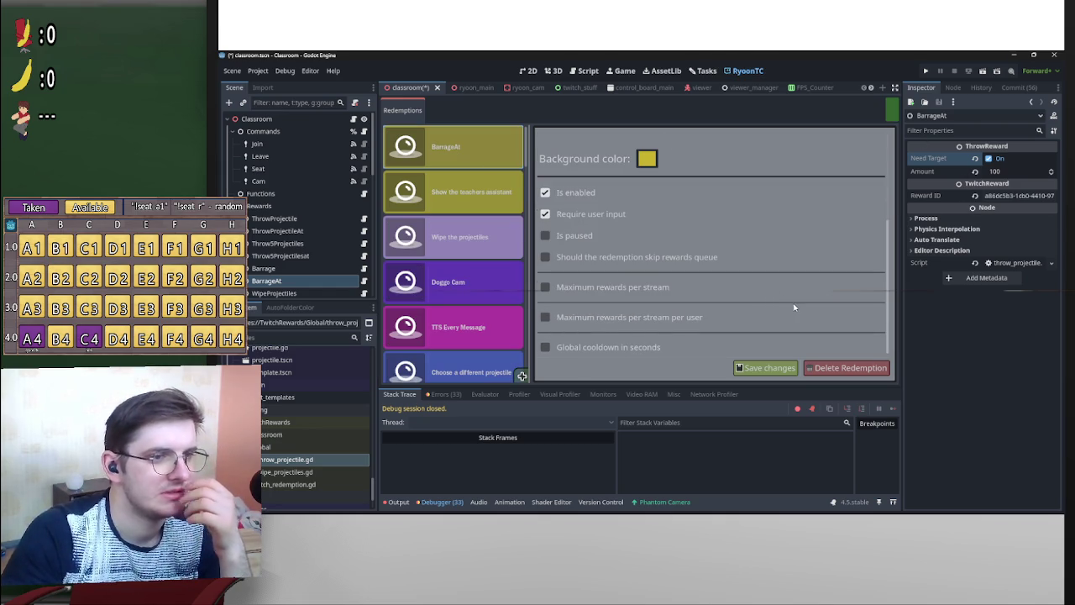
pyautogui.scroll(5, 760, 313)
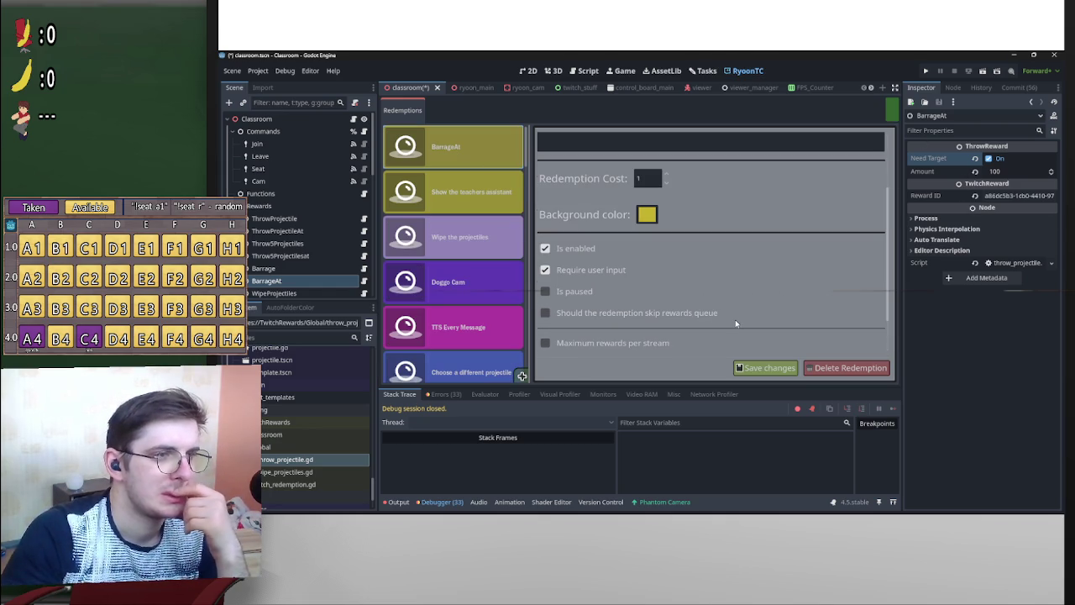
pyautogui.click(651, 272)
pyautogui.write('75')
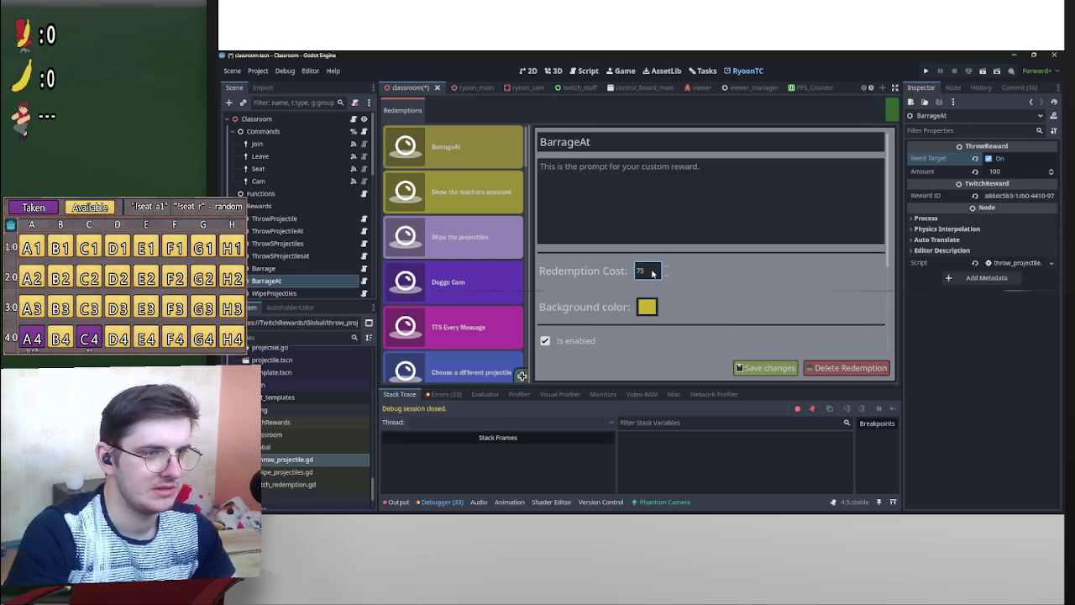
pyautogui.click(771, 369)
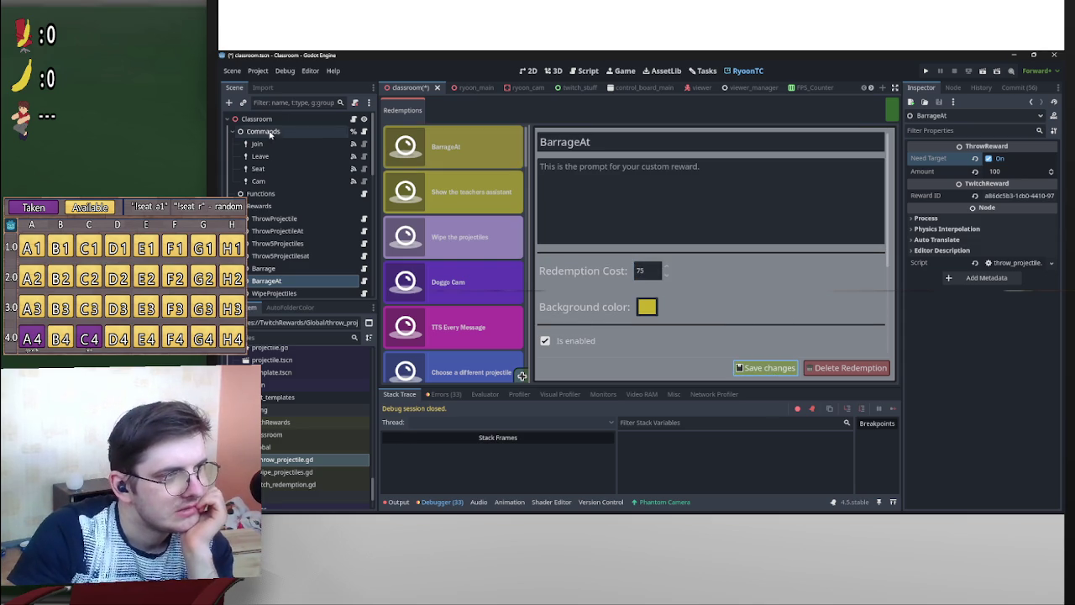
# Re-toggle the RyoonTC plugin, refresh the Redemptions list, and reopen BarrageAt's details.
pyautogui.click(259, 71)
pyautogui.click(282, 89)
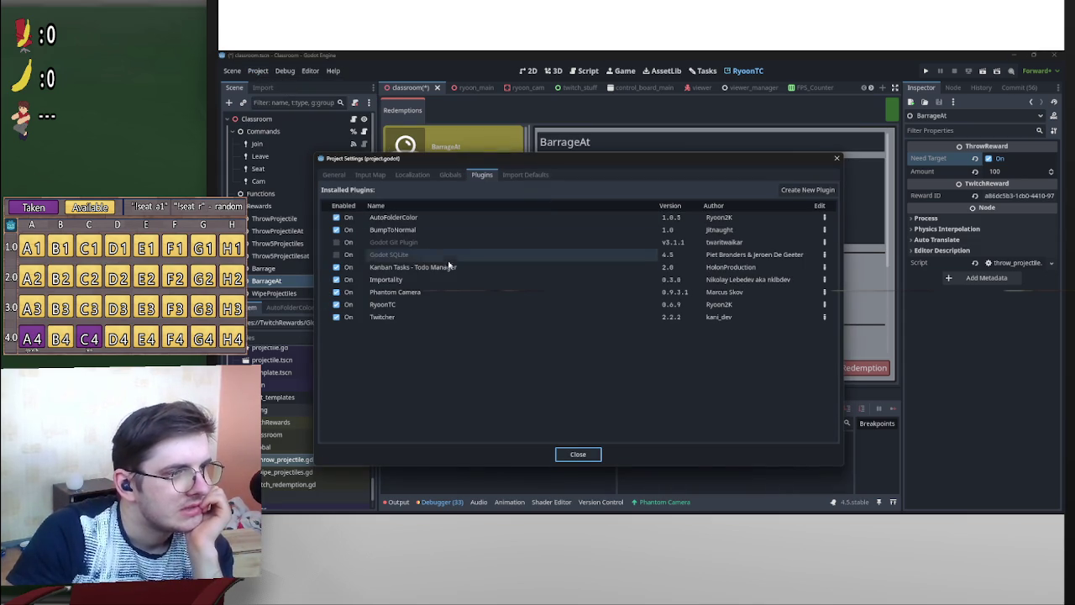
pyautogui.click(347, 308)
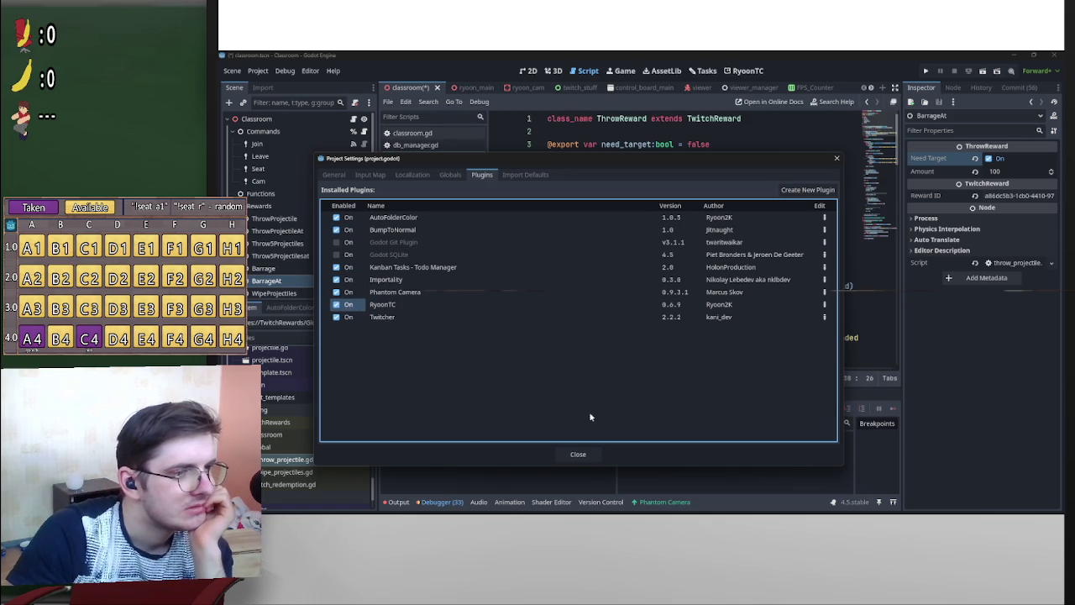
pyautogui.click(578, 454)
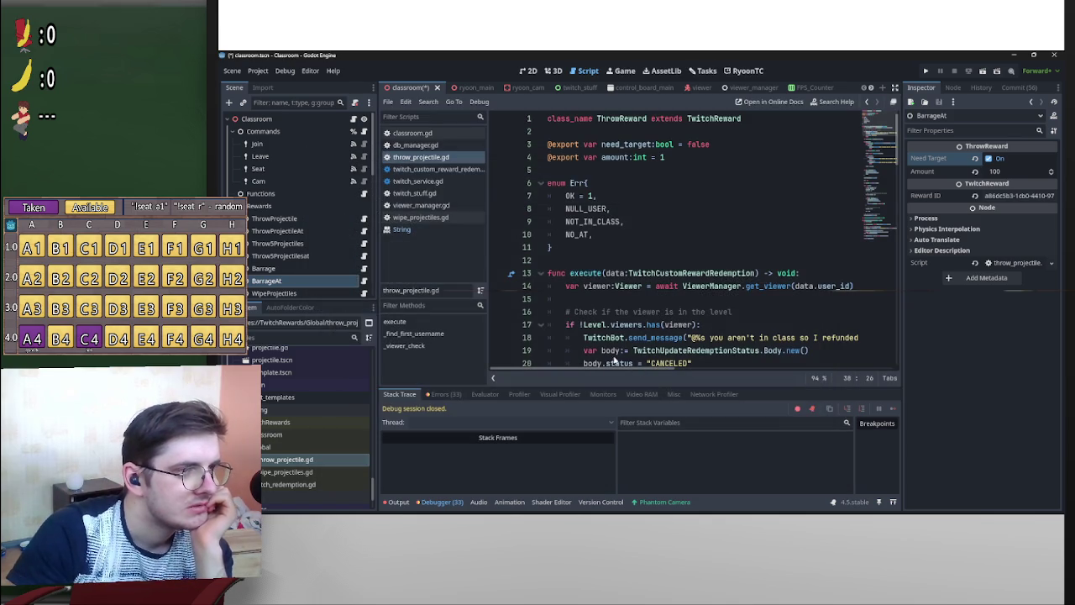
pyautogui.click(746, 70)
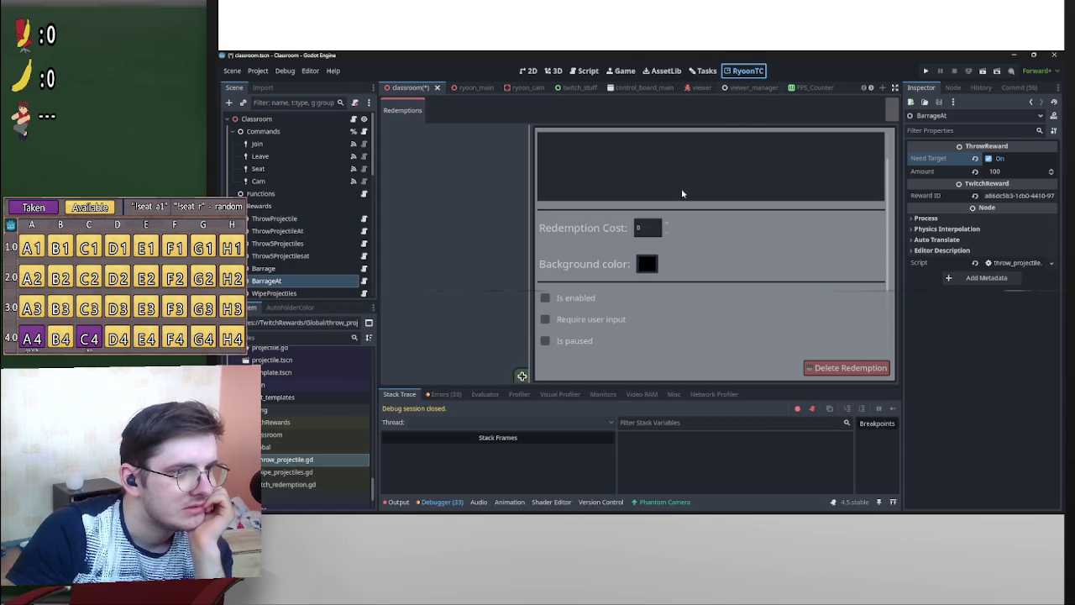
pyautogui.click(891, 110)
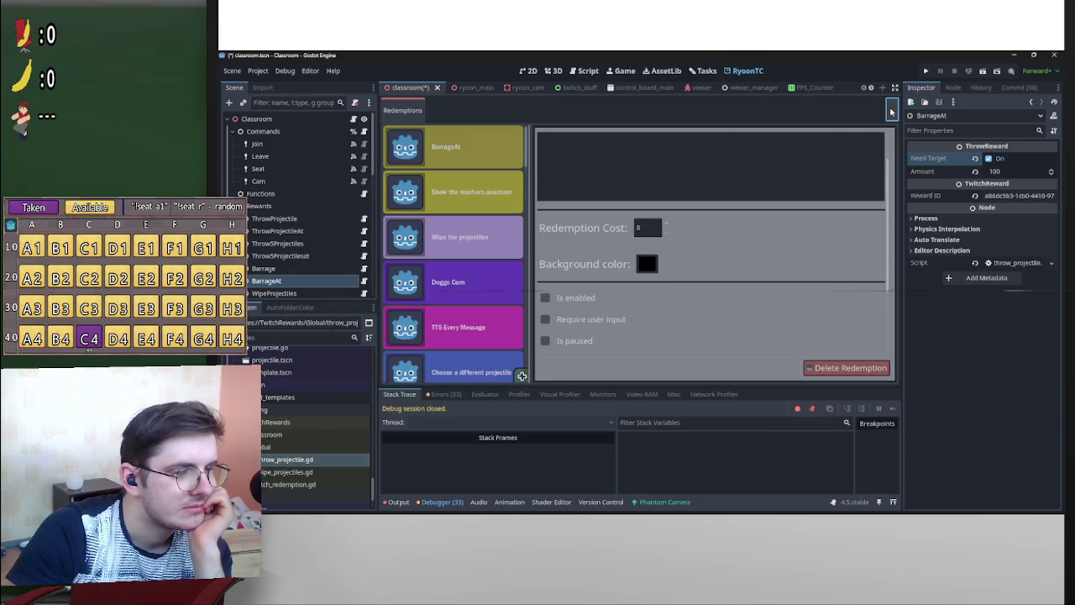
pyautogui.click(452, 152)
# Check the Output log, then clear the Debugger's Errors list.
pyautogui.click(398, 501)
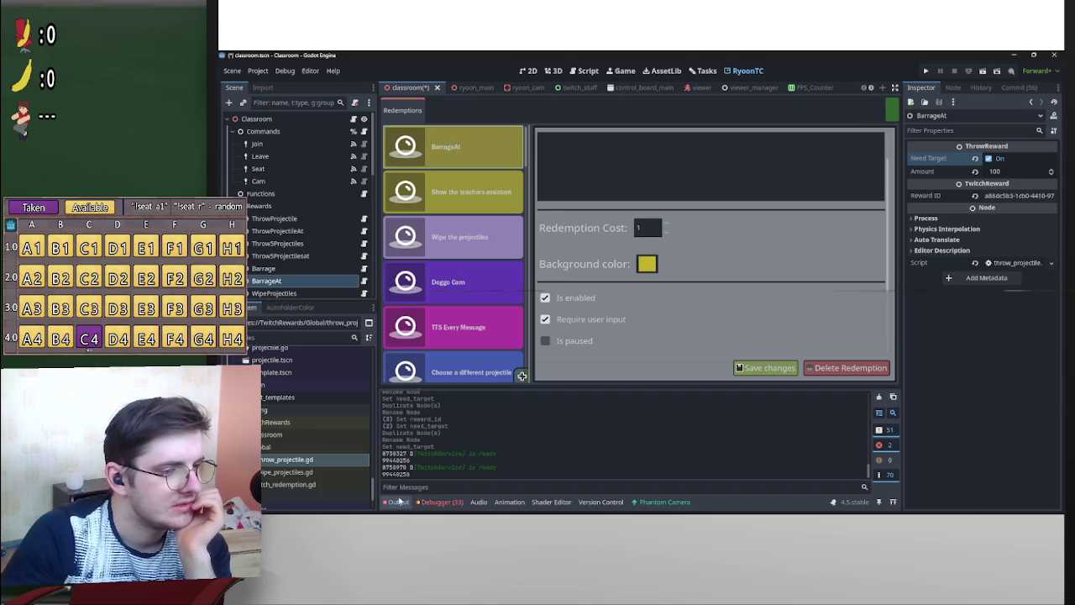
pyautogui.scroll(-5, 589, 451)
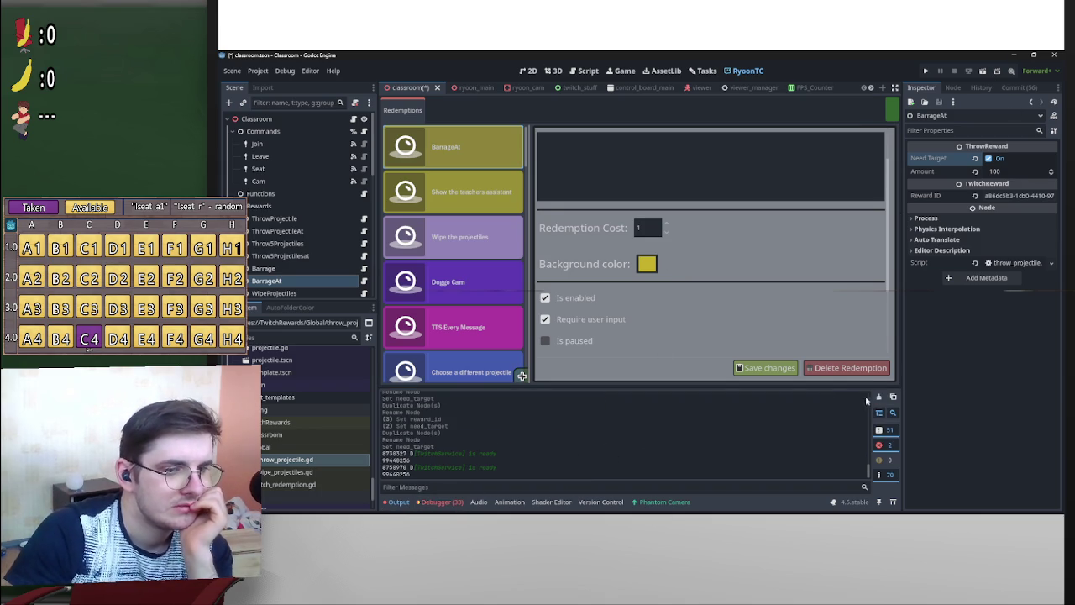
pyautogui.click(428, 502)
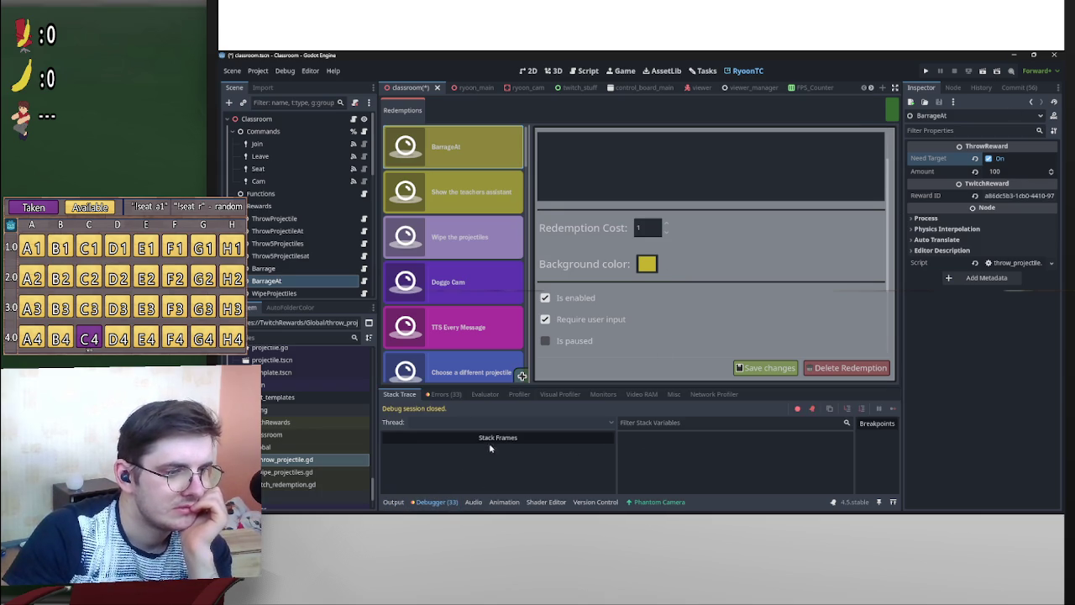
pyautogui.click(448, 395)
pyautogui.click(889, 410)
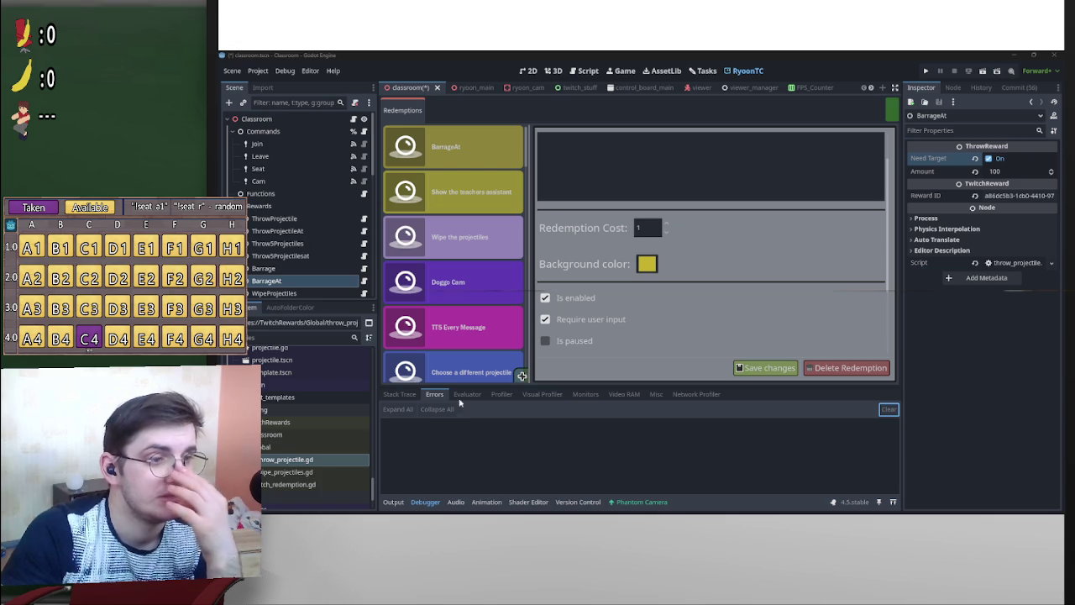
# Set BarrageAt's Redemption Cost back to 75, save, and check the Output log.
pyautogui.click(648, 229)
pyautogui.write('75')
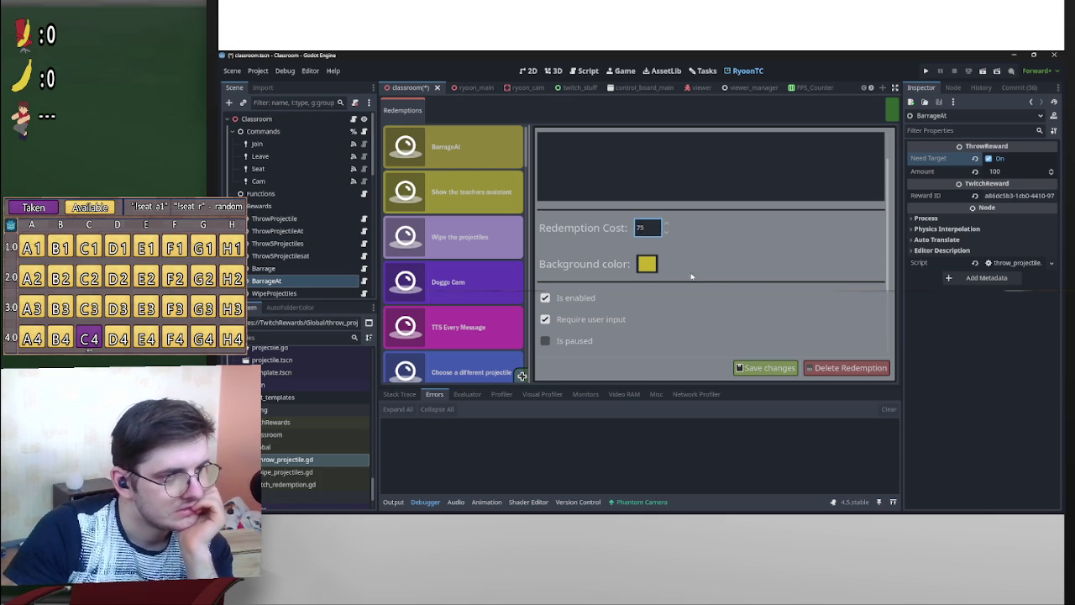
pyautogui.click(768, 368)
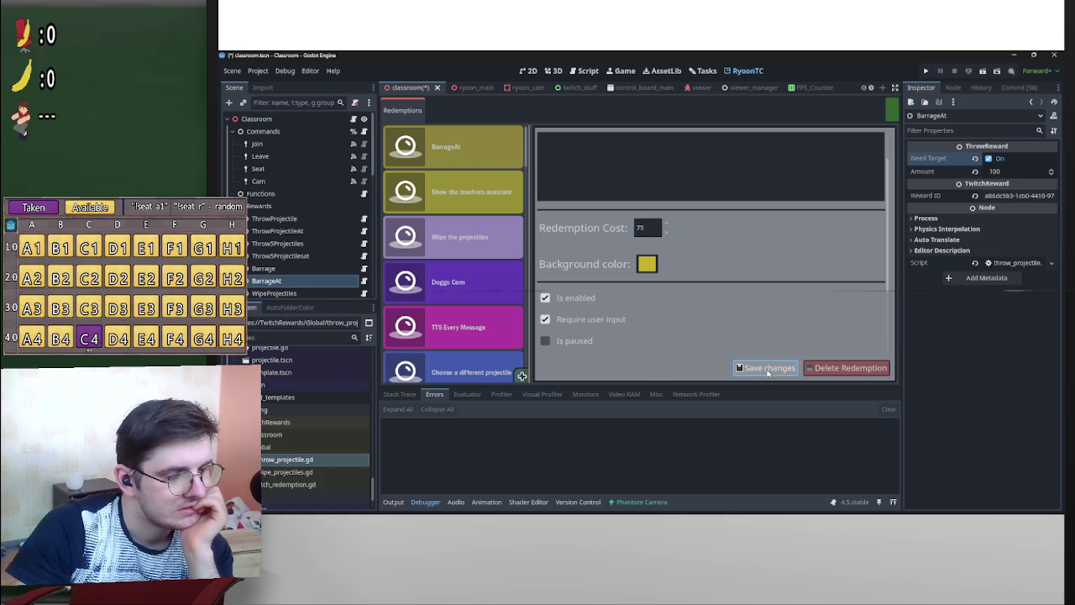
pyautogui.click(393, 502)
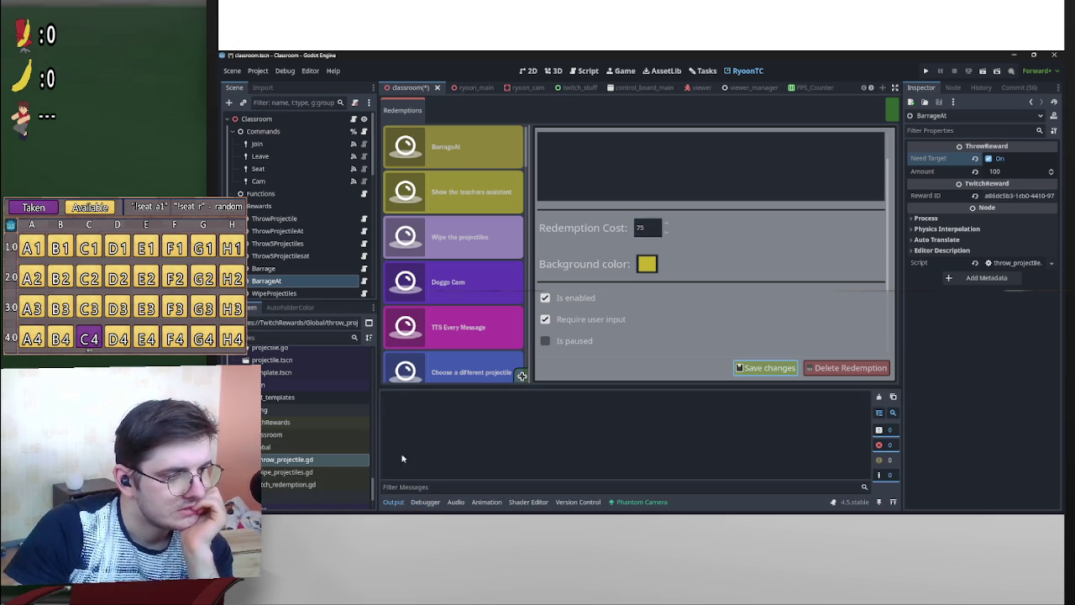
pyautogui.click(425, 502)
pyautogui.click(395, 503)
pyautogui.click(425, 502)
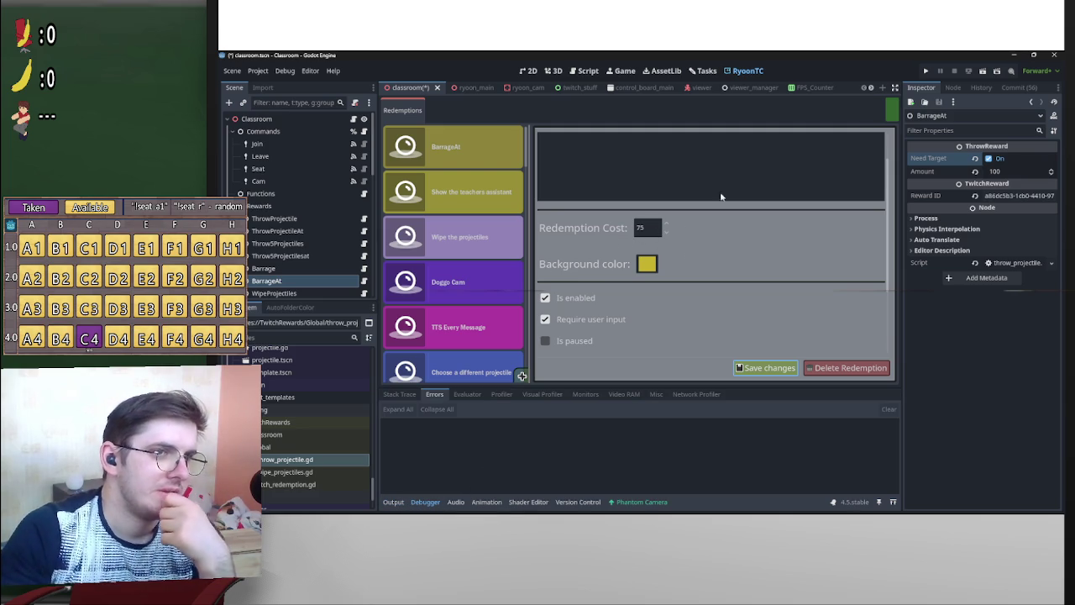
# Expand the ryoon-twitch-connect addon folder in FileSystem and open ryoon_tc.tscn.
pyautogui.scroll(3, 306, 414)
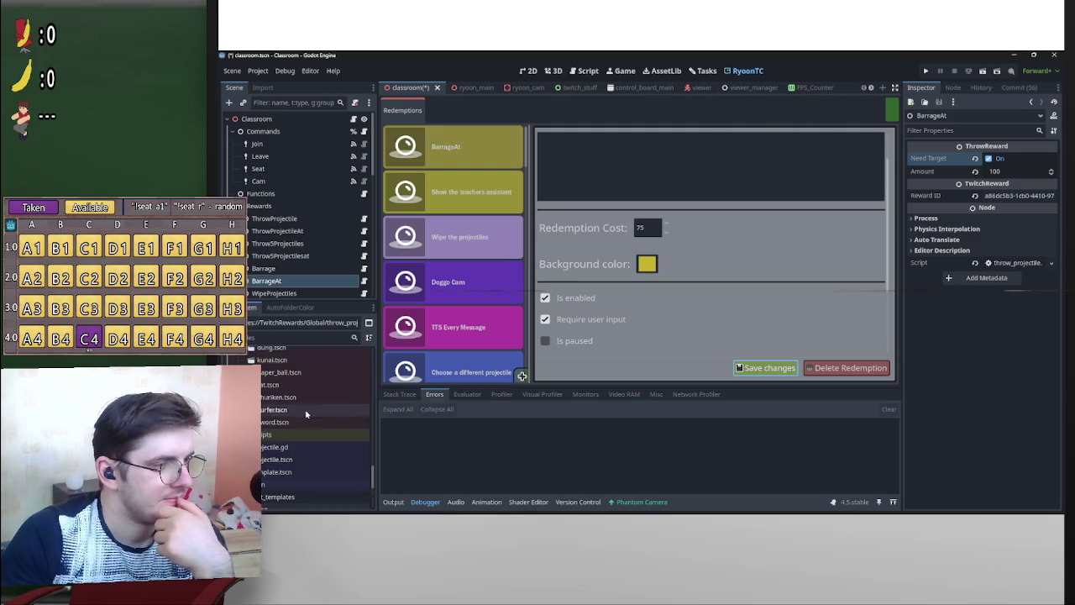
pyautogui.scroll(10, 306, 414)
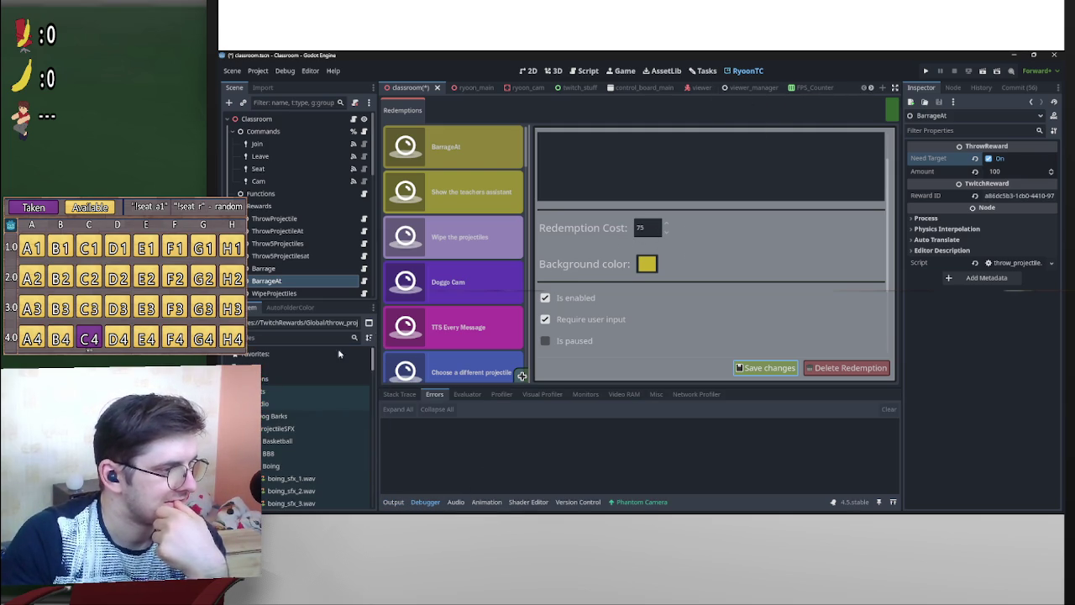
pyautogui.scroll(-5, 310, 421)
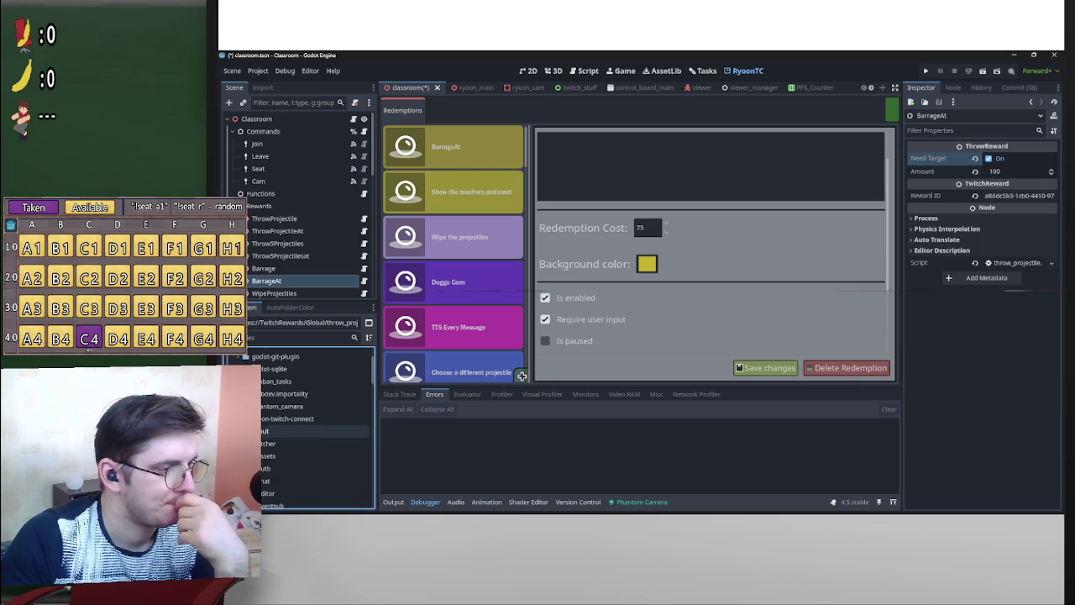
pyautogui.click(249, 418)
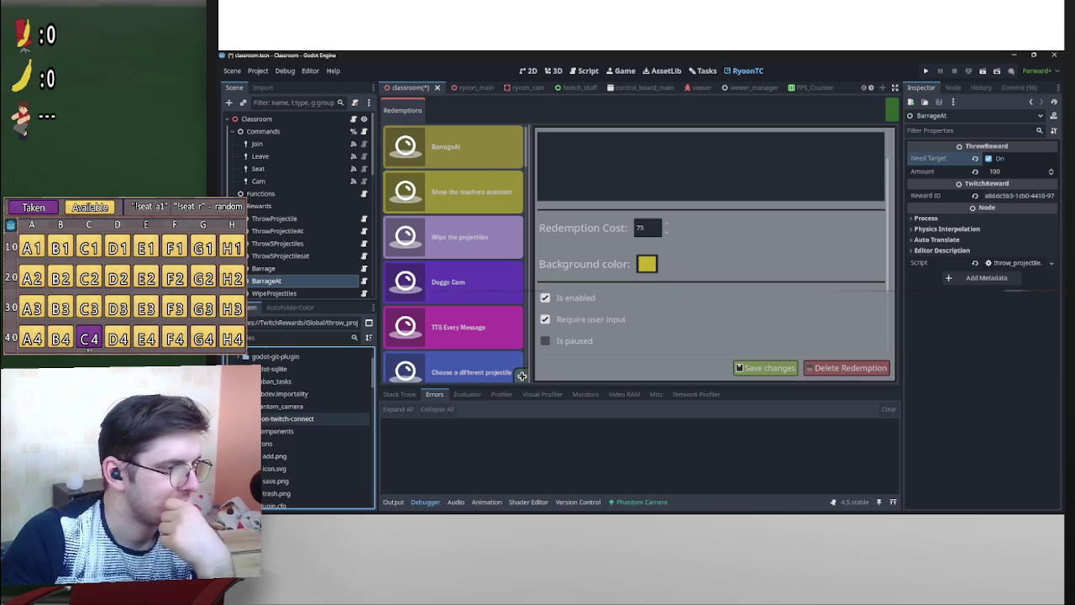
pyautogui.scroll(-3, 293, 504)
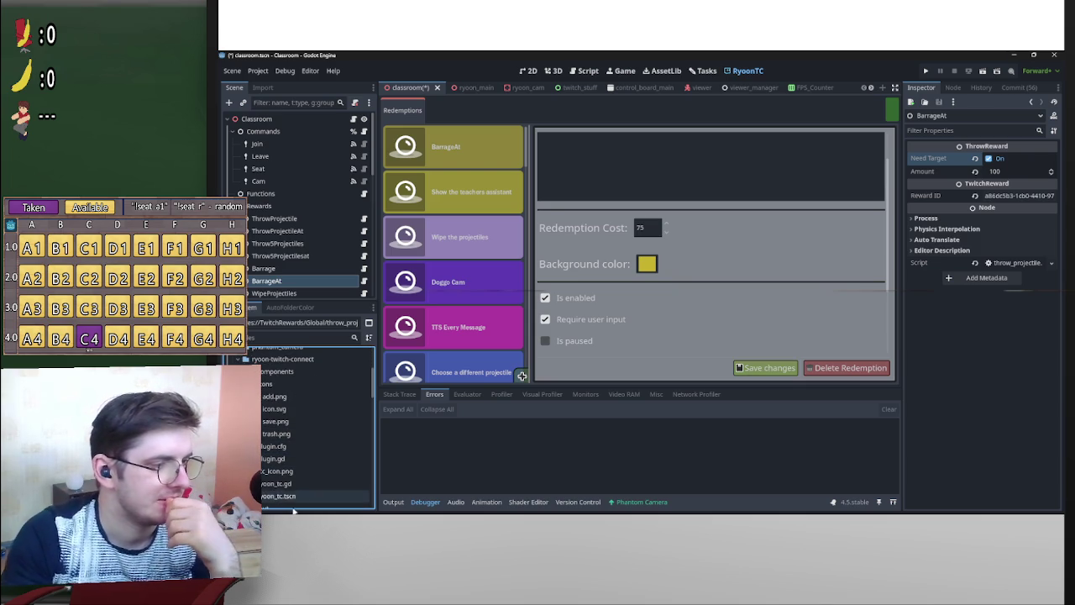
pyautogui.doubleClick(298, 497)
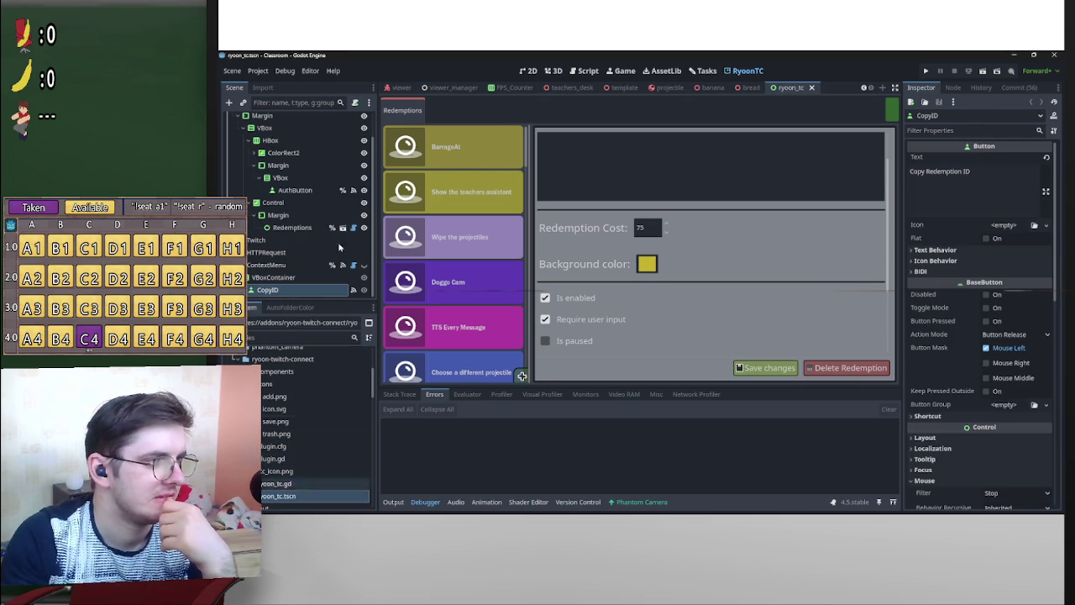
pyautogui.scroll(2, 362, 217)
pyautogui.scroll(-1, 361, 217)
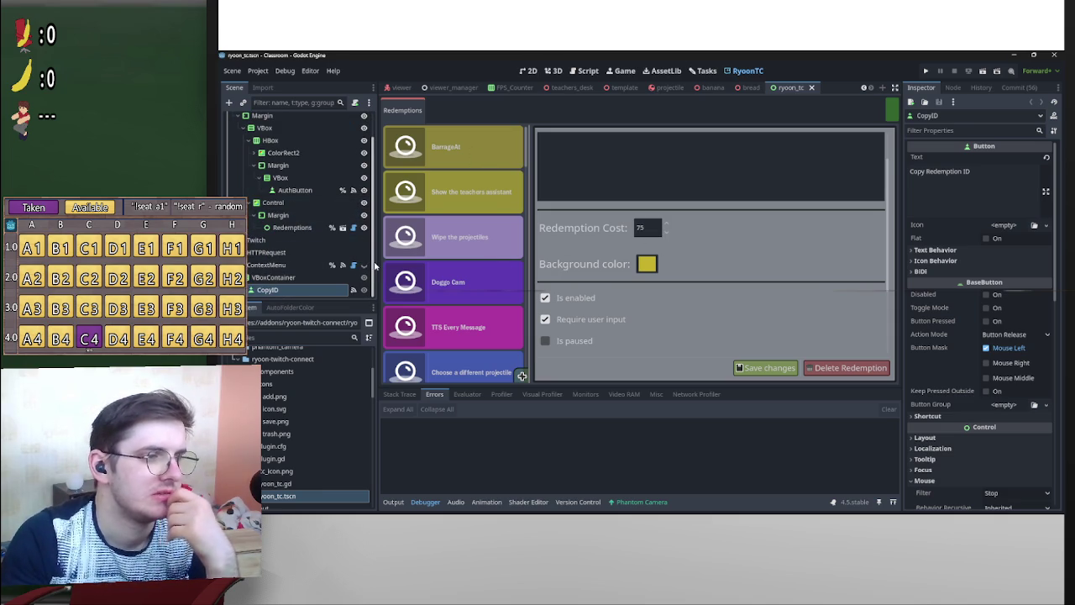
pyautogui.scroll(2, 319, 210)
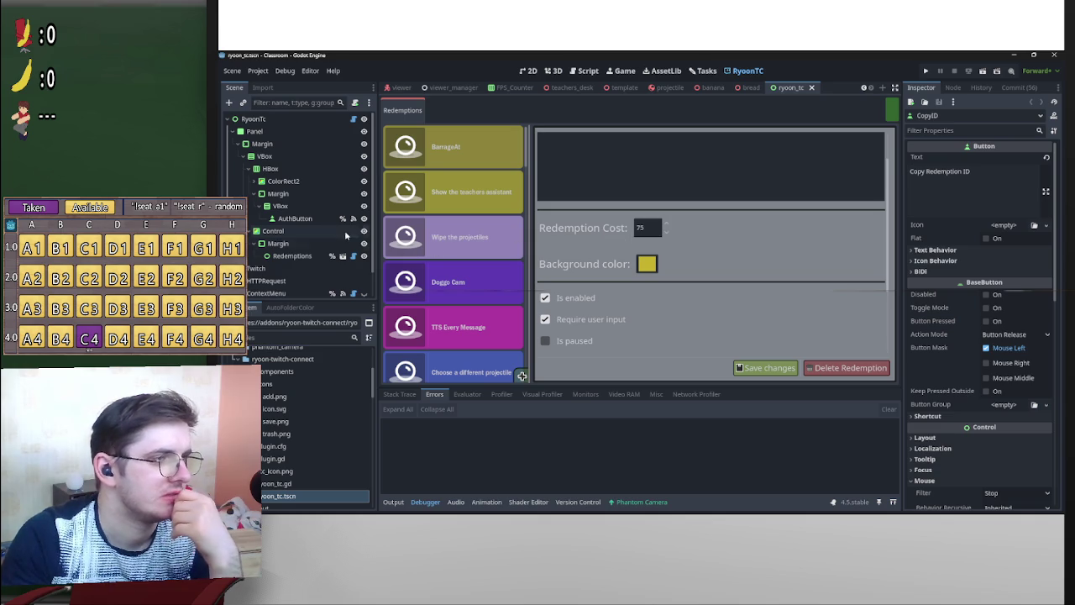
pyautogui.scroll(-1, 369, 252)
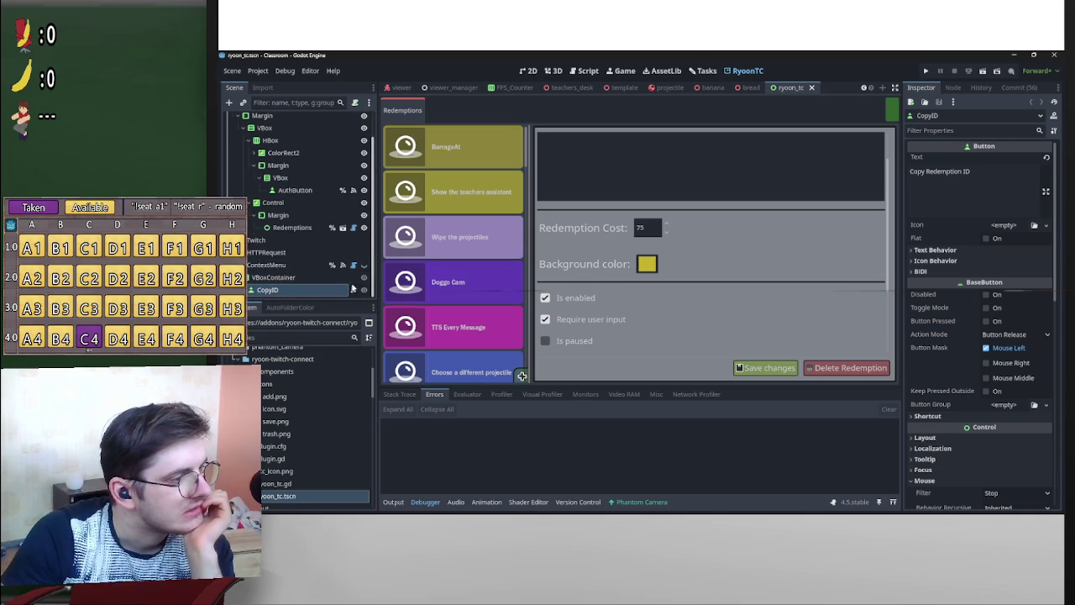
pyautogui.scroll(1, 327, 261)
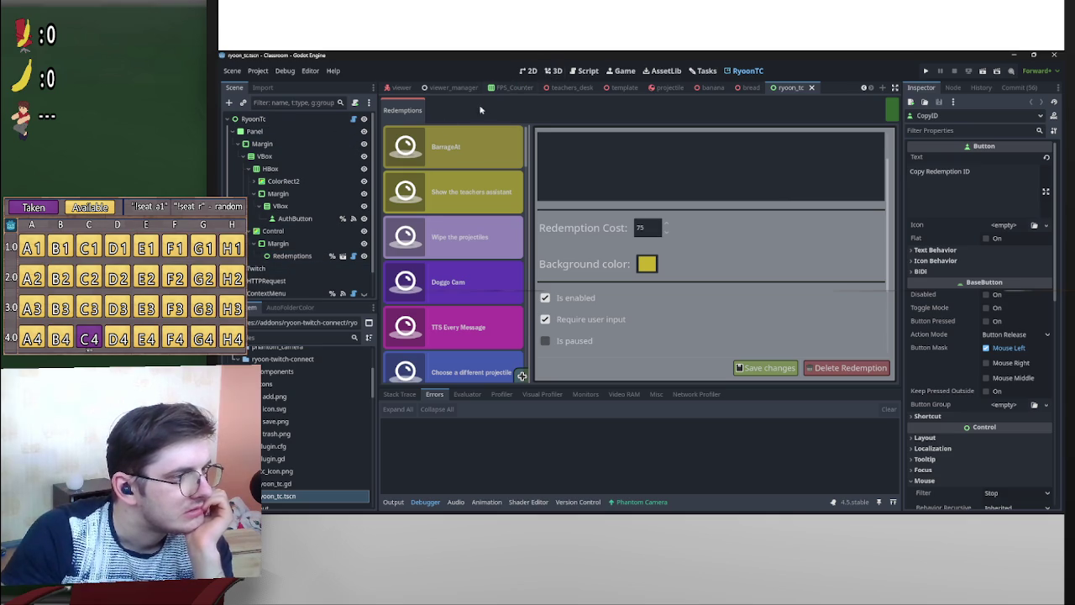
# Open the Redemptions node's script, then the Redemptions and RedemptionDetails scenes in their own tabs.
pyautogui.click(353, 257)
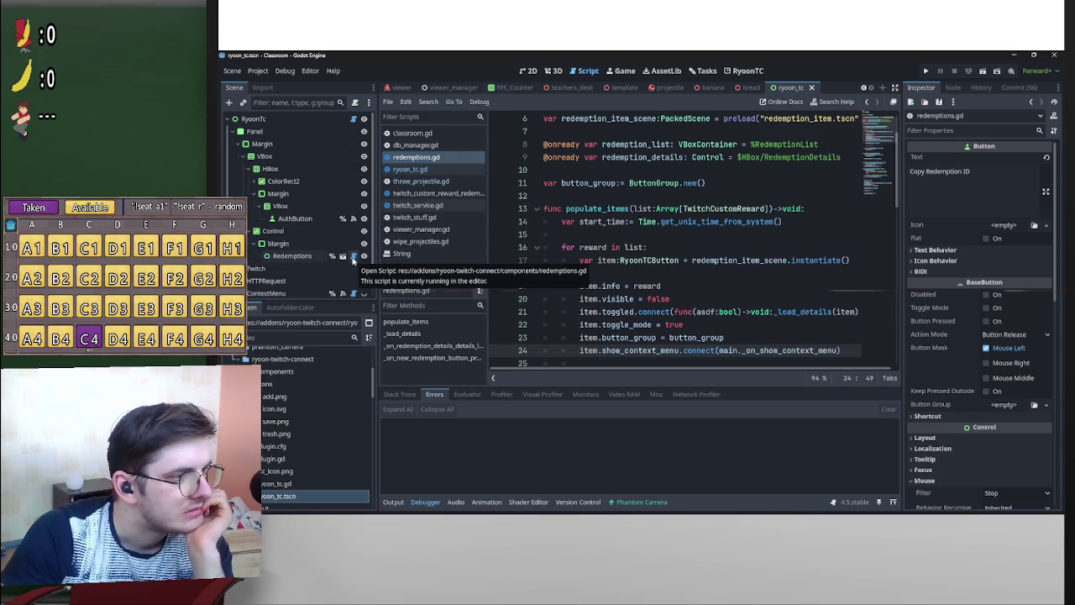
pyautogui.scroll(-4, 655, 287)
pyautogui.scroll(6, 656, 286)
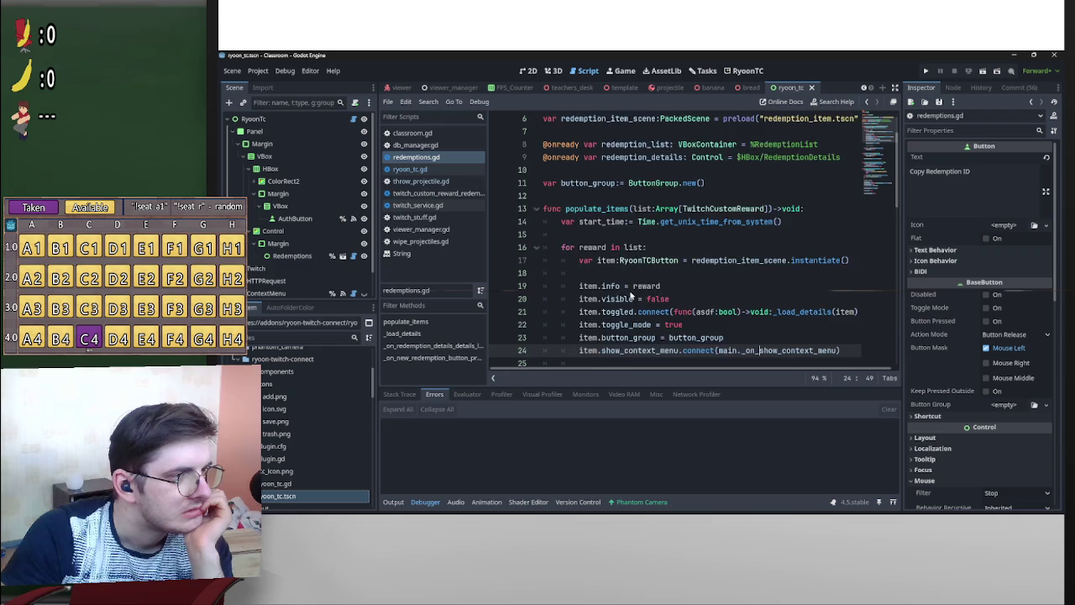
pyautogui.click(342, 257)
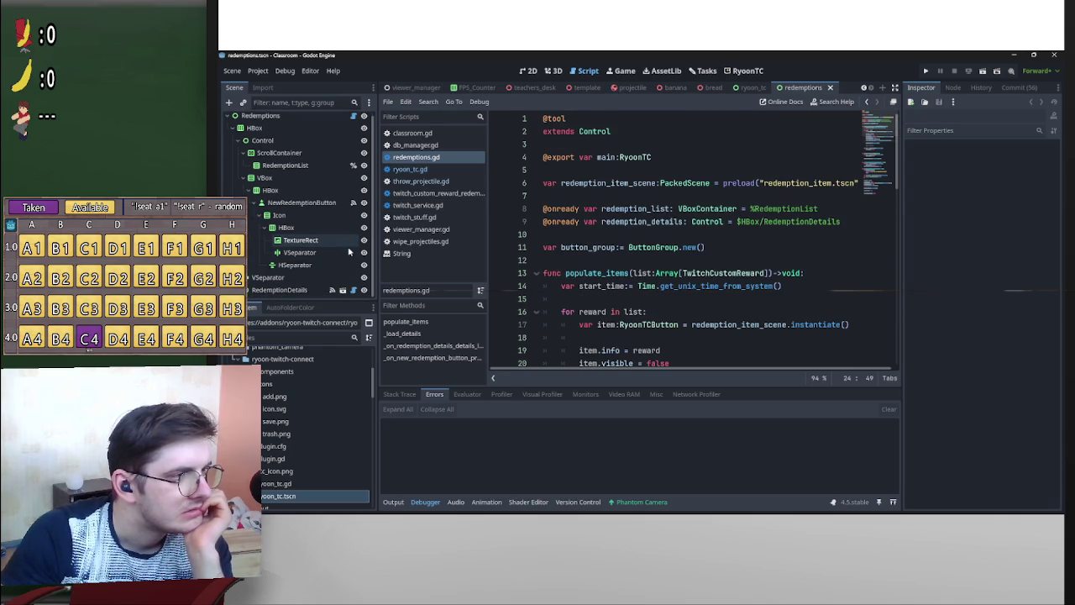
pyautogui.scroll(-1, 351, 256)
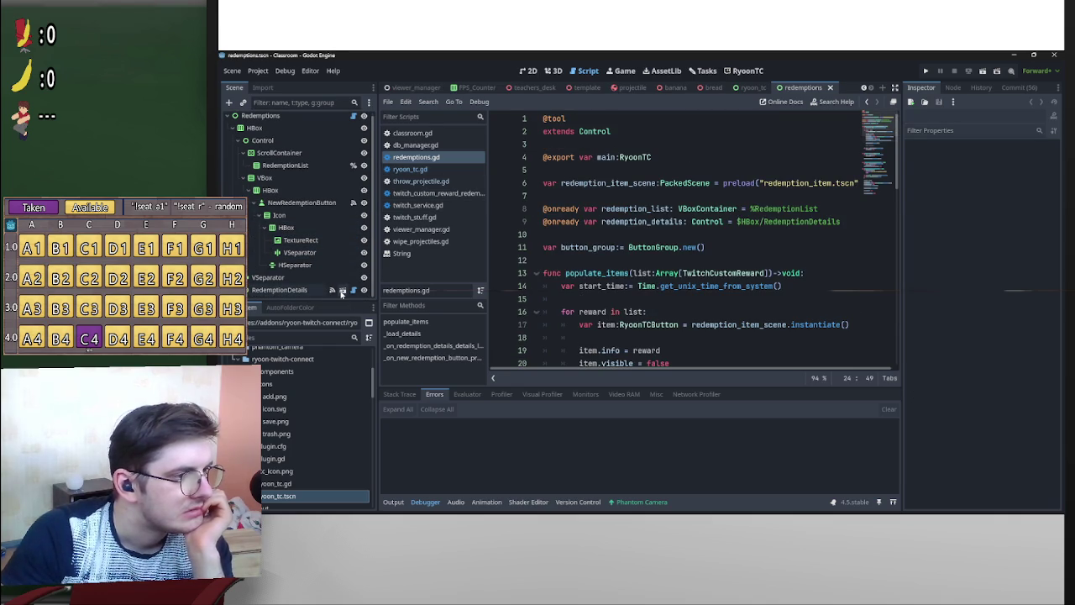
pyautogui.click(343, 290)
pyautogui.scroll(-3, 354, 266)
pyautogui.scroll(2, 354, 265)
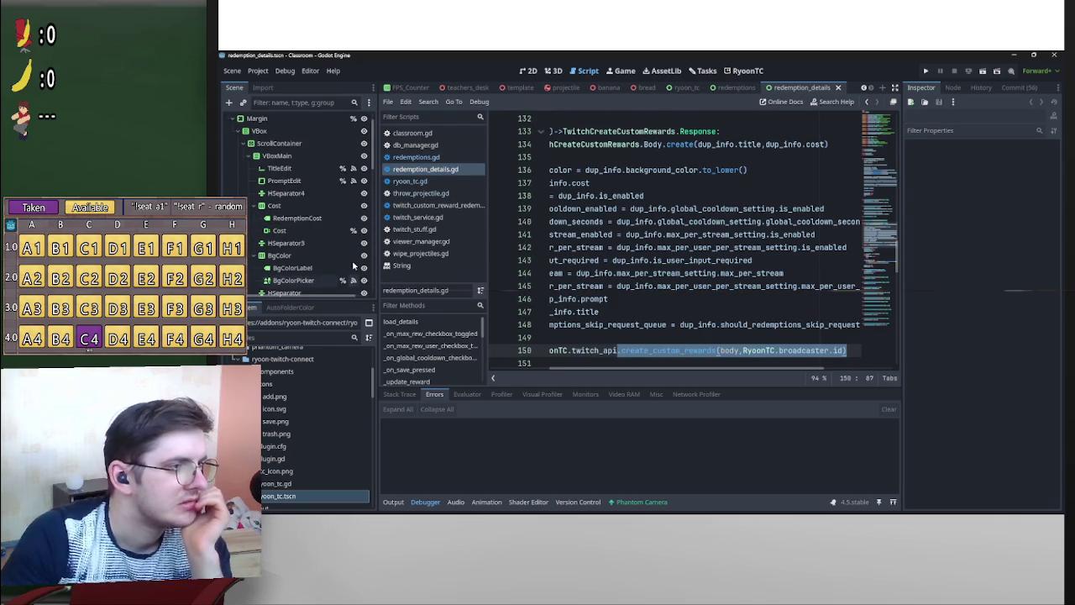
# Select the Cost spin box, list its signals in the Node dock, and show the 2D canvas.
pyautogui.click(298, 259)
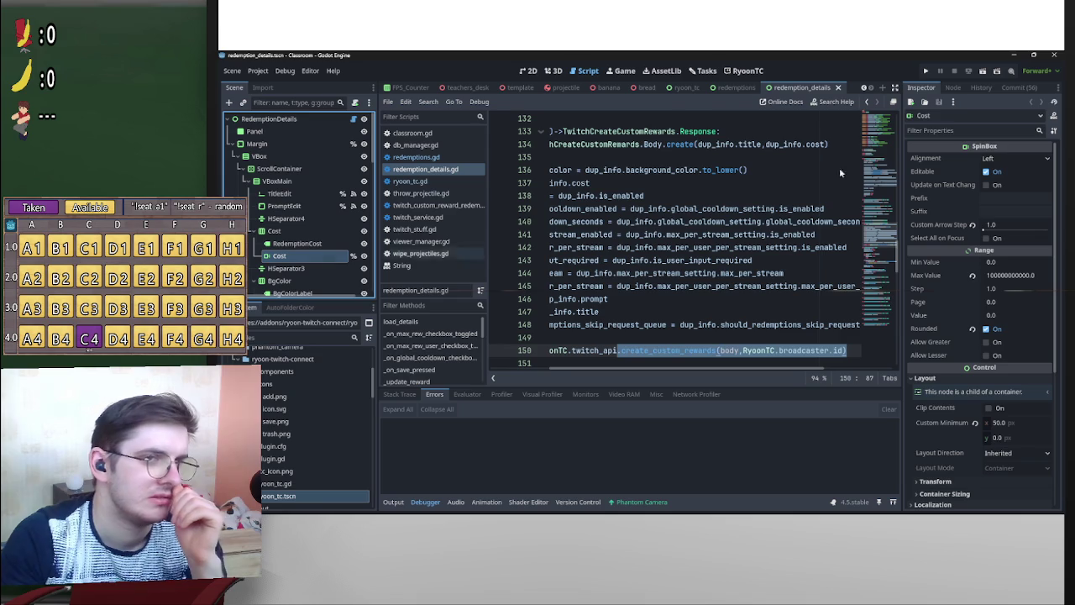
pyautogui.click(954, 87)
pyautogui.click(947, 101)
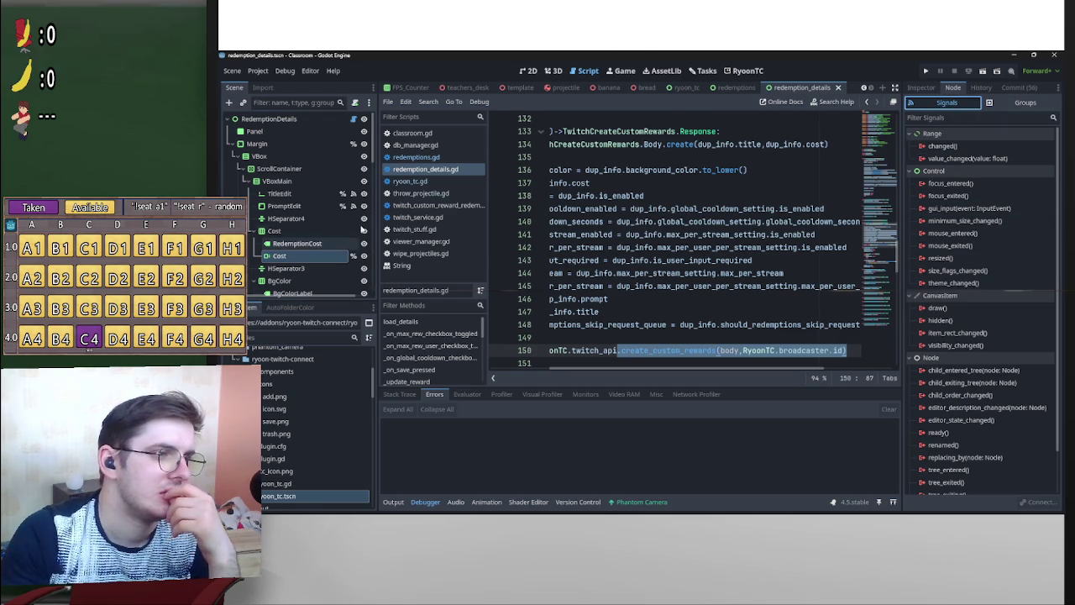
pyautogui.click(551, 71)
pyautogui.click(527, 72)
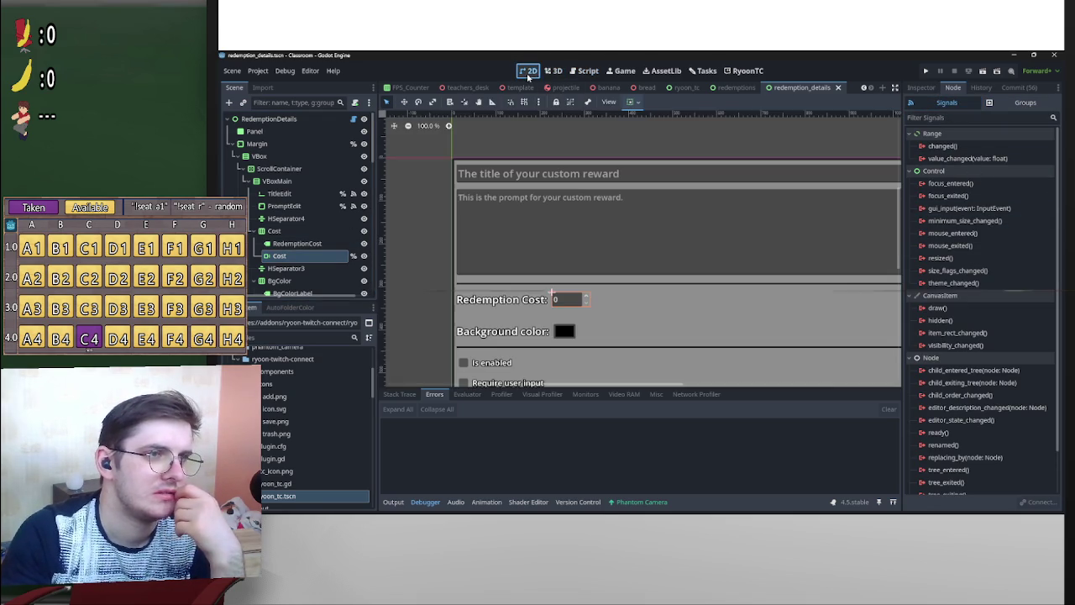
pyautogui.scroll(-1, 608, 298)
pyautogui.scroll(1, 582, 302)
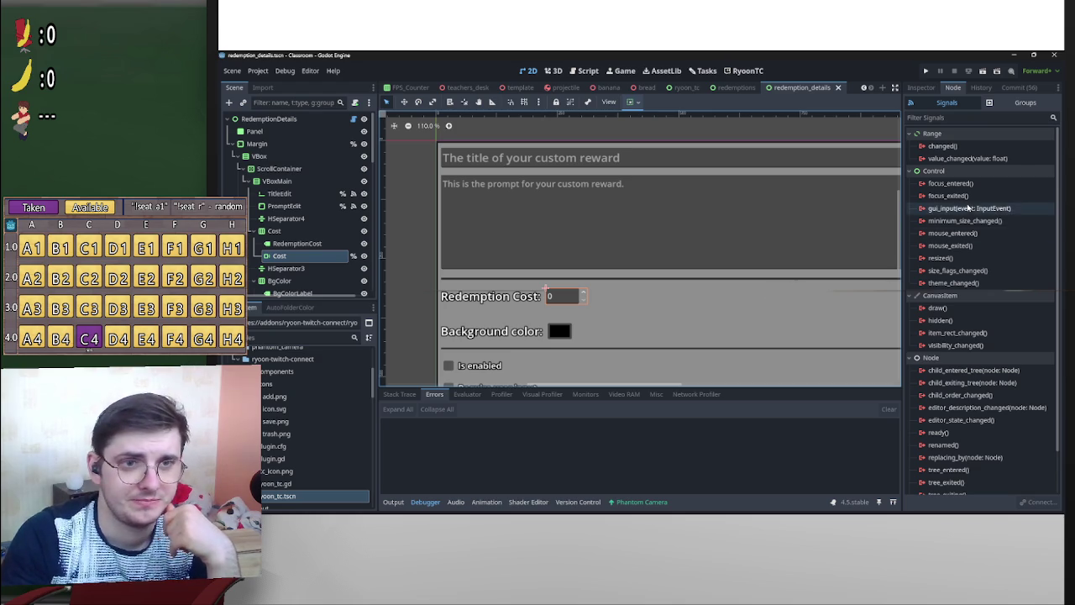
pyautogui.moveTo(962, 161)
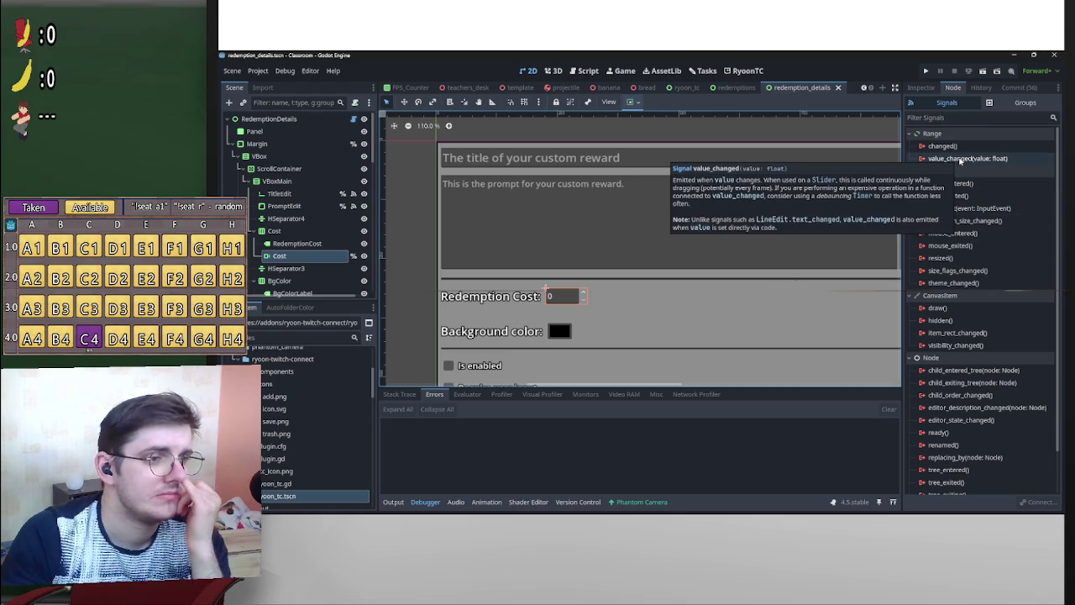
# Return to redemption_details.gd and scroll through its code.
pyautogui.click(588, 70)
pyautogui.scroll(15, 775, 343)
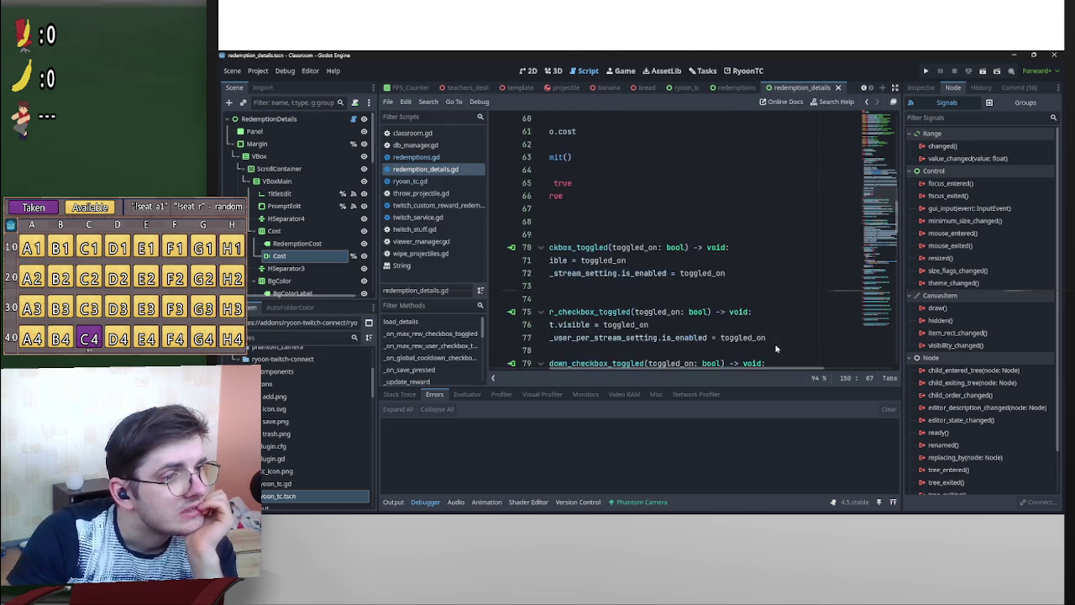
pyautogui.moveTo(781, 370); pyautogui.dragTo(726, 370)
pyautogui.scroll(9, 684, 314)
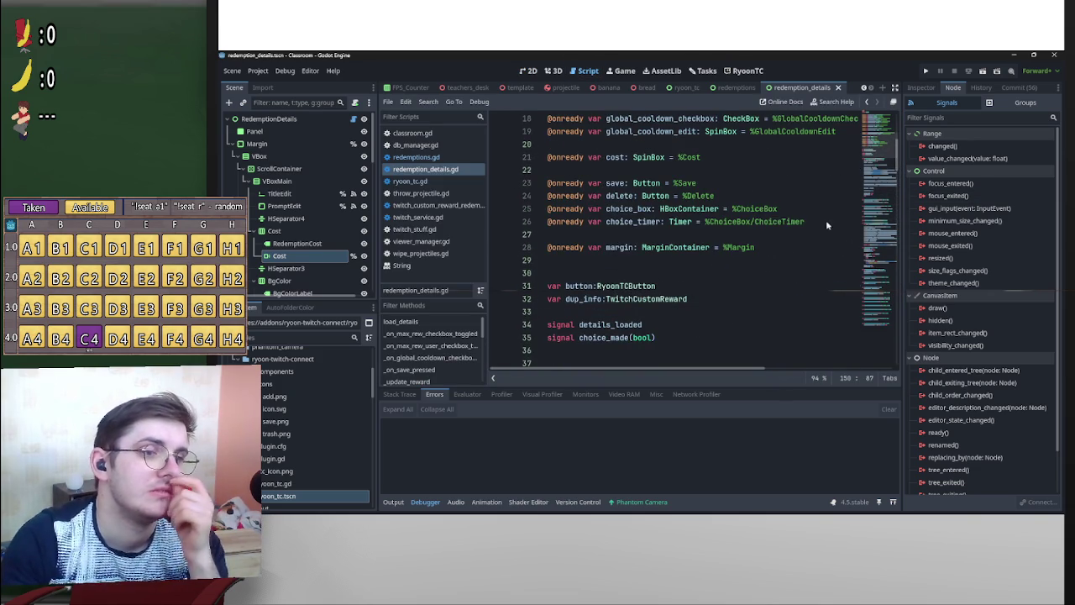
pyautogui.scroll(2, 649, 241)
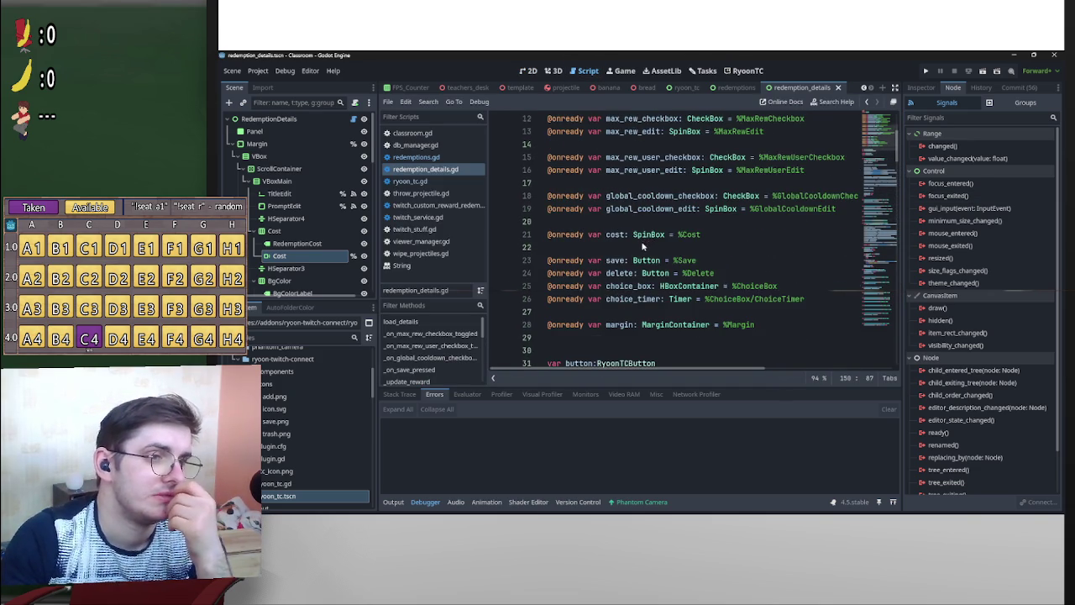
pyautogui.scroll(4, 643, 246)
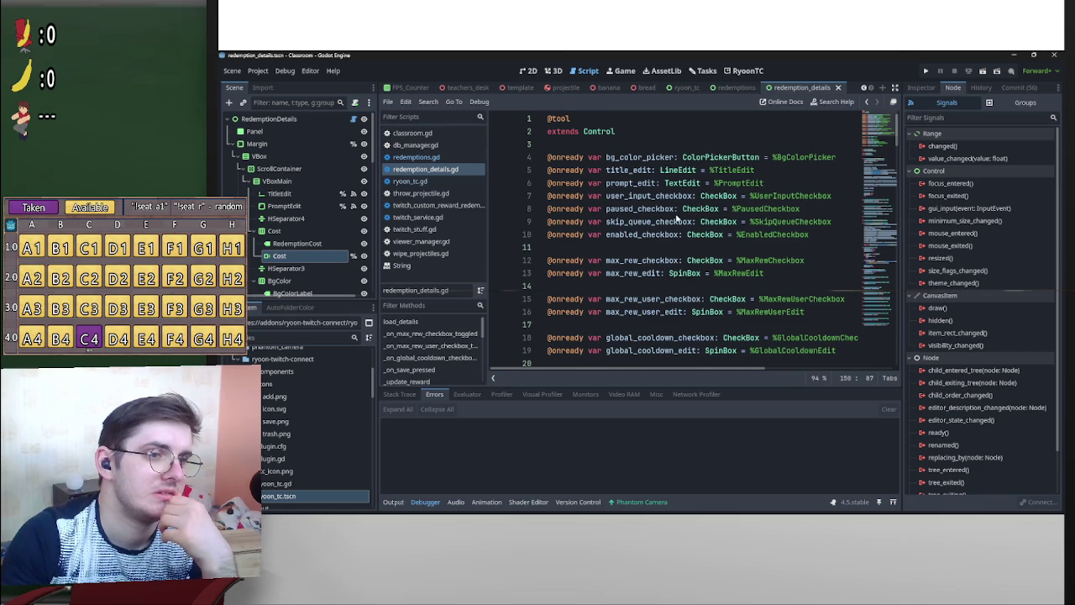
pyautogui.scroll(-2, 677, 216)
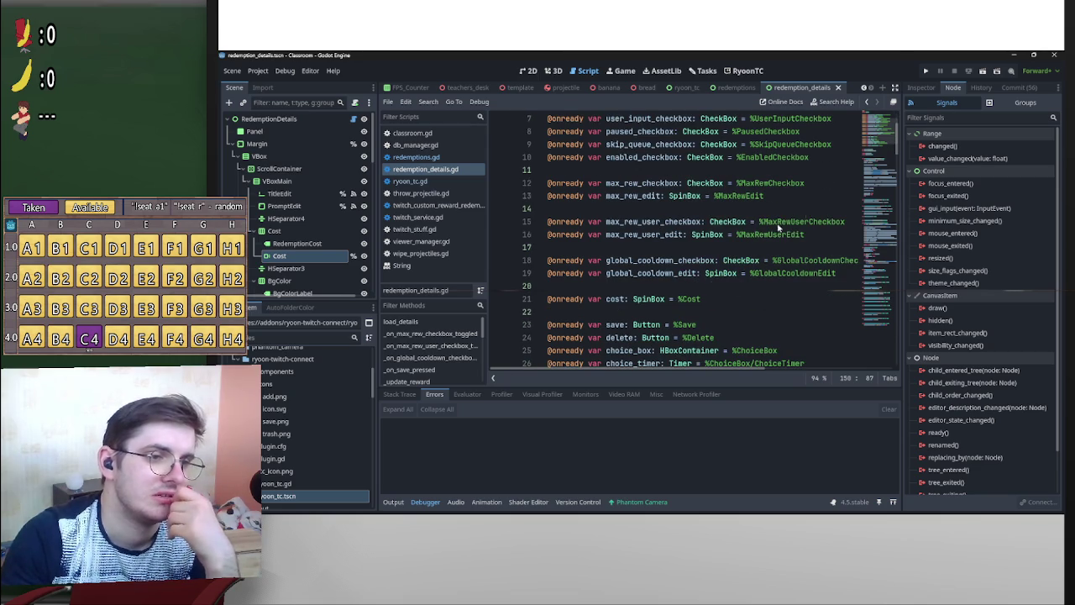
pyautogui.moveTo(899, 143); pyautogui.dragTo(897, 211)
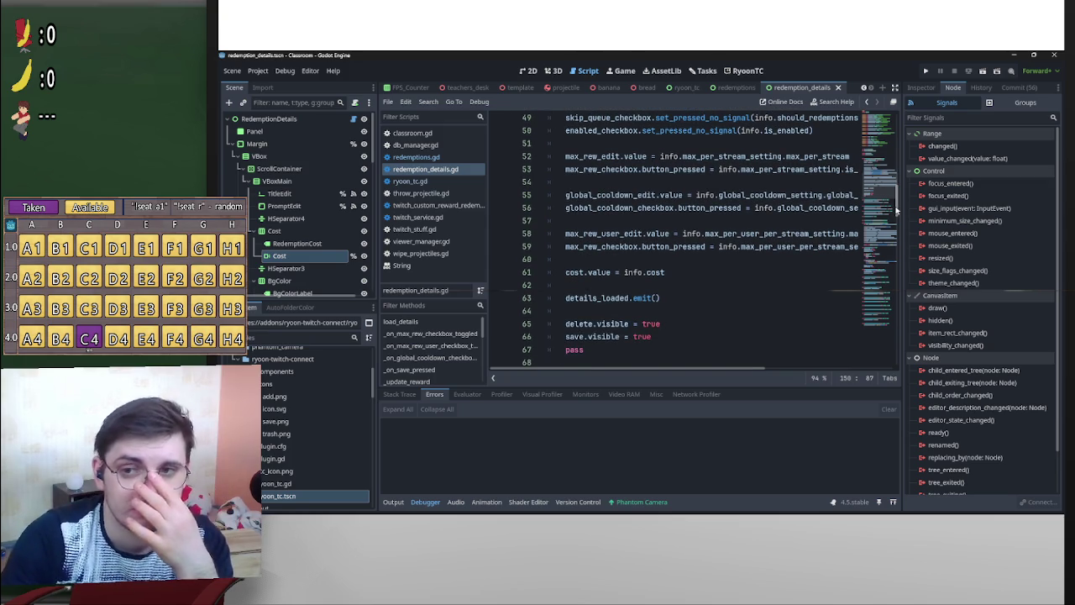
pyautogui.moveTo(896, 211)
pyautogui.mouseDown()
pyautogui.moveTo(905, 232)
pyautogui.moveTo(908, 183)
pyautogui.mouseUp()
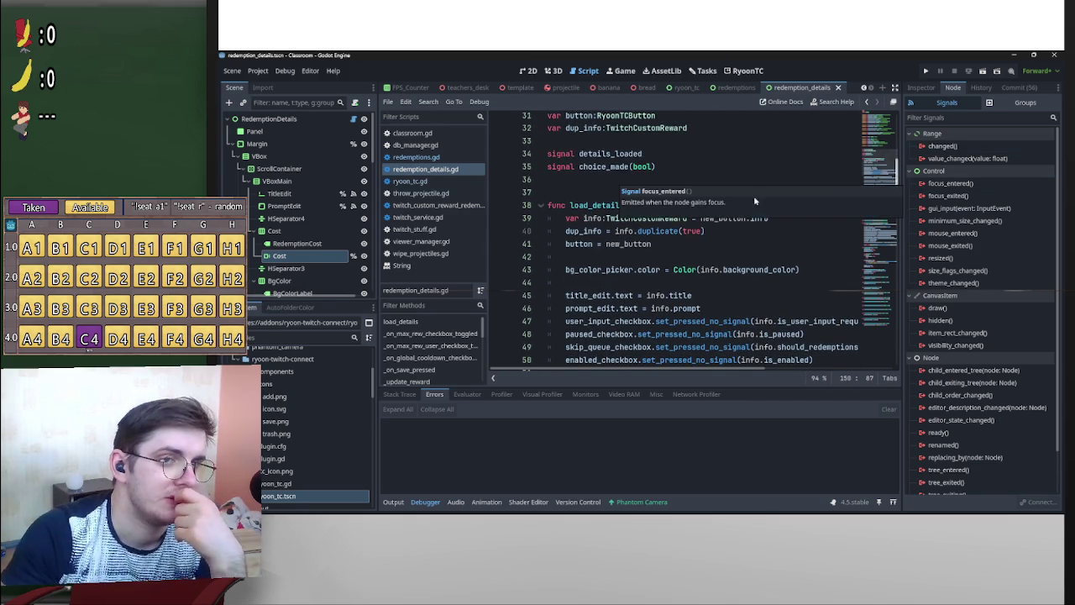
# Fold load_details and the checkbox-toggled handlers, and delete the empty line 74.
pyautogui.click(539, 205)
pyautogui.scroll(-3, 555, 213)
pyautogui.scroll(3, 555, 214)
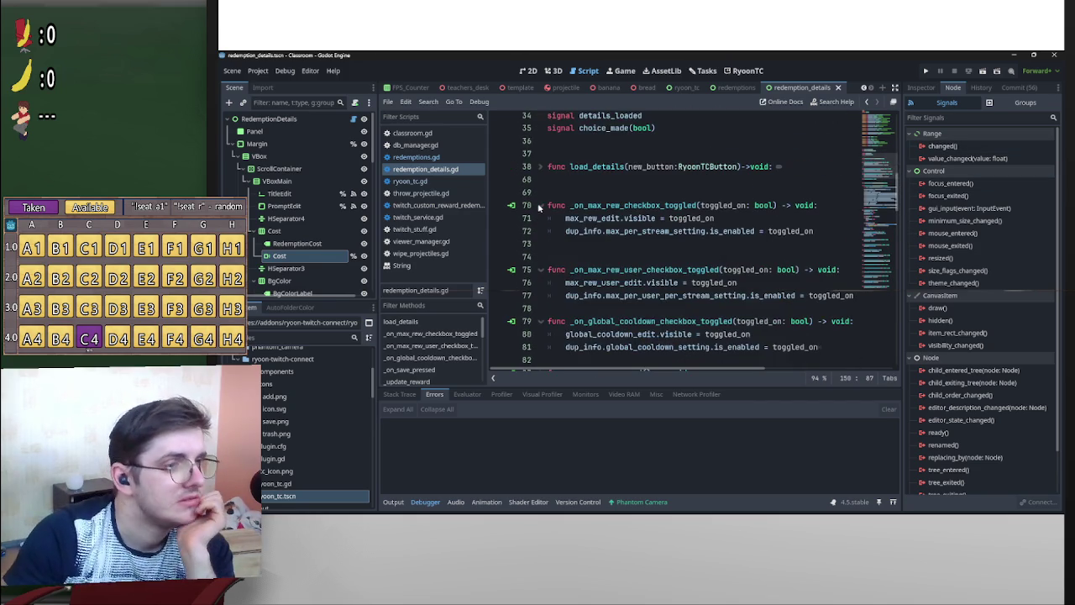
pyautogui.click(540, 205)
pyautogui.click(540, 244)
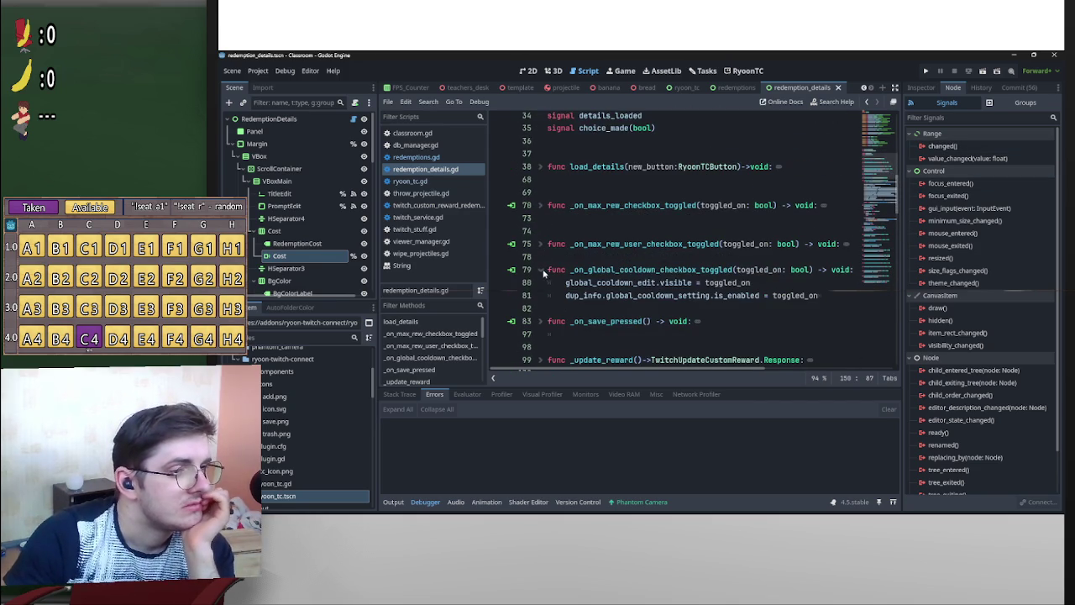
pyautogui.click(541, 270)
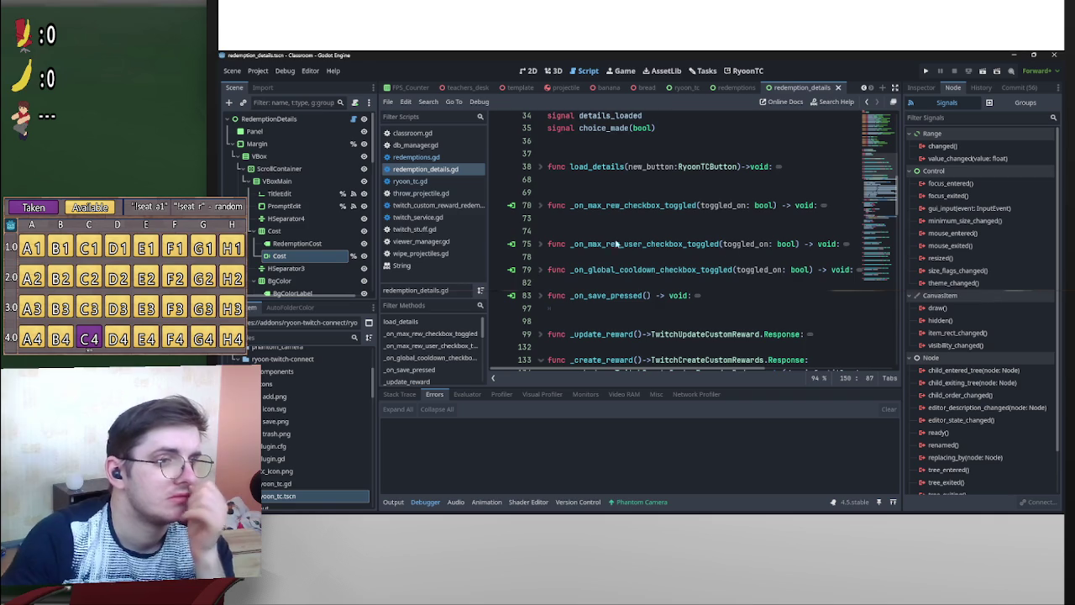
pyautogui.click(578, 230)
pyautogui.press('BackSpace')
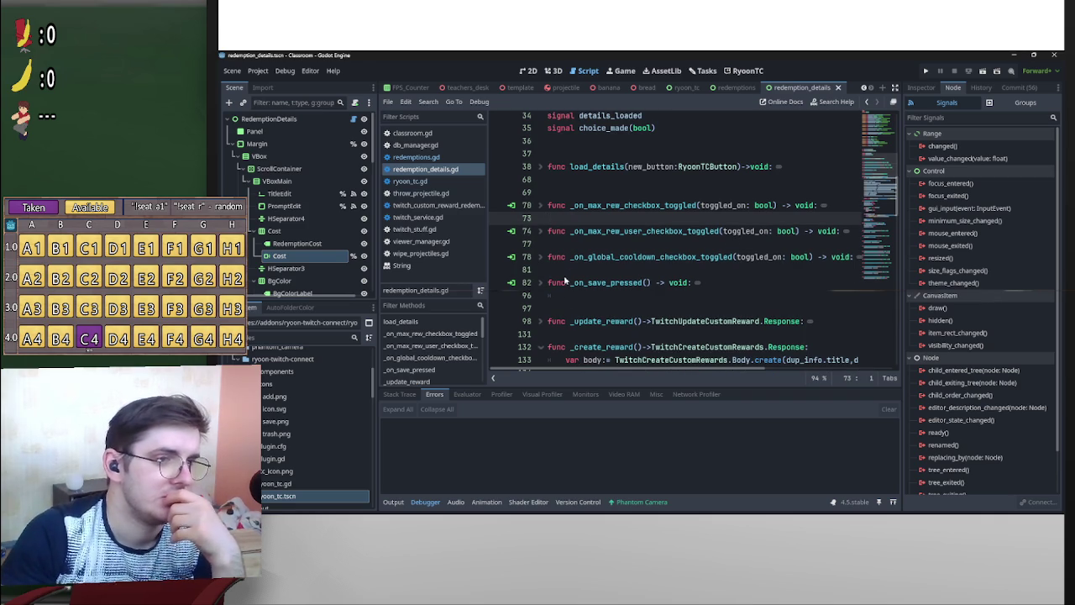
pyautogui.click(542, 322)
pyautogui.keyDown('shift'); pyautogui.click(546, 295); pyautogui.keyUp('shift')
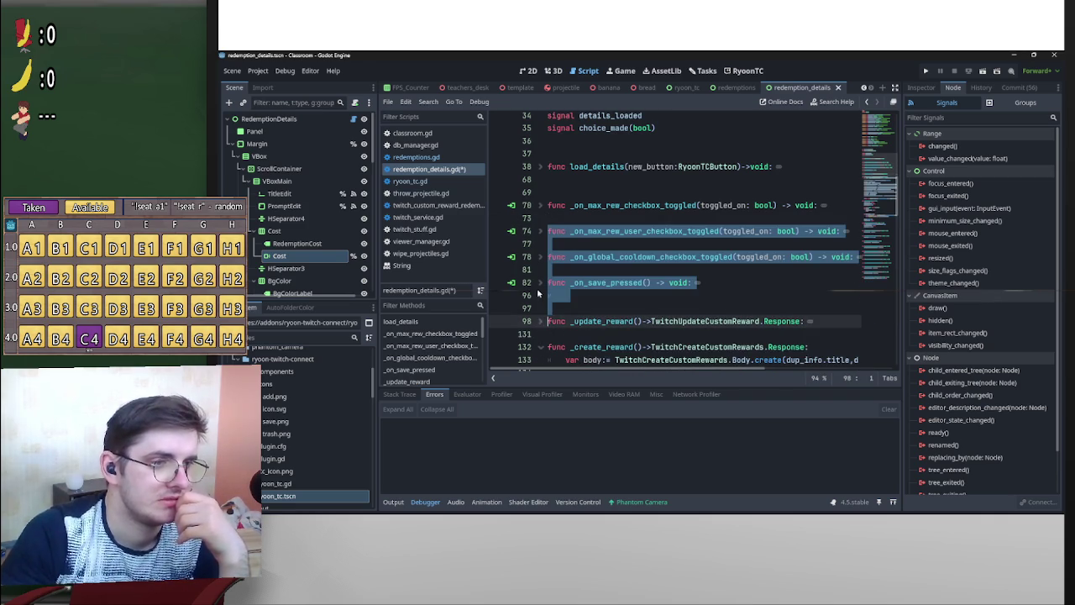
pyautogui.click(546, 295)
# Expand _on_save_pressed and jump to the definition of its update_info call.
pyautogui.click(542, 282)
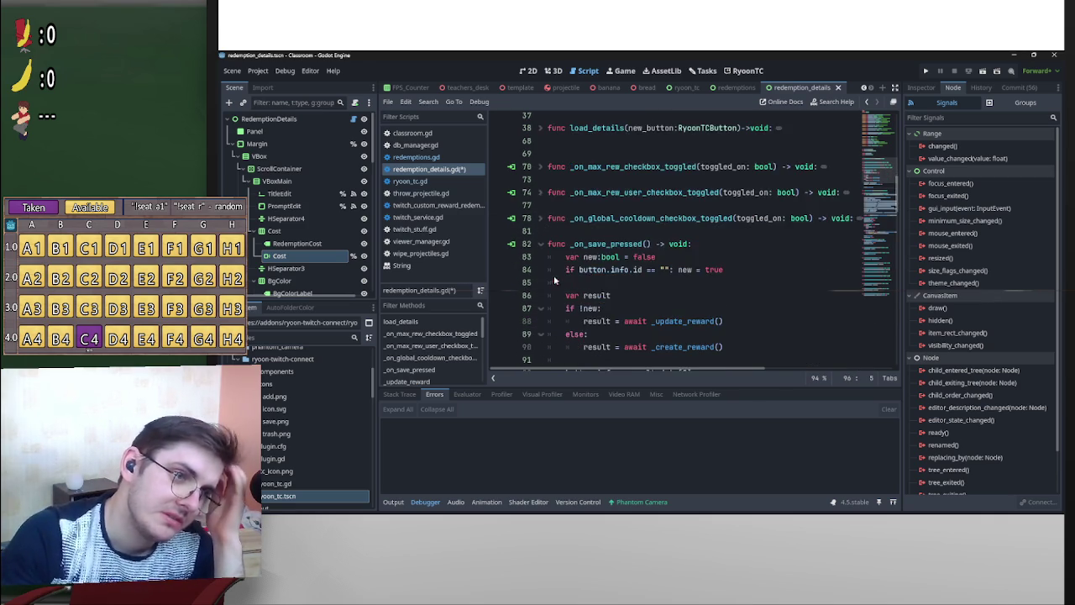
pyautogui.scroll(-4, 553, 275)
pyautogui.scroll(1, 661, 270)
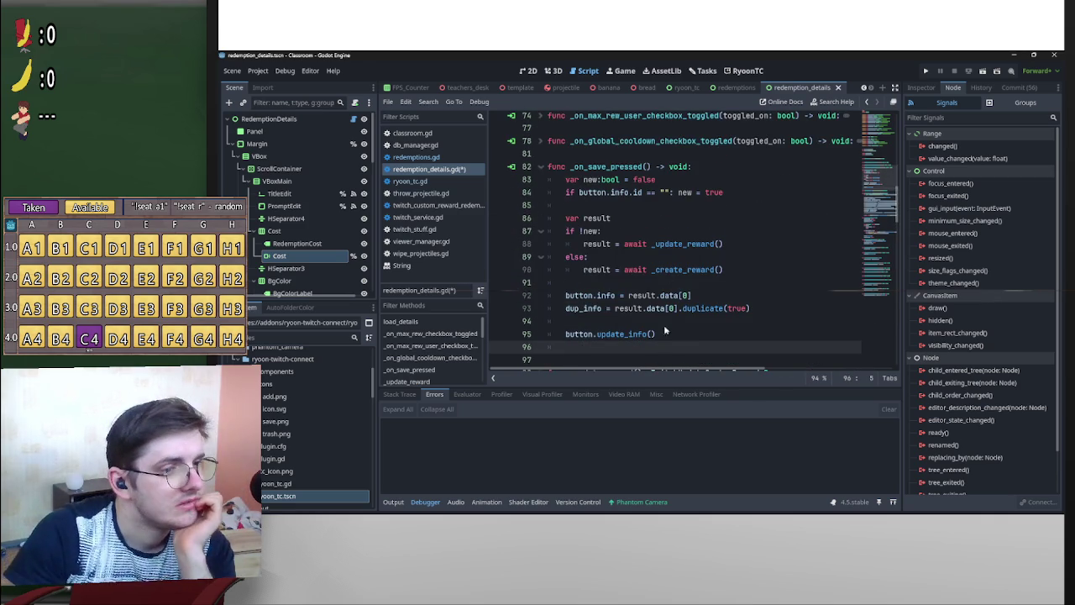
pyautogui.click(621, 334)
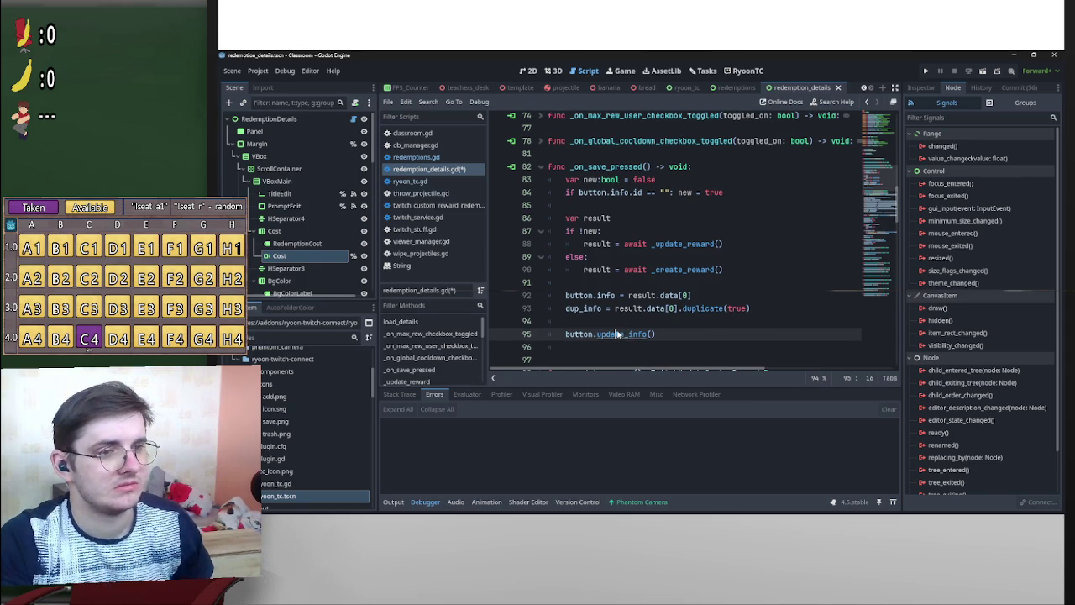
pyautogui.keyDown('ctrl'); pyautogui.click(624, 336); pyautogui.keyUp('ctrl')
# Inspect redemption_item.gd, then return to redemption_details.gd and unfold _update_reward.
pyautogui.scroll(-3, 773, 289)
pyautogui.scroll(-6, 773, 289)
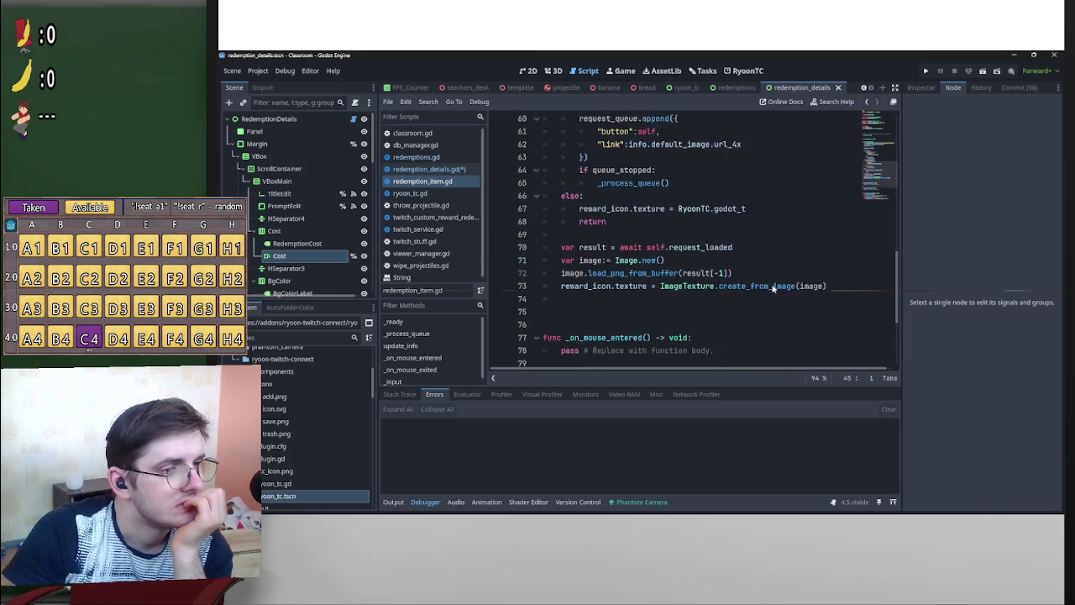
pyautogui.scroll(15, 775, 291)
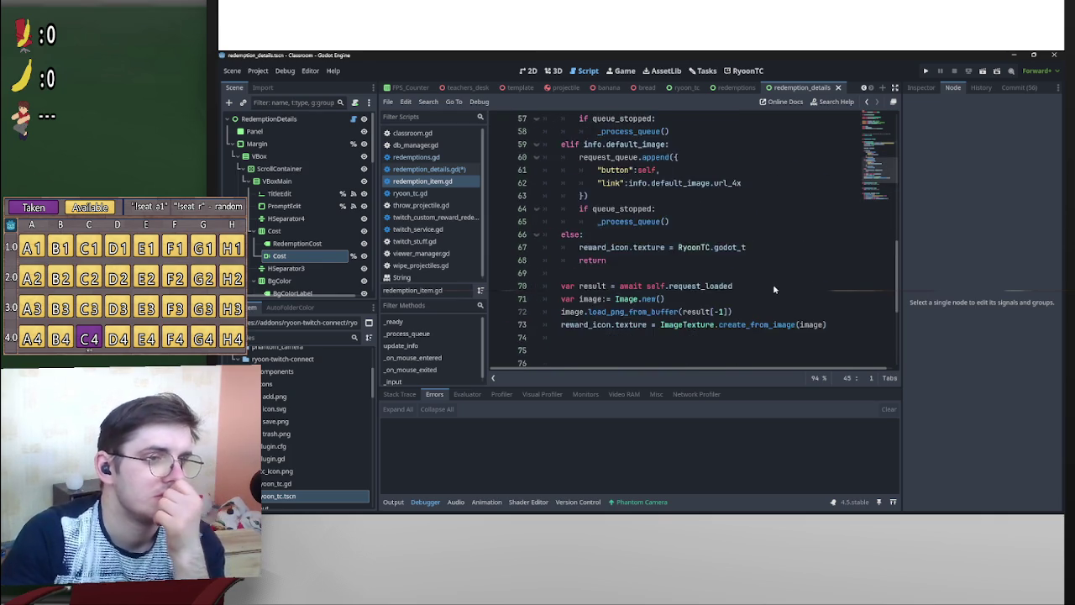
pyautogui.scroll(5, 722, 251)
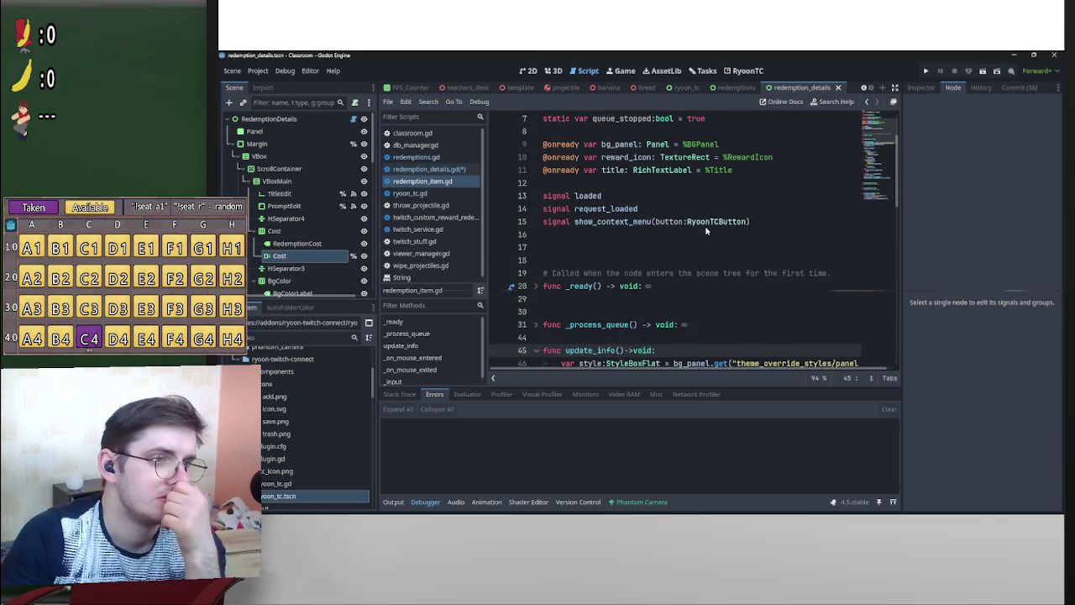
pyautogui.hotkey('ctrl', 'Home')
pyautogui.hotkey('alt', 'Left')
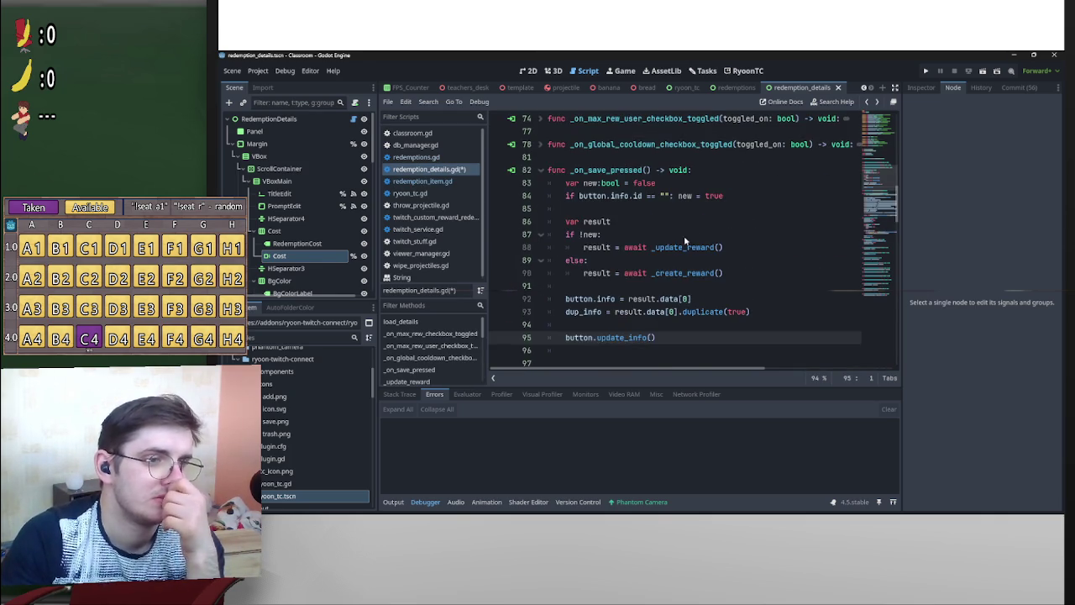
pyautogui.scroll(-1, 691, 267)
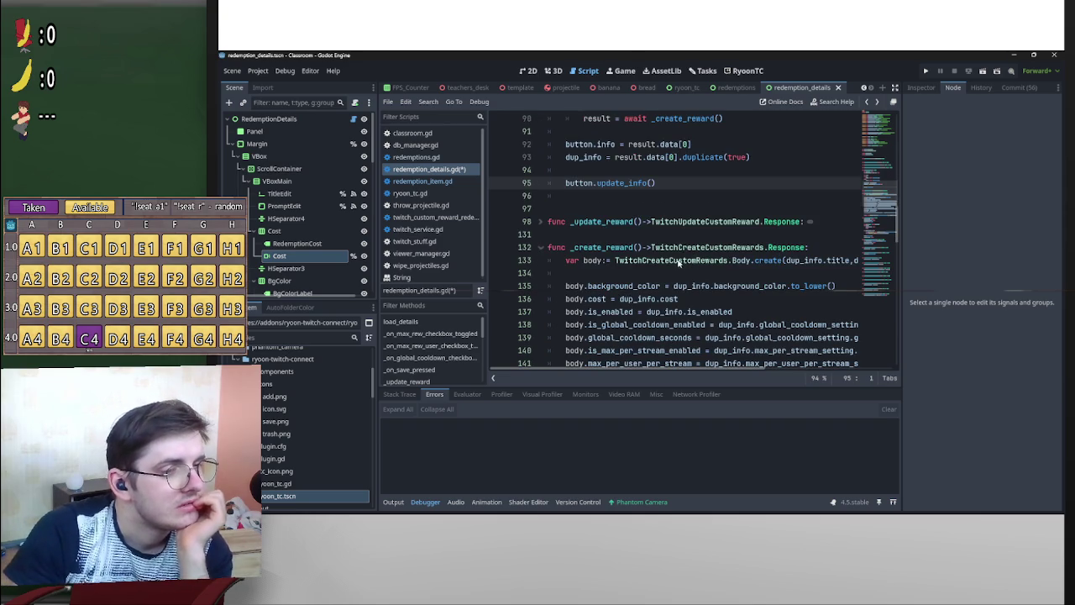
pyautogui.click(542, 223)
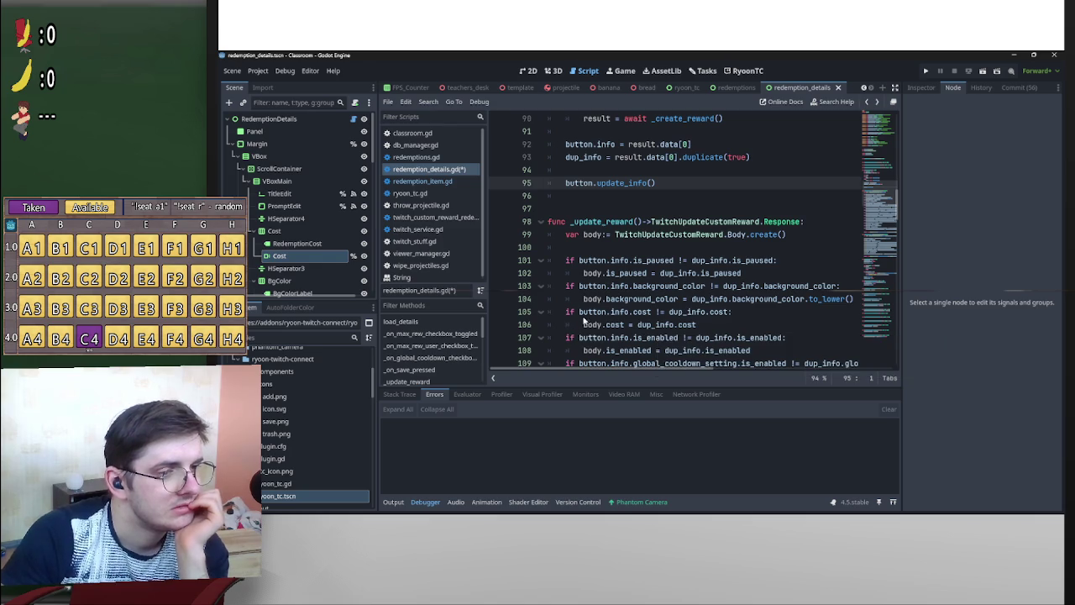
# Fold _create_reward, _on_delete_pressed, _on_choice_button_pressed and the title and prompt edit handlers.
pyautogui.scroll(-3, 664, 300)
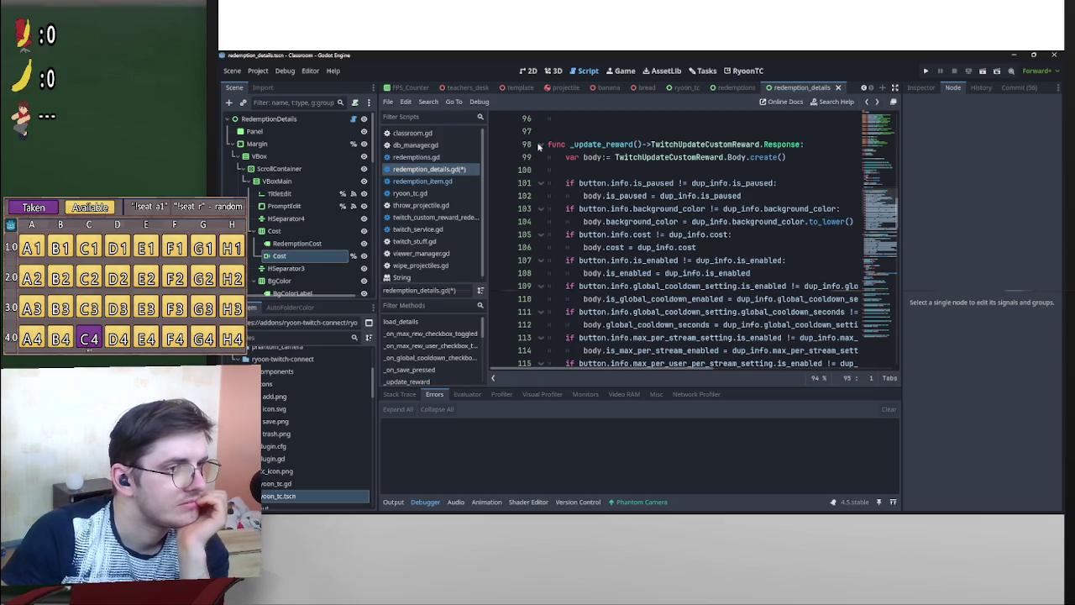
pyautogui.click(540, 170)
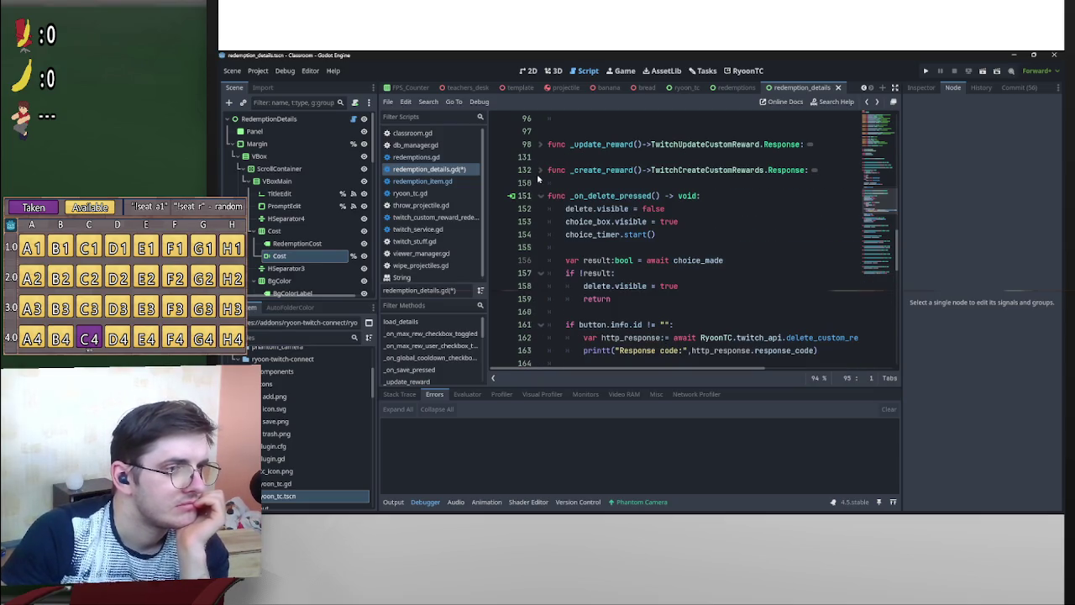
pyautogui.click(540, 195)
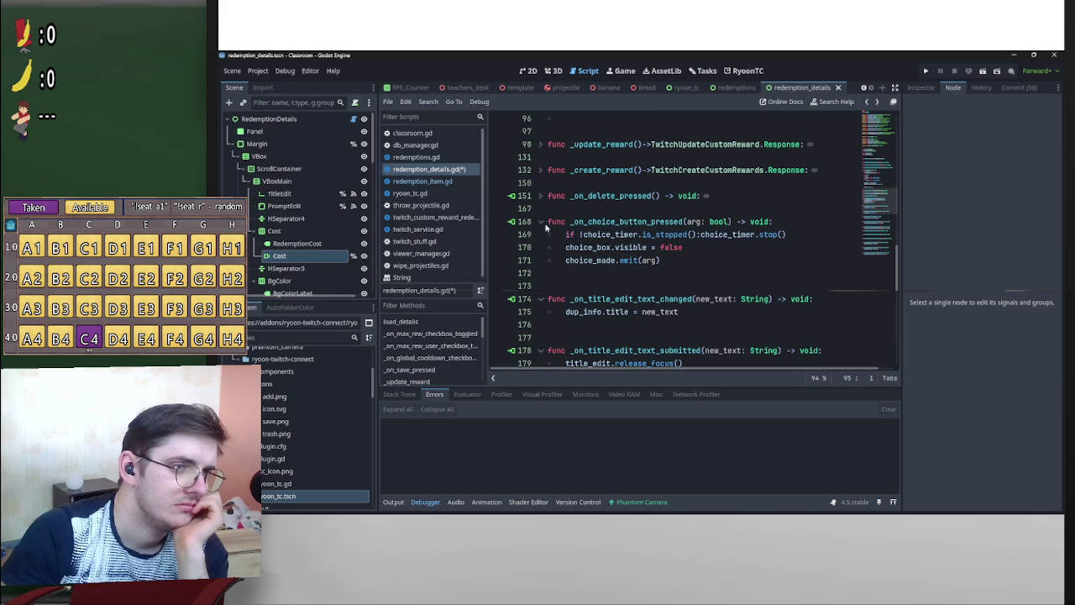
pyautogui.click(540, 222)
pyautogui.click(540, 260)
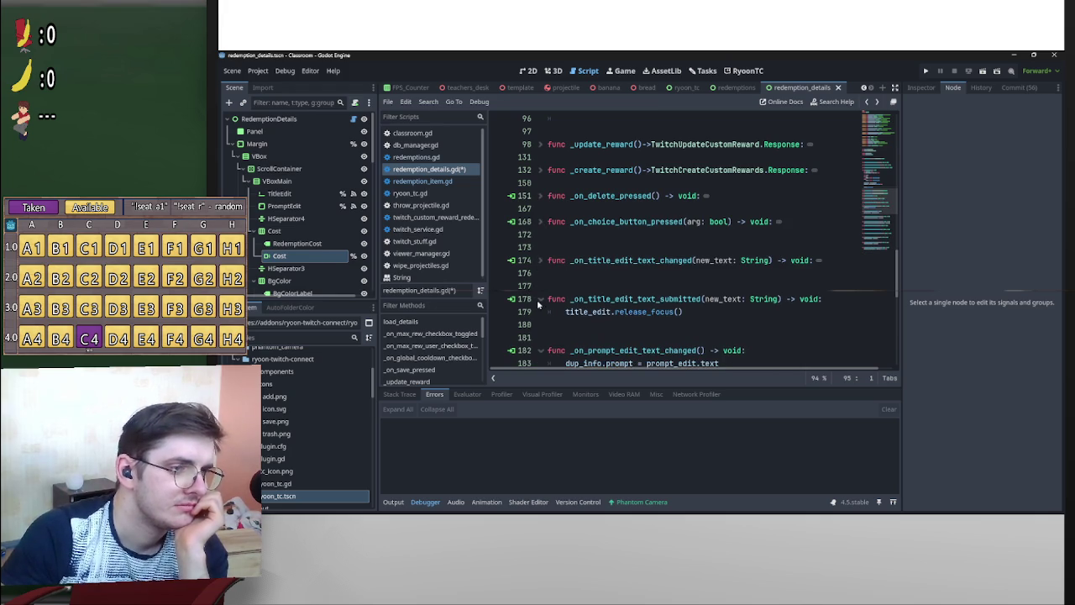
pyautogui.click(540, 299)
pyautogui.click(540, 338)
# Fold the skip-queue, max-rewards, enabled and bg-color handlers, then select the Cost node.
pyautogui.scroll(-3, 562, 329)
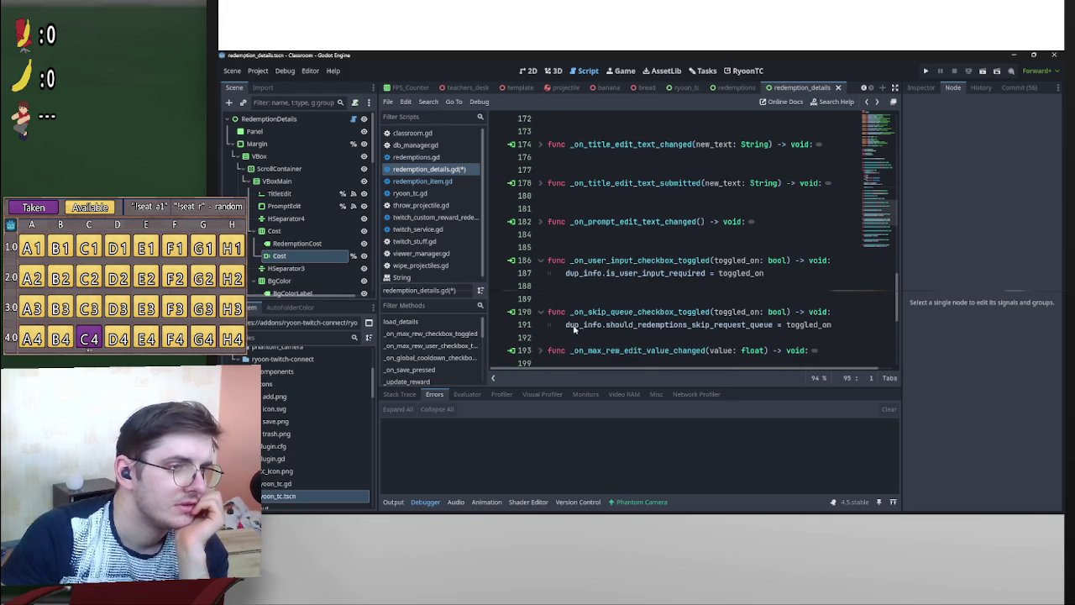
pyautogui.click(540, 311)
pyautogui.click(540, 338)
pyautogui.scroll(-3, 560, 333)
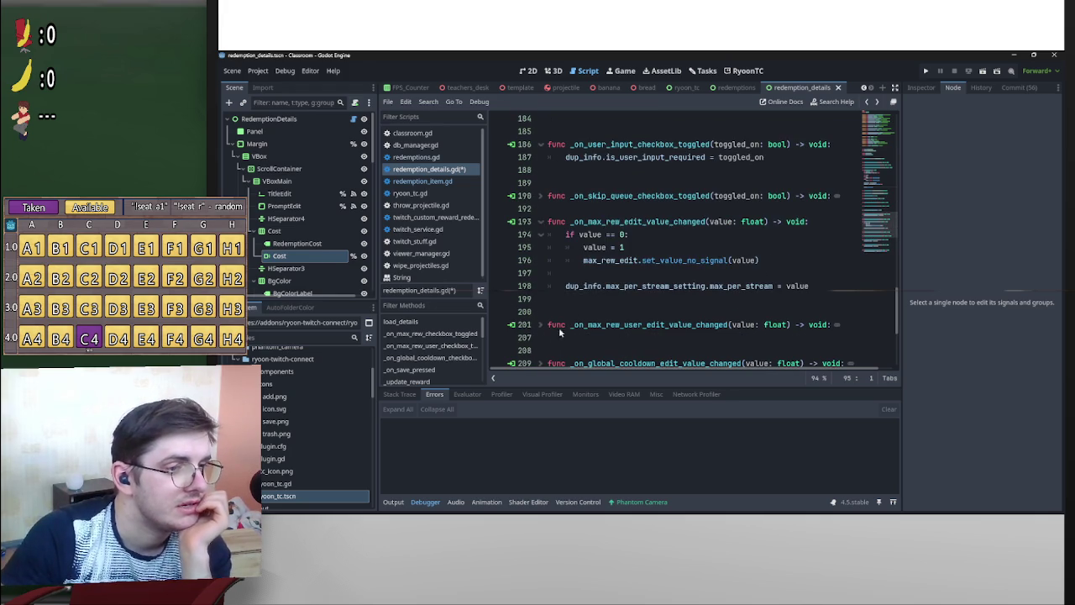
pyautogui.click(541, 220)
pyautogui.scroll(-1, 540, 325)
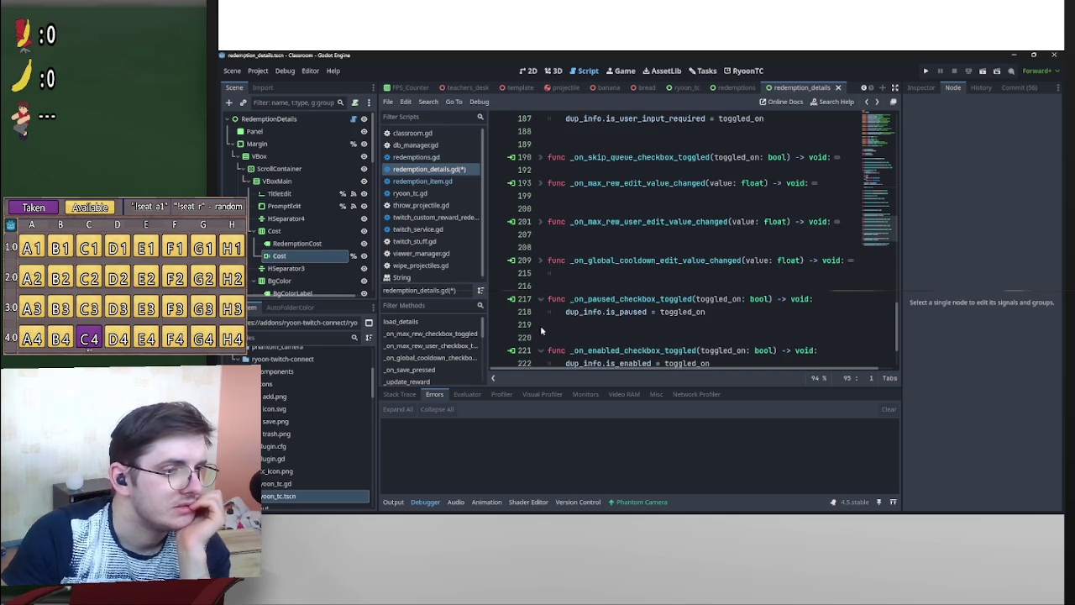
pyautogui.click(542, 352)
pyautogui.scroll(-2, 542, 353)
pyautogui.click(541, 324)
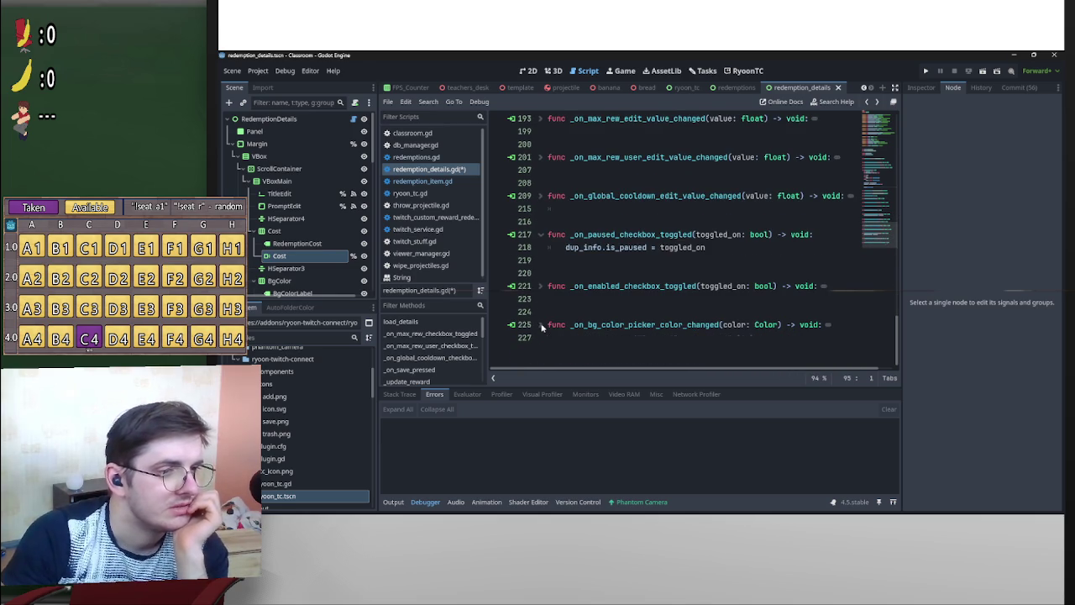
pyautogui.click(311, 254)
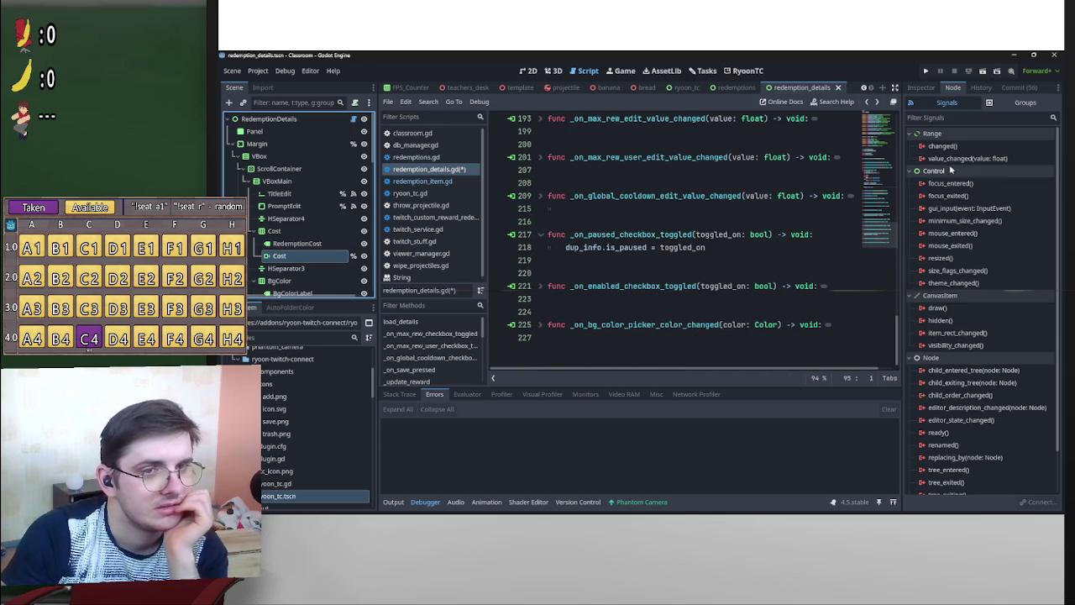
# Connect Cost's value_changed to a new _on_cost_value_changed handler setting dup_info.cost = int(float).
pyautogui.doubleClick(963, 160)
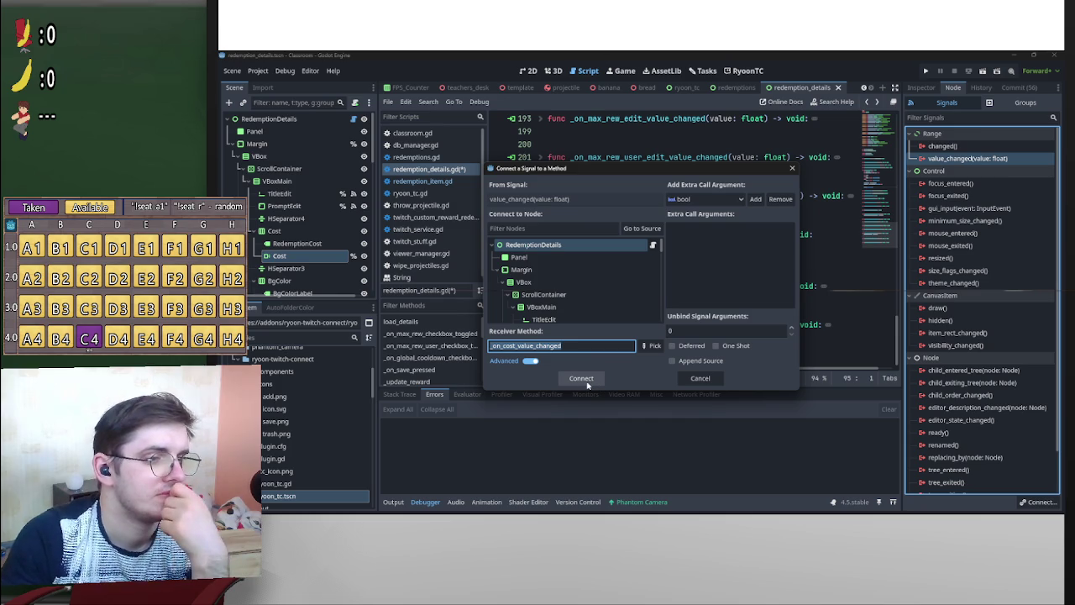
pyautogui.click(588, 382)
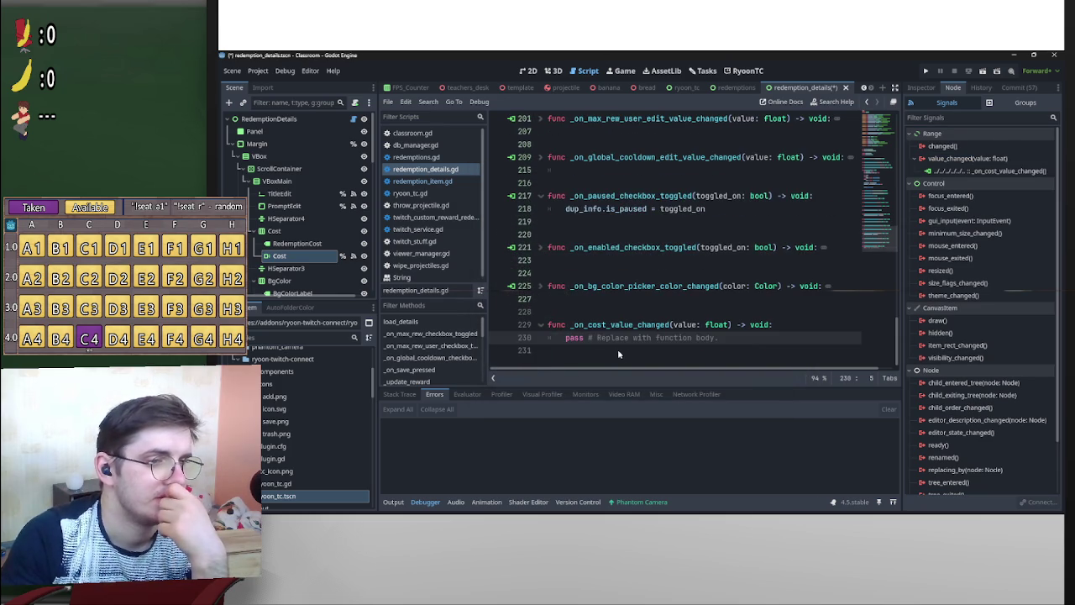
pyautogui.press('Return')
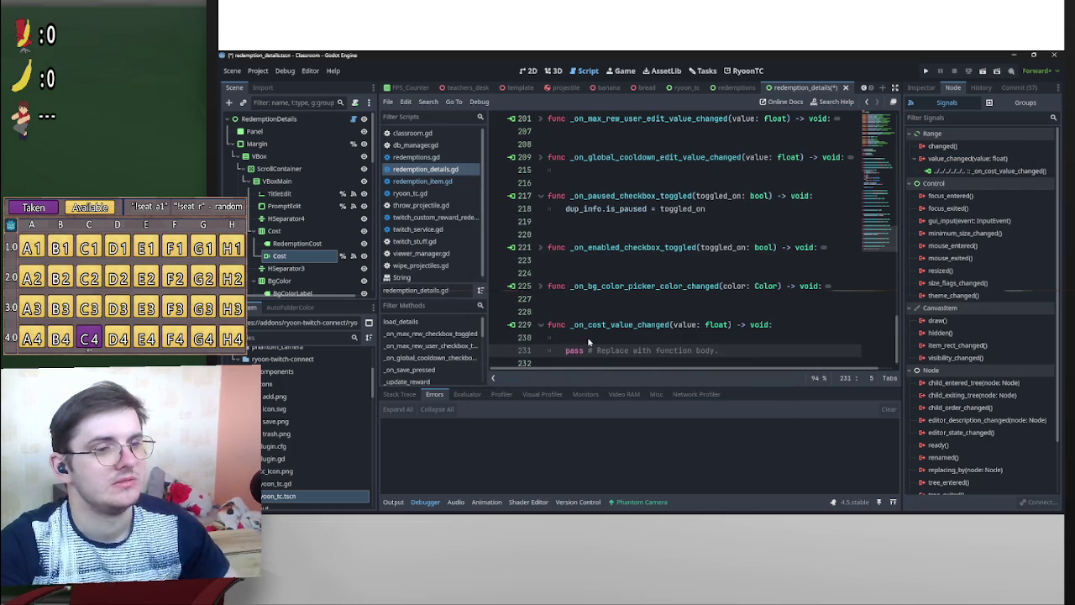
pyautogui.press('Up')
pyautogui.write('p')
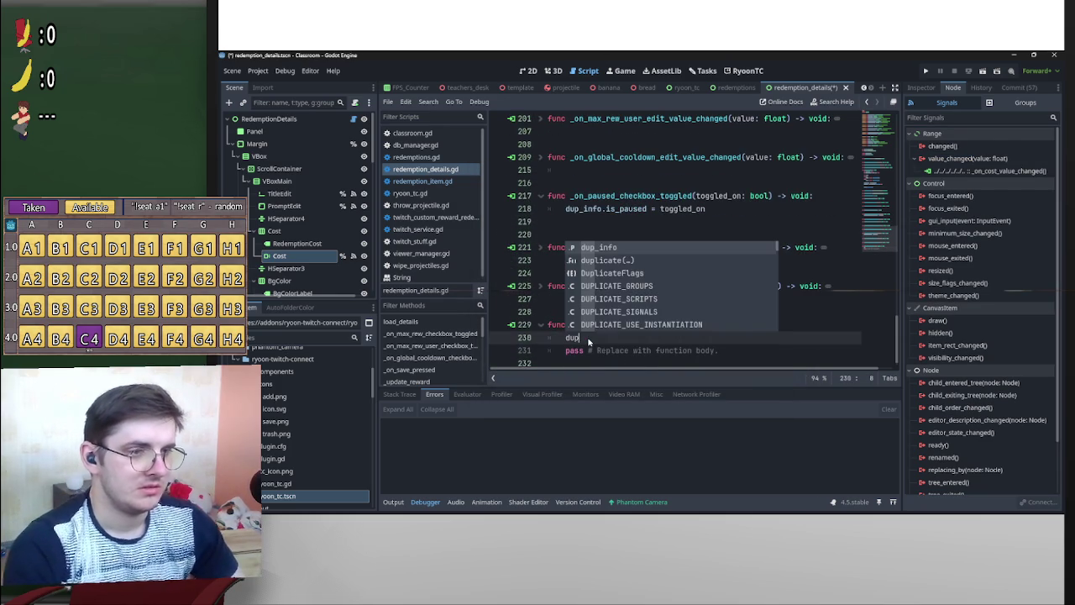
pyautogui.press('Return')
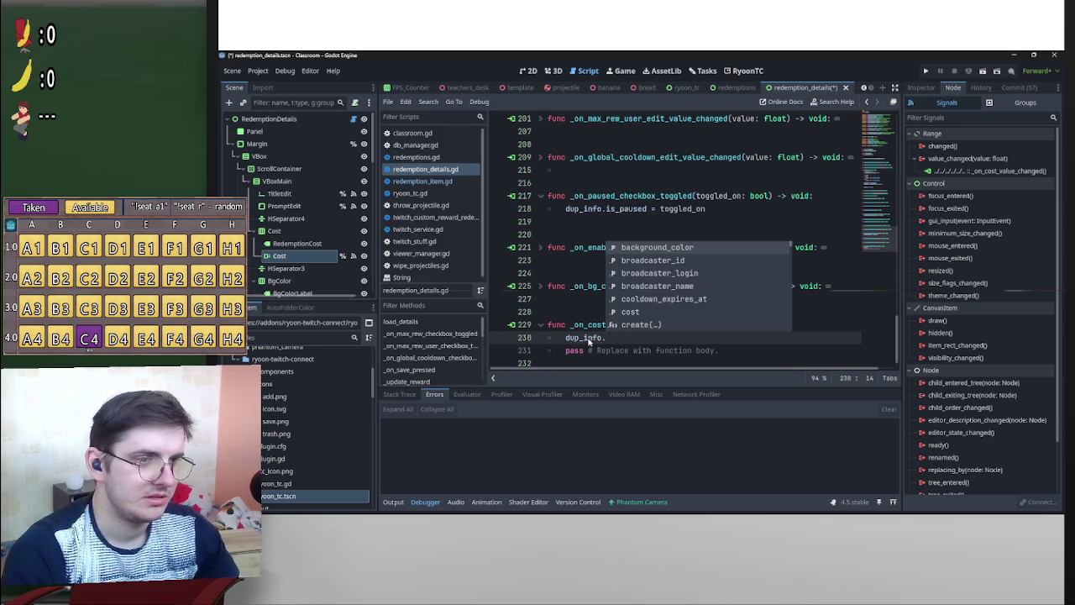
pyautogui.press('Down')
pyautogui.press('Down')
pyautogui.press('Down')
pyautogui.press('Return')
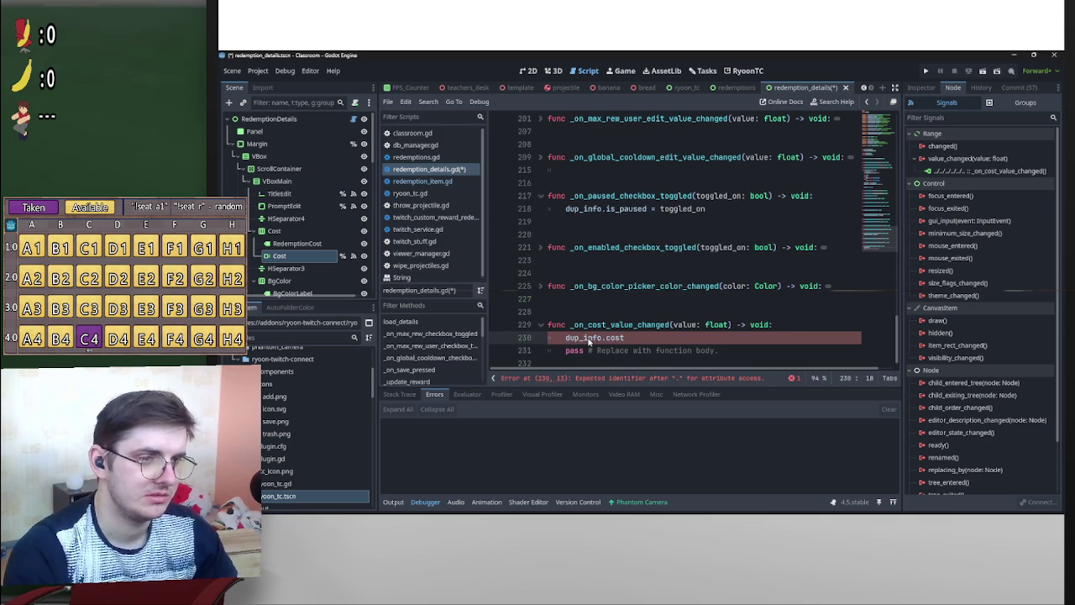
pyautogui.write(' =')
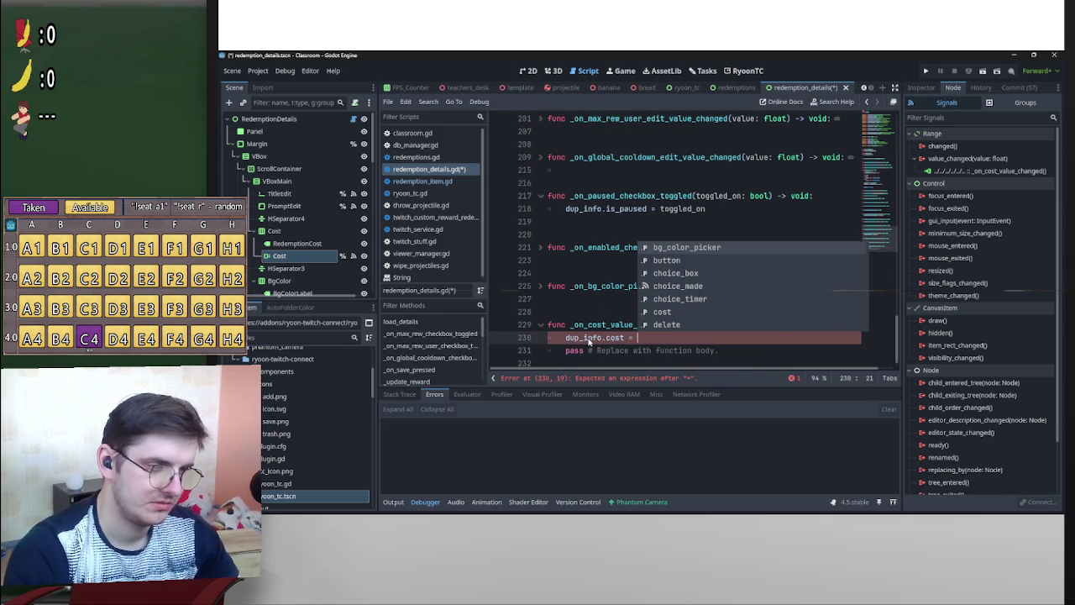
pyautogui.write(' value.')
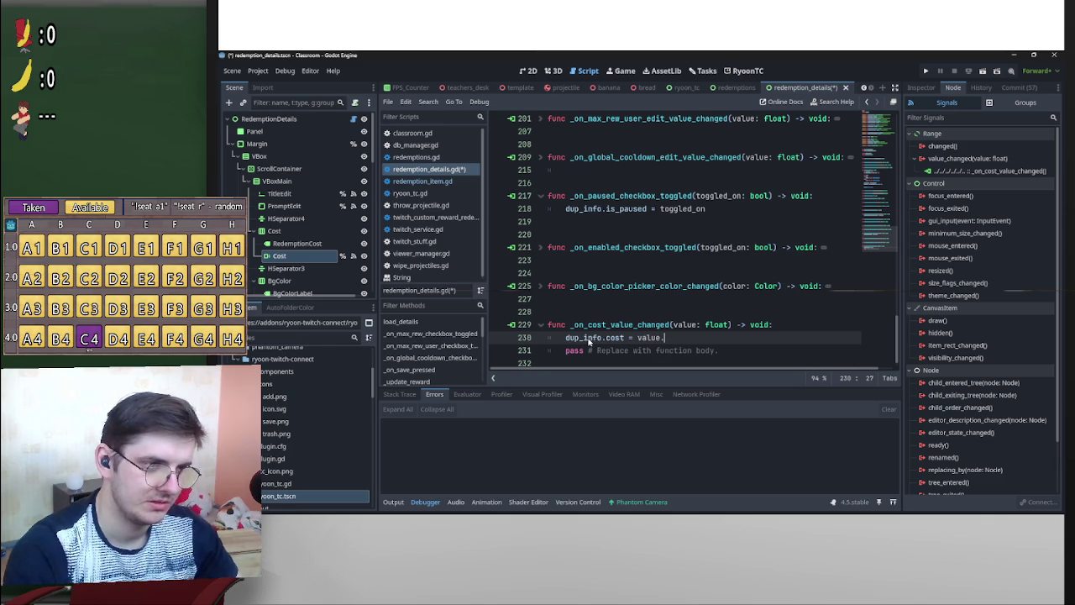
pyautogui.write('to')
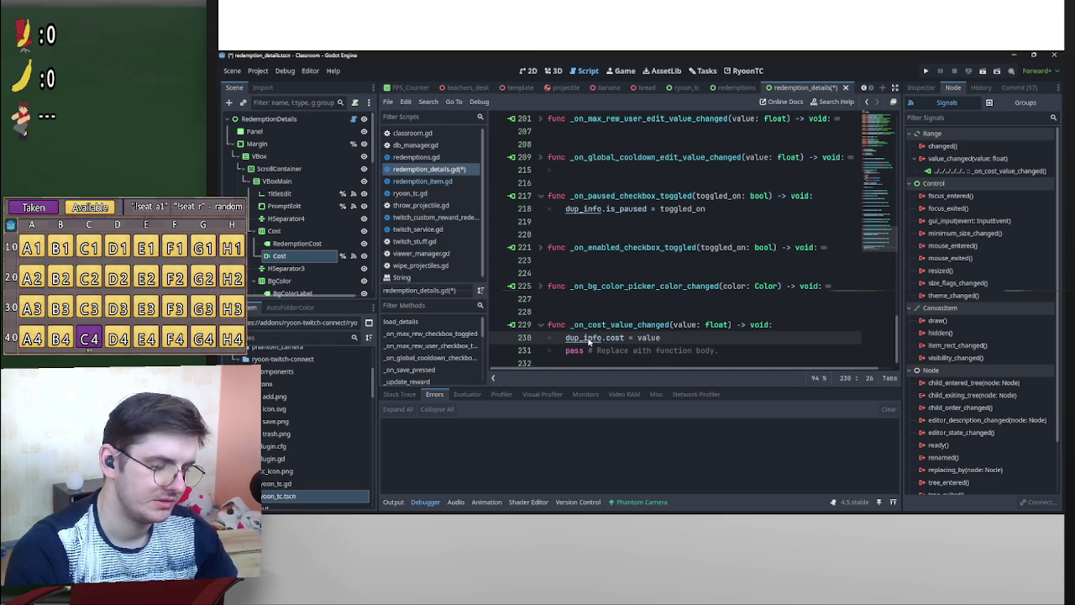
pyautogui.hotkey('ctrl', 'BackSpace')
pyautogui.write('int')
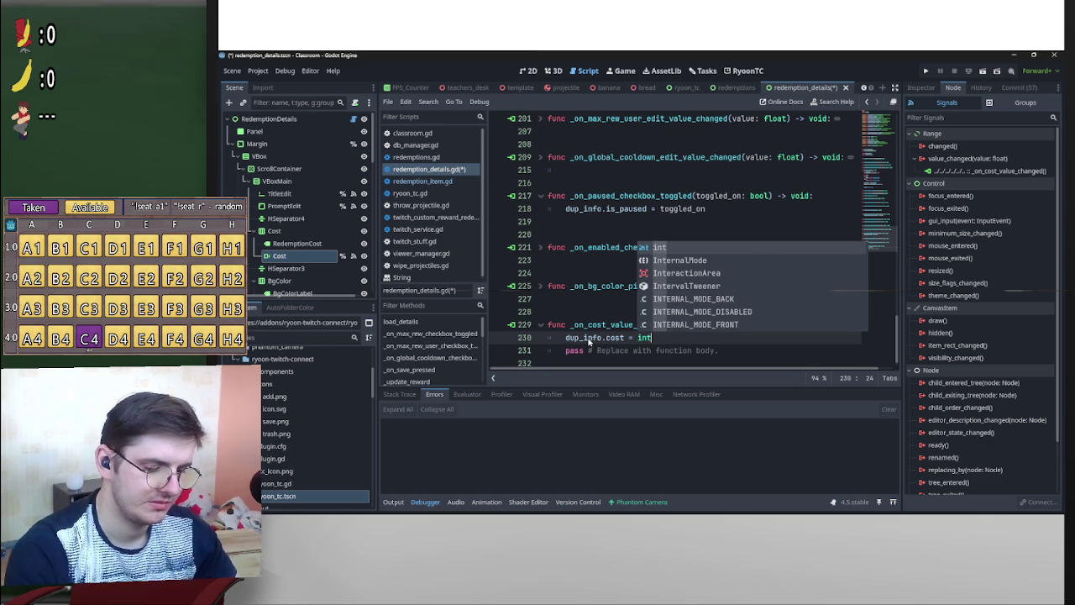
pyautogui.write('(float')
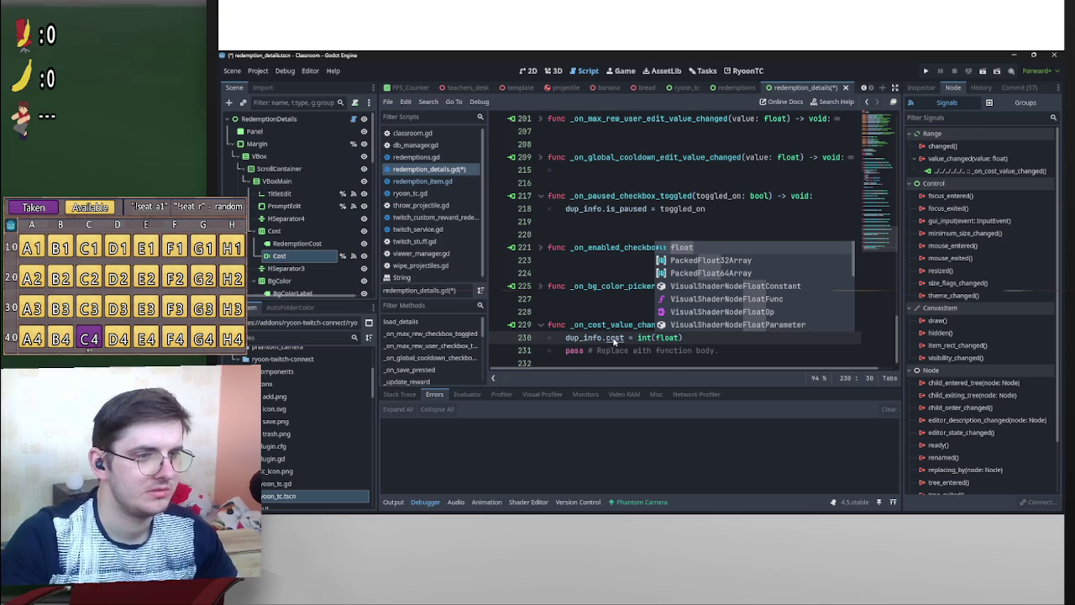
# Check the cost property's declaration in twitch_custom_reward.gd, then select 'float' to replace it.
pyautogui.keyDown('ctrl'); pyautogui.click(614, 338); pyautogui.keyUp('ctrl')
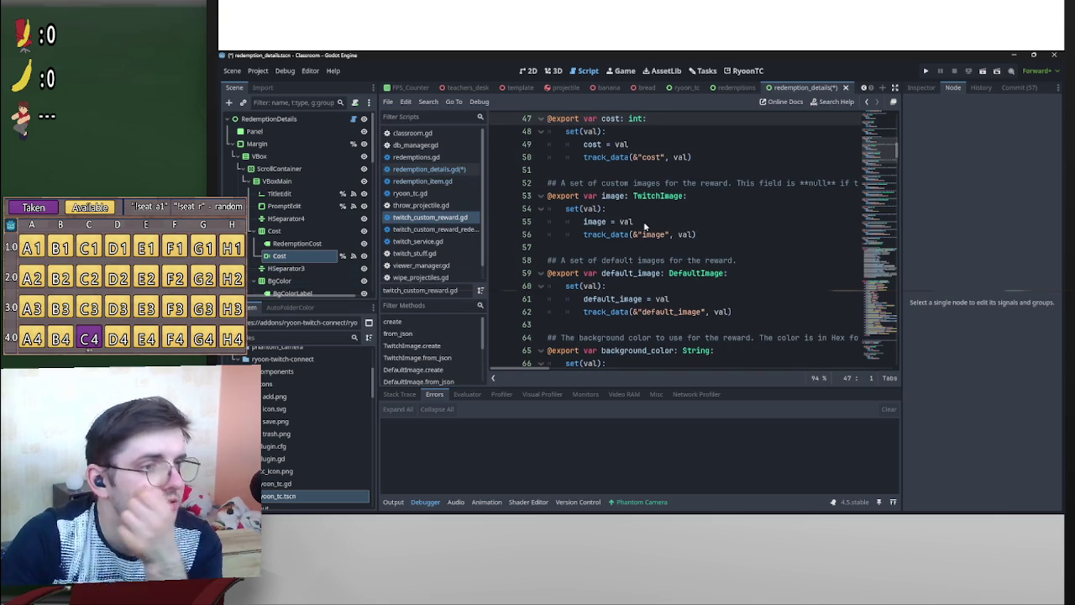
pyautogui.hotkey('ctrl', 'Home')
pyautogui.scroll(-8, 790, 278)
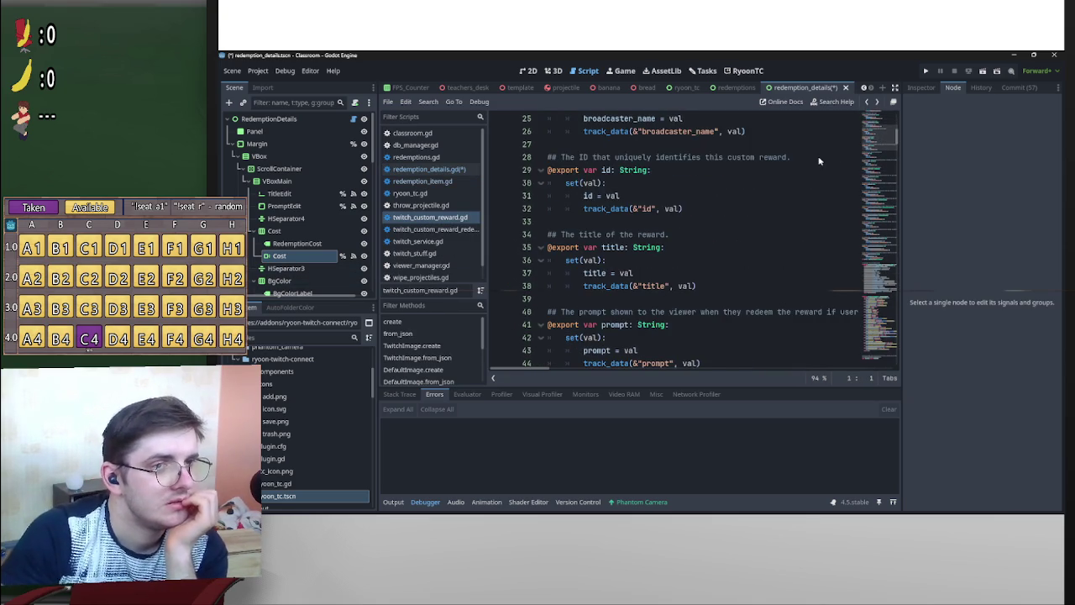
pyautogui.scroll(8, 790, 278)
pyautogui.click(353, 120)
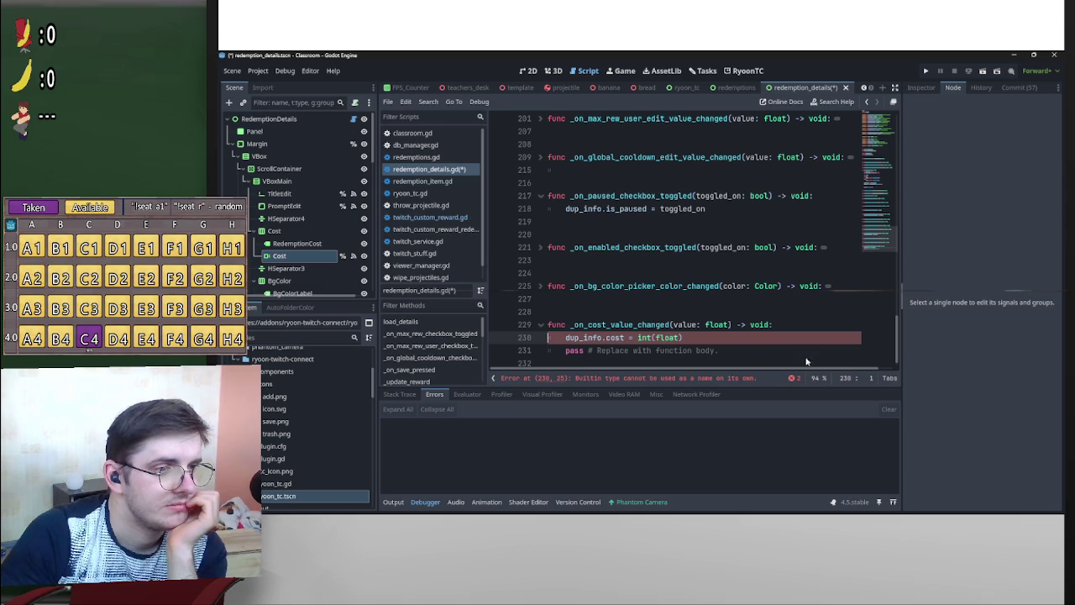
pyautogui.doubleClick(668, 338)
# Finish the int(value) cost assignment and check the enabled-checkbox handler's body.
pyautogui.write('value')
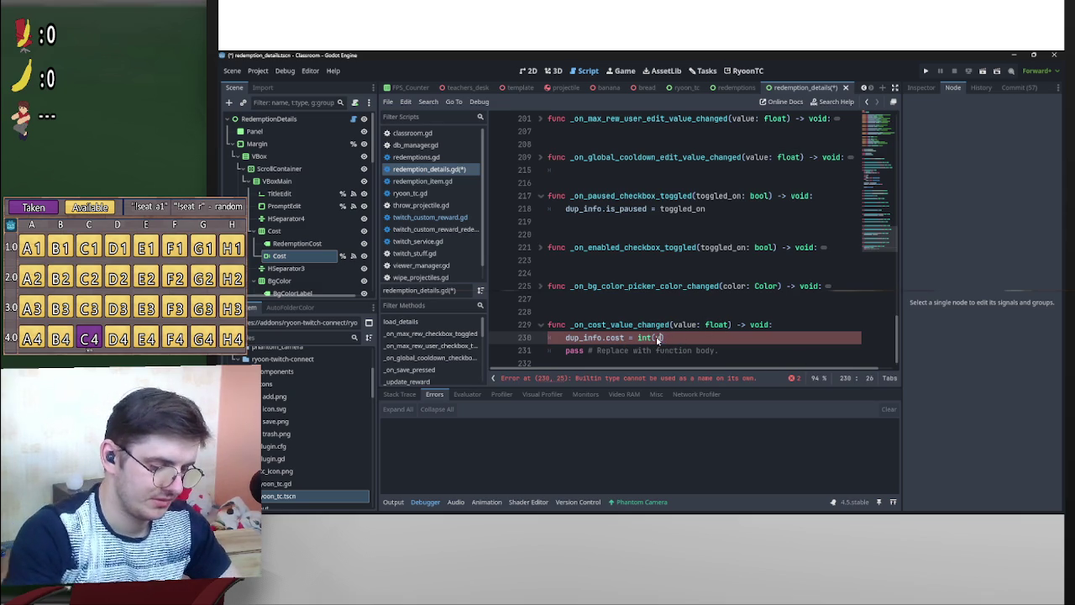
pyautogui.moveTo(721, 353); pyautogui.dragTo(566, 353)
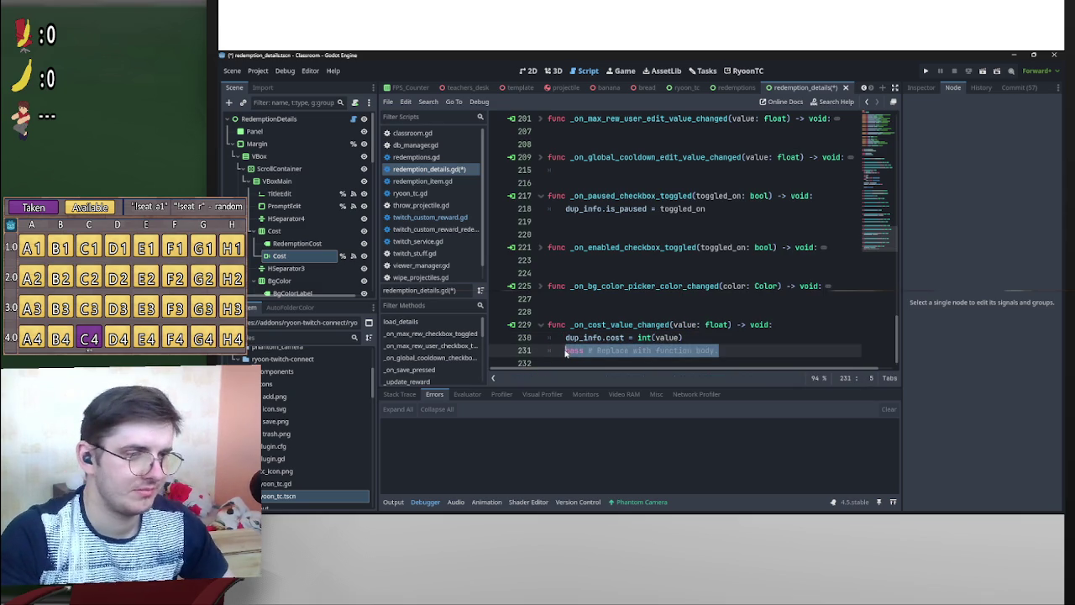
pyautogui.click(538, 285)
pyautogui.click(538, 285)
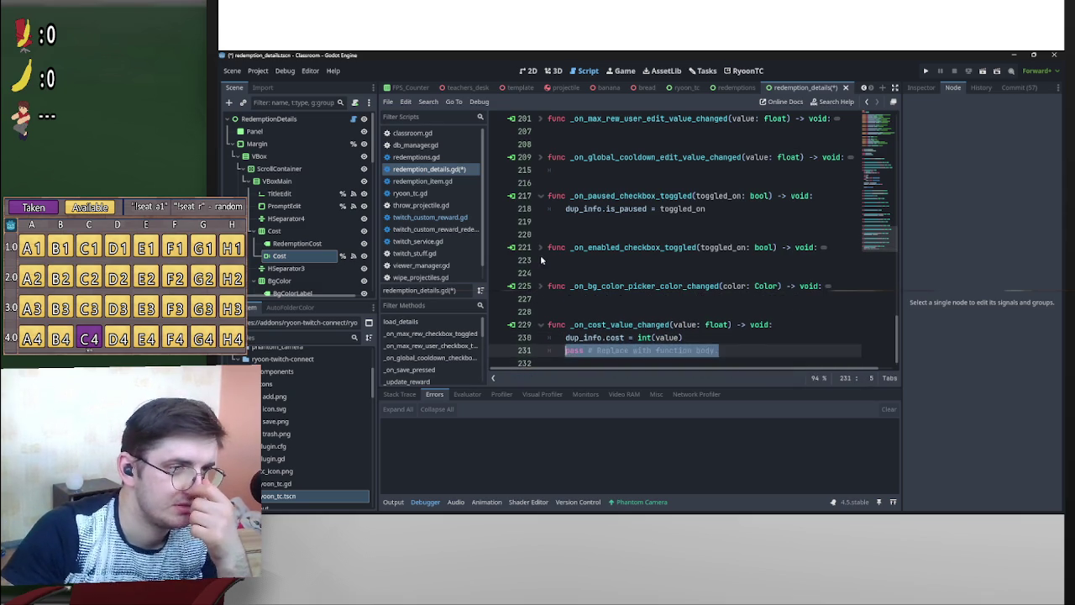
pyautogui.click(540, 248)
pyautogui.click(541, 248)
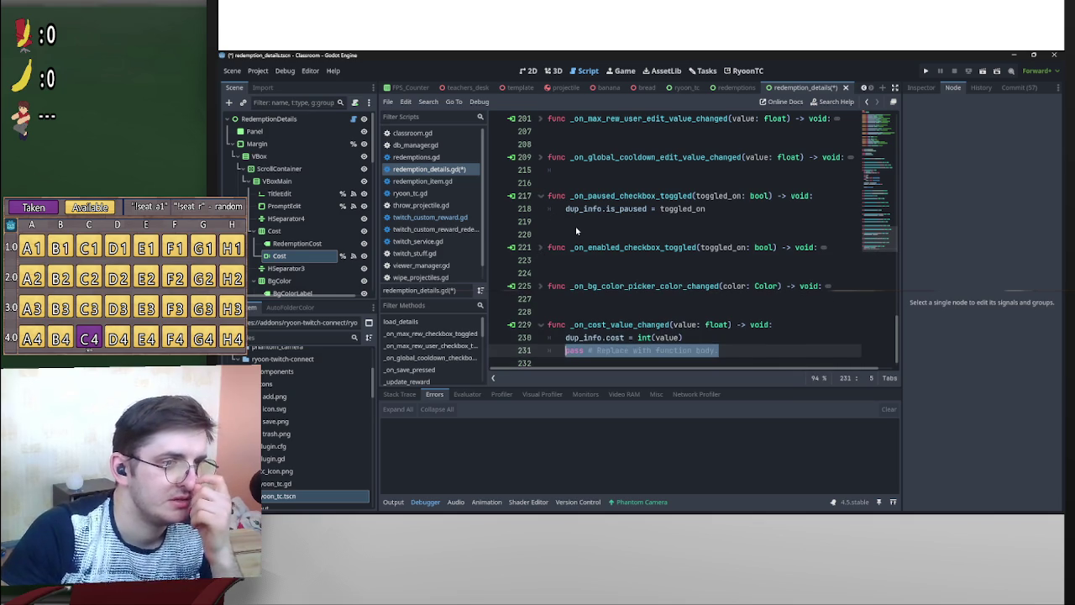
# Delete the extra blank lines between the lower handlers, including after the global cooldown handler.
pyautogui.click(577, 225)
pyautogui.click(577, 235)
pyautogui.press('BackSpace')
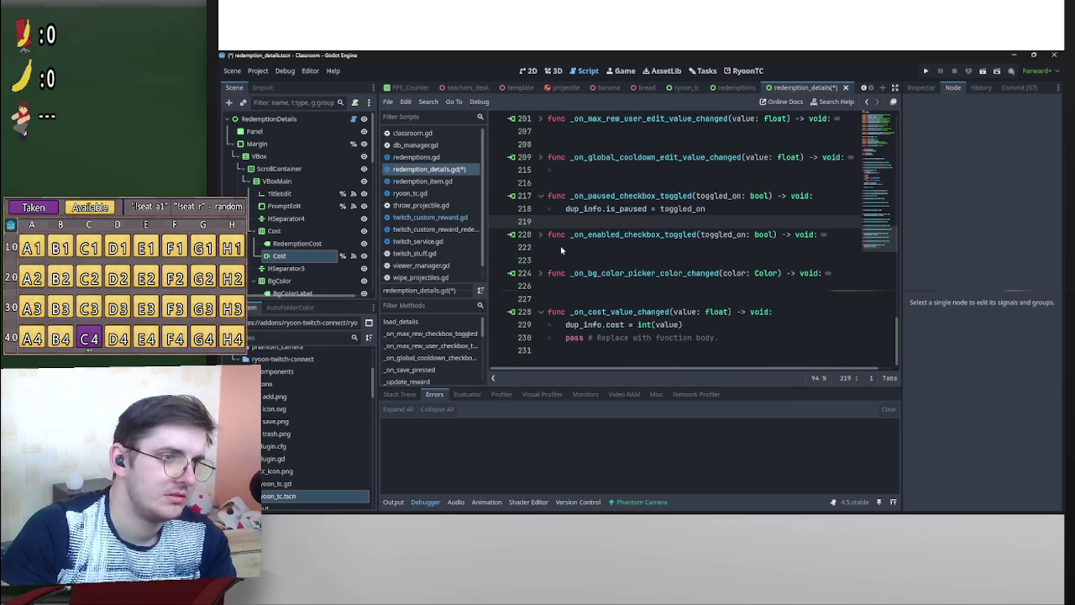
pyautogui.click(571, 299)
pyautogui.press('BackSpace')
pyautogui.click(565, 261)
pyautogui.press('BackSpace')
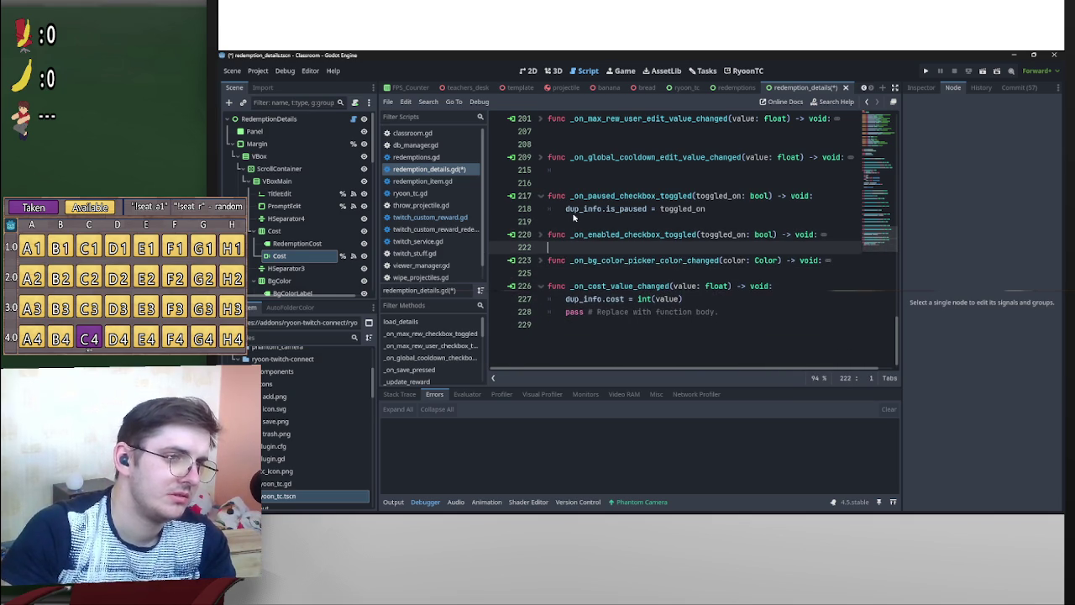
pyautogui.click(564, 183)
pyautogui.click(539, 158)
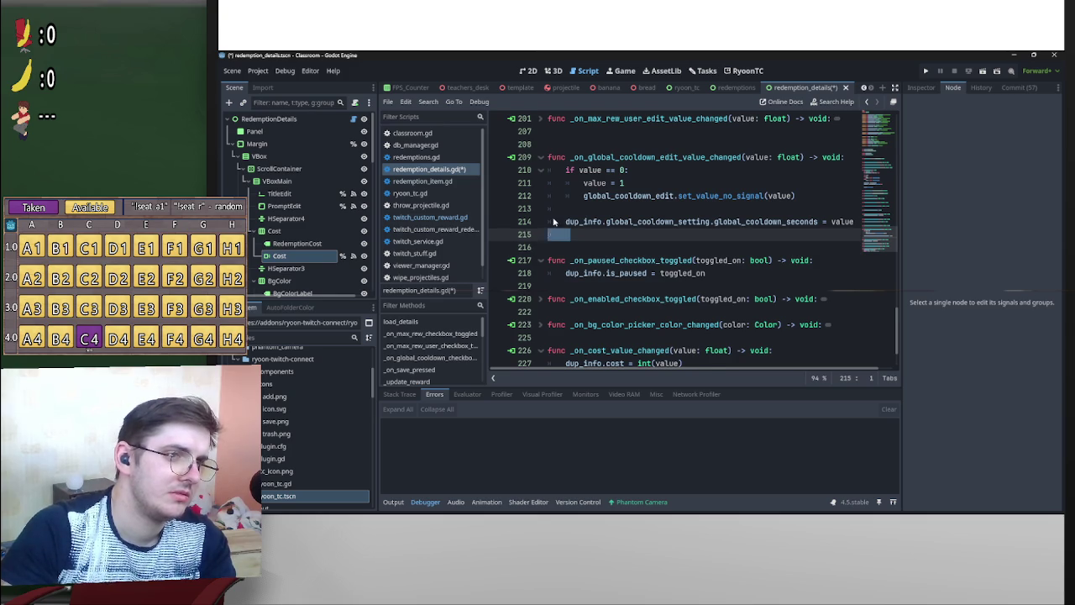
pyautogui.press('BackSpace')
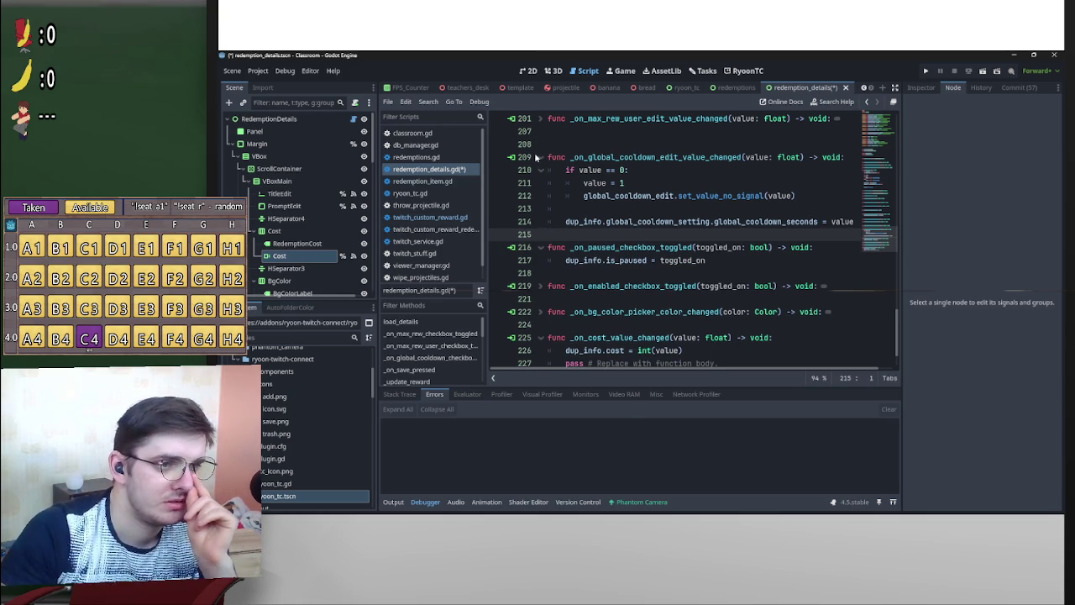
pyautogui.click(540, 157)
pyautogui.click(562, 145)
pyautogui.press('BackSpace')
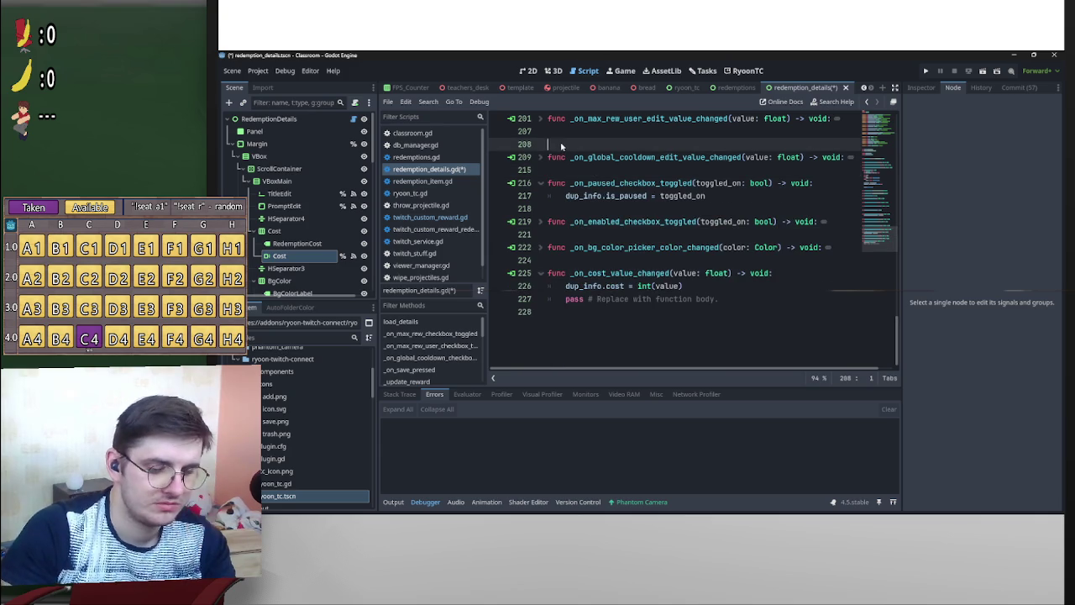
# Remove the remaining surplus blank lines above, before the skip-queue and user-input handlers.
pyautogui.scroll(3, 588, 220)
pyautogui.scroll(4, 588, 220)
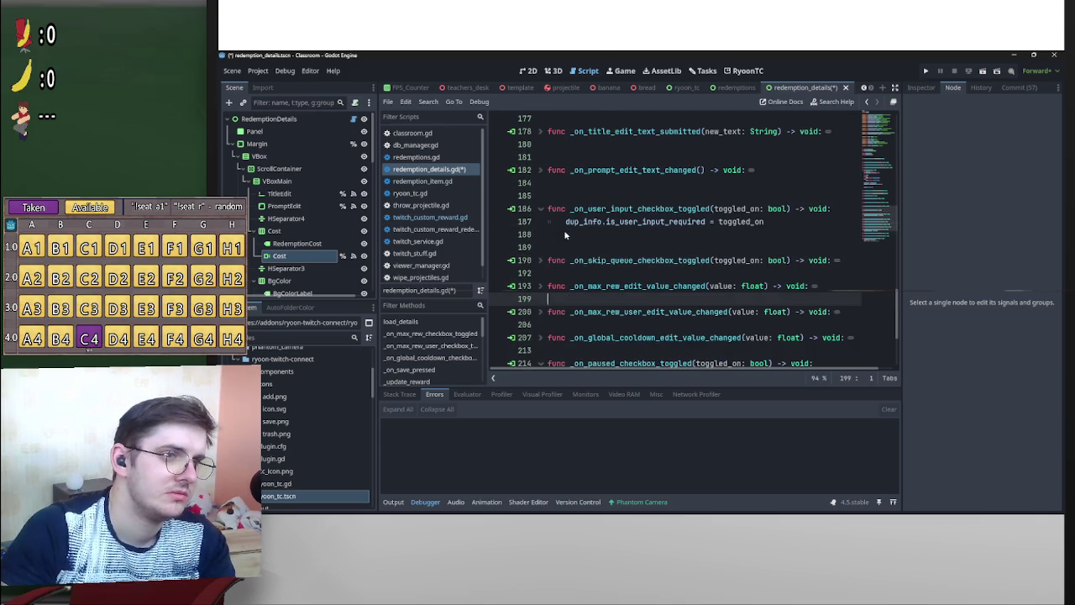
pyautogui.click(557, 242)
pyautogui.press('BackSpace')
pyautogui.click(567, 195)
pyautogui.scroll(2, 593, 227)
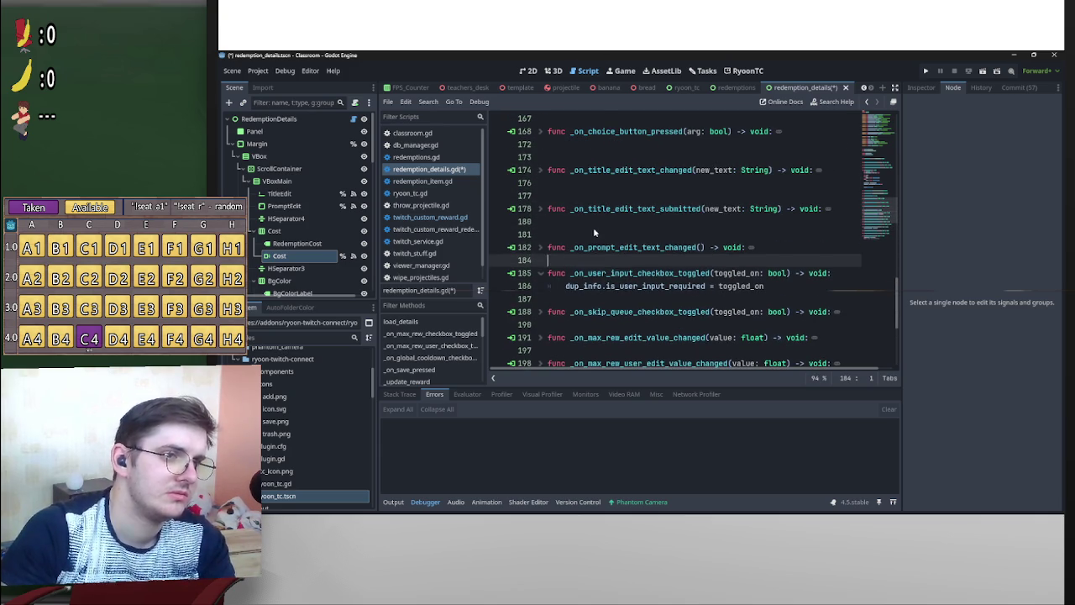
pyautogui.press('BackSpace')
pyautogui.click(575, 235)
pyautogui.press('BackSpace')
pyautogui.click(576, 195)
pyautogui.press('BackSpace')
pyautogui.click(576, 157)
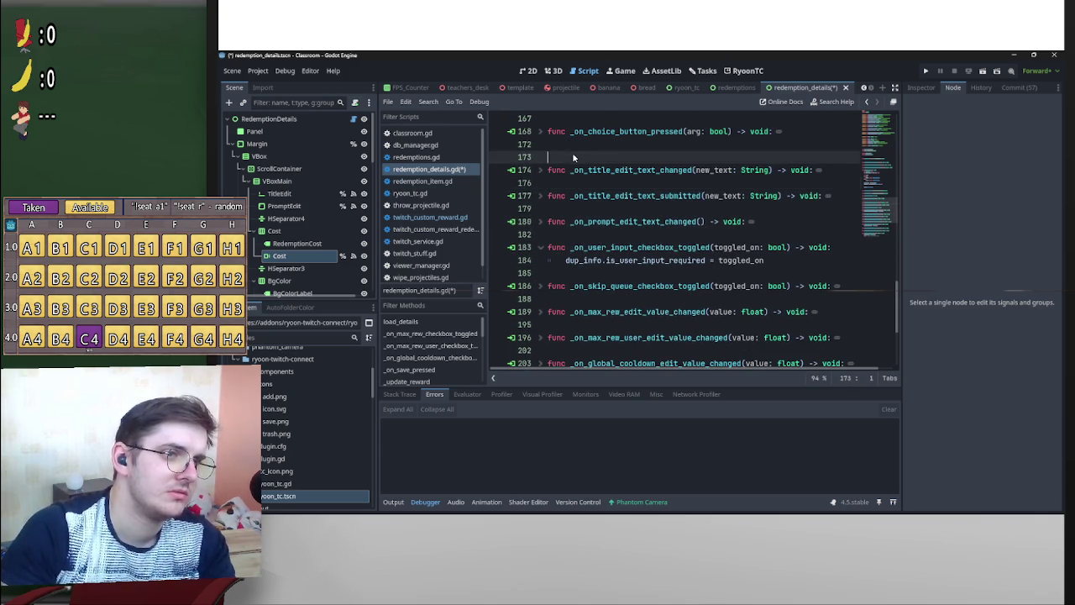
pyautogui.press('BackSpace')
# Fold and unfold the skip-queue and global cooldown handlers to check the value = 1 reset.
pyautogui.scroll(3, 588, 200)
pyautogui.scroll(-3, 588, 260)
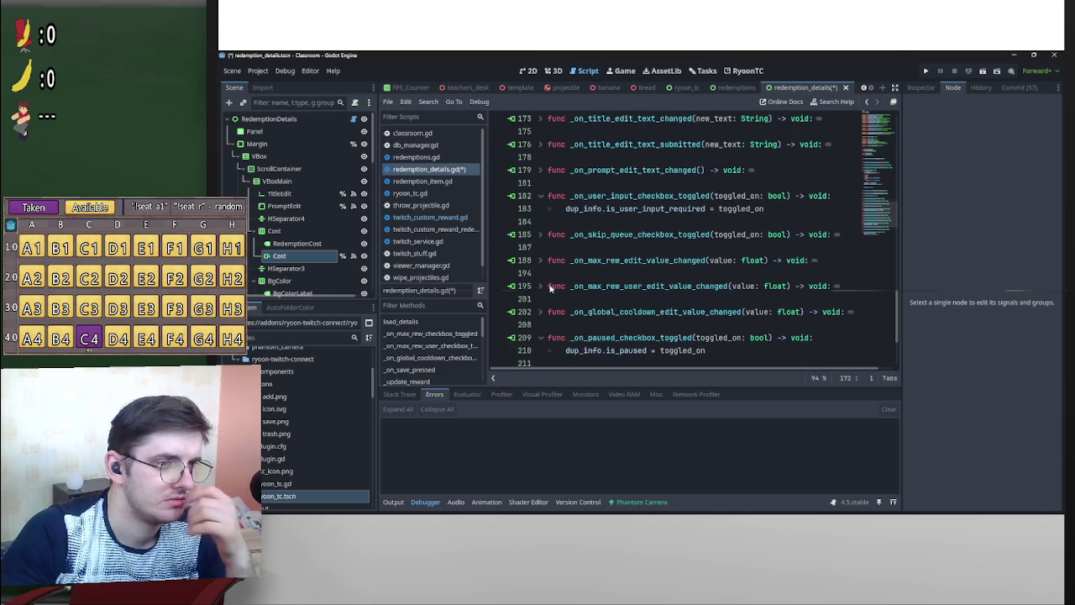
pyautogui.click(538, 236)
pyautogui.click(538, 236)
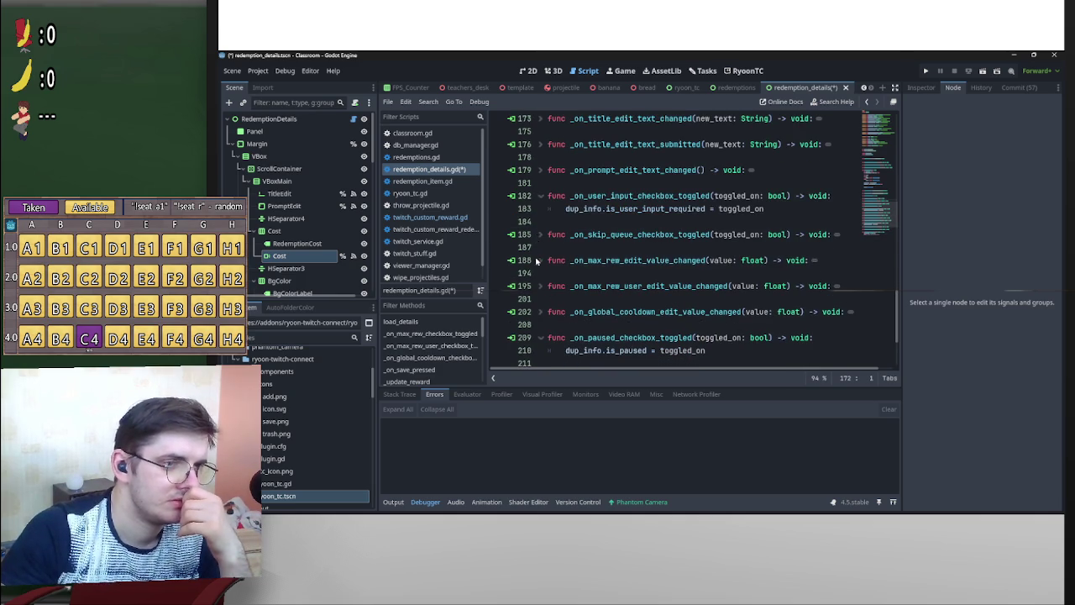
pyautogui.click(537, 260)
pyautogui.click(540, 312)
pyautogui.click(540, 312)
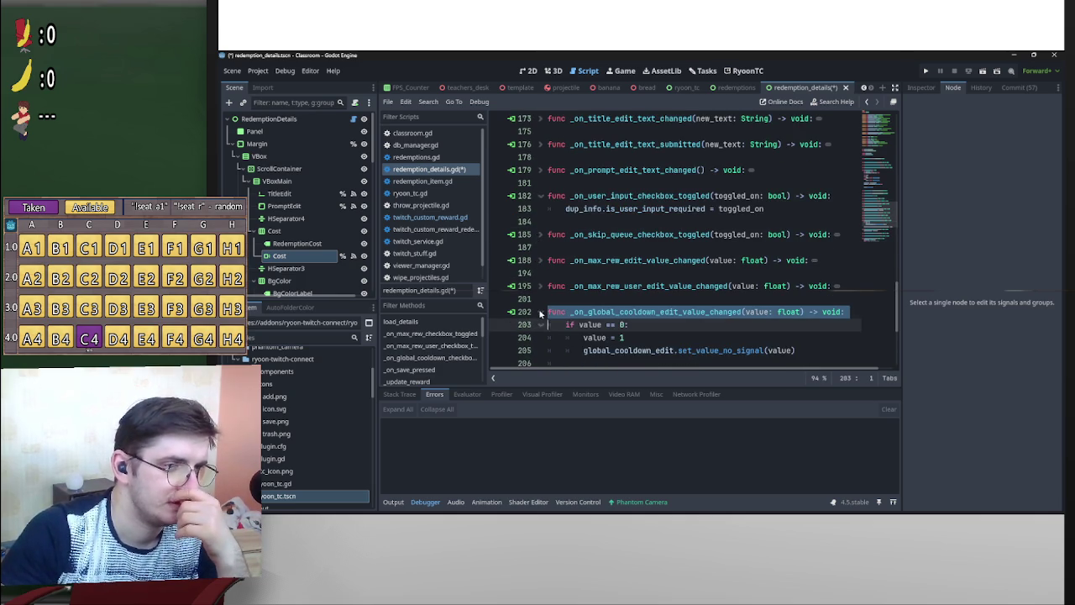
pyautogui.scroll(-1, 604, 302)
pyautogui.click(645, 296)
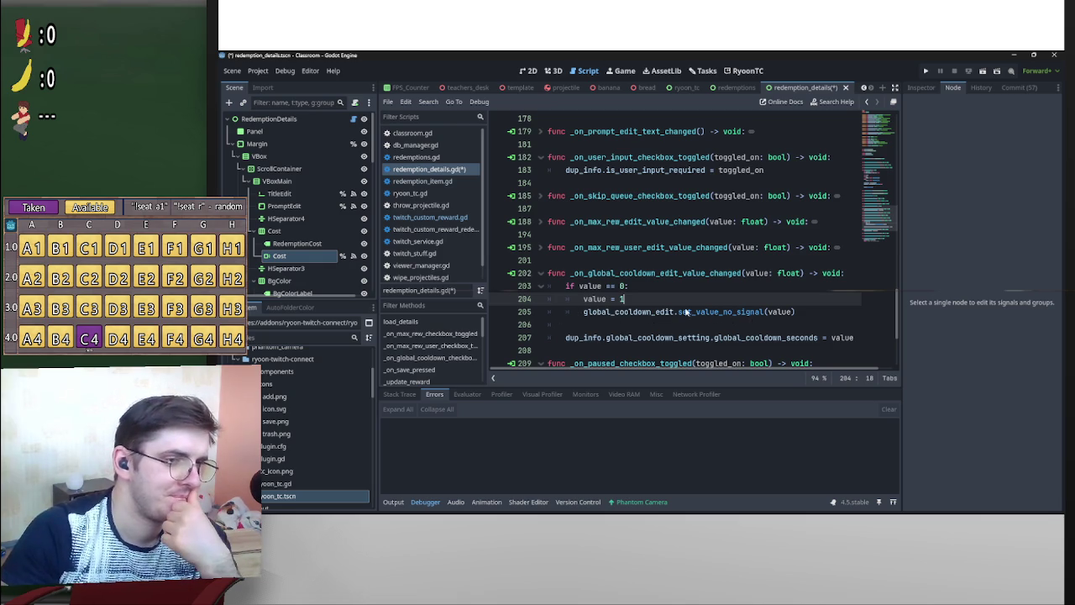
pyautogui.click(540, 274)
pyautogui.scroll(-2, 657, 286)
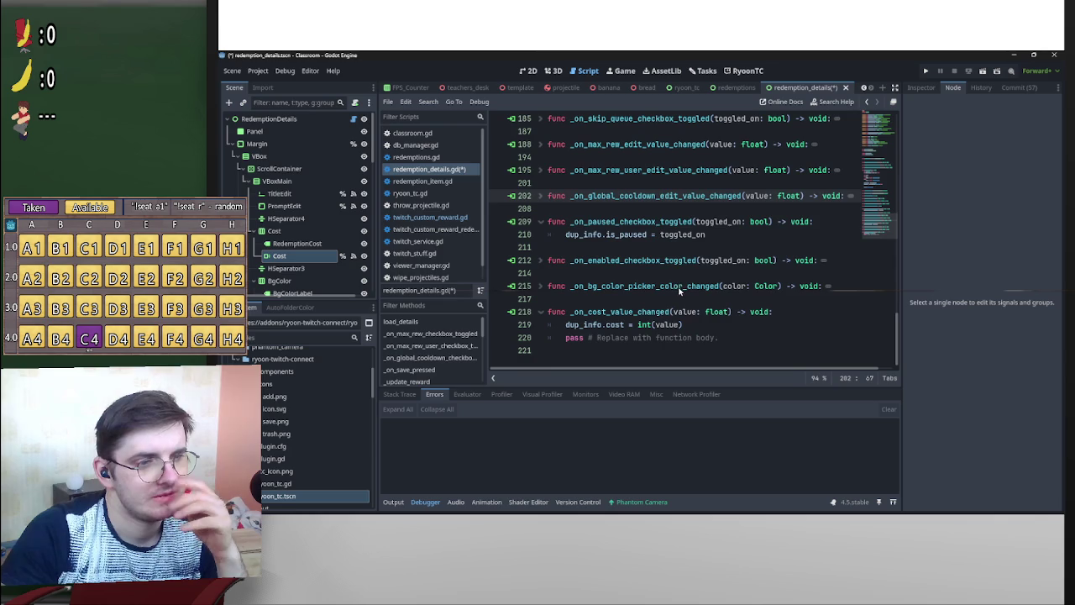
# Add 'if value == 0:' with cost.set_value_no_signal(1) above the cost assignment and save.
pyautogui.click(566, 325)
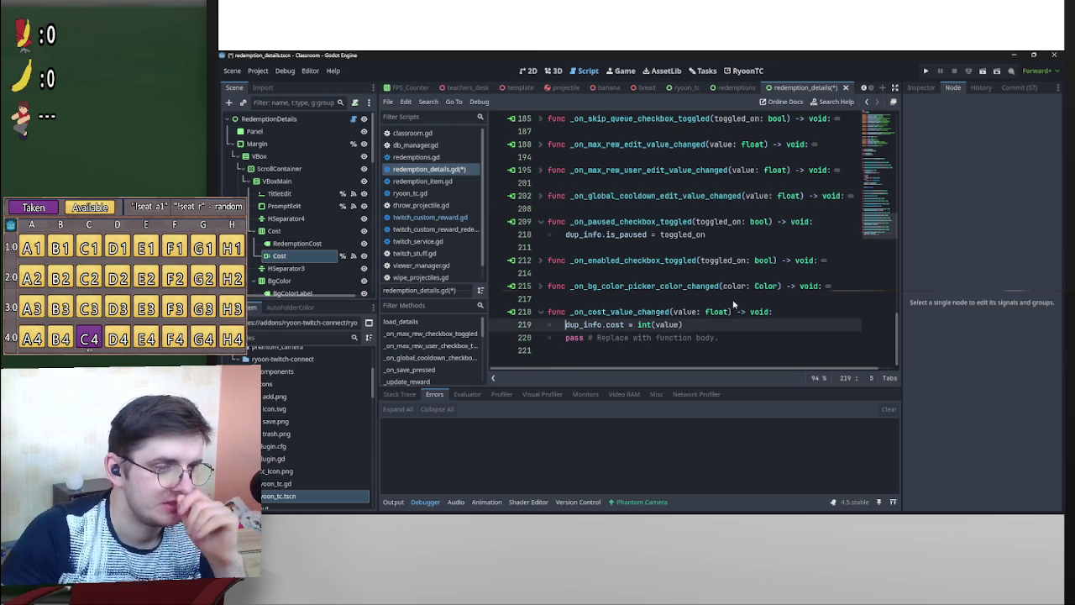
pyautogui.press('Return')
pyautogui.press('Up')
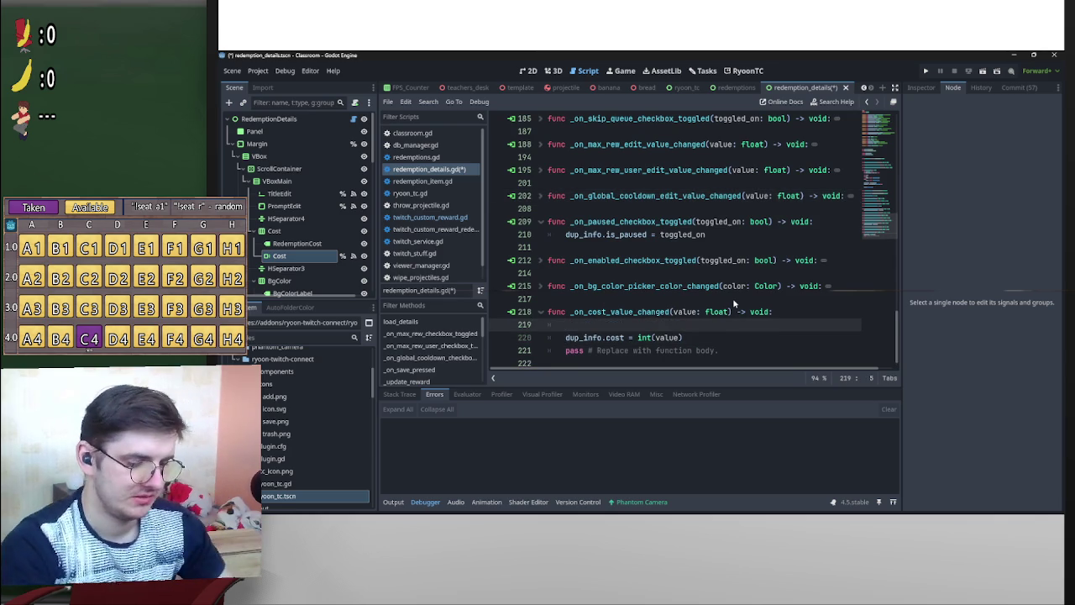
pyautogui.write('if v')
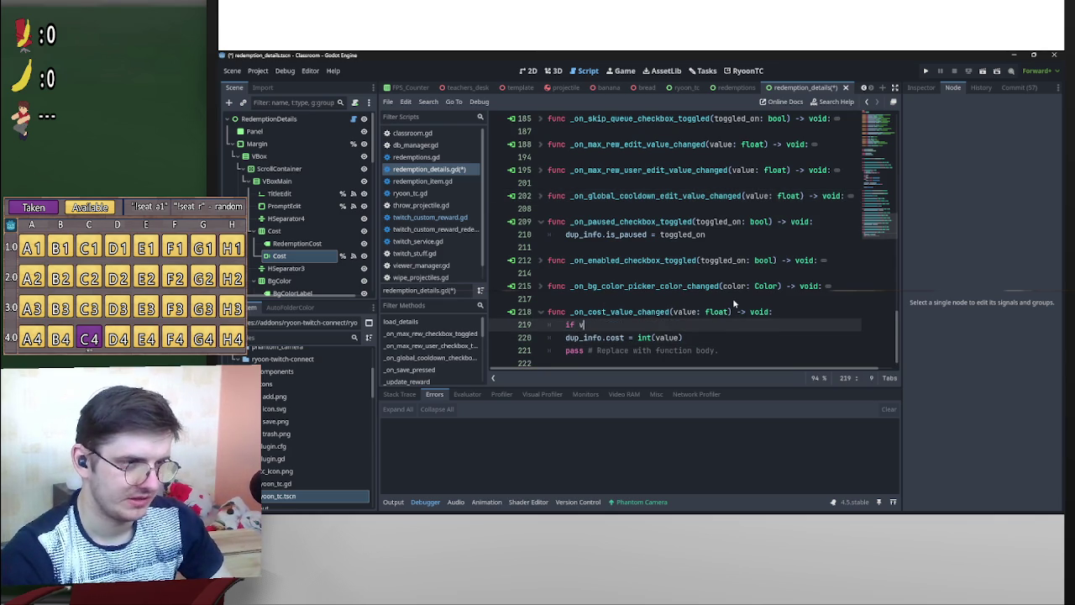
pyautogui.write('alue == 0:')
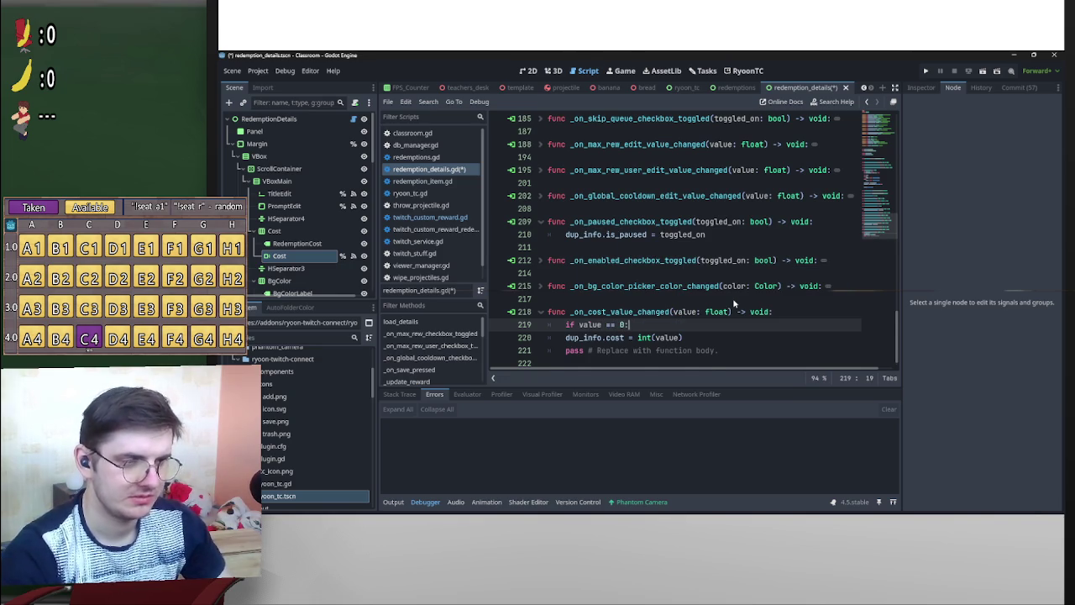
pyautogui.press('Return')
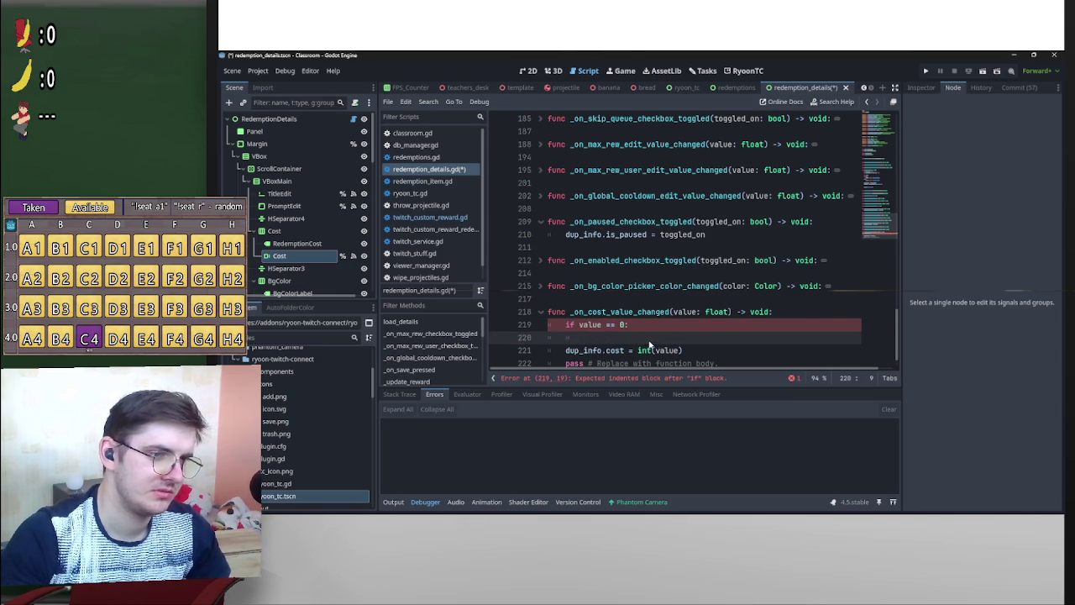
pyautogui.write('co')
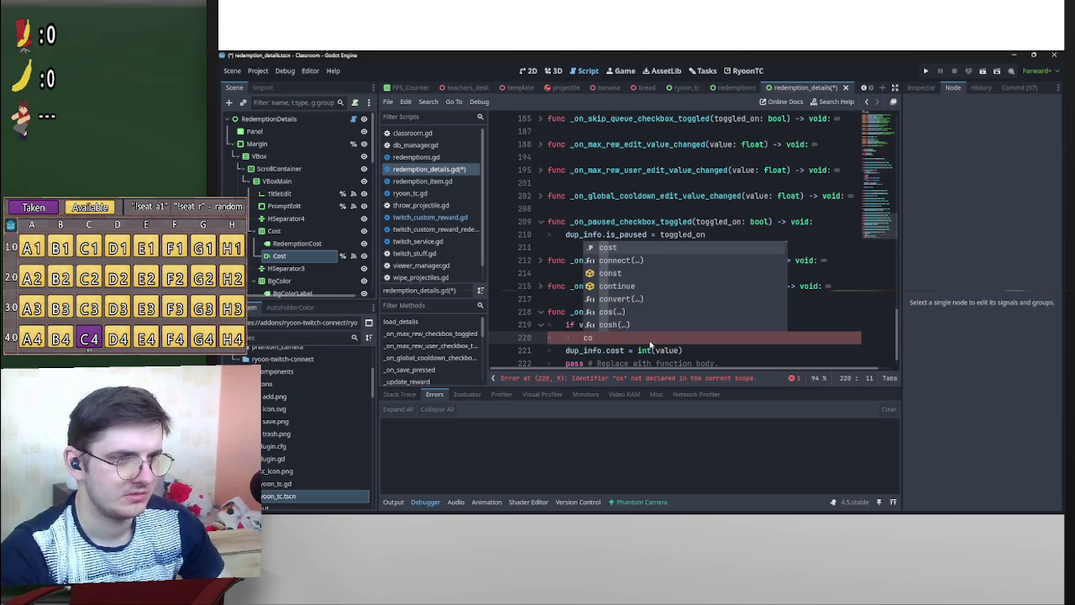
pyautogui.press('Return')
pyautogui.write('.s')
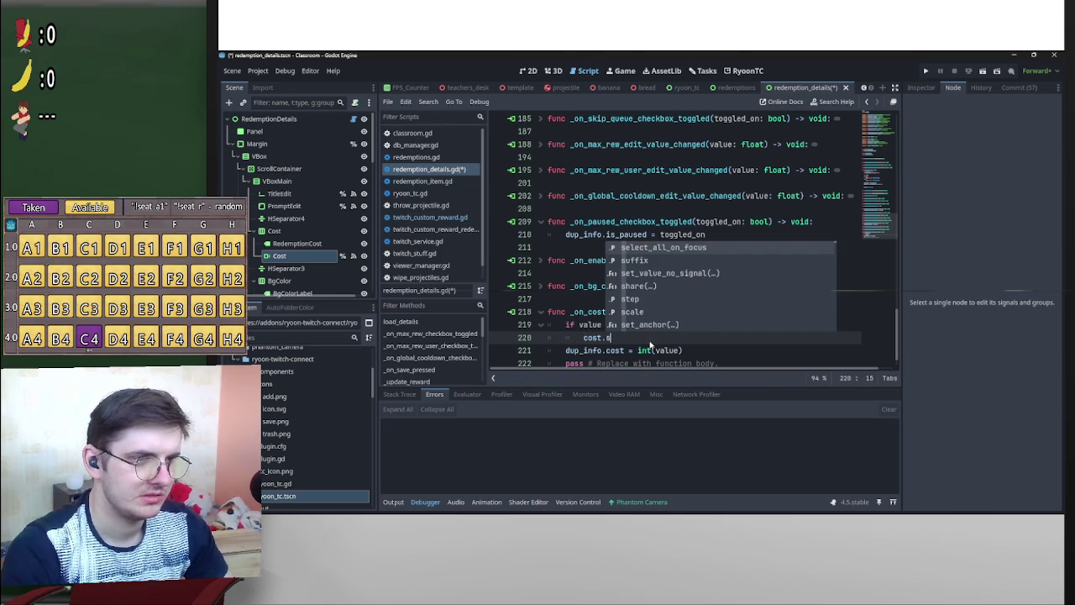
pyautogui.write('et')
pyautogui.press('Return')
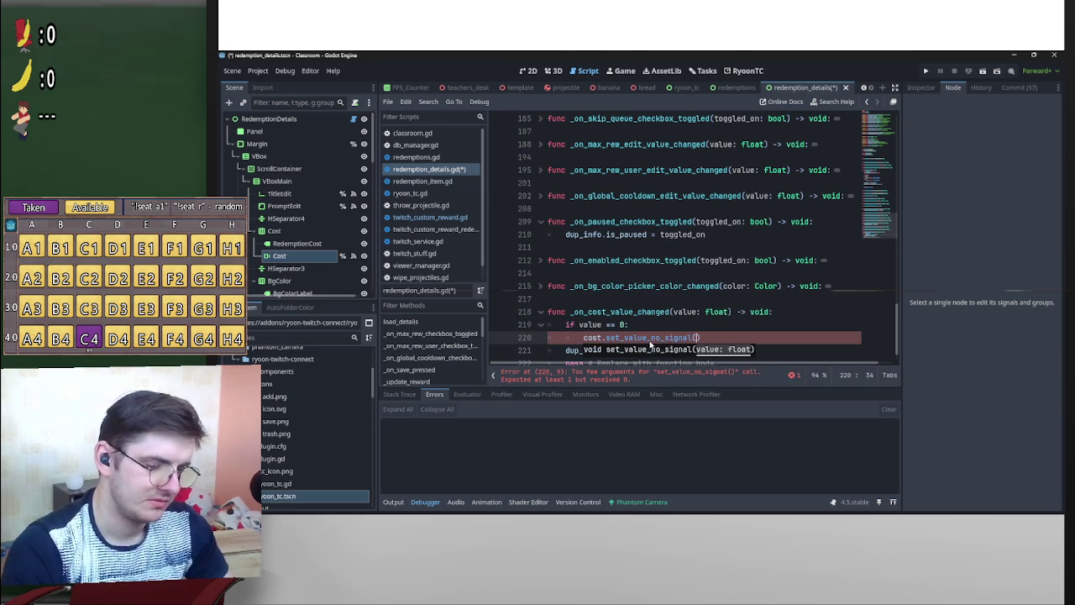
pyautogui.write('1')
pyautogui.hotkey('ctrl', 's')
# Delete the placeholder pass line from _on_cost_value_changed.
pyautogui.click(644, 311)
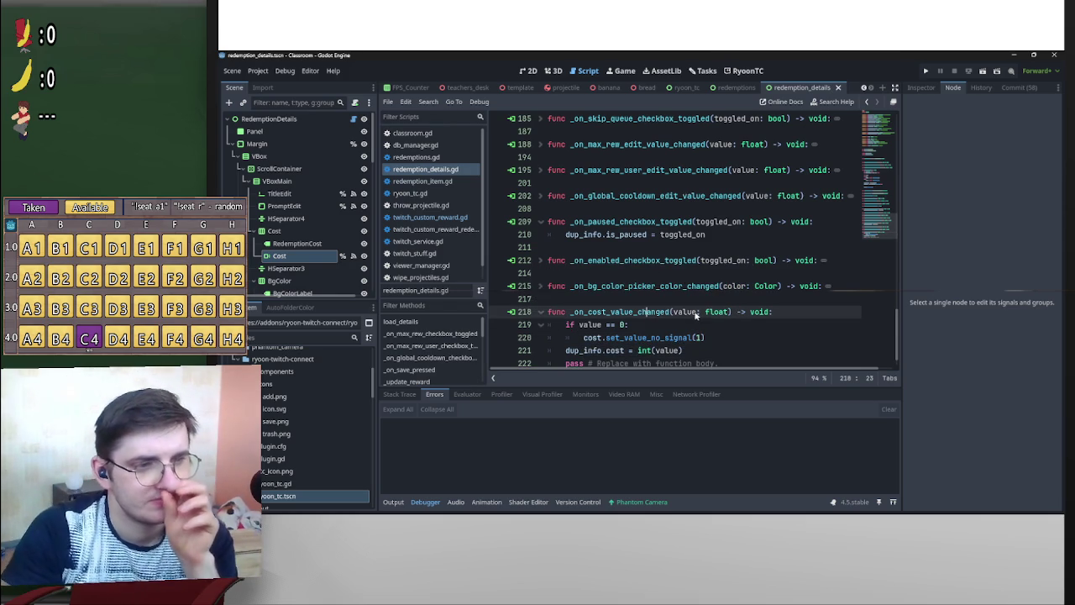
pyautogui.scroll(-1, 616, 338)
pyautogui.moveTo(728, 339); pyautogui.dragTo(542, 340)
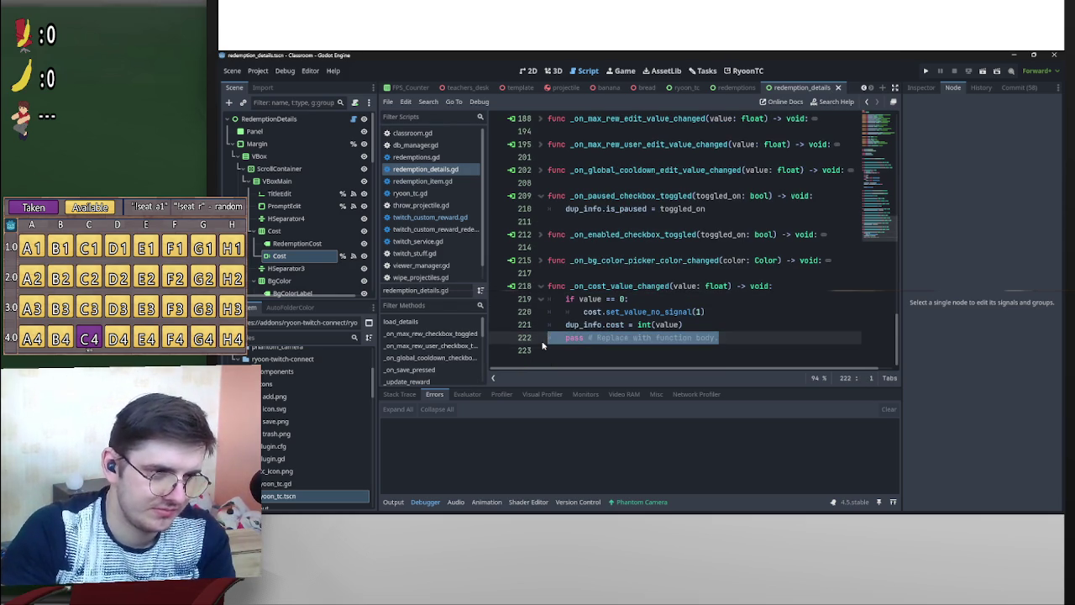
pyautogui.press('BackSpace')
pyautogui.press('BackSpace')
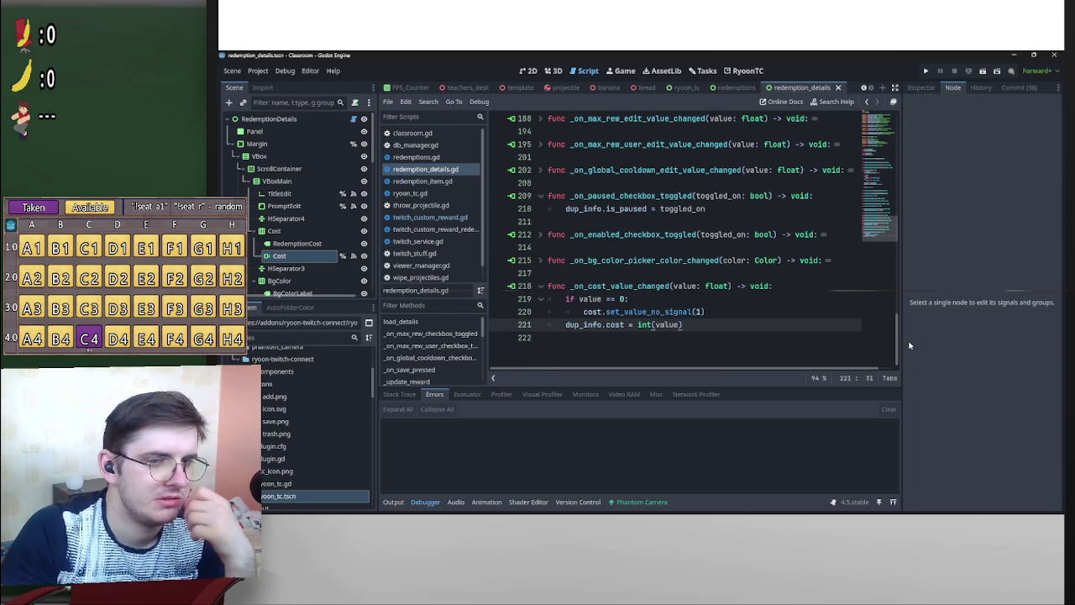
pyautogui.moveTo(896, 353)
pyautogui.mouseDown()
pyautogui.moveTo(895, 317)
pyautogui.moveTo(913, 287)
pyautogui.moveTo(915, 151)
pyautogui.moveTo(905, 140)
pyautogui.mouseUp()
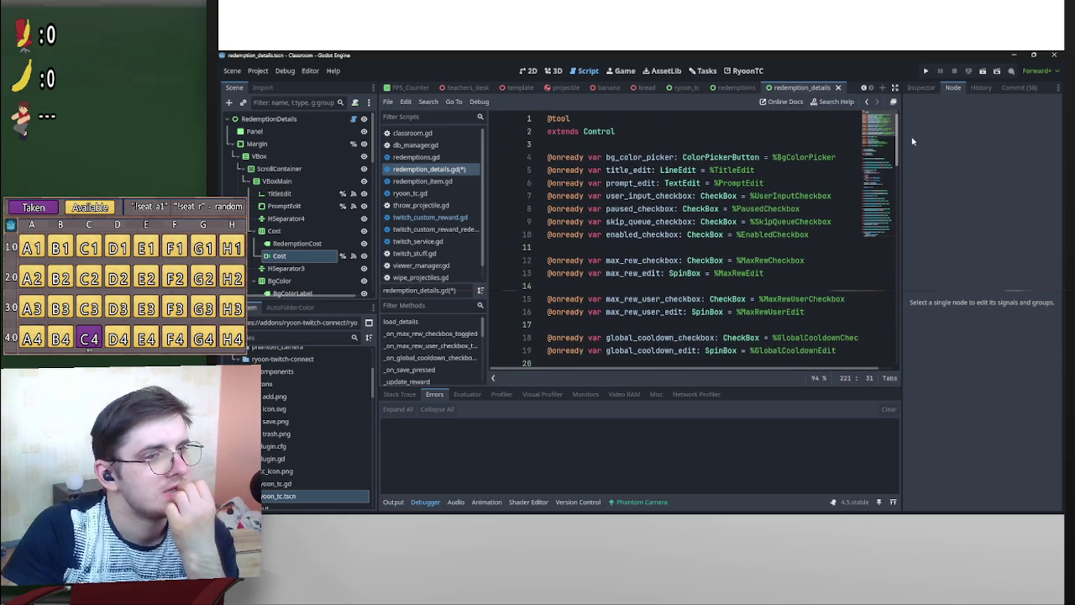
# Save redemption_details.gd, switch the RyoonTC plugin off and on, and return to its screen.
pyautogui.click(790, 145)
pyautogui.hotkey('ctrl', 's')
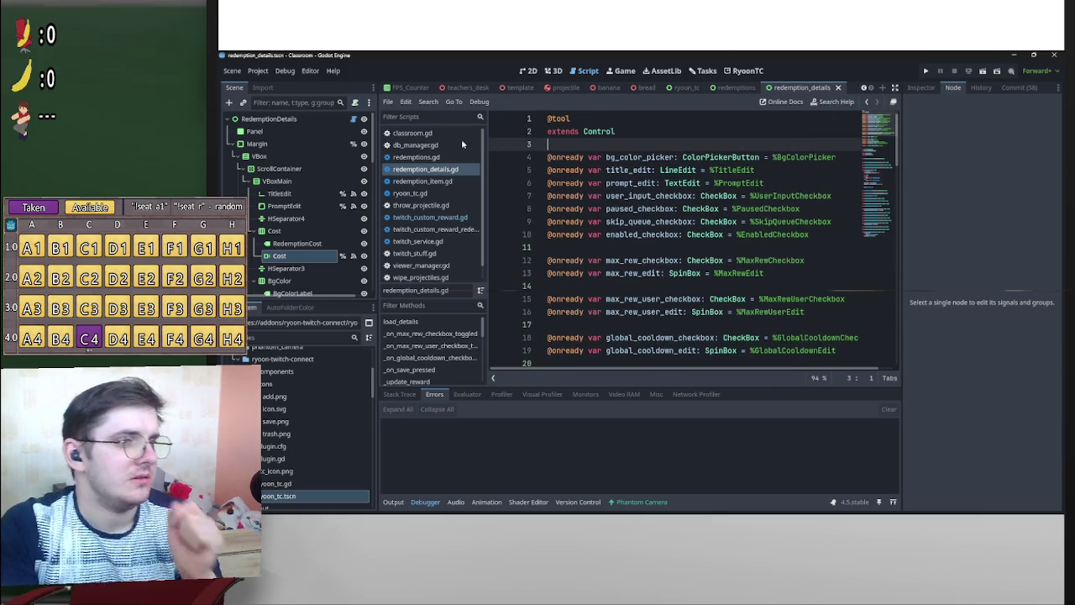
pyautogui.click(258, 71)
pyautogui.click(285, 83)
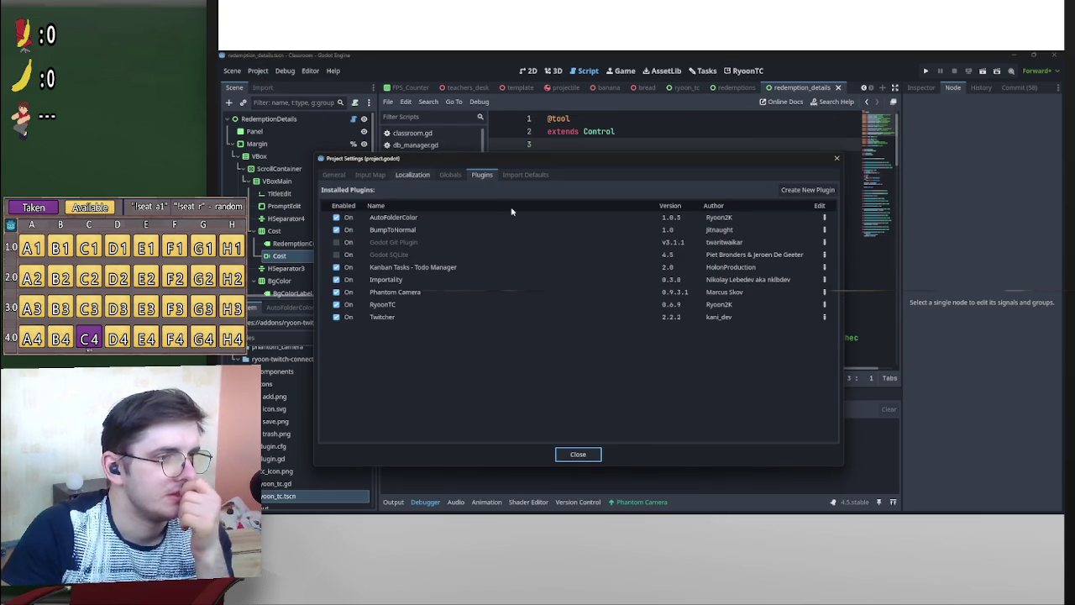
pyautogui.click(338, 305)
pyautogui.click(337, 305)
pyautogui.click(578, 455)
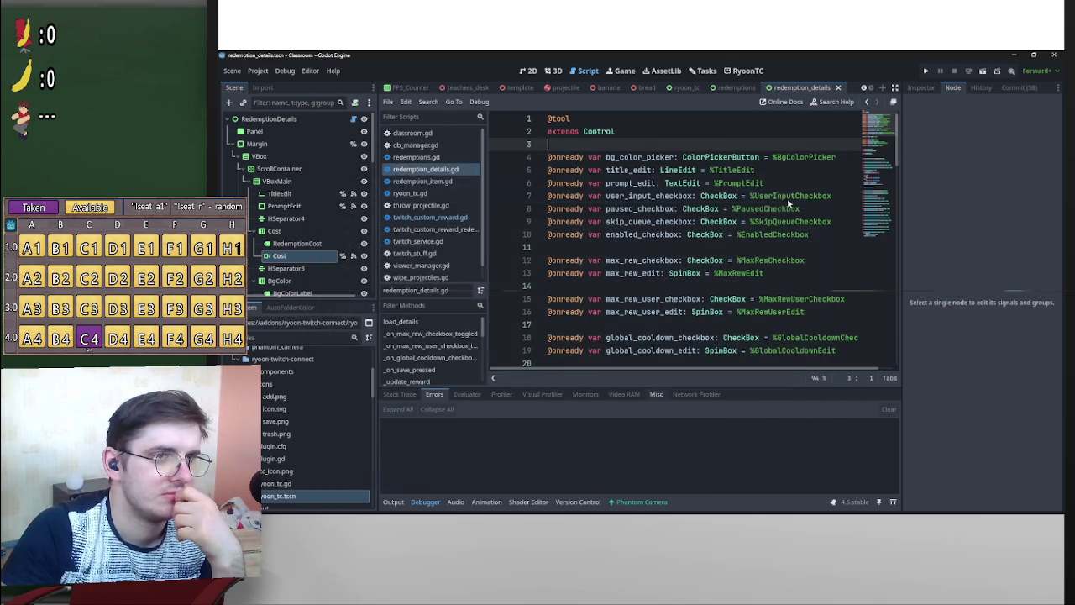
pyautogui.click(746, 71)
# Refresh the redemptions list and change BarrageAt's redemption cost to 75, saving the changes.
pyautogui.click(890, 116)
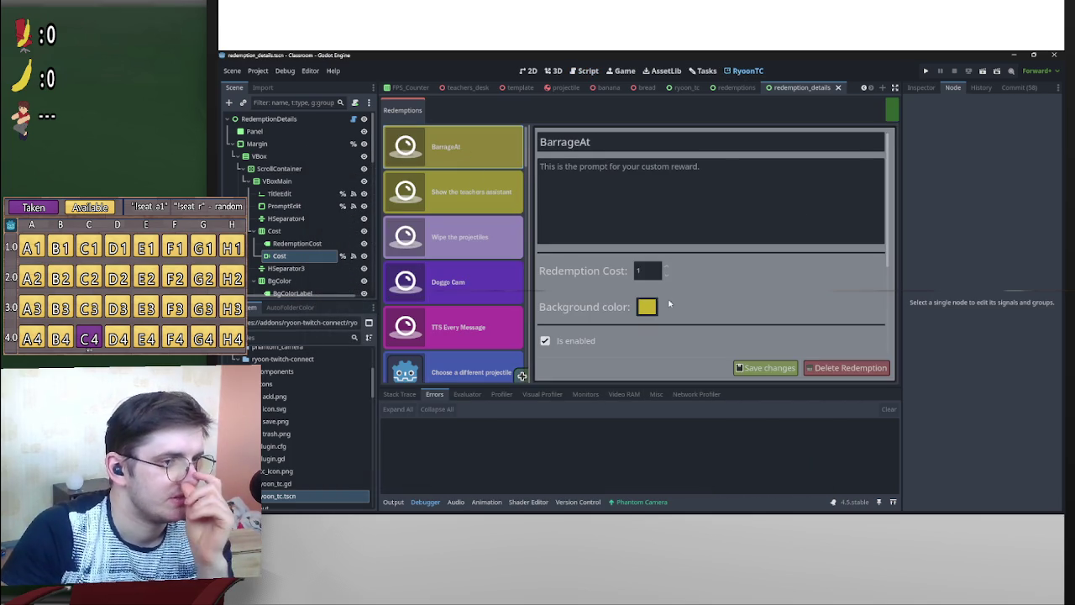
pyautogui.click(638, 272)
pyautogui.write('75')
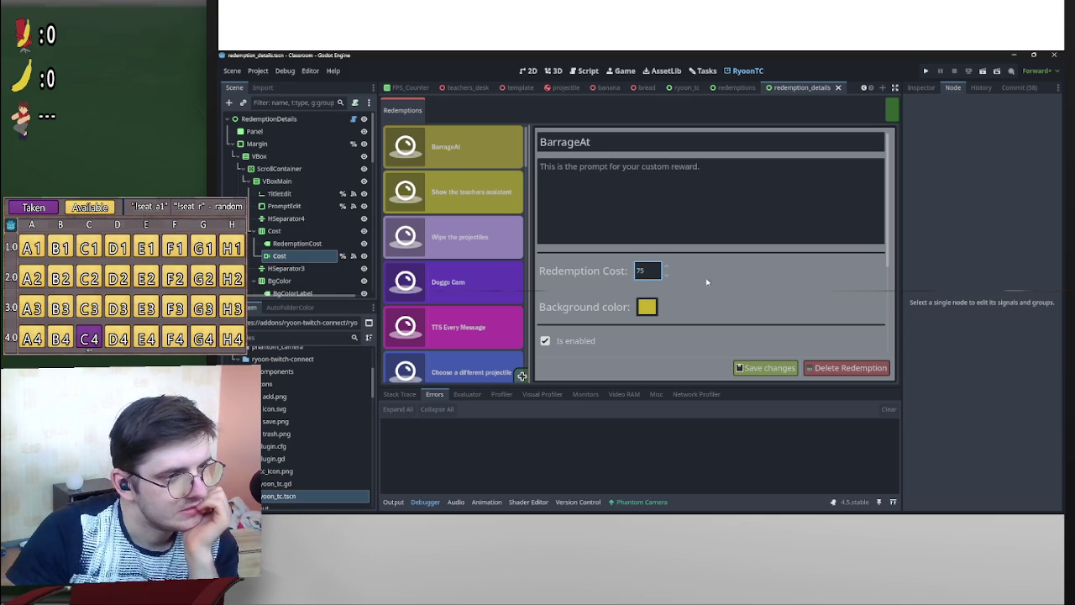
pyautogui.click(738, 367)
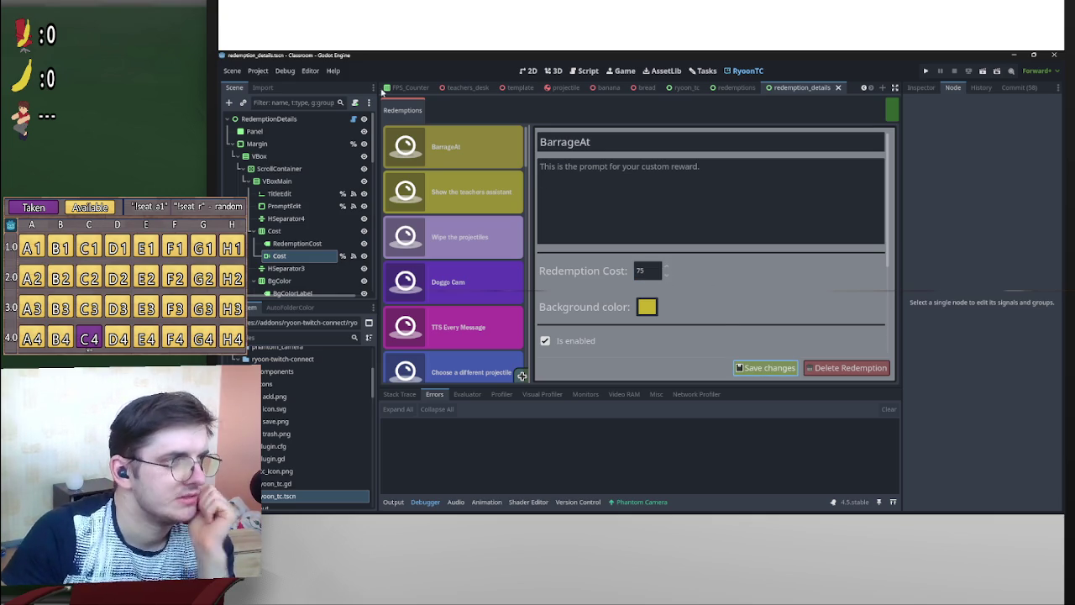
pyautogui.click(258, 72)
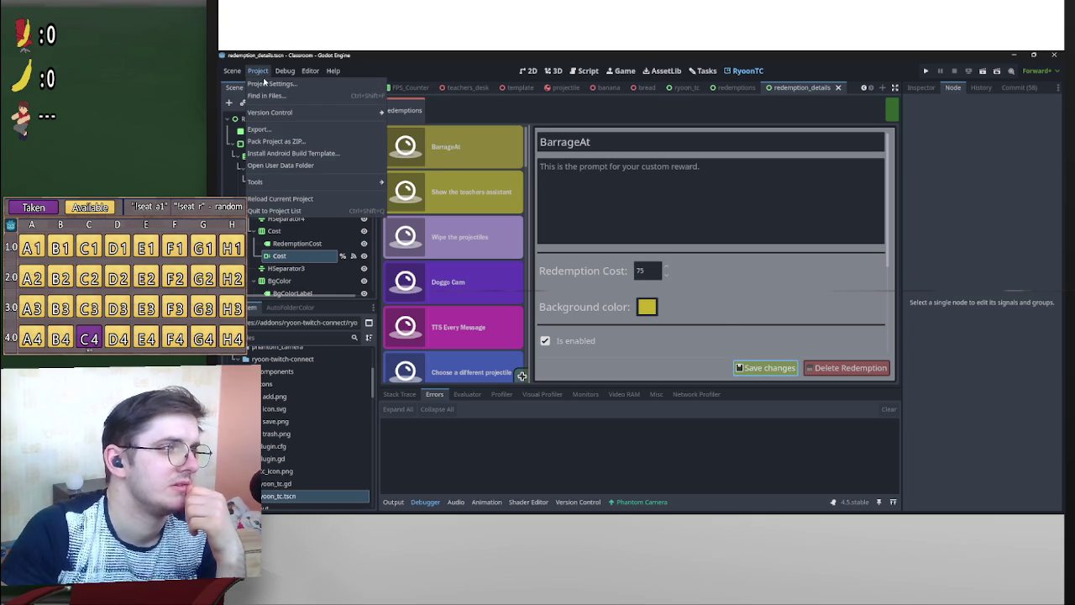
# Reload the RyoonTC plugin and confirm BarrageAt still shows a cost of 75.
pyautogui.click(324, 88)
pyautogui.click(336, 304)
pyautogui.click(336, 304)
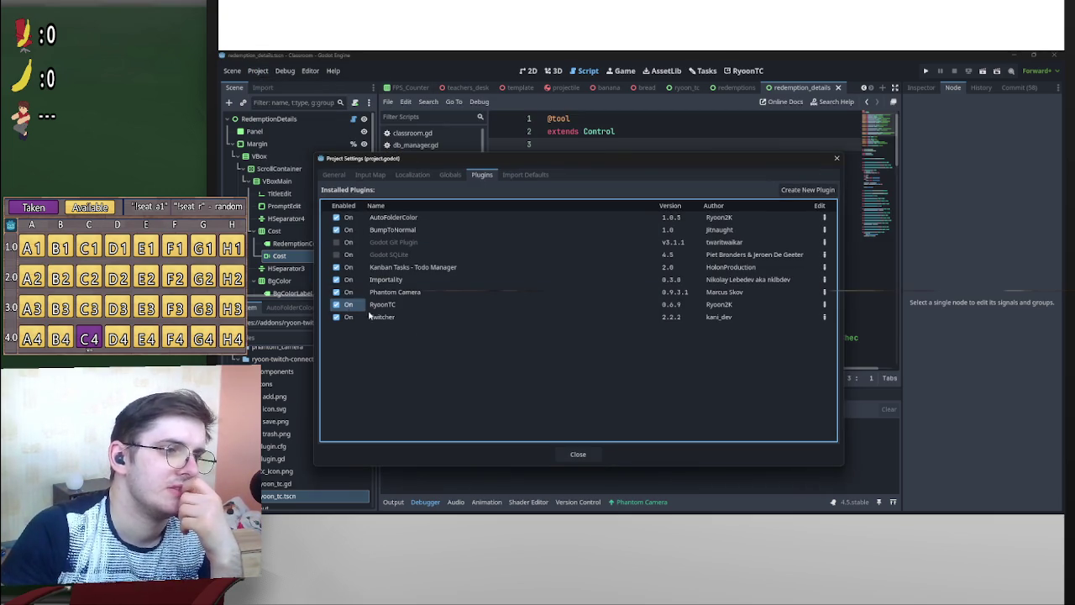
pyautogui.click(578, 452)
pyautogui.click(746, 70)
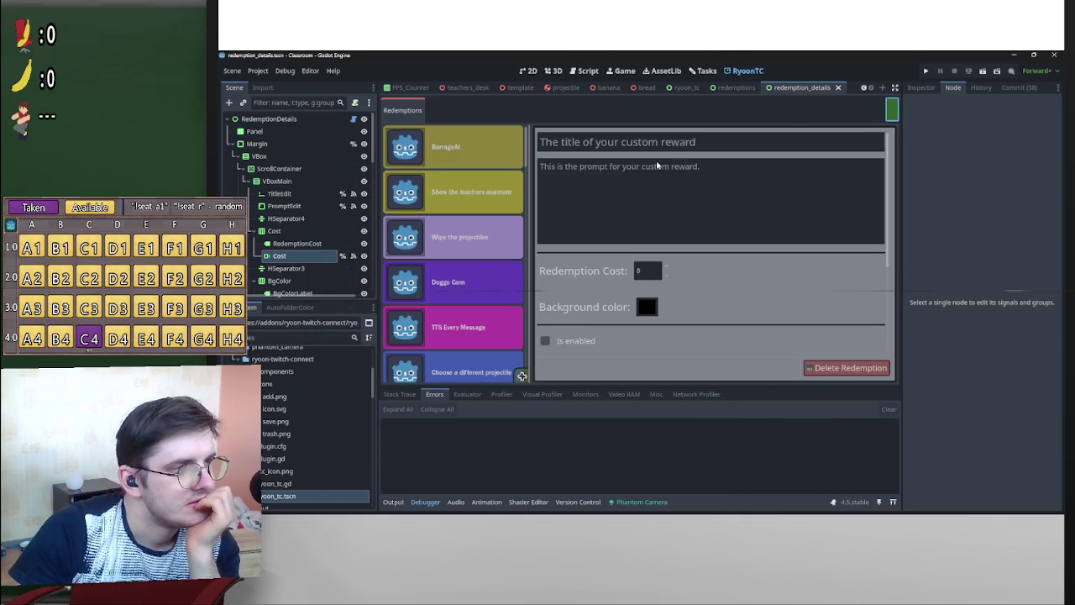
pyautogui.click(468, 156)
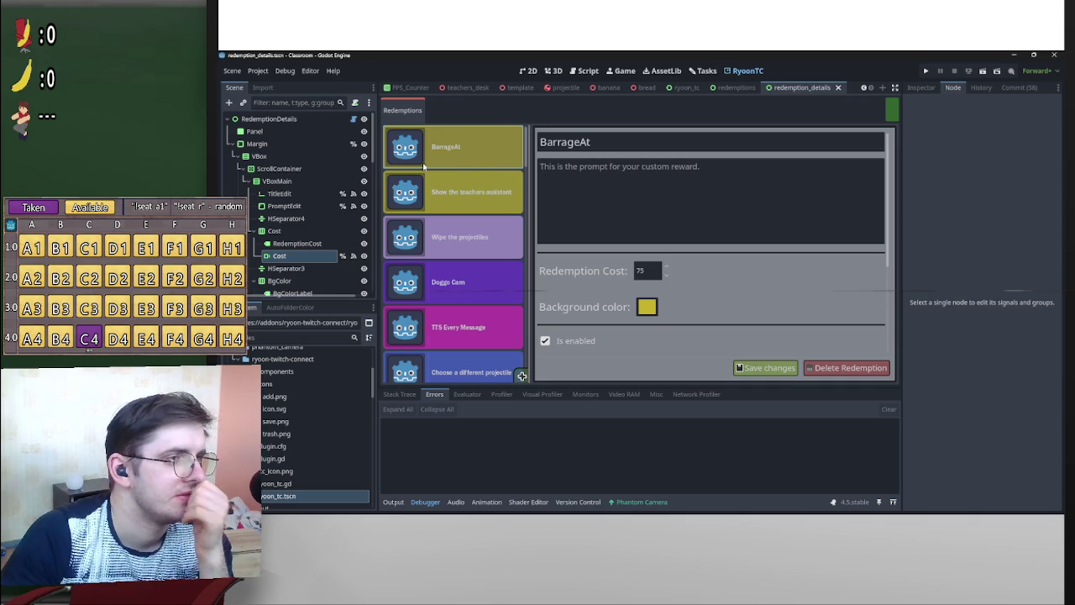
pyautogui.scroll(-10, 511, 200)
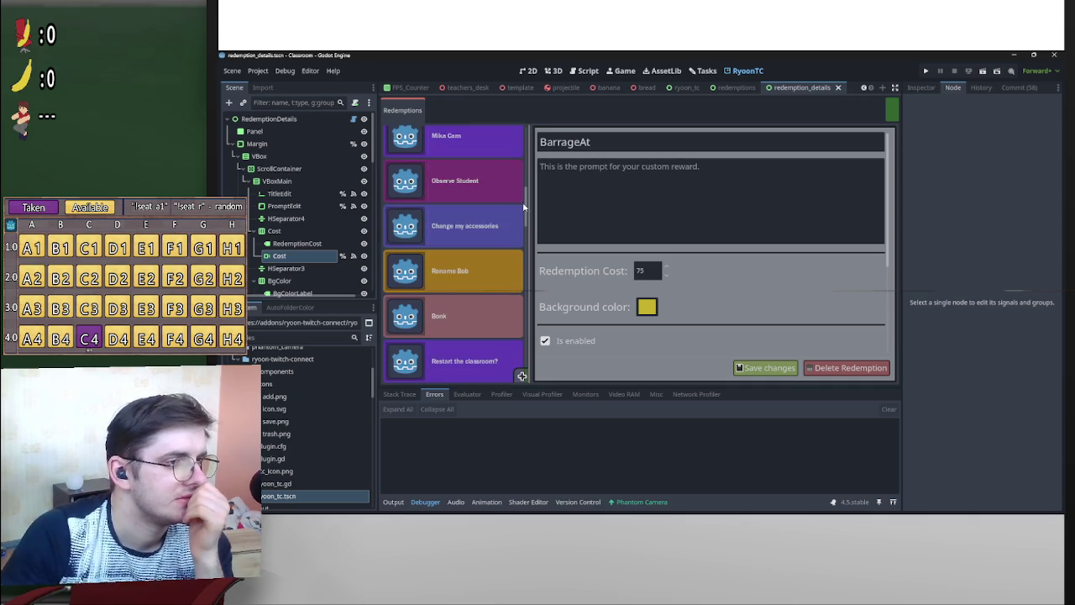
pyautogui.scroll(15, 510, 336)
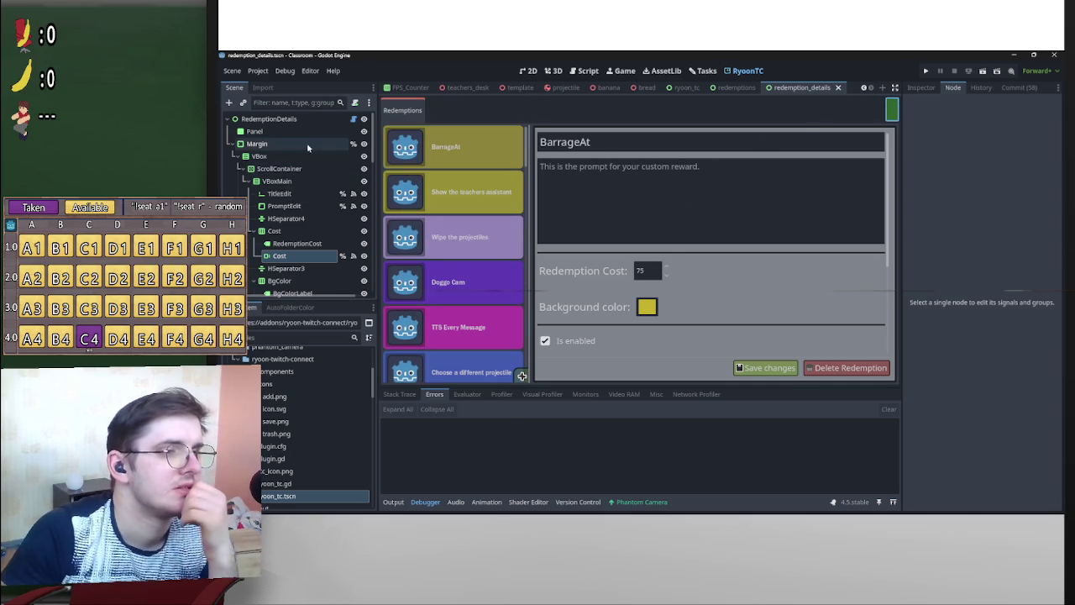
# Reload the RyoonTC plugin a second time and reopen the BarrageAt reward details.
pyautogui.click(258, 71)
pyautogui.click(278, 86)
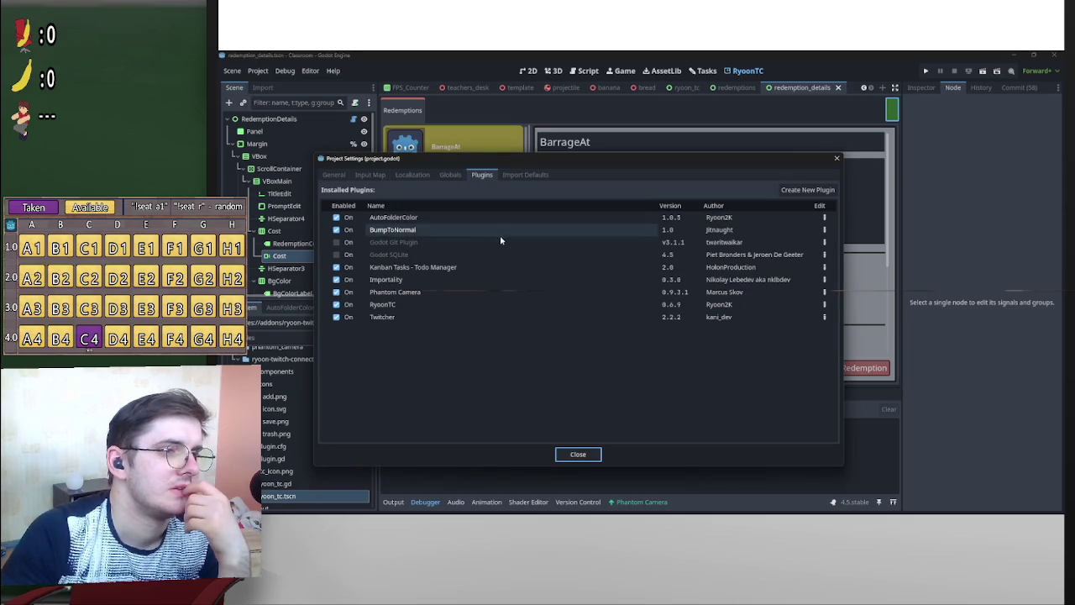
pyautogui.click(336, 304)
pyautogui.click(336, 304)
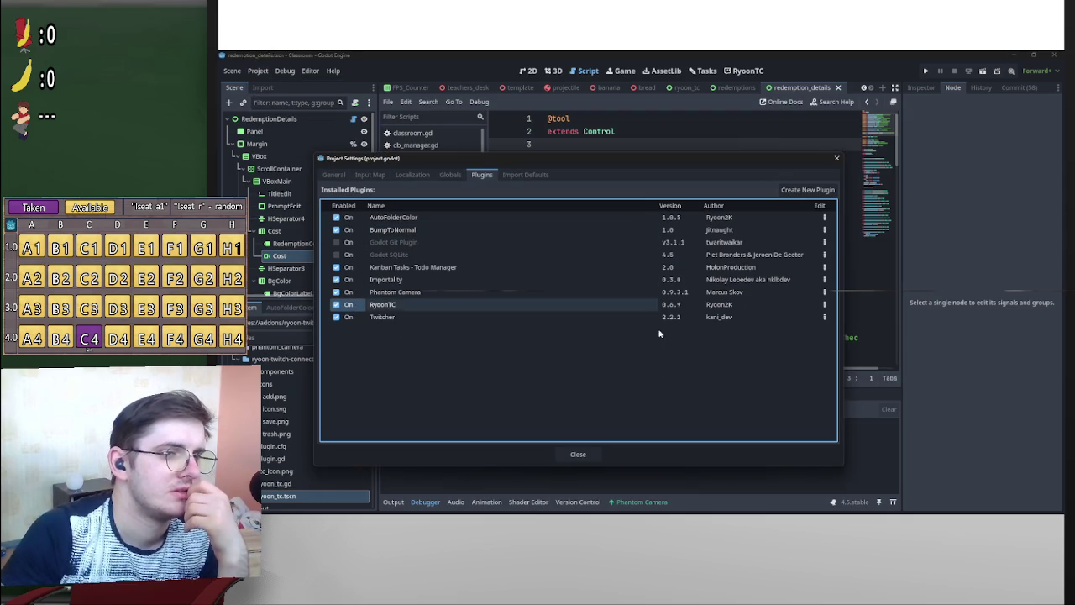
pyautogui.click(578, 454)
pyautogui.click(741, 70)
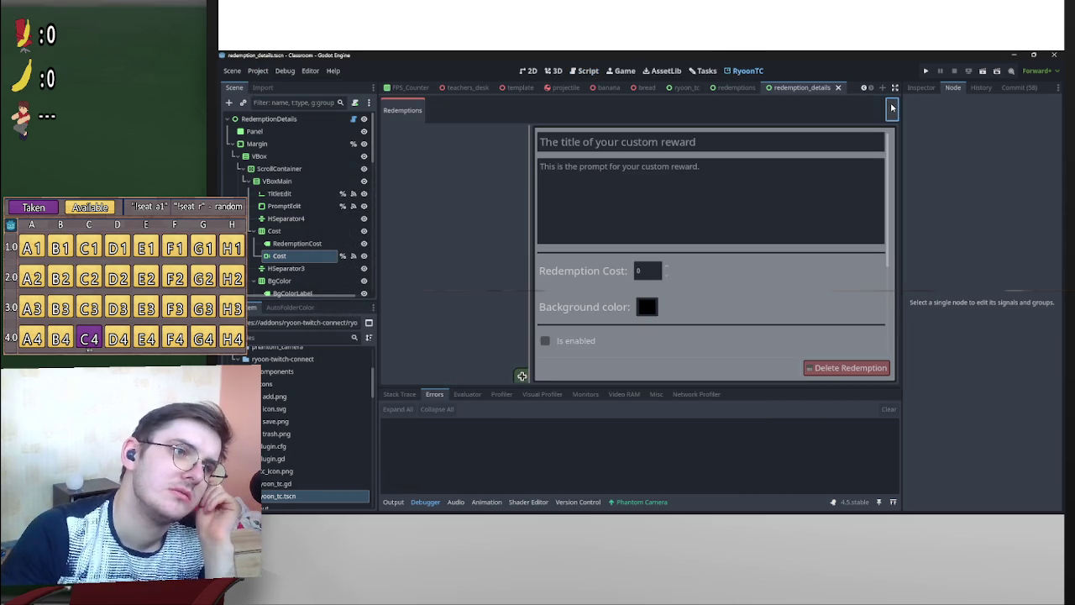
pyautogui.click(452, 149)
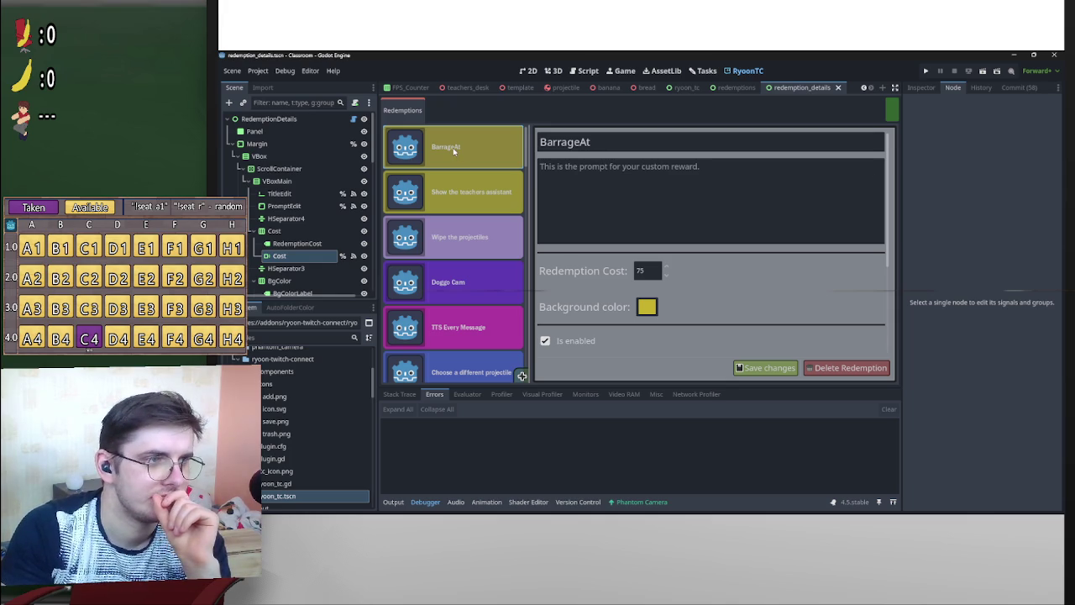
# In the classroom scene, paste the copied reward ID into BarrageAt's Reward ID and save.
pyautogui.scroll(3, 429, 89)
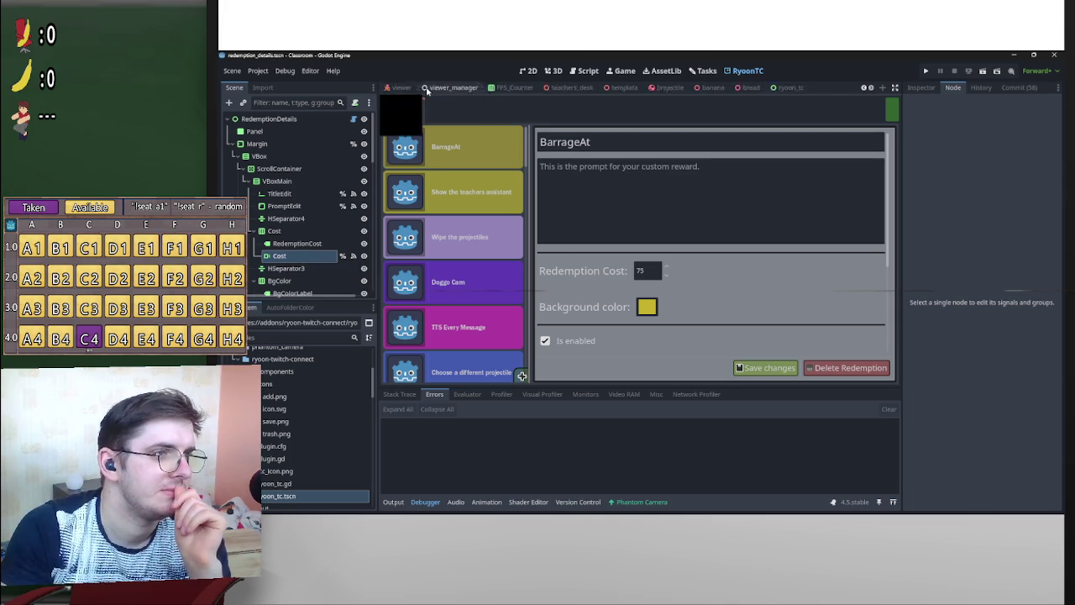
pyautogui.click(399, 87)
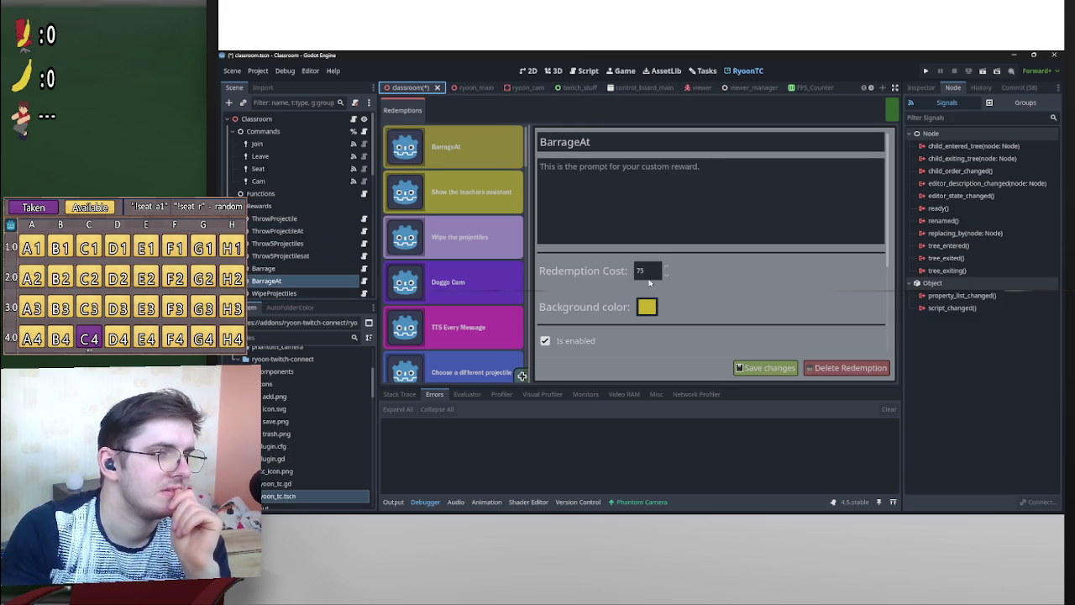
pyautogui.click(924, 89)
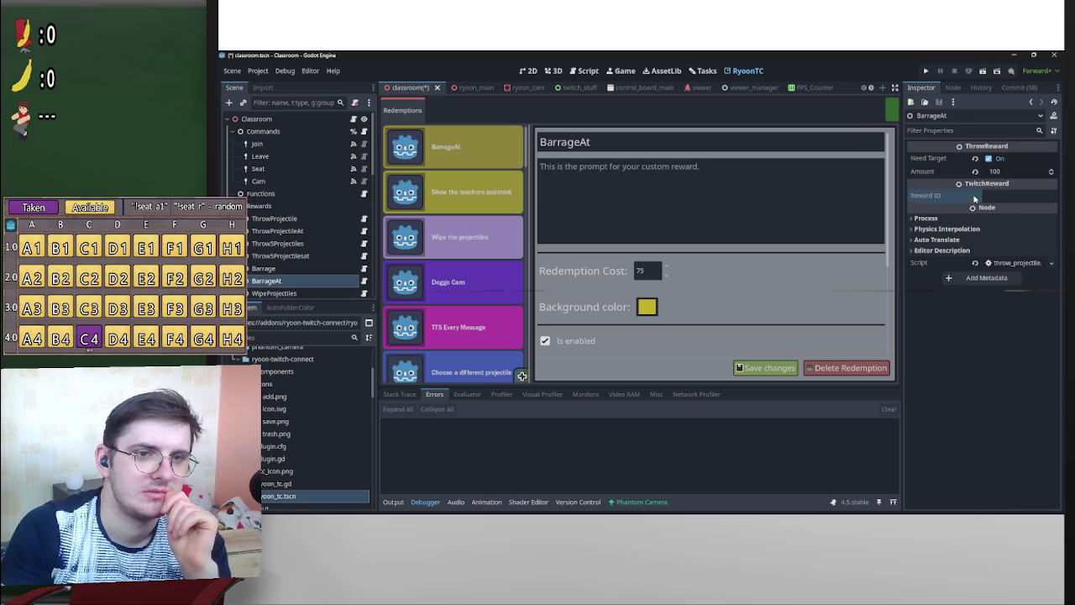
pyautogui.rightClick(1006, 196)
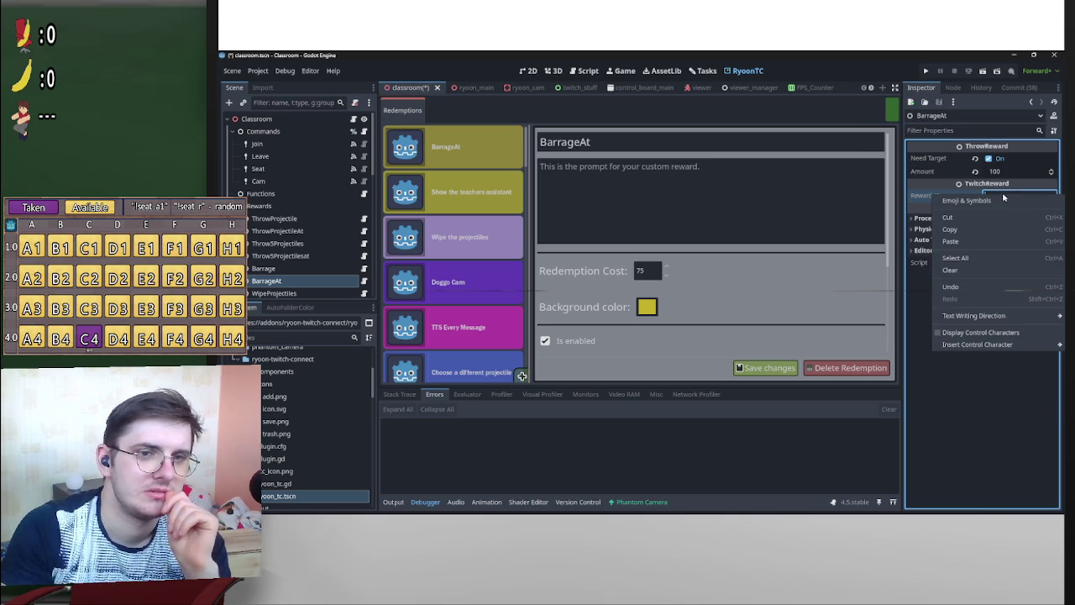
pyautogui.click(961, 243)
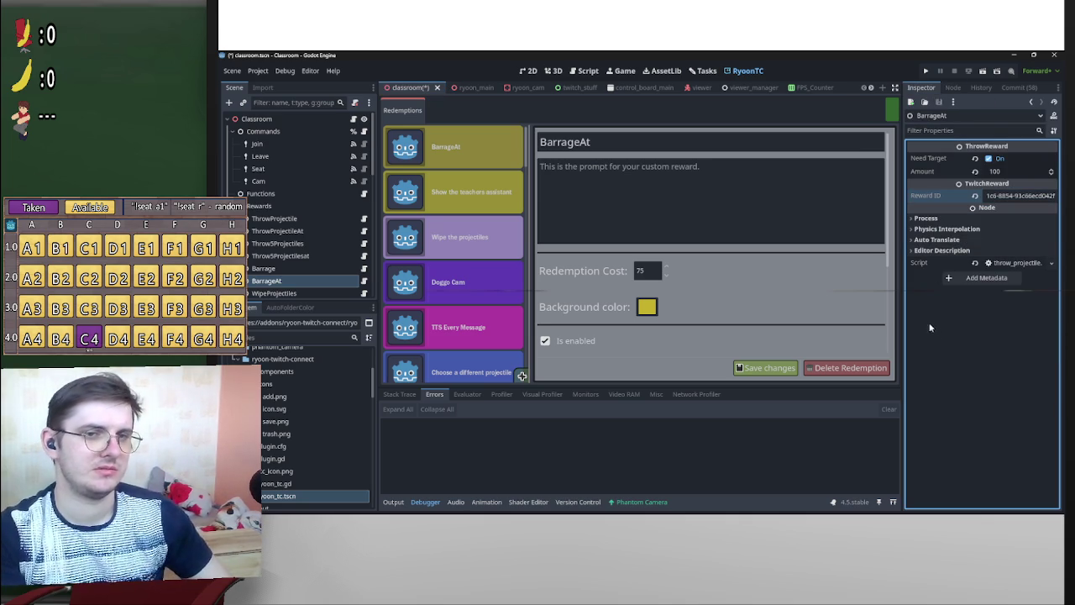
pyautogui.hotkey('ctrl', 's')
# Turn on Need Target for Throw5ProjectilesAt while reviewing each reward node's properties.
pyautogui.scroll(-1, 296, 283)
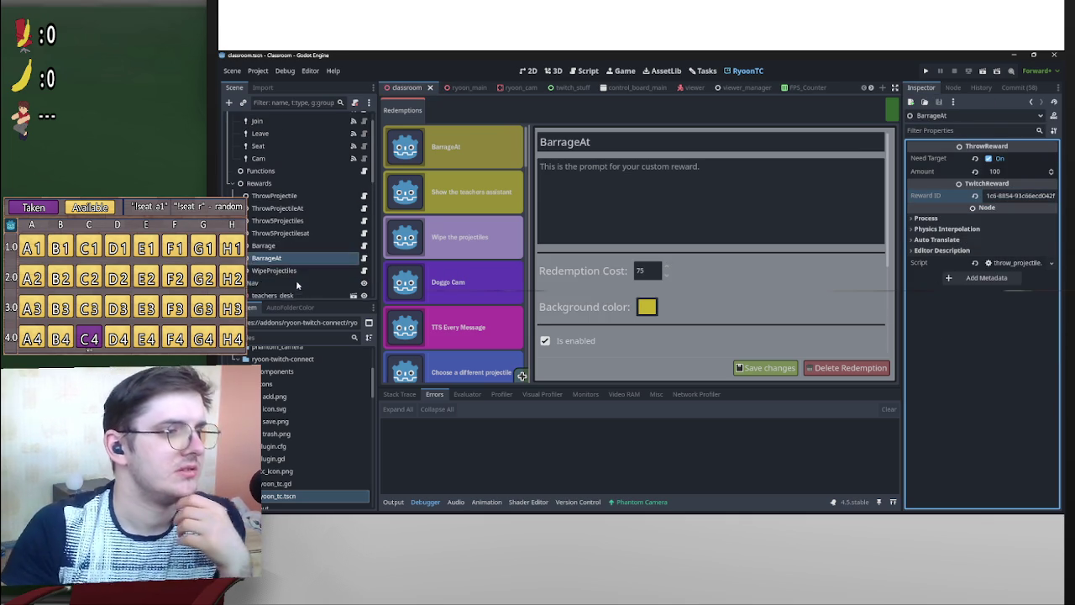
pyautogui.click(297, 271)
pyautogui.click(301, 258)
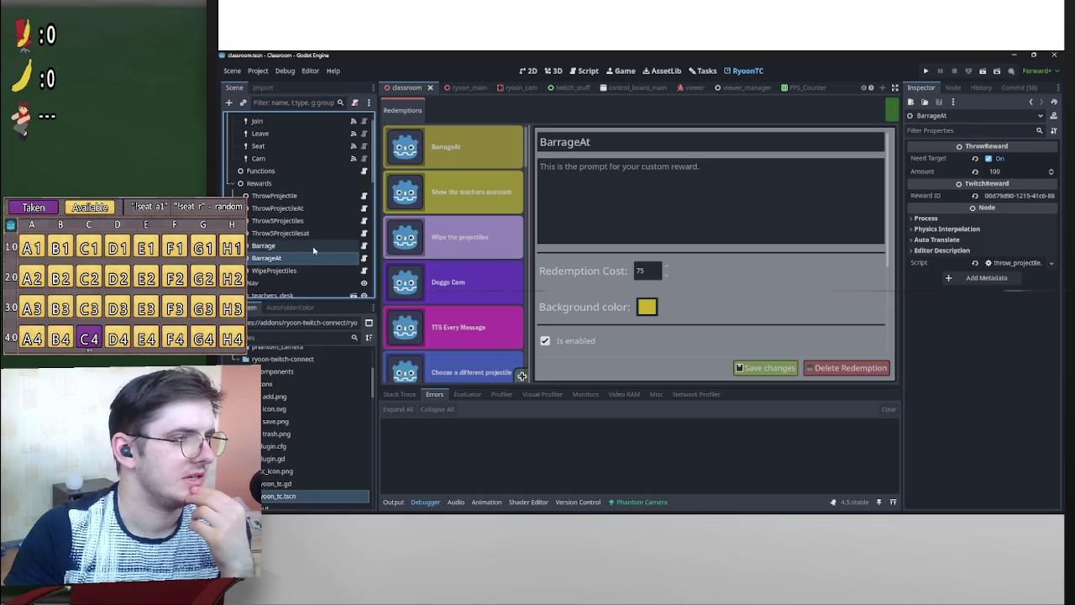
pyautogui.click(304, 235)
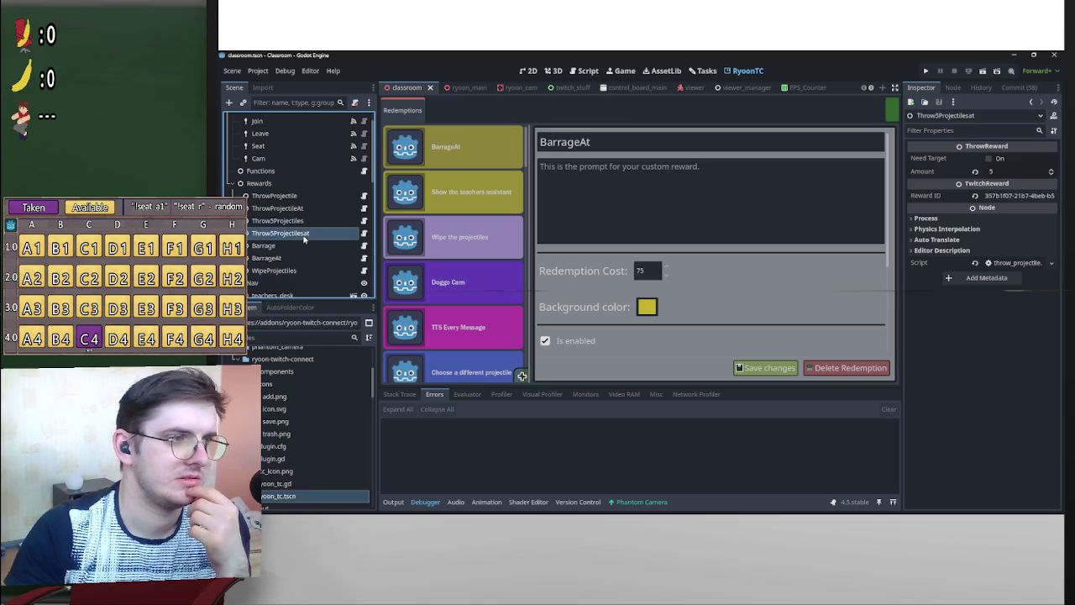
pyautogui.click(302, 222)
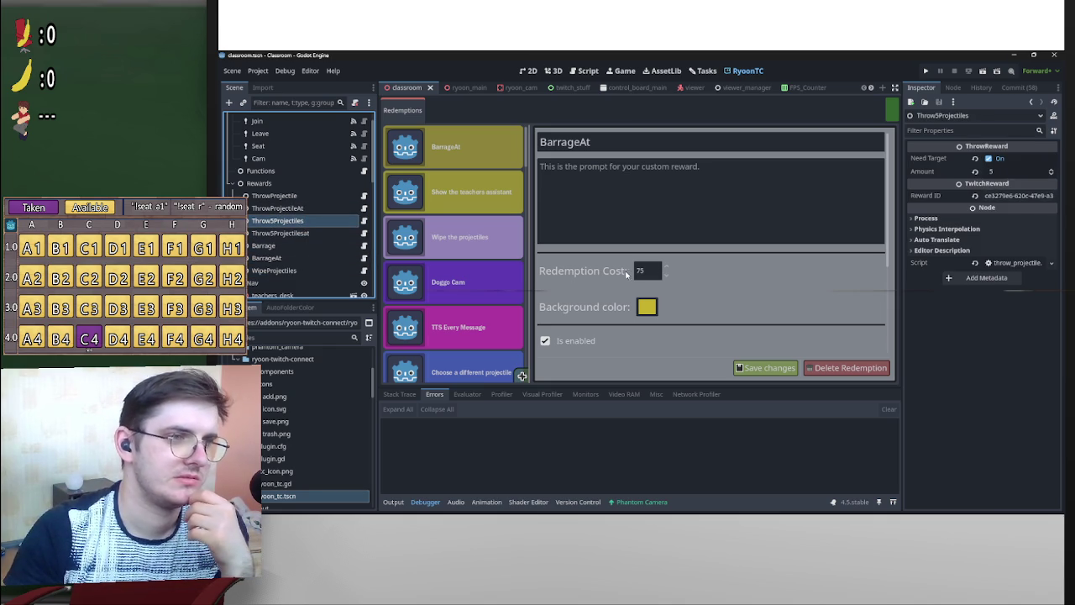
pyautogui.click(311, 234)
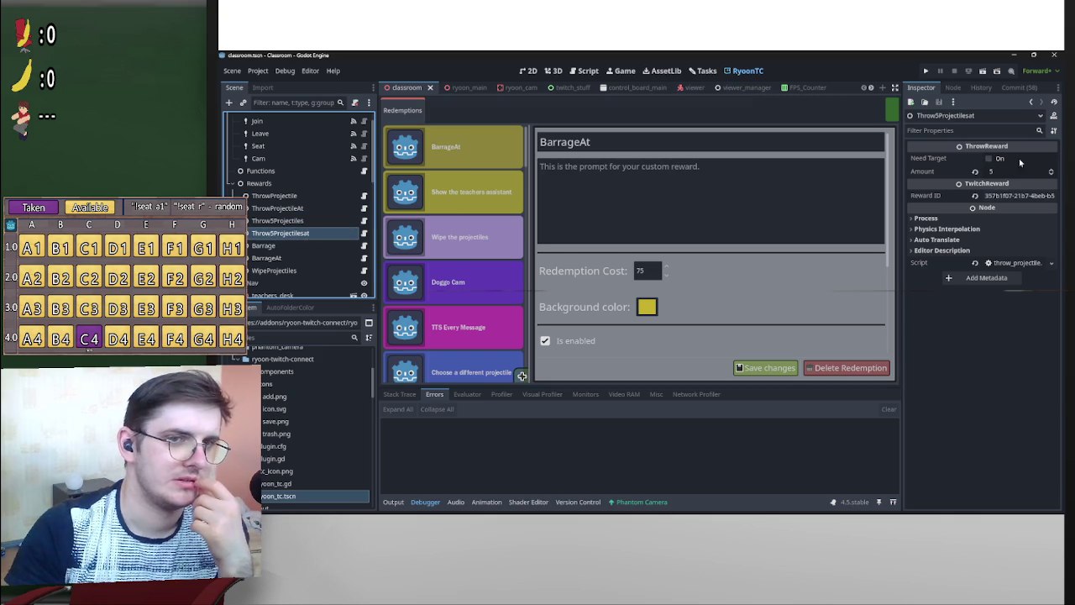
pyautogui.click(989, 159)
pyautogui.click(353, 221)
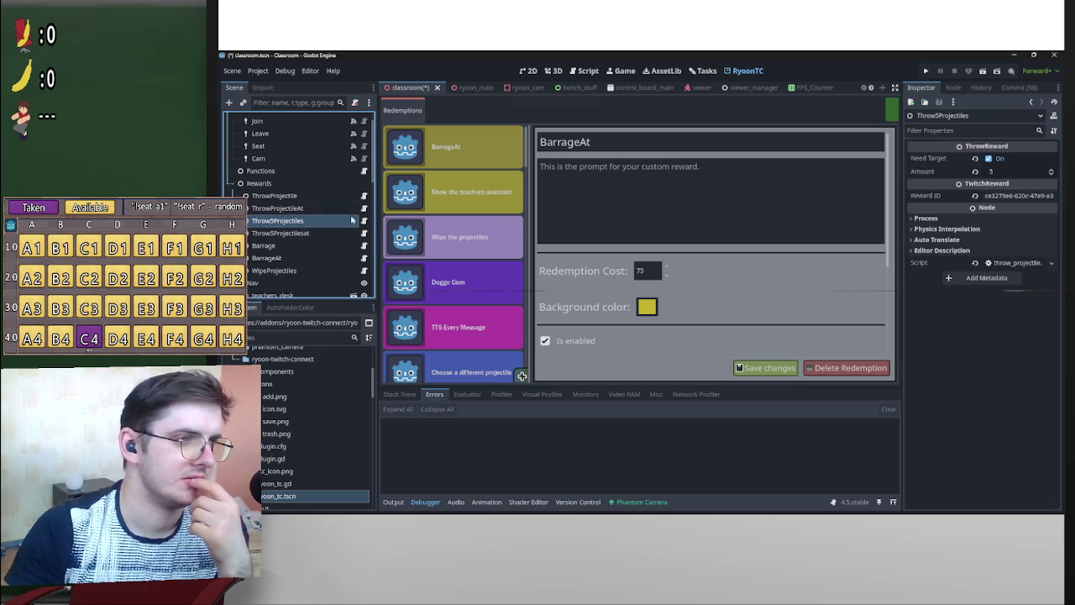
pyautogui.click(1009, 165)
pyautogui.click(294, 208)
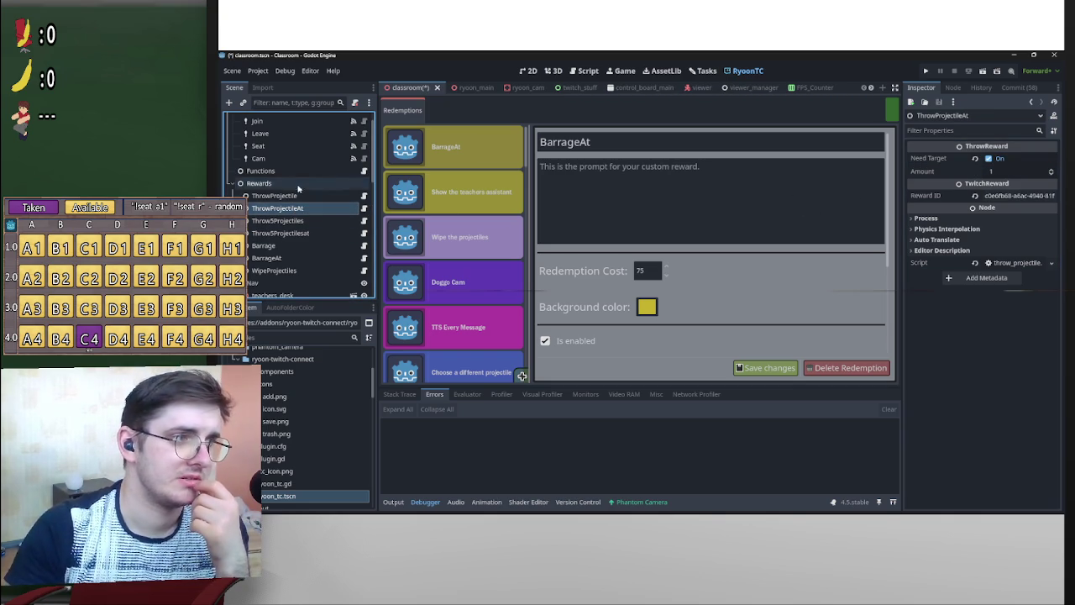
pyautogui.press('Up')
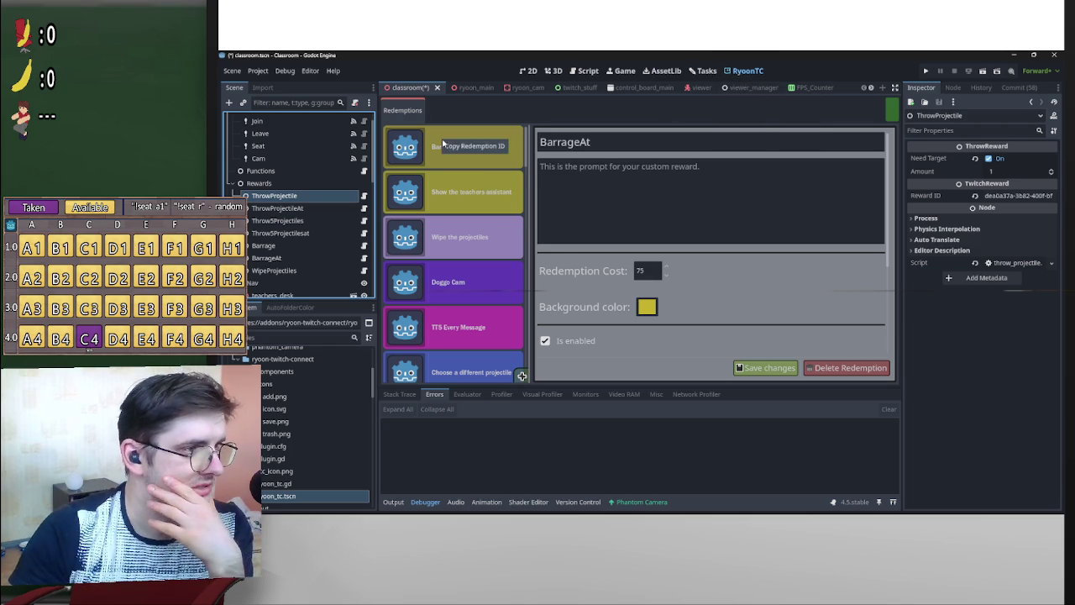
# Paste the copied redemption ID into the BarrageAt node's Reward ID field.
pyautogui.click(286, 258)
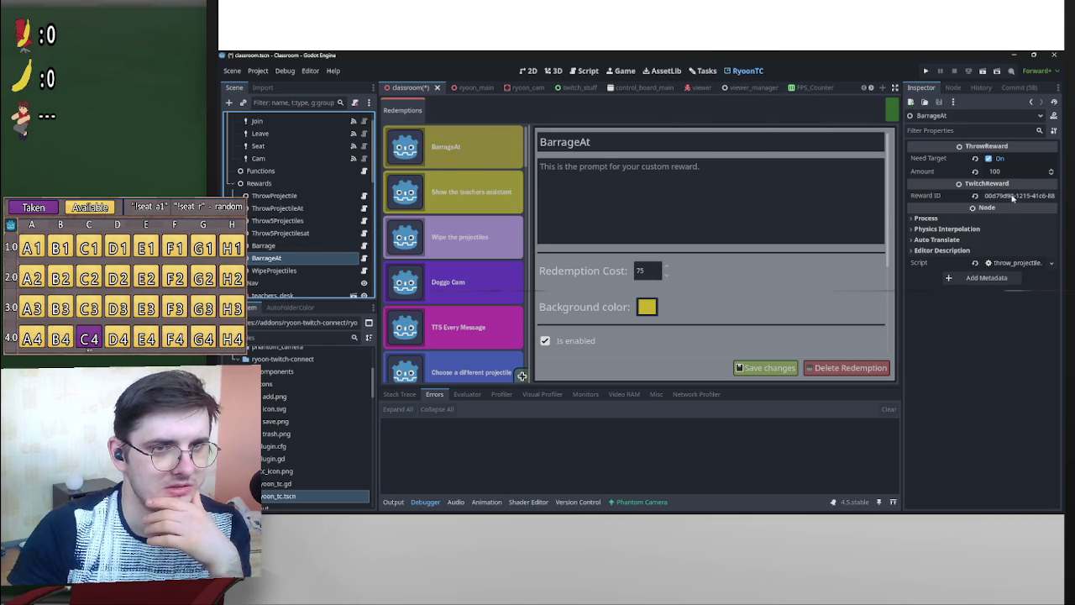
pyautogui.rightClick(983, 197)
pyautogui.click(966, 246)
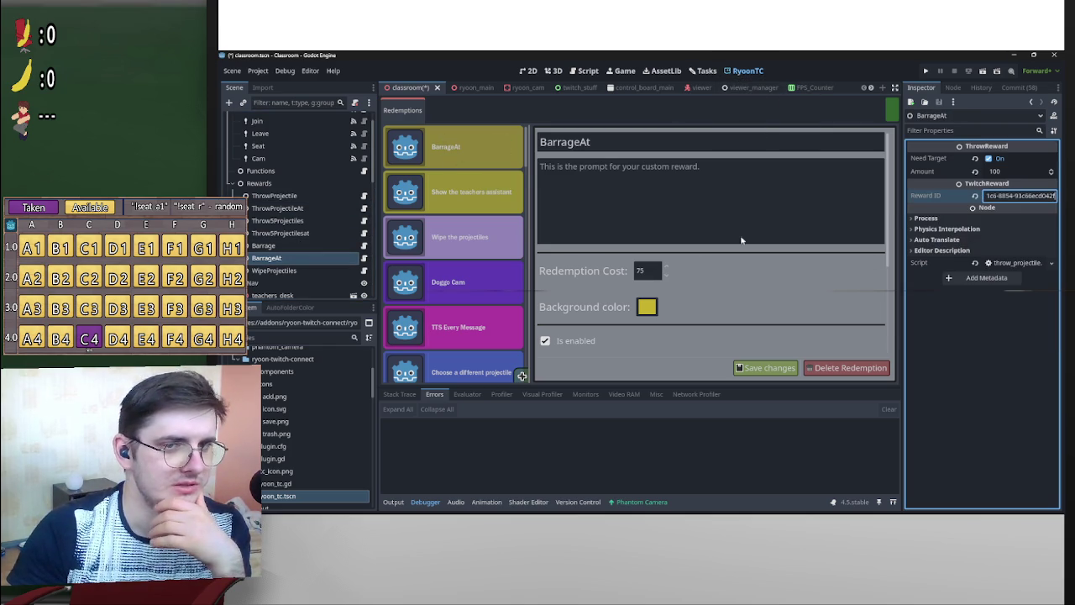
pyautogui.hotkey('ctrl', 'a')
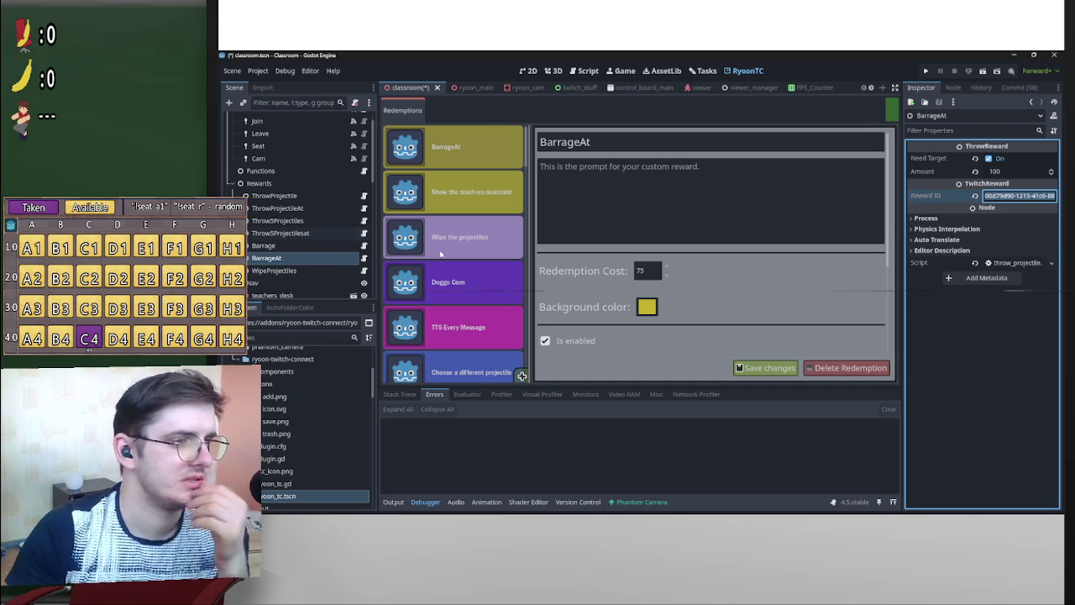
pyautogui.scroll(-3, 523, 221)
pyautogui.moveTo(527, 168); pyautogui.dragTo(526, 395)
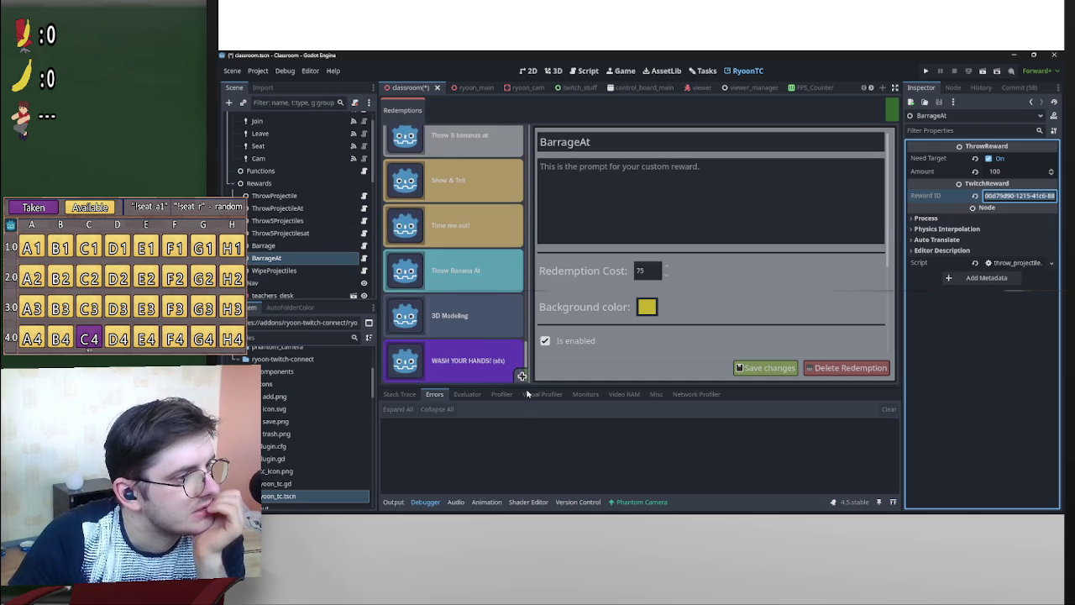
pyautogui.click(489, 272)
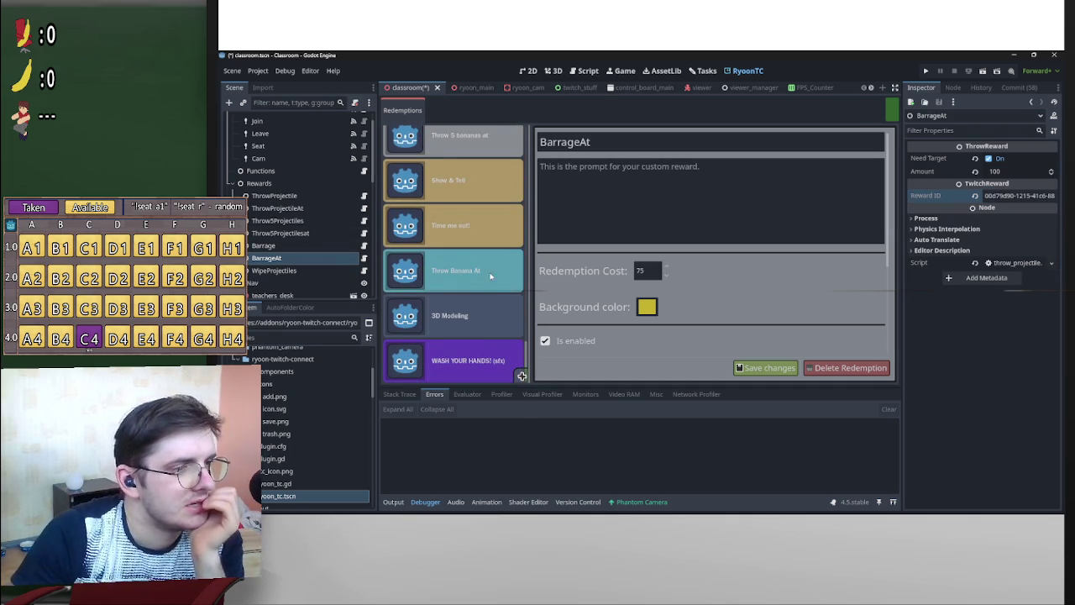
# Rename the BarrageAt redemption to 'Barrage At' and save the changes.
pyautogui.click(311, 209)
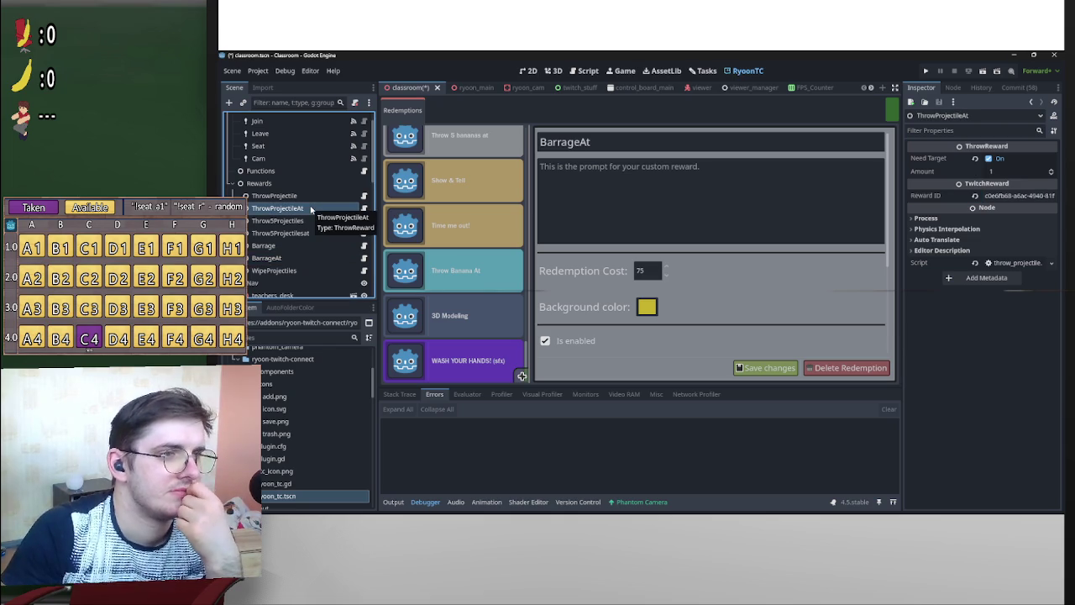
pyautogui.scroll(3, 504, 263)
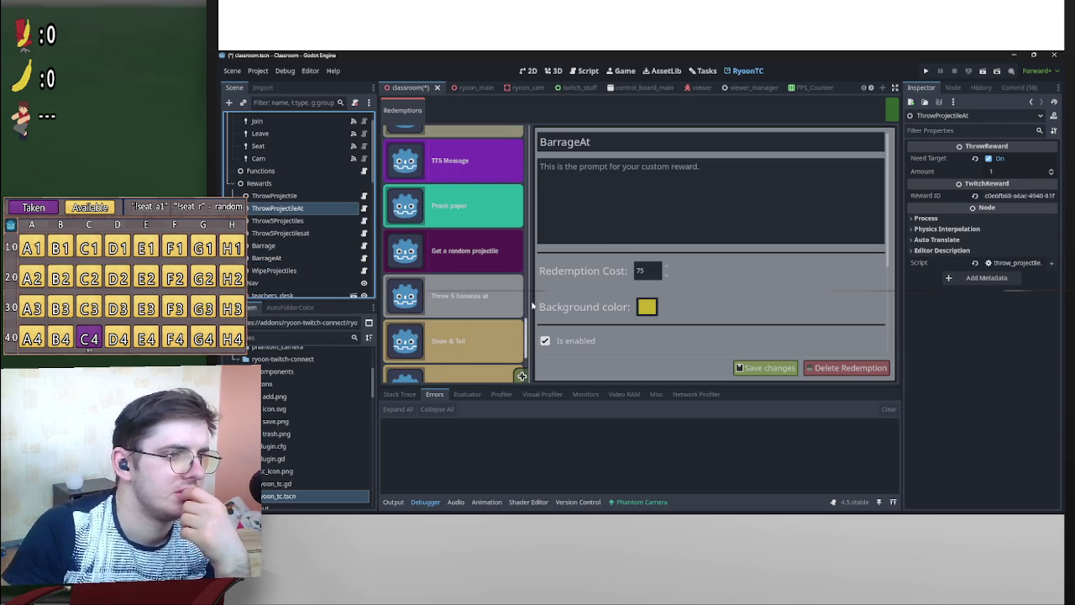
pyautogui.moveTo(528, 306); pyautogui.dragTo(526, 128)
pyautogui.click(579, 142)
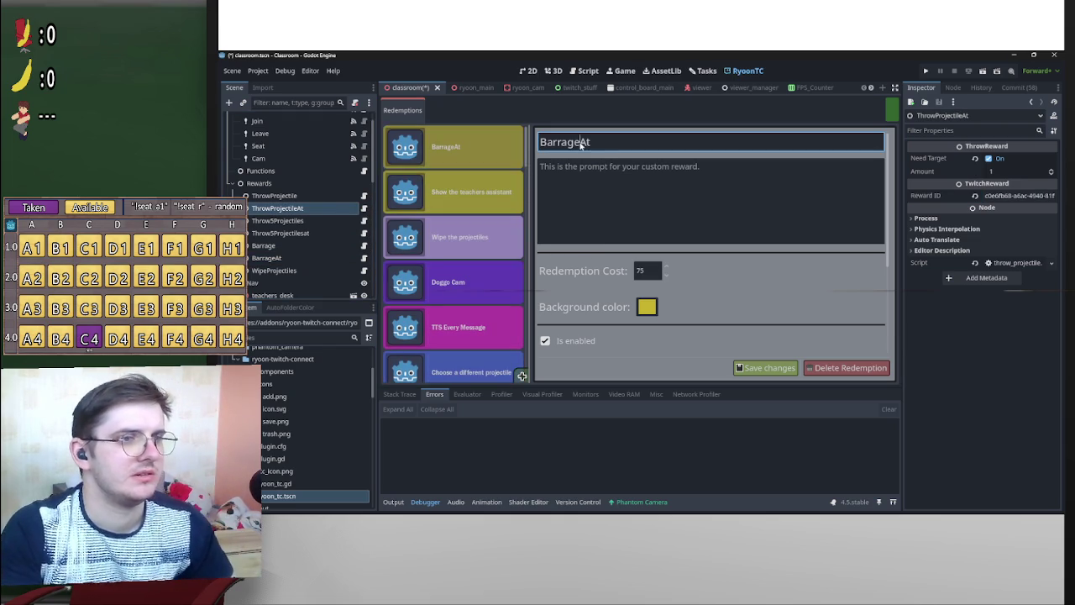
pyautogui.click(768, 367)
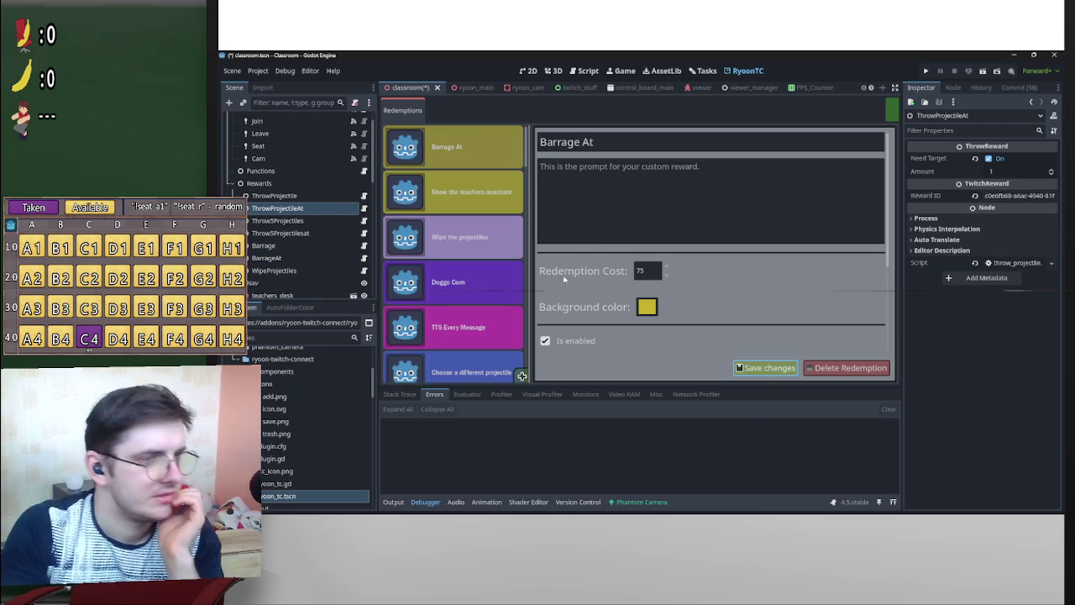
pyautogui.moveTo(527, 153); pyautogui.dragTo(547, 409)
pyautogui.scroll(-1, 455, 252)
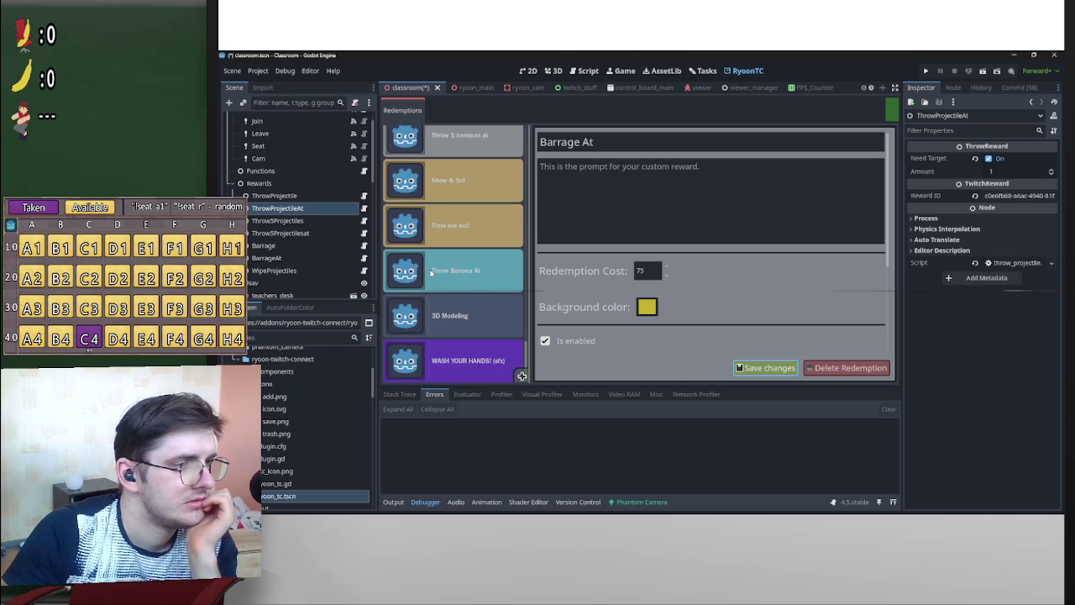
# Paste a new reward ID into ThrowProjectileAt and look up the Throw banana redemption for ThrowProjectile.
pyautogui.rightClick(993, 199)
pyautogui.click(974, 245)
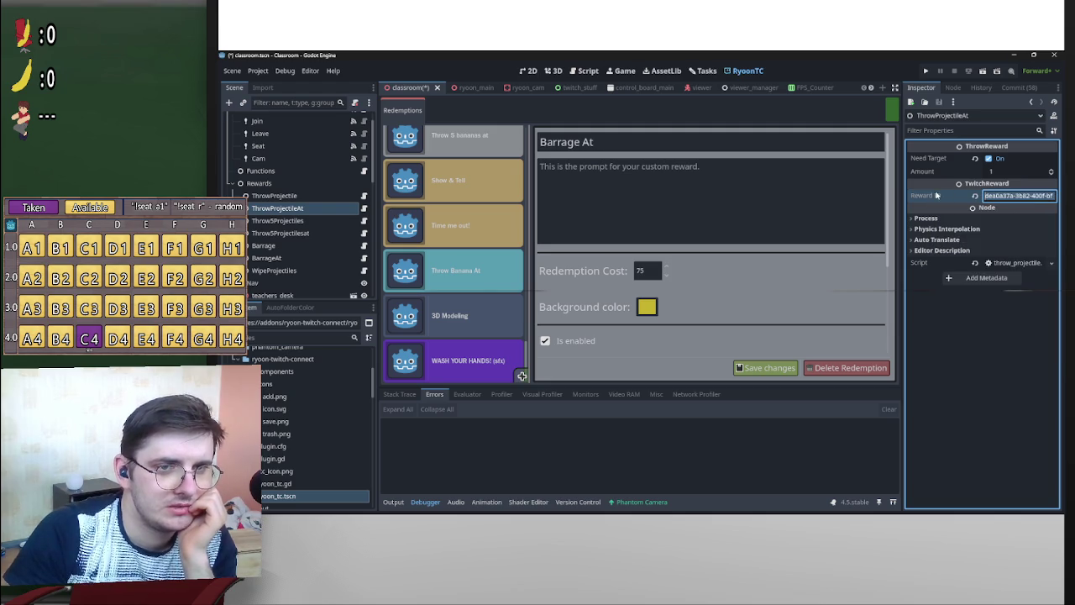
pyautogui.press('Return')
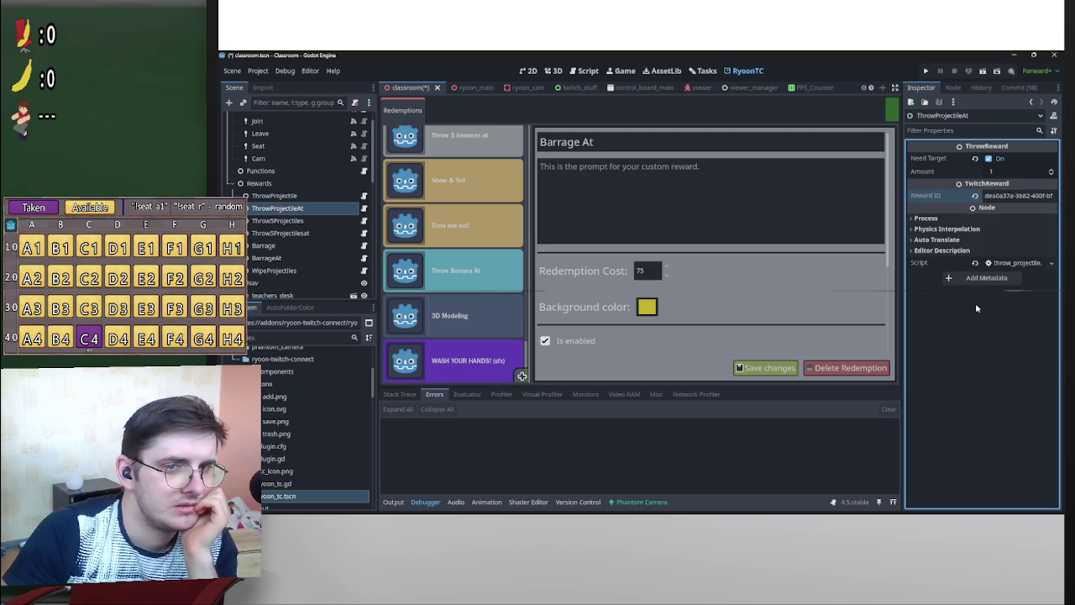
pyautogui.click(315, 196)
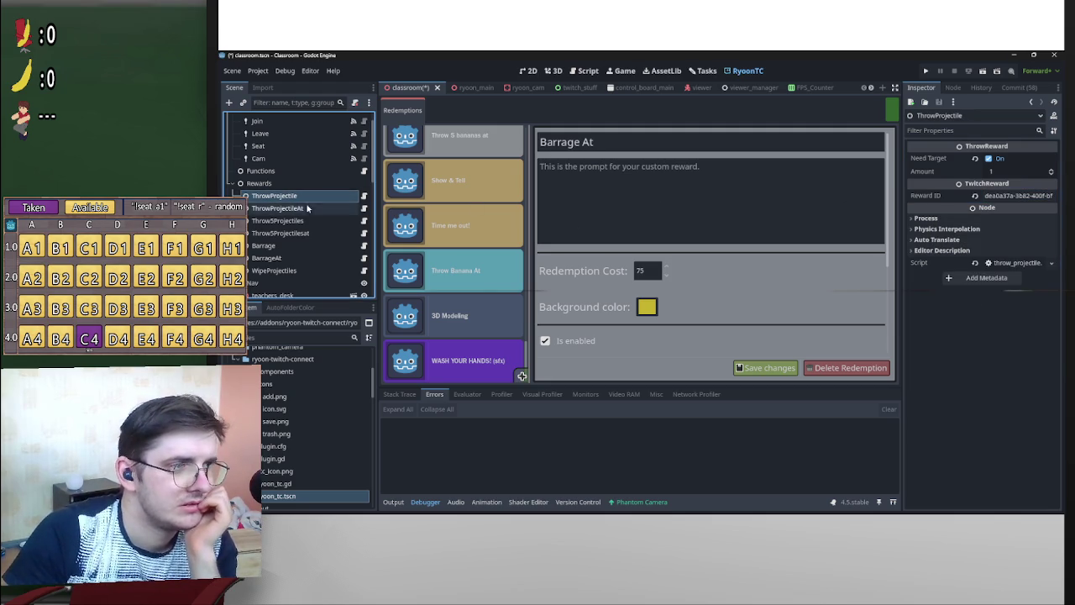
pyautogui.click(1020, 195)
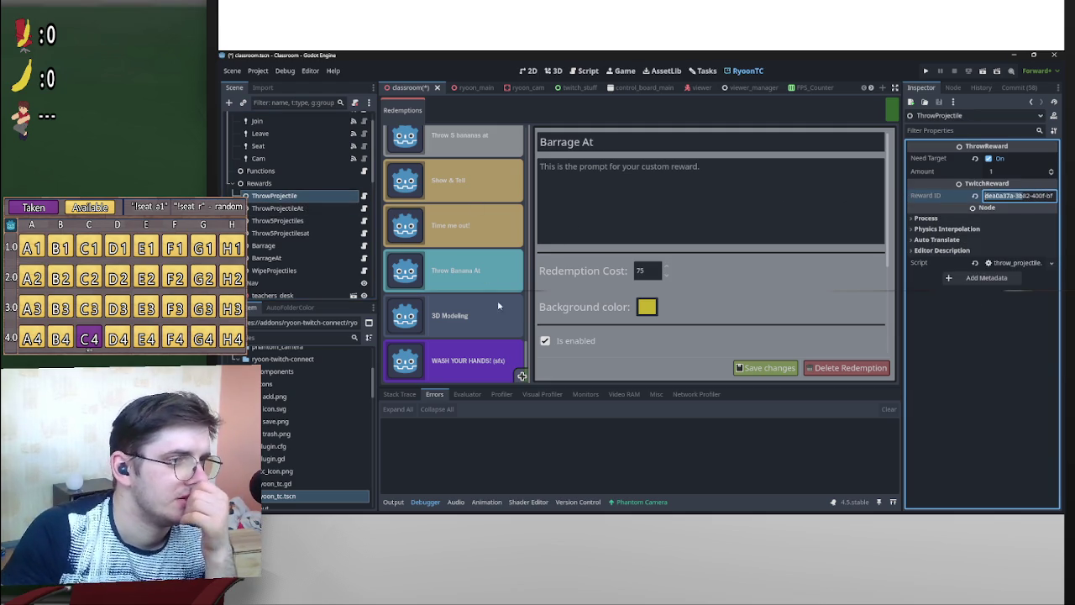
pyautogui.scroll(3, 515, 343)
pyautogui.scroll(5, 516, 342)
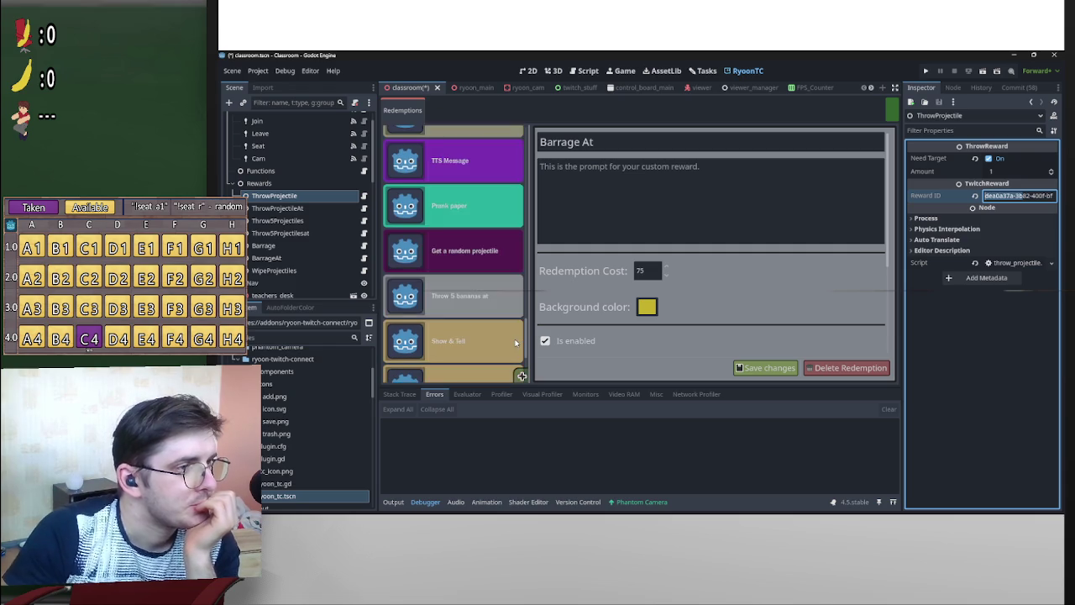
pyautogui.click(471, 211)
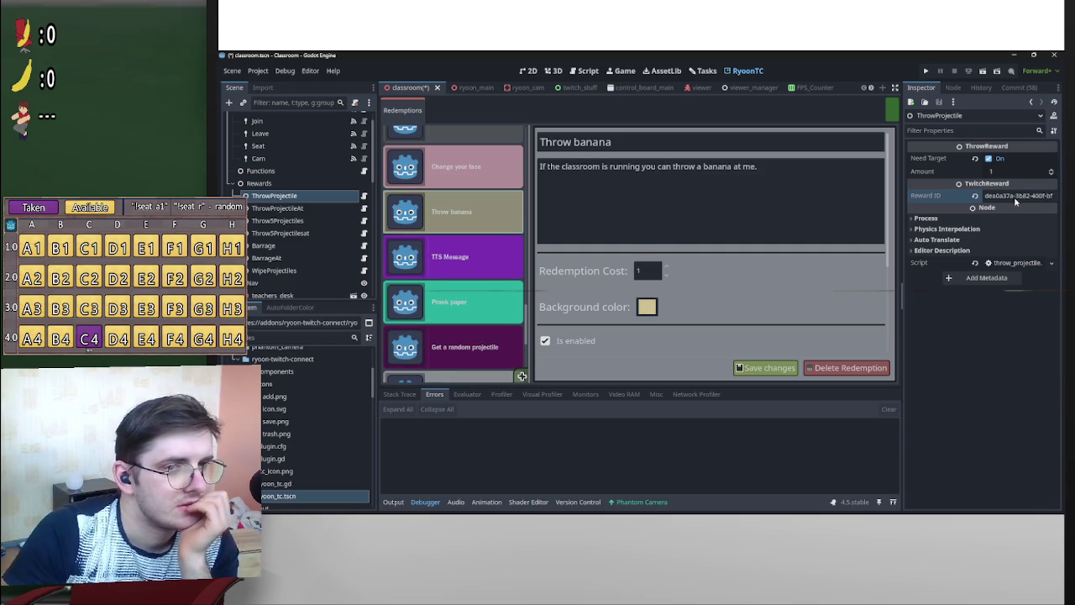
pyautogui.moveTo(1021, 197); pyautogui.dragTo(914, 196)
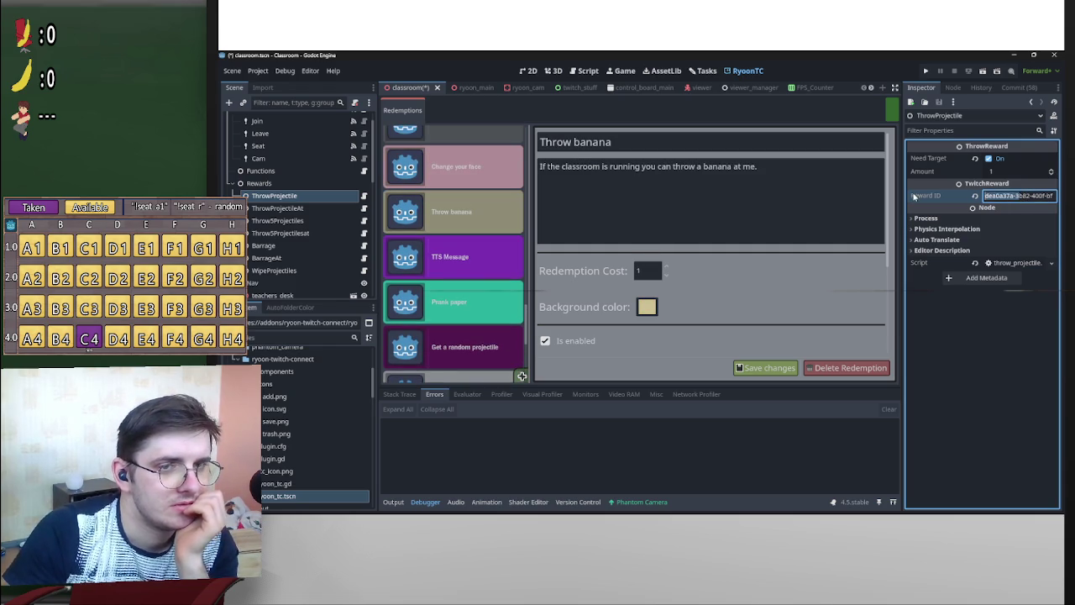
# Paste the correct copied IDs into ThrowProjectile's and ThrowProjectileAt's Reward ID fields.
pyautogui.click(321, 207)
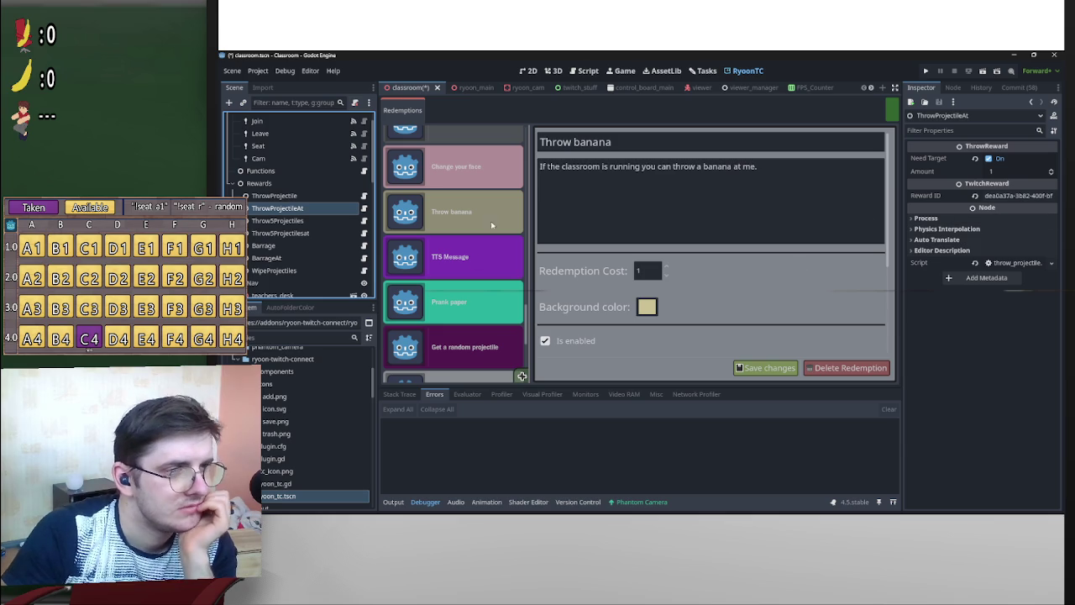
pyautogui.click(1004, 196)
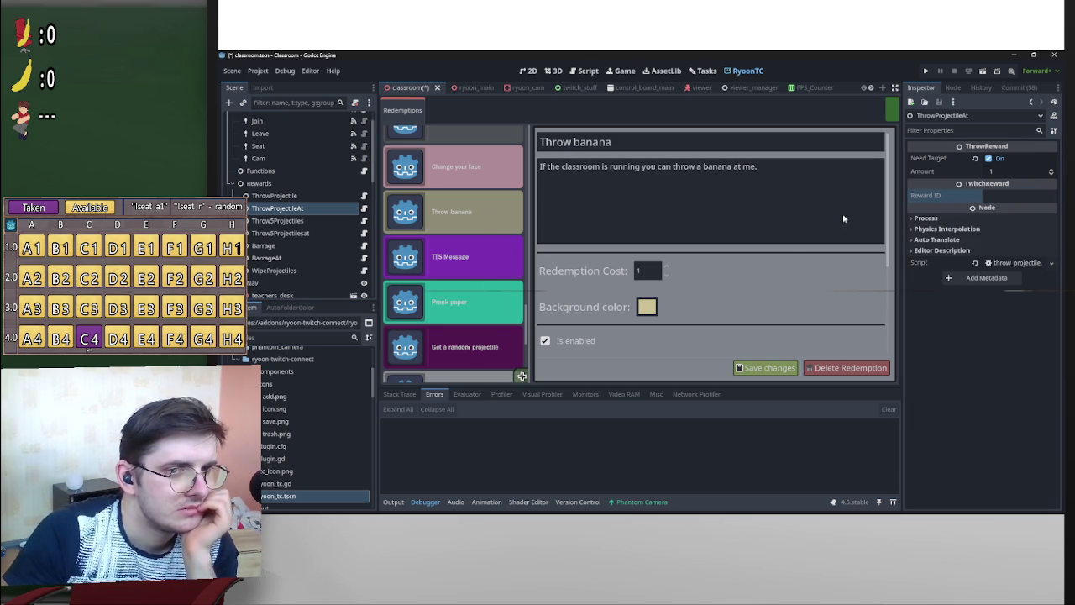
pyautogui.click(336, 195)
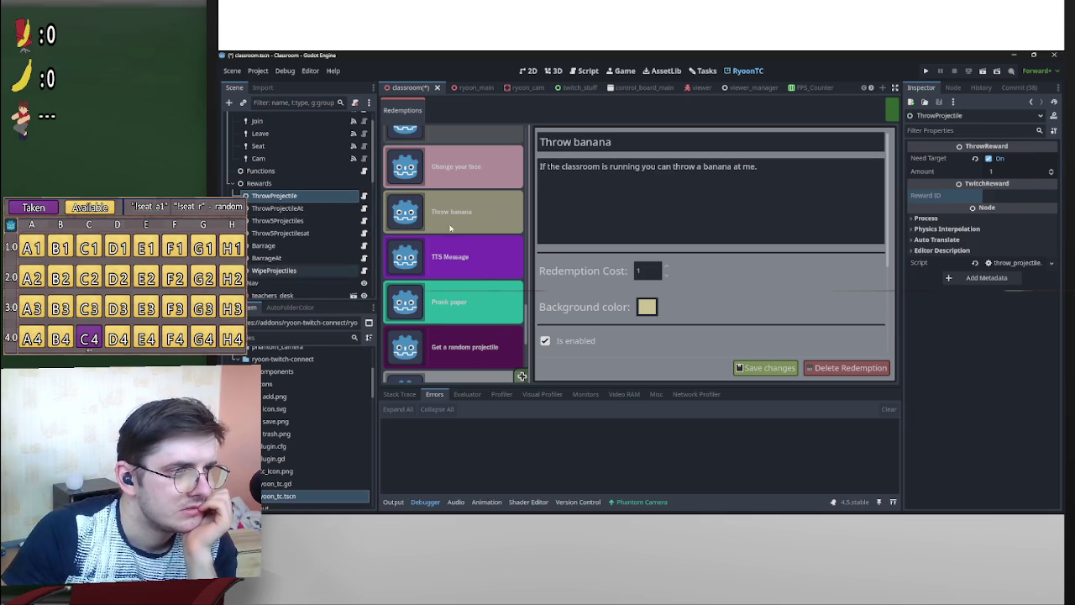
pyautogui.click(510, 220)
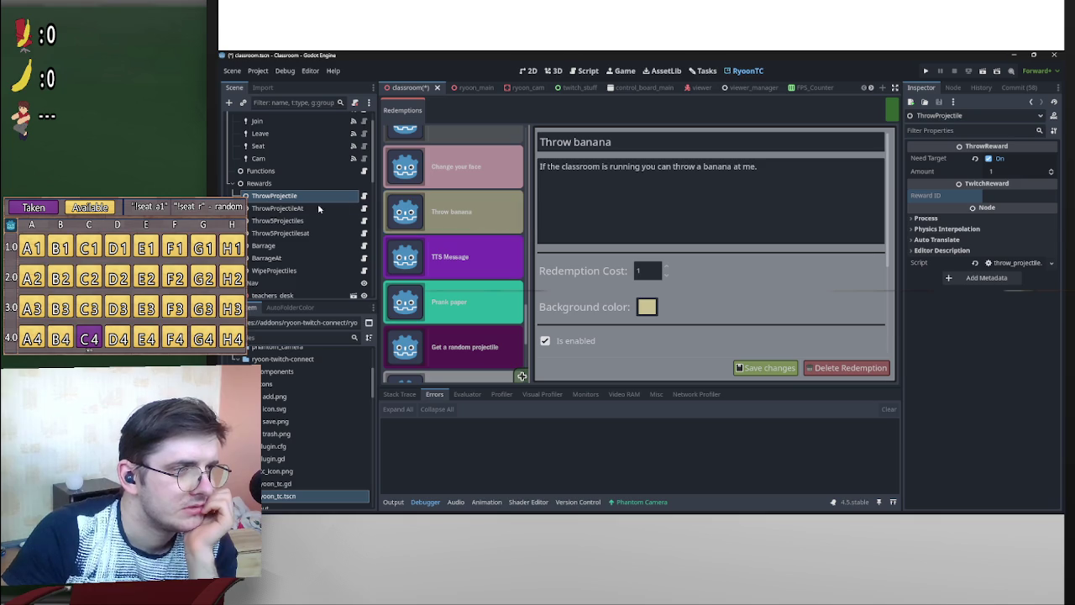
pyautogui.rightClick(1000, 198)
pyautogui.click(950, 241)
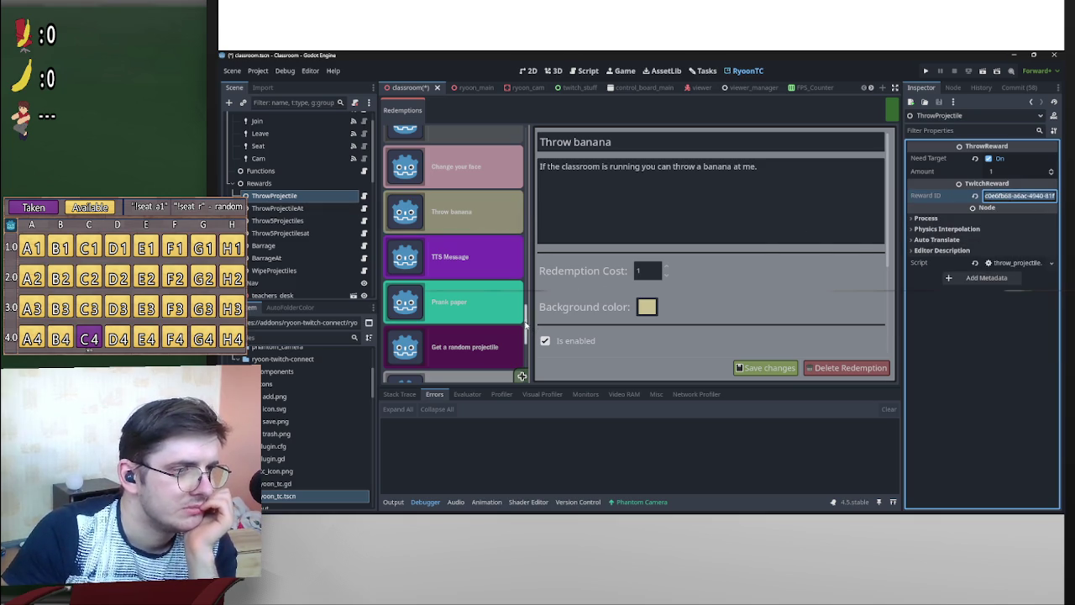
pyautogui.moveTo(526, 326); pyautogui.dragTo(522, 378)
pyautogui.click(475, 263)
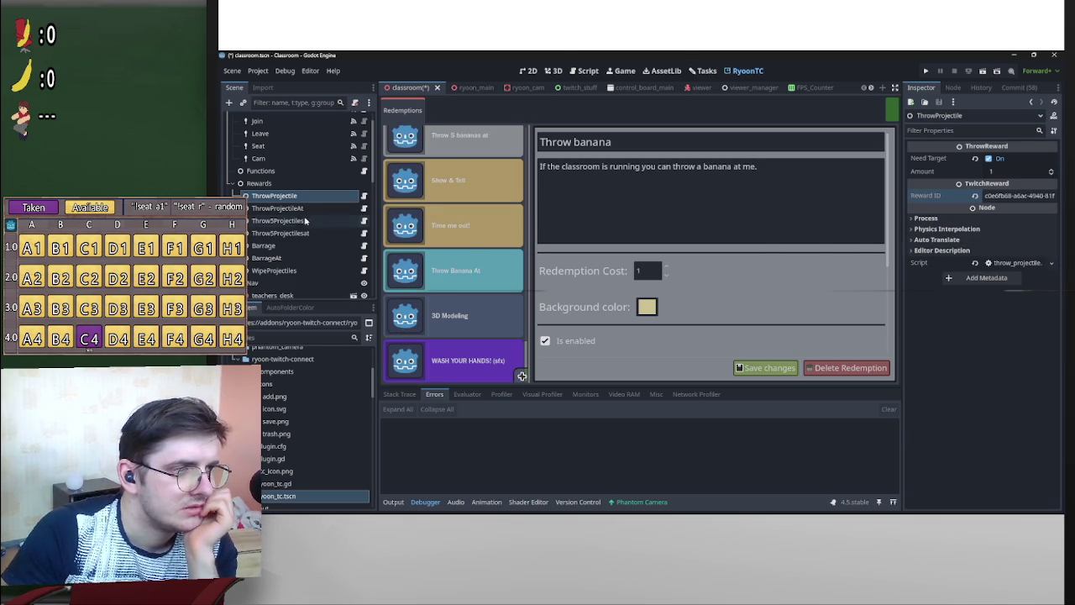
pyautogui.rightClick(996, 195)
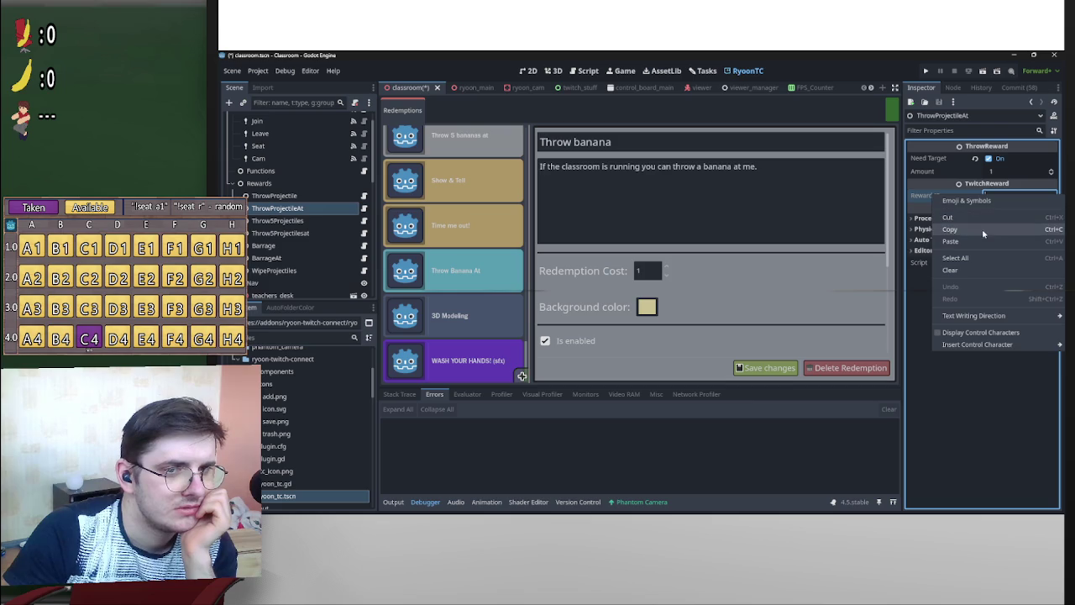
pyautogui.click(992, 223)
pyautogui.click(765, 320)
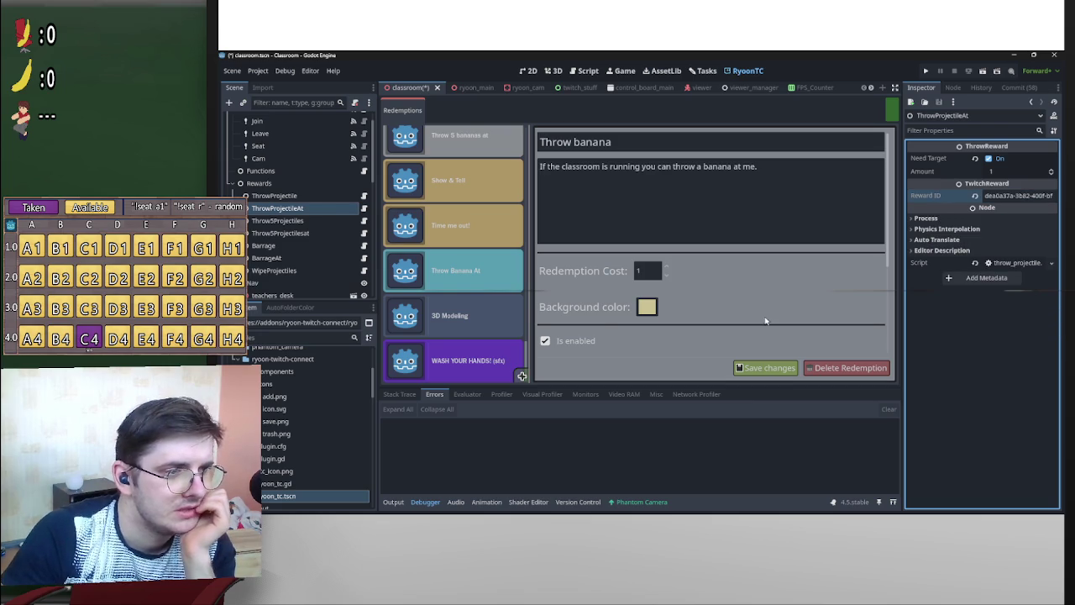
# Paste the Throw 5 bananas redemption ID into the Throw5ProjectilesAt node's Reward ID.
pyautogui.scroll(4, 504, 336)
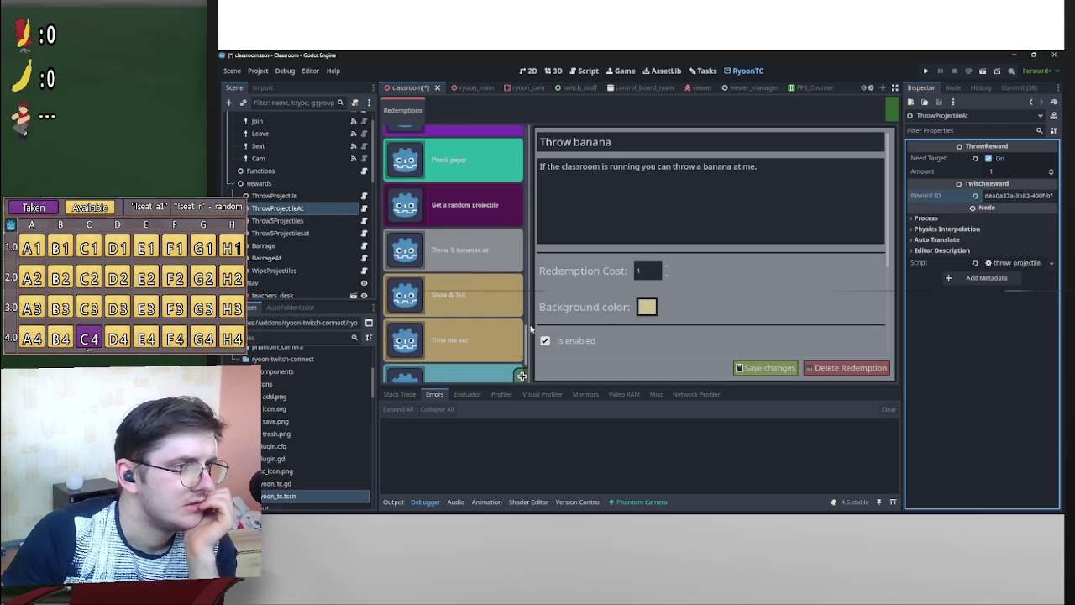
pyautogui.click(491, 301)
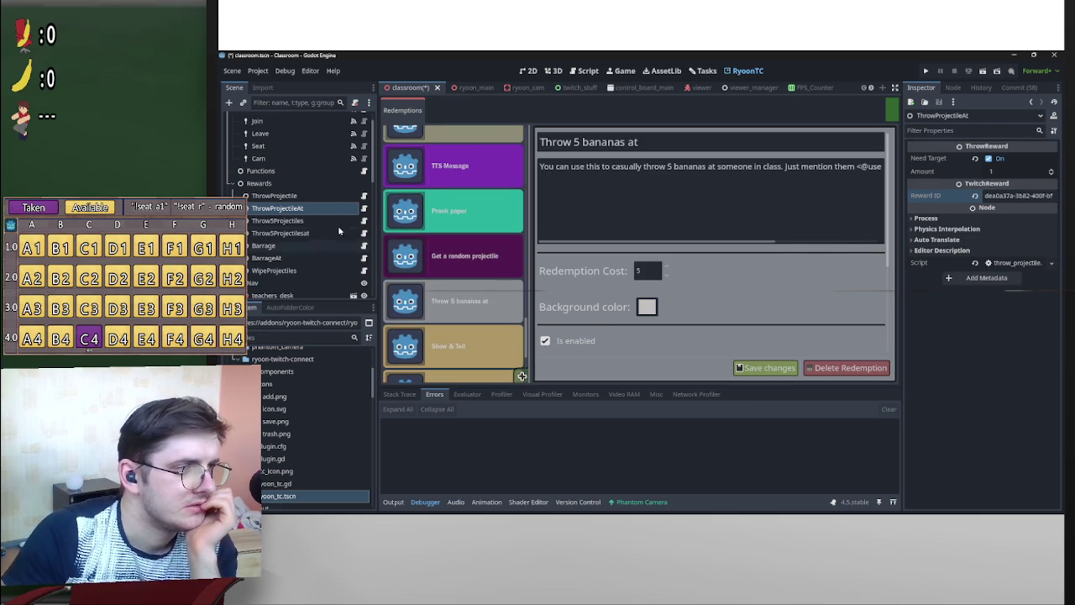
pyautogui.click(336, 221)
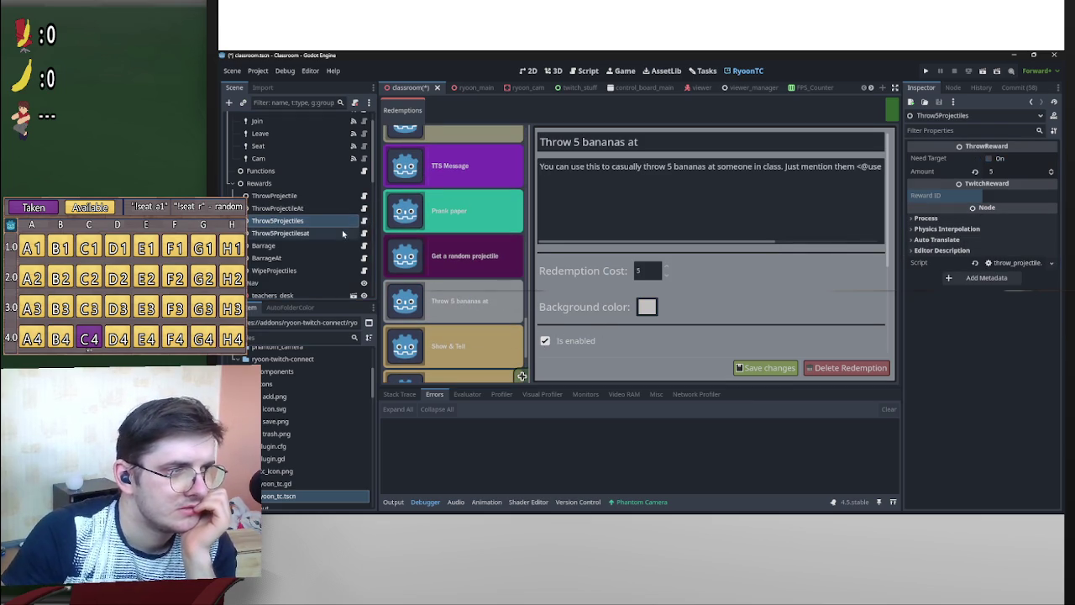
pyautogui.click(342, 233)
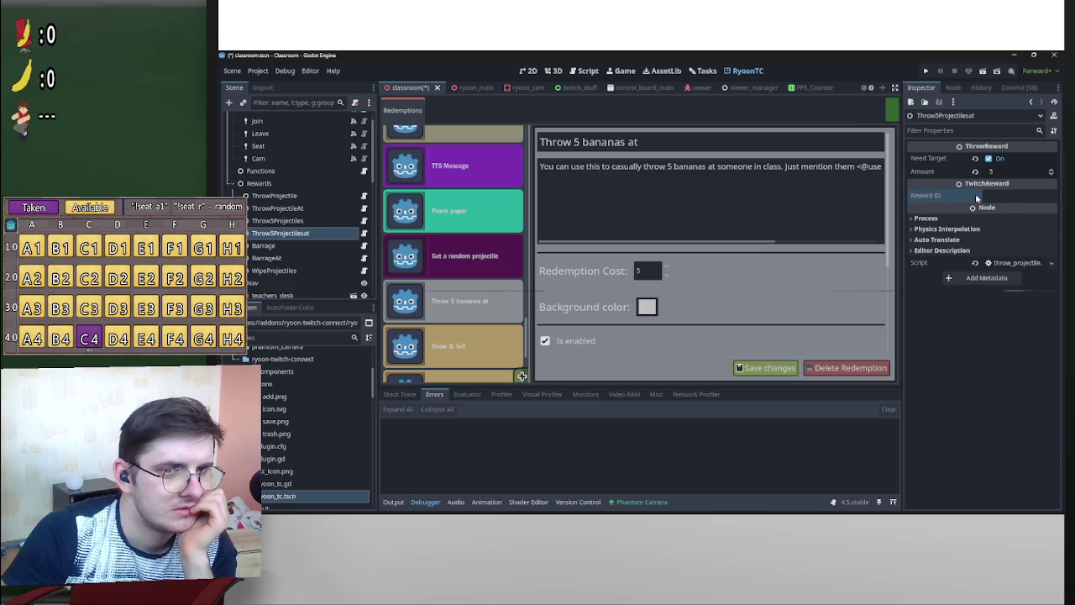
pyautogui.rightClick(1005, 199)
pyautogui.click(996, 242)
pyautogui.moveTo(1033, 196); pyautogui.dragTo(911, 194)
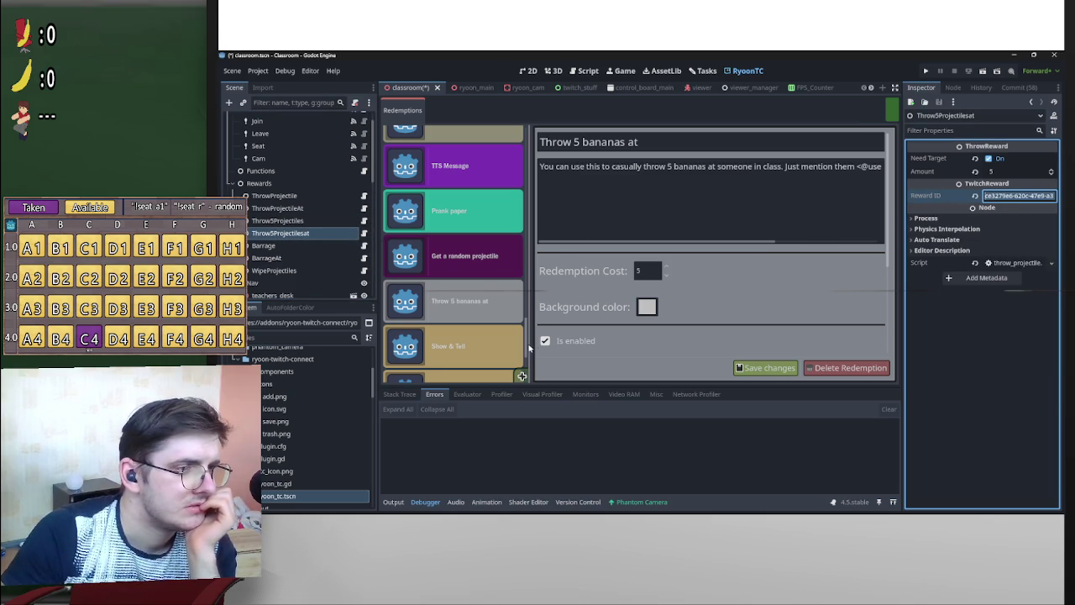
# Paste the Throw 5 bananas redemption ID into the Throw5Projectiles node's Reward ID.
pyautogui.scroll(5, 528, 344)
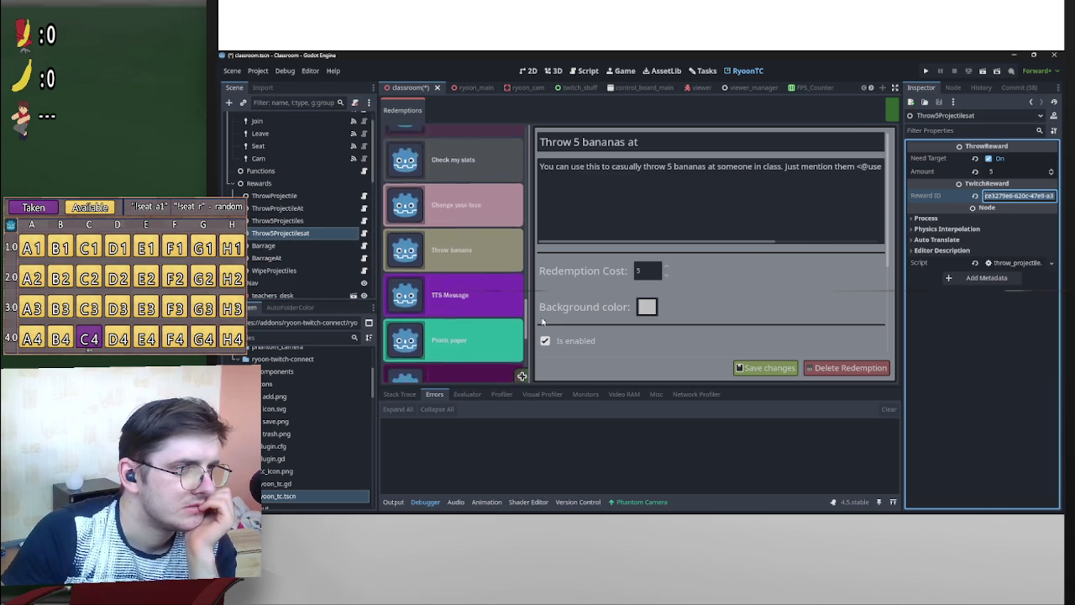
pyautogui.scroll(-5, 547, 336)
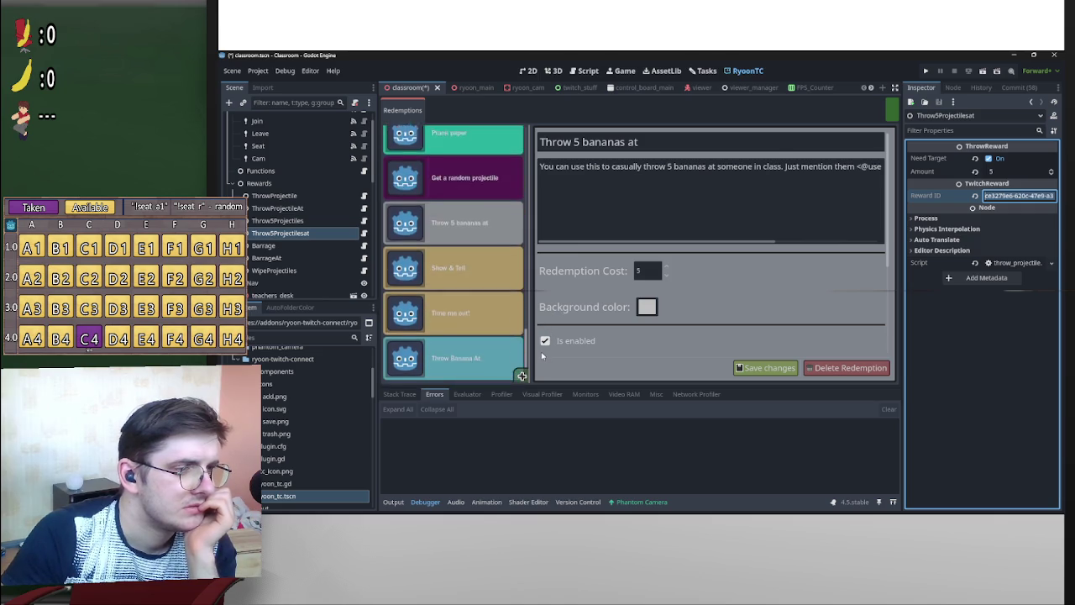
pyautogui.scroll(5, 543, 363)
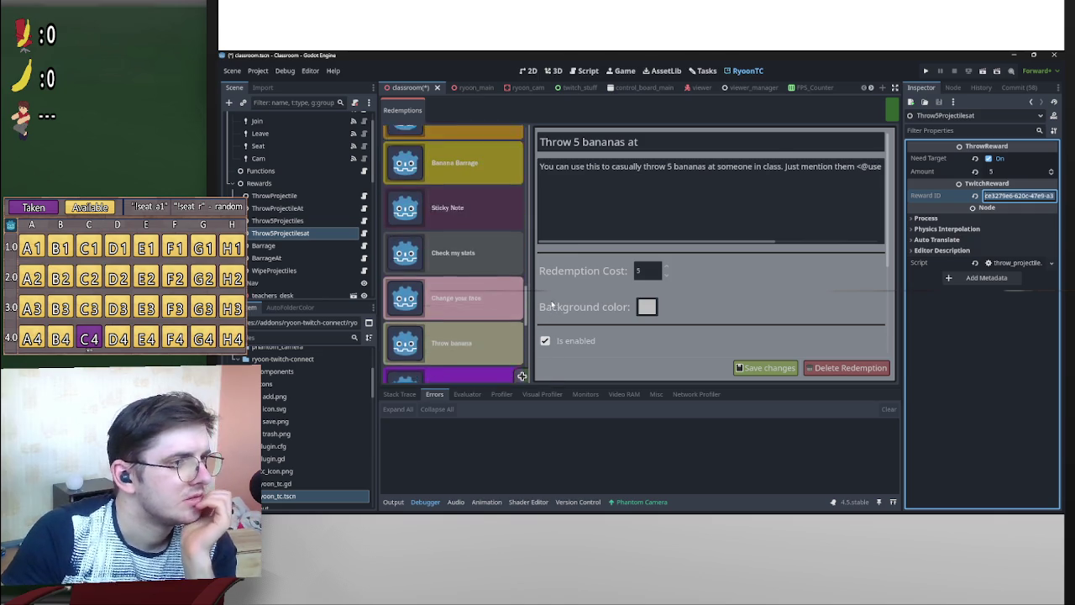
pyautogui.scroll(10, 553, 287)
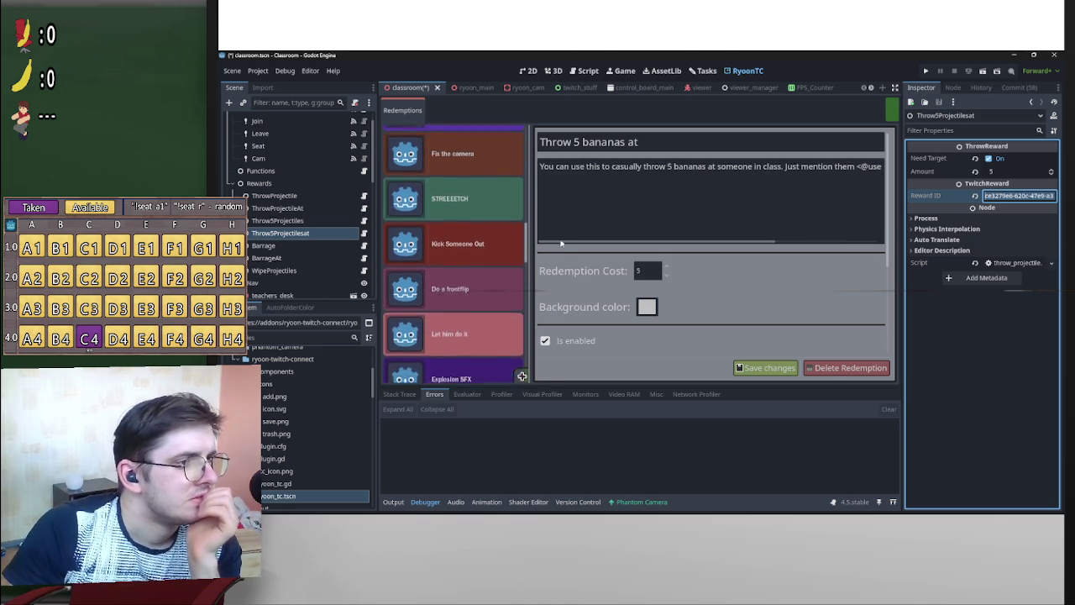
pyautogui.scroll(5, 557, 221)
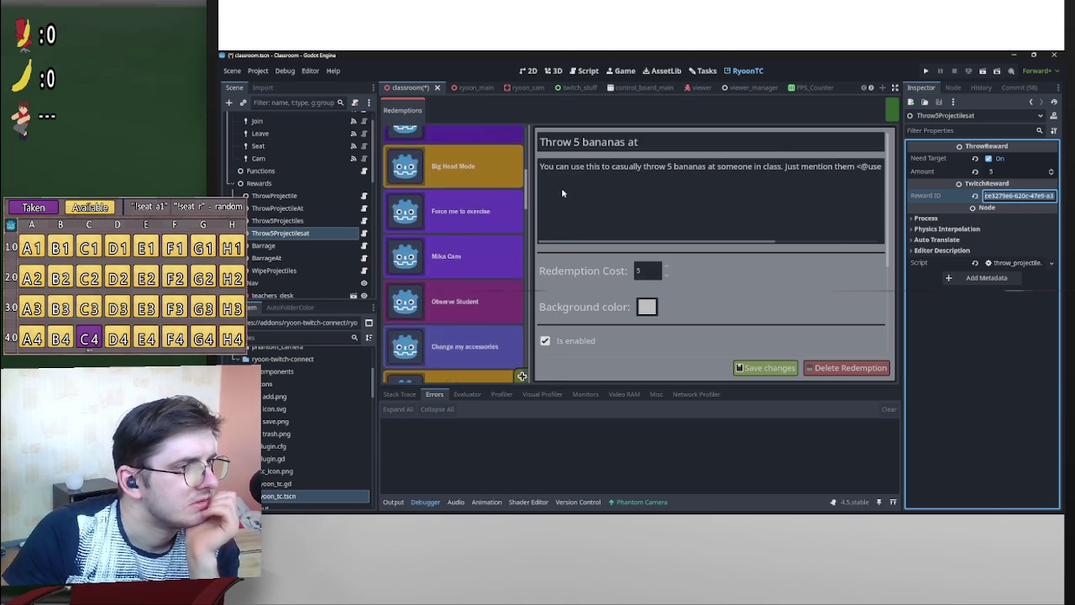
pyautogui.click(485, 205)
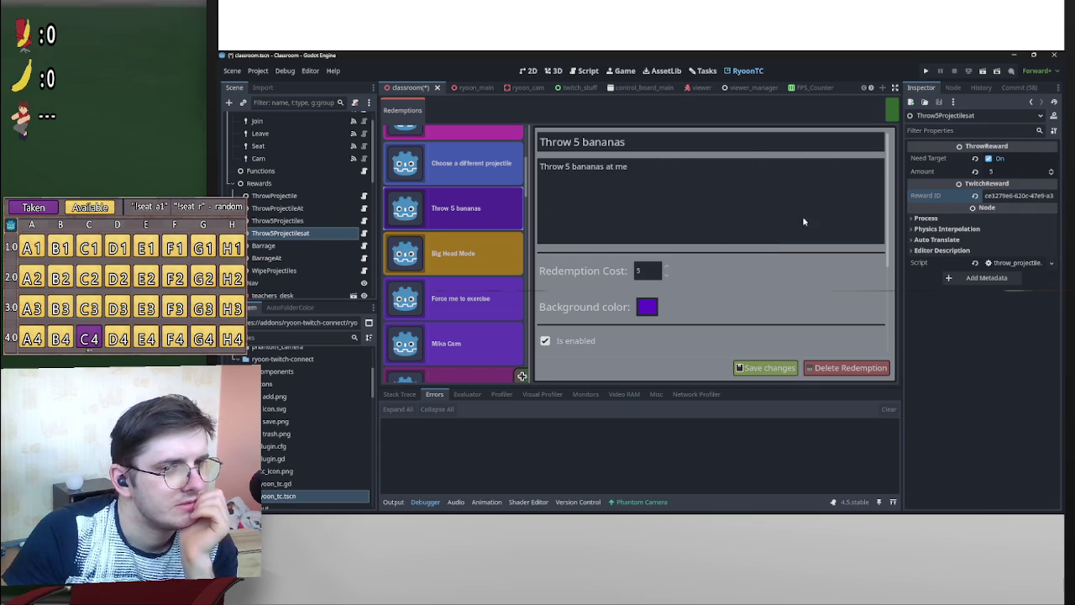
pyautogui.click(294, 222)
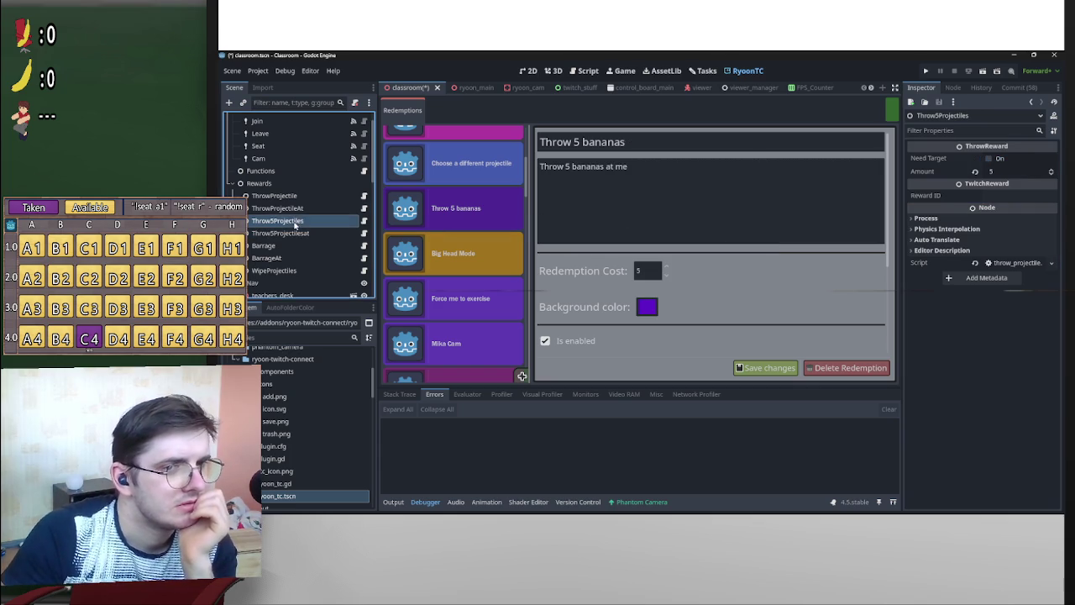
pyautogui.rightClick(926, 195)
pyautogui.click(984, 238)
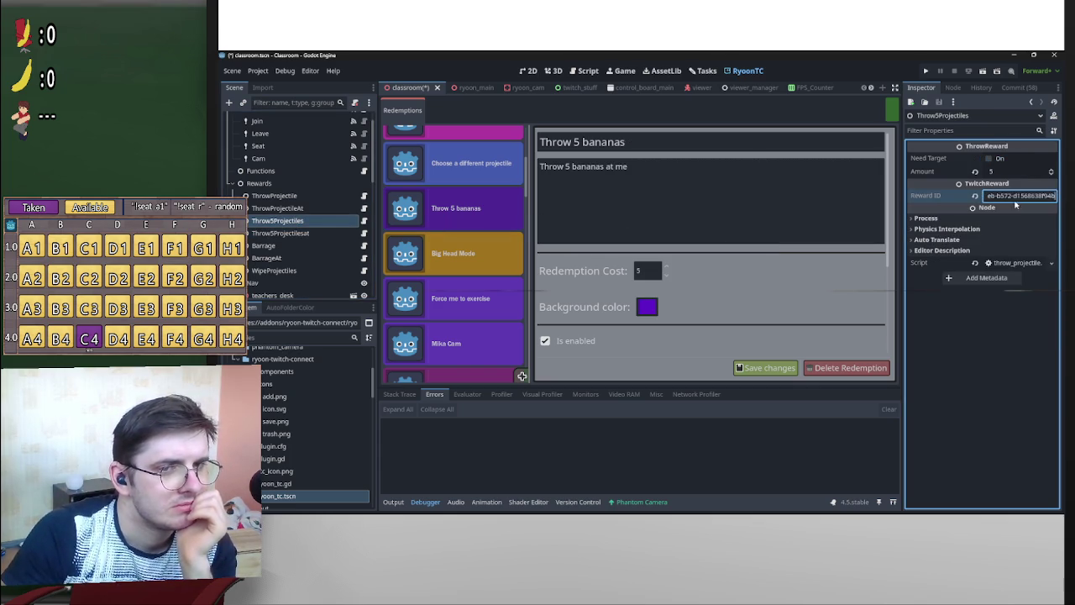
# Give BarrageAt the Barrage At redemption ID as its Reward ID and save the classroom scene.
pyautogui.click(303, 246)
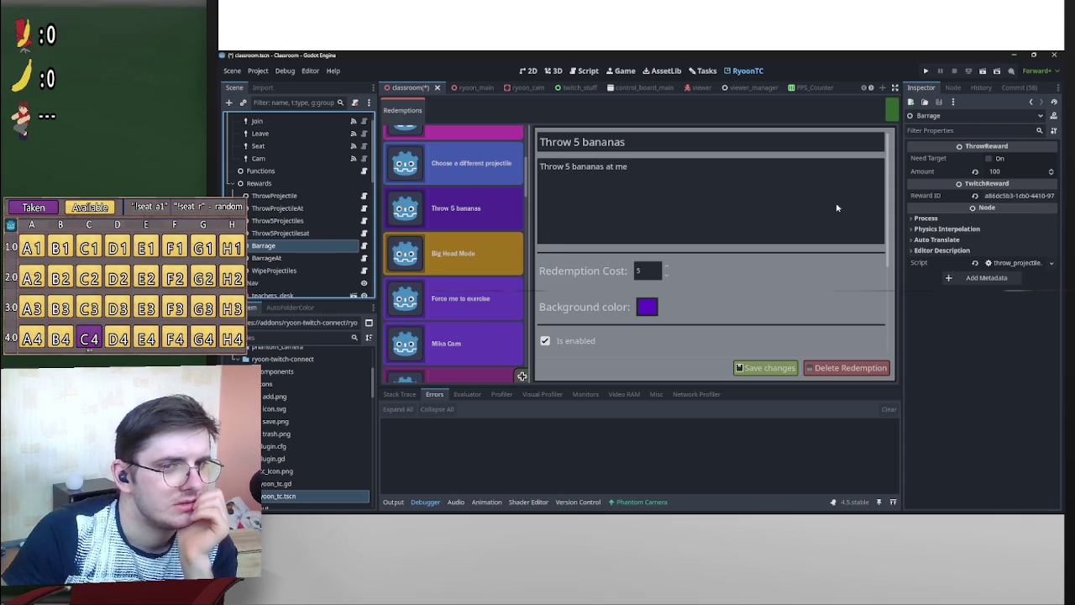
pyautogui.moveTo(1024, 202); pyautogui.dragTo(985, 196)
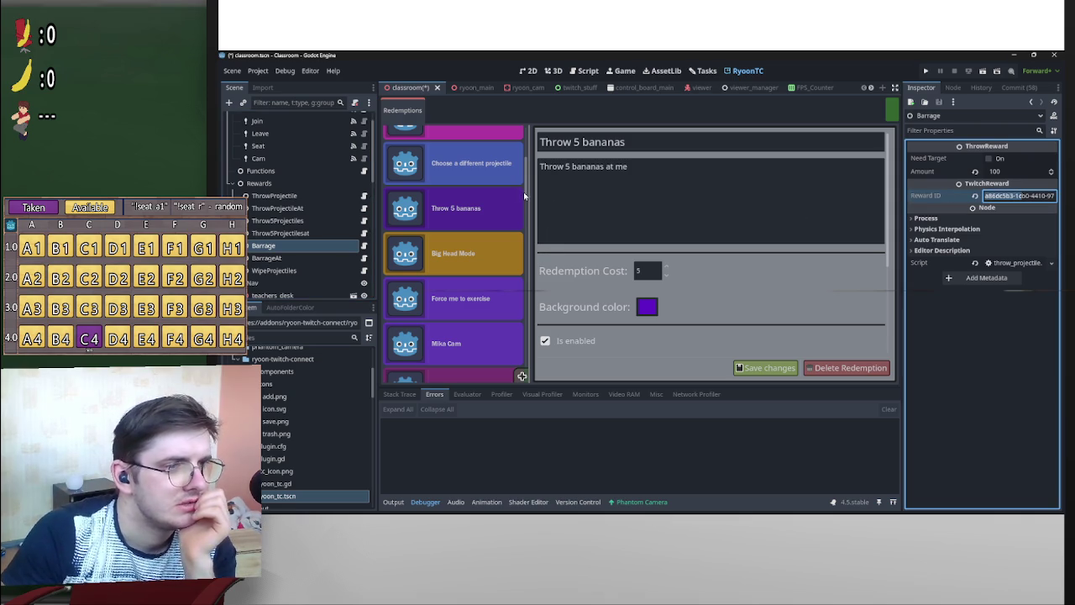
pyautogui.scroll(5, 515, 142)
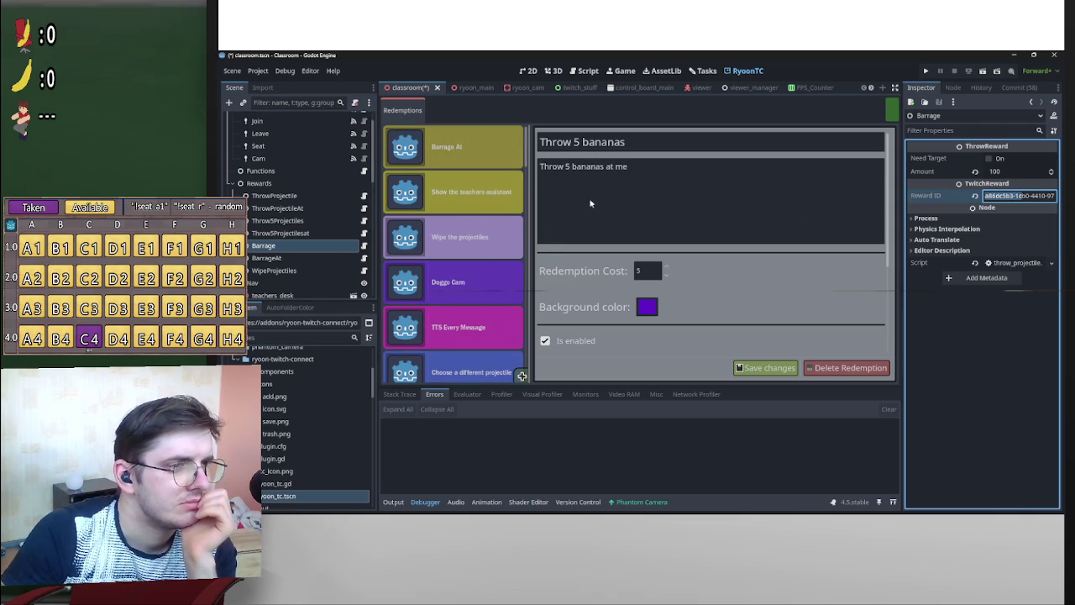
pyautogui.click(471, 144)
pyautogui.click(316, 258)
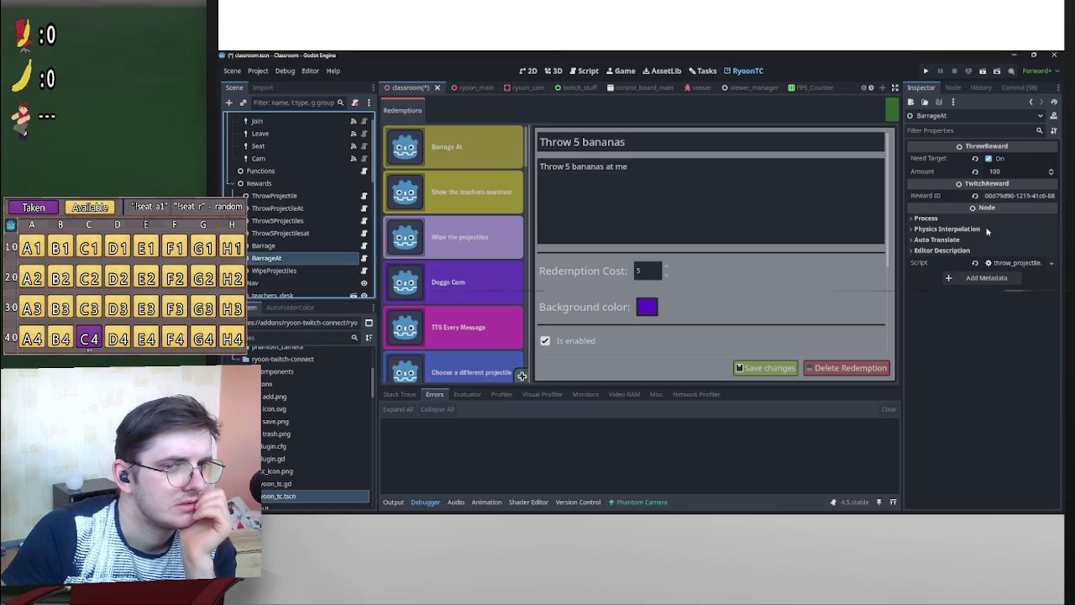
pyautogui.rightClick(1014, 195)
pyautogui.click(983, 242)
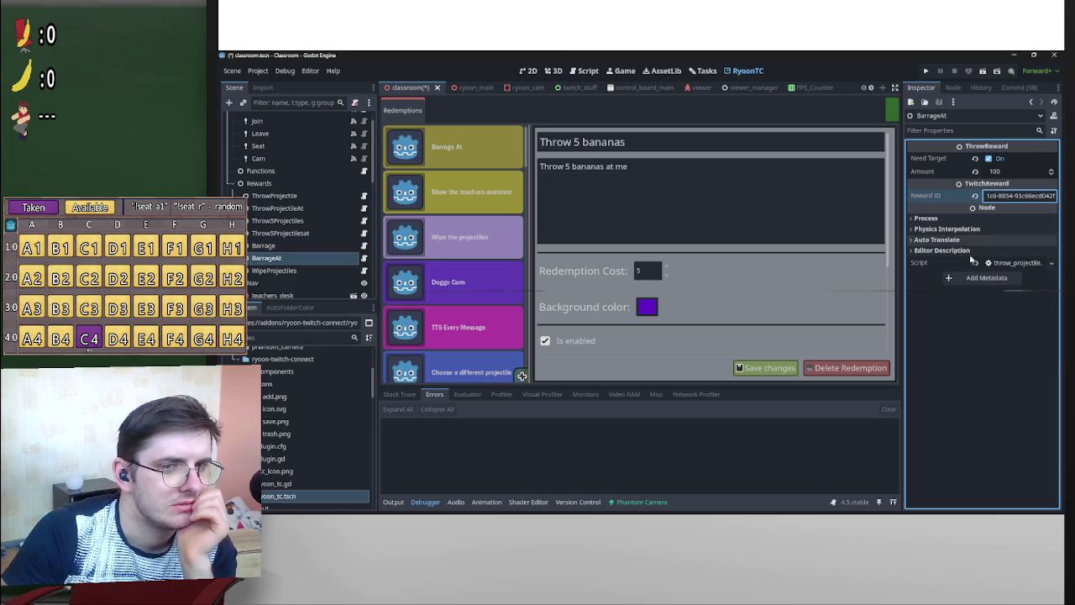
pyautogui.press('Return')
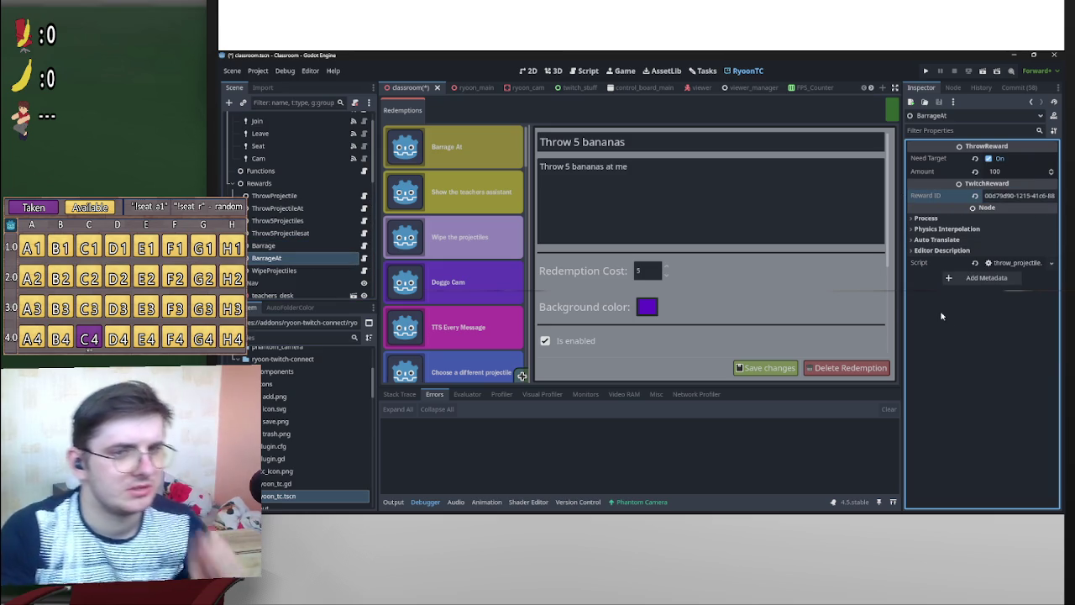
pyautogui.hotkey('ctrl', 's')
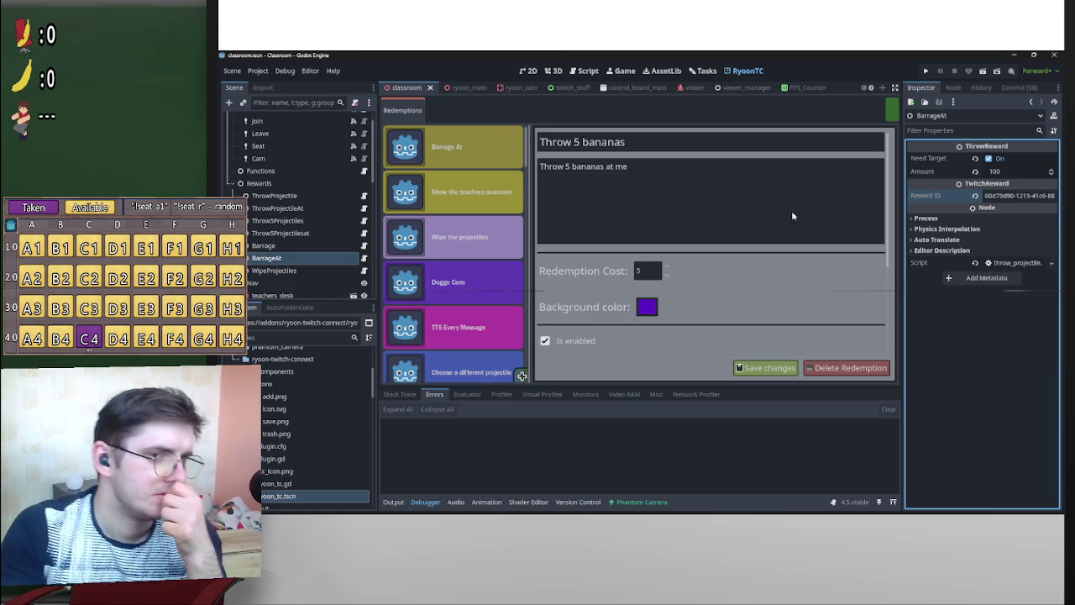
# Run the project, go from Twitch Connections to Level Select, and load the classroom level.
pyautogui.click(926, 70)
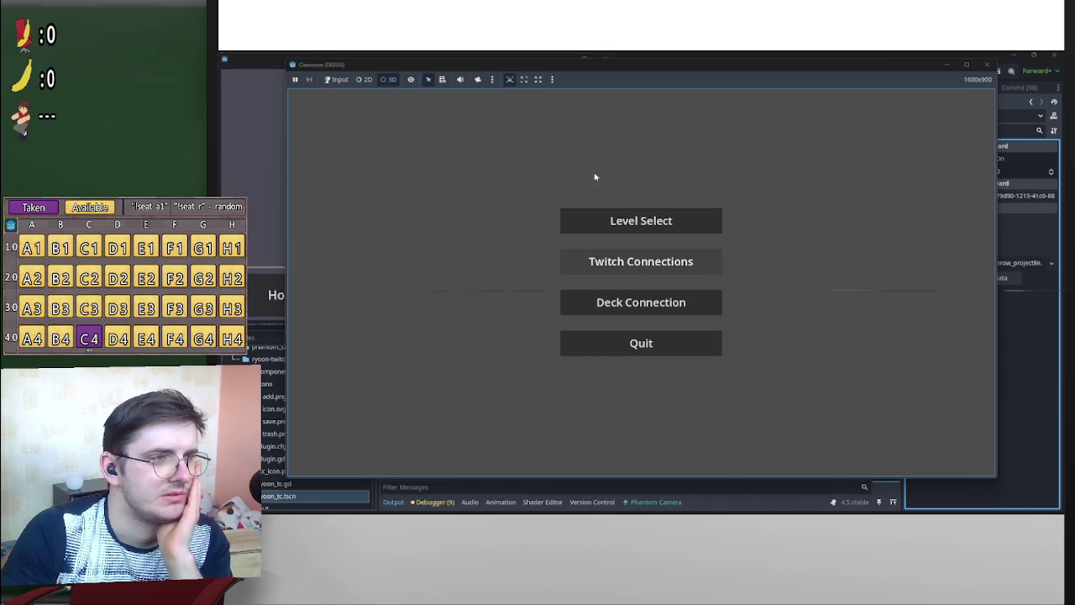
pyautogui.click(608, 260)
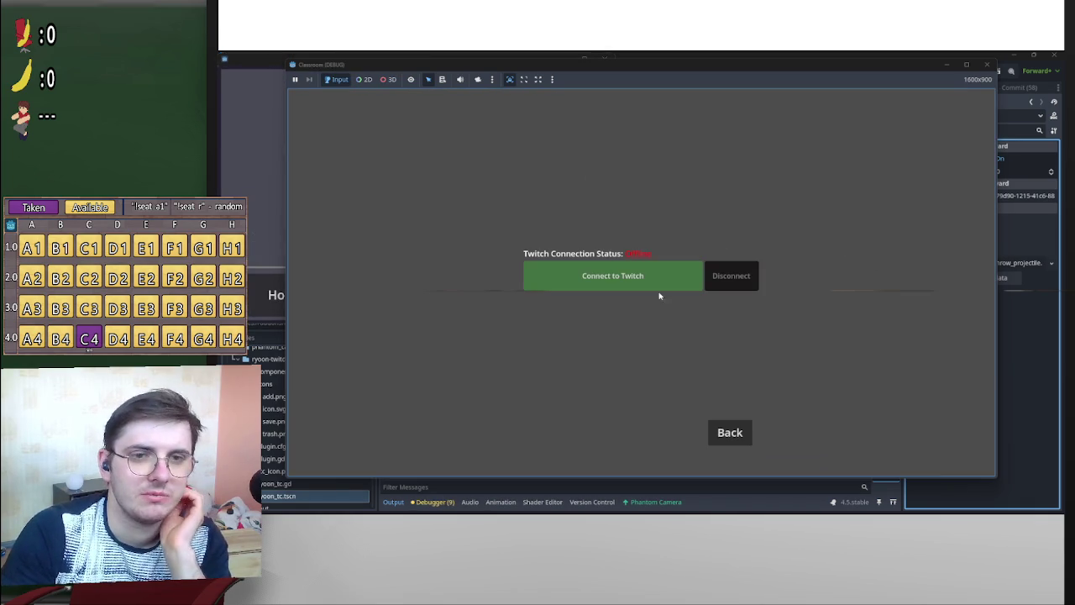
pyautogui.click(739, 435)
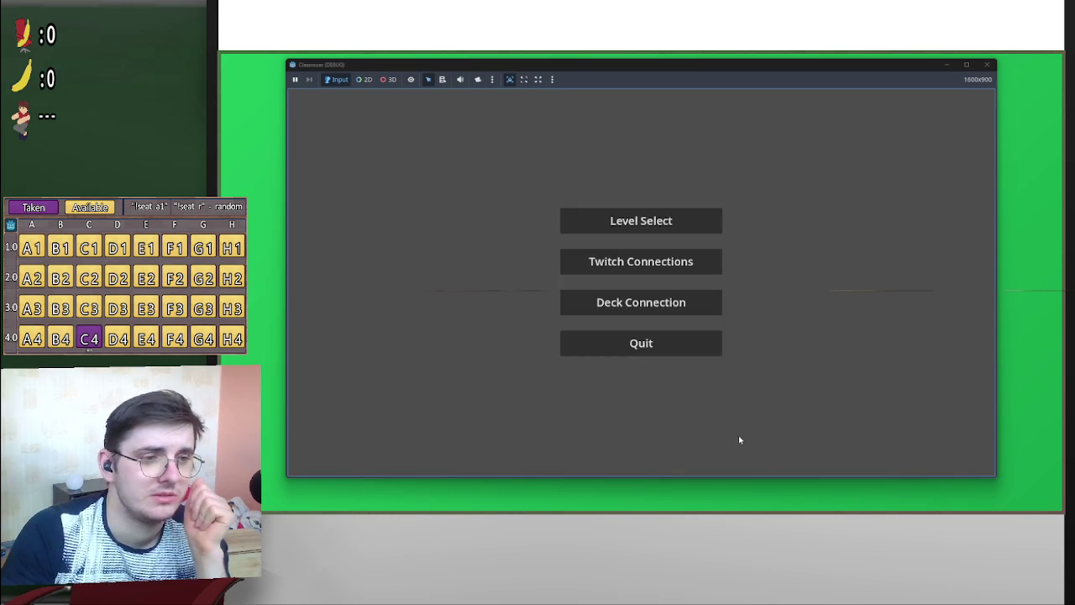
pyautogui.click(616, 225)
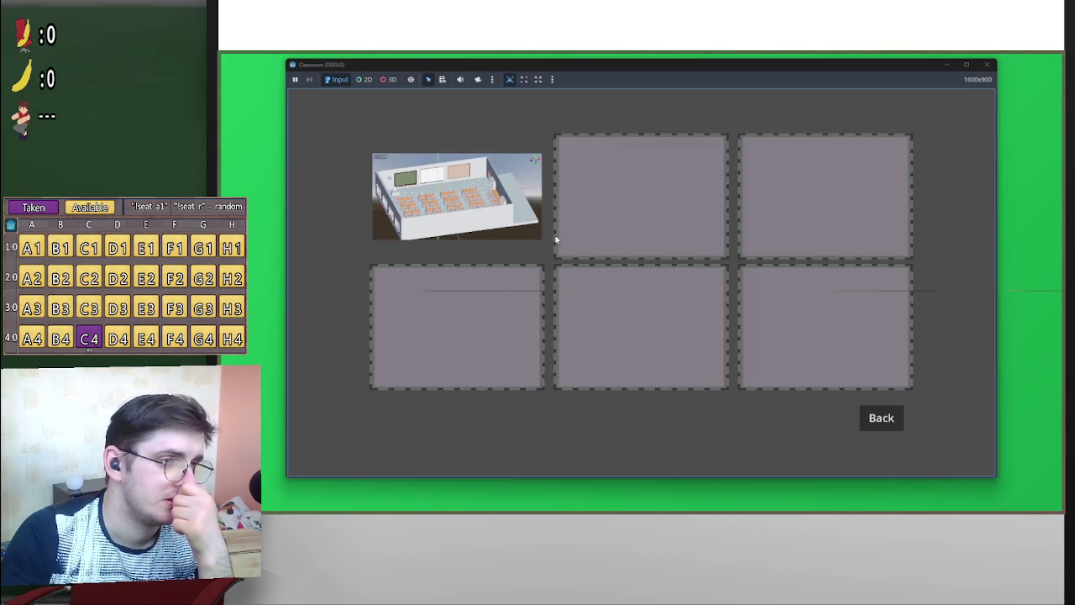
pyautogui.click(439, 195)
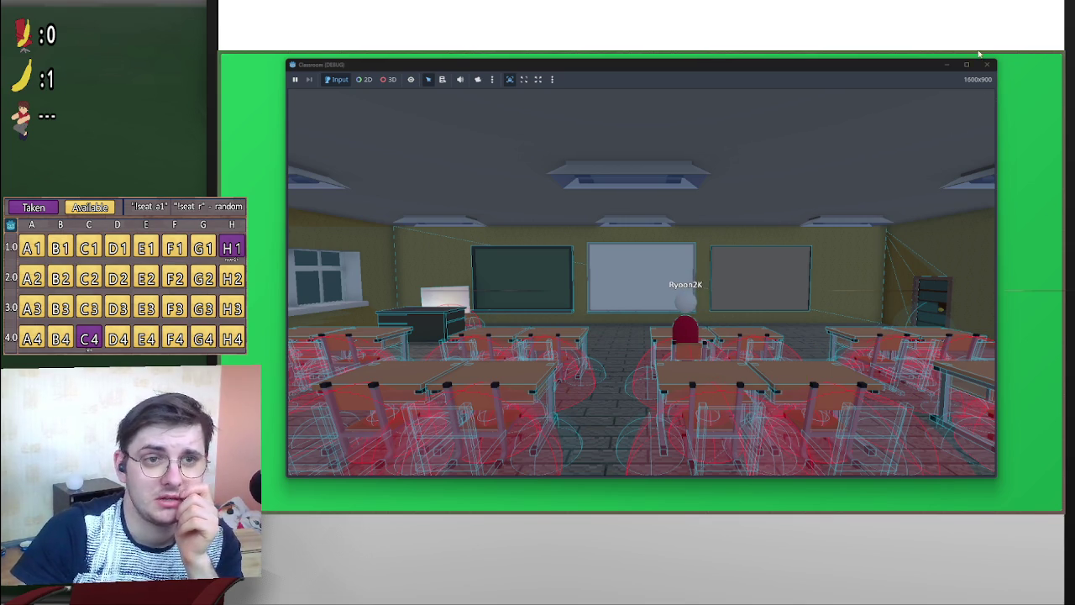
pyautogui.click(1017, 58)
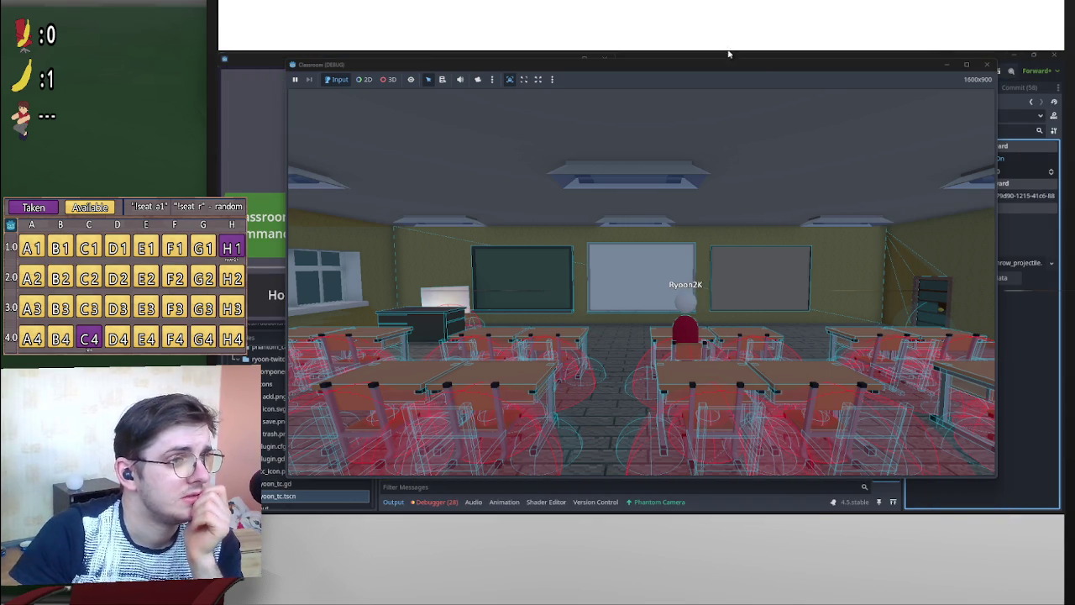
# Turn off Need Target on the ThrowProjectile reward node while the game keeps running.
pyautogui.moveTo(568, 61)
pyautogui.mouseDown()
pyautogui.moveTo(643, 106)
pyautogui.moveTo(639, 254)
pyautogui.mouseUp()
pyautogui.click(300, 212)
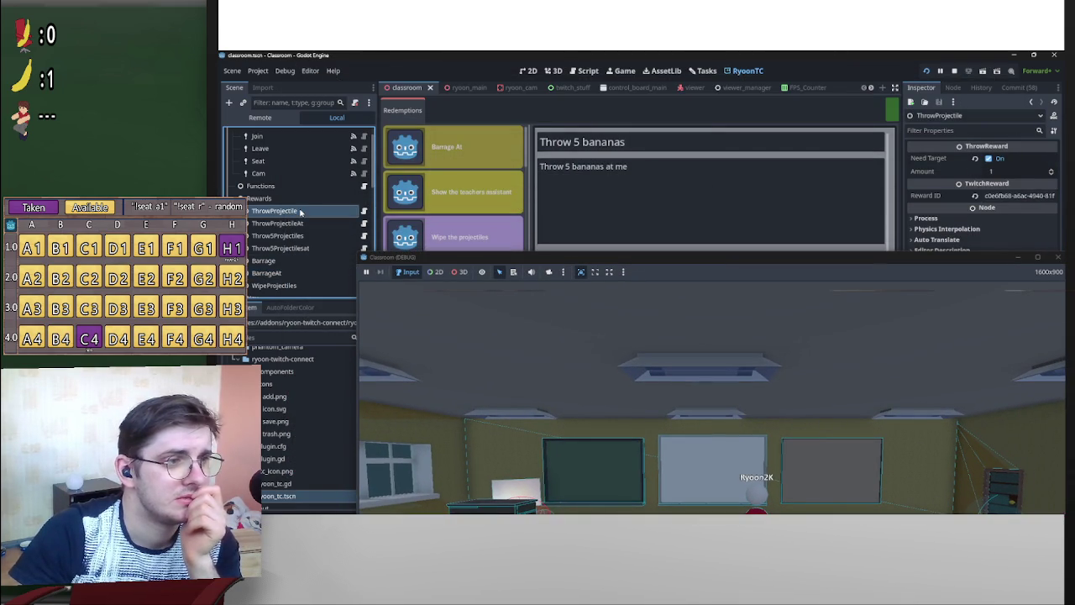
pyautogui.click(990, 158)
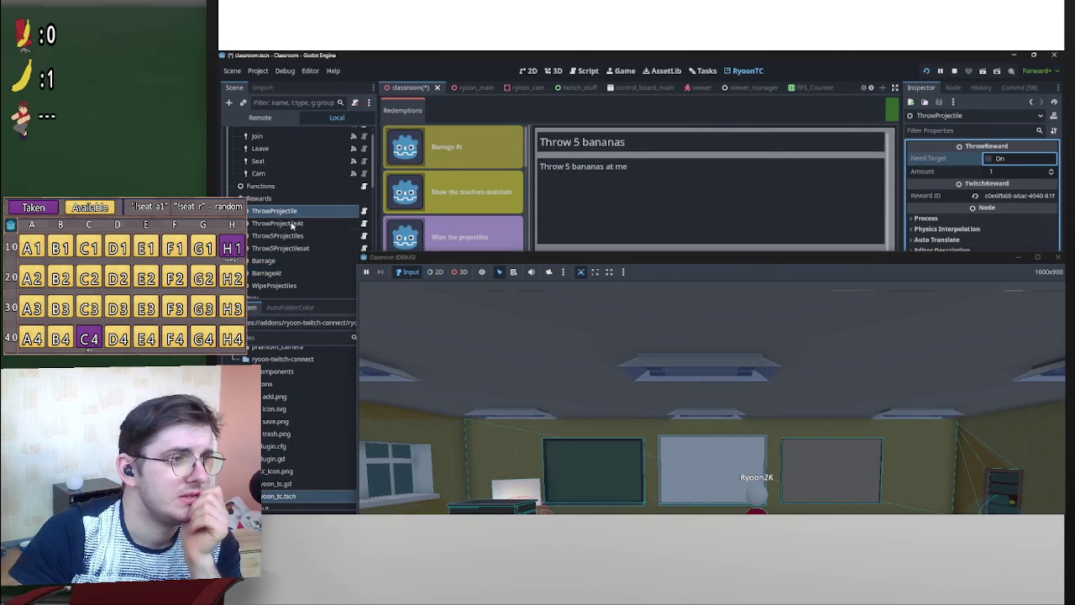
pyautogui.click(293, 223)
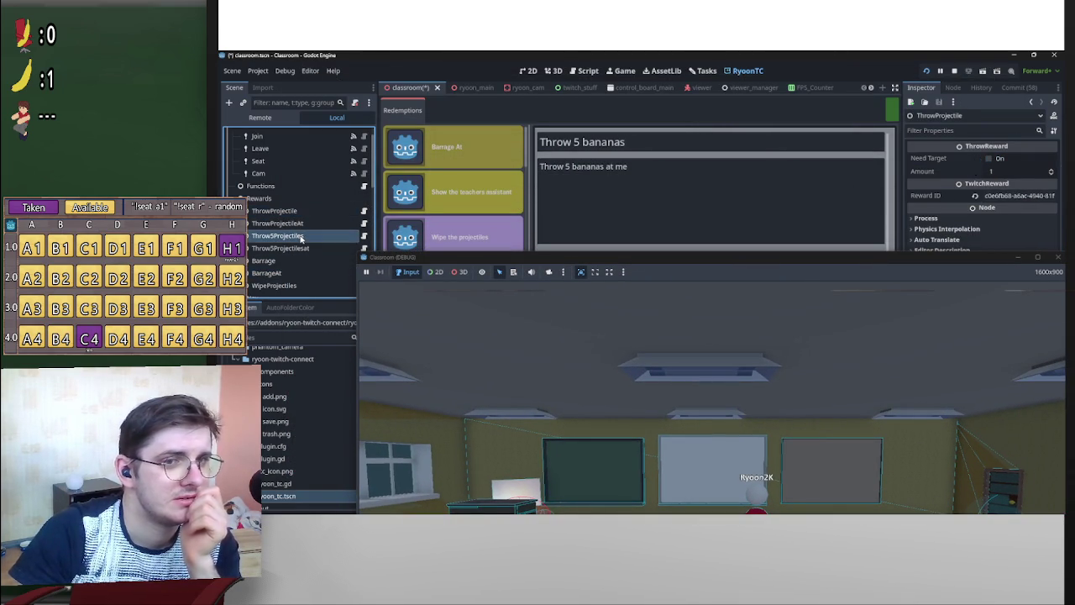
pyautogui.click(294, 260)
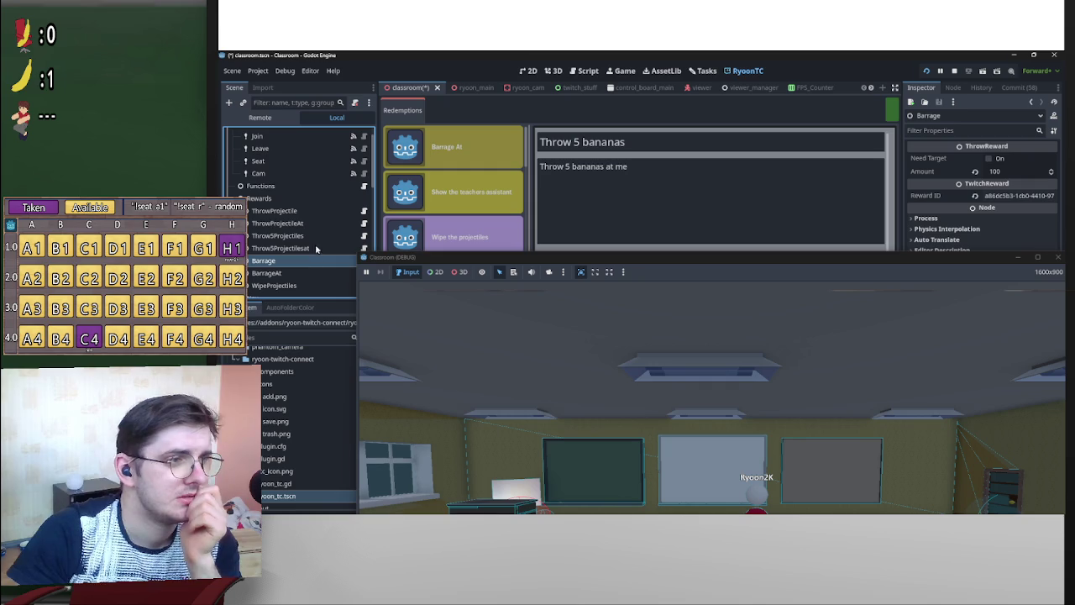
pyautogui.click(277, 222)
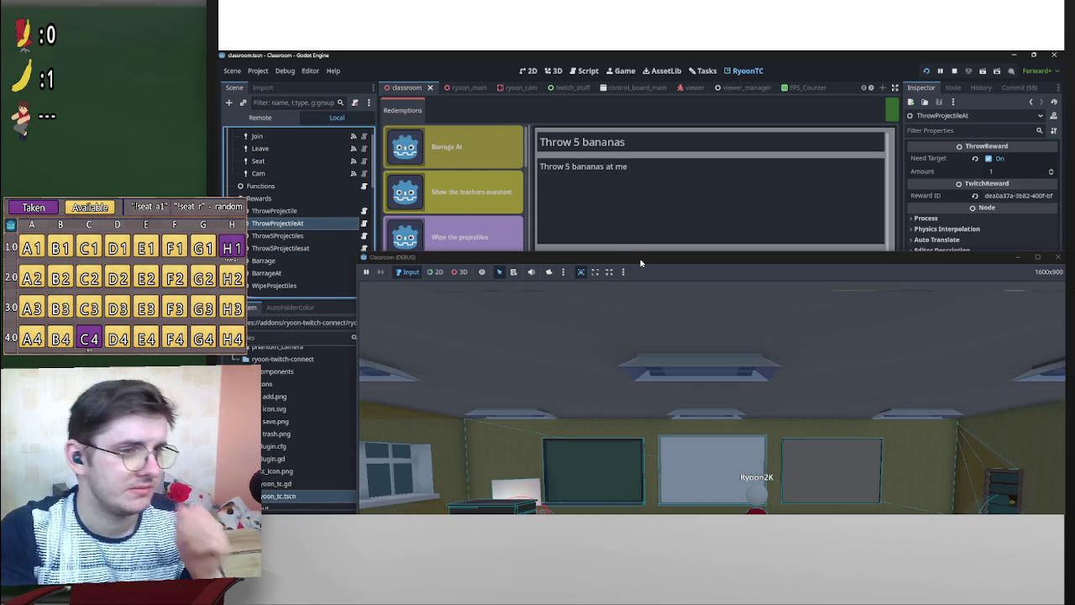
pyautogui.moveTo(588, 257)
pyautogui.mouseDown()
pyautogui.moveTo(490, 84)
pyautogui.moveTo(516, 85)
pyautogui.mouseUp()
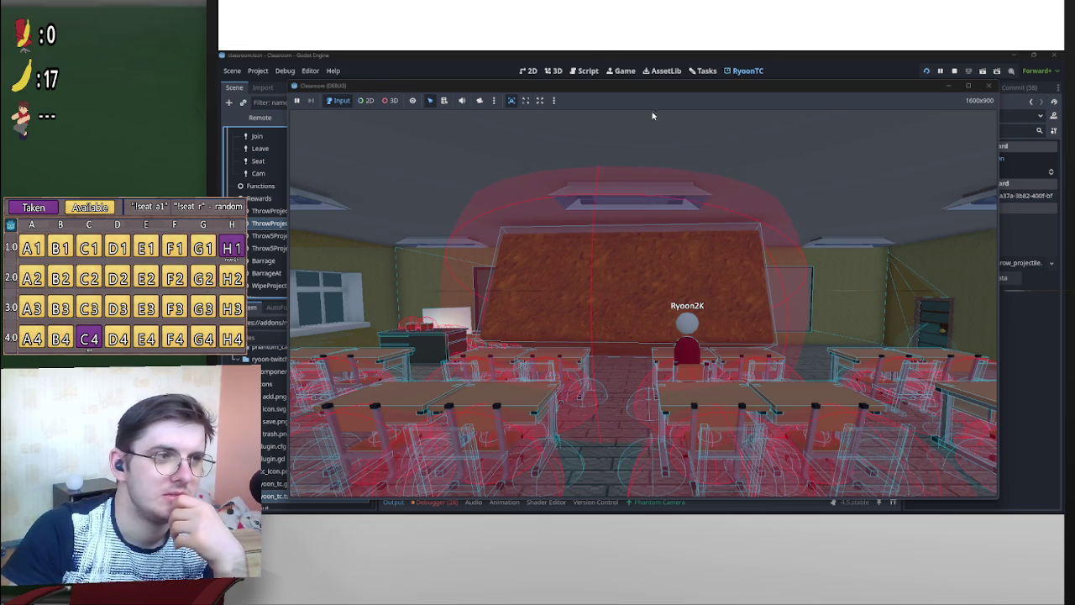
# Reposition the game window and switch the game to the close camera view.
pyautogui.moveTo(670, 88)
pyautogui.mouseDown()
pyautogui.moveTo(761, 94)
pyautogui.moveTo(711, 107)
pyautogui.moveTo(703, 96)
pyautogui.mouseUp()
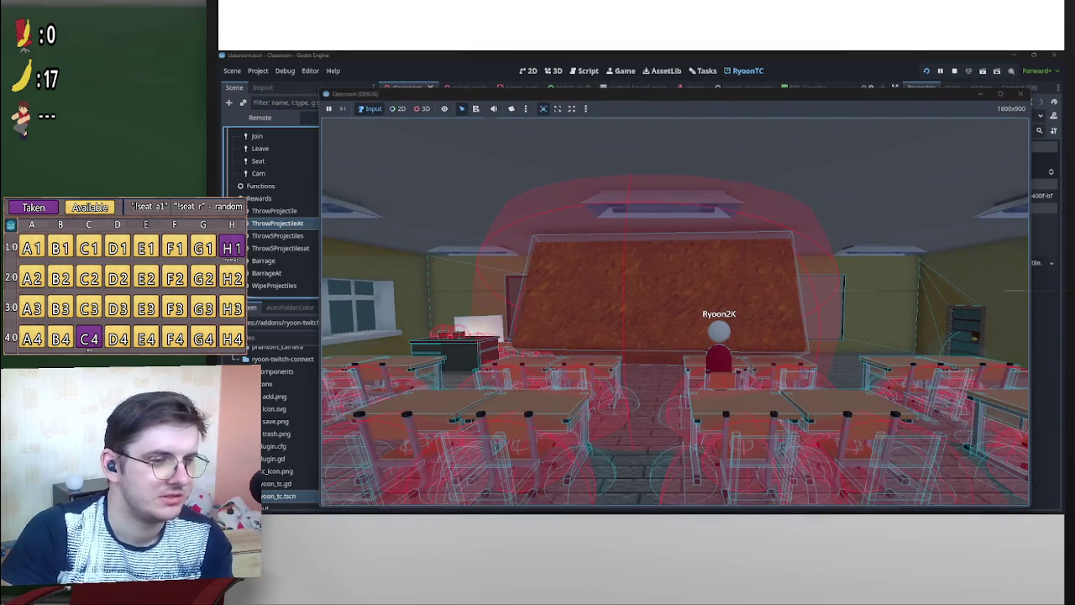
pyautogui.moveTo(841, 95); pyautogui.dragTo(799, 60)
pyautogui.moveTo(784, 510)
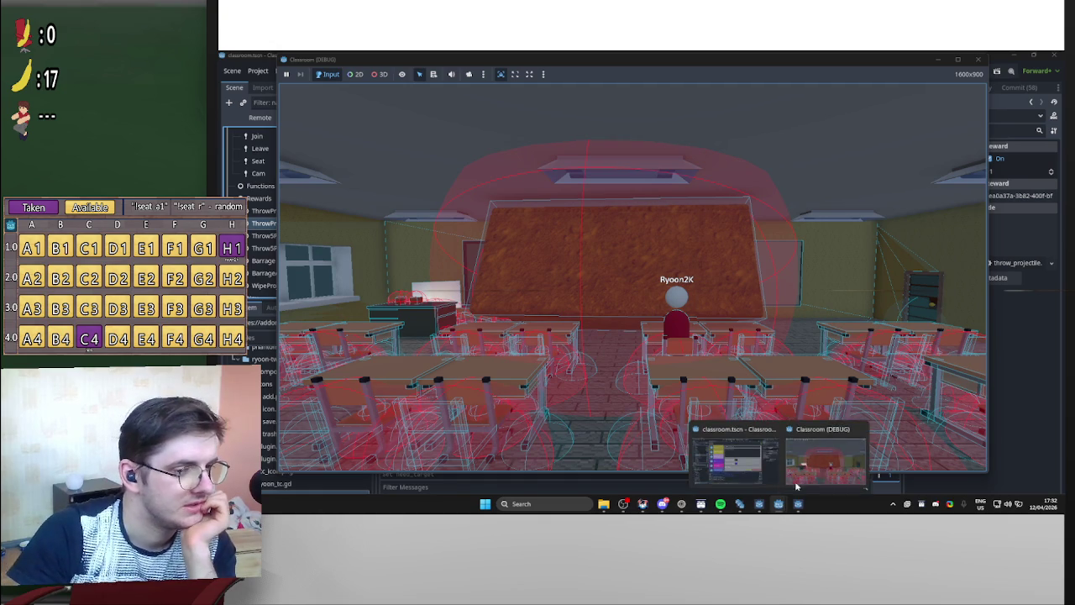
pyautogui.click(739, 466)
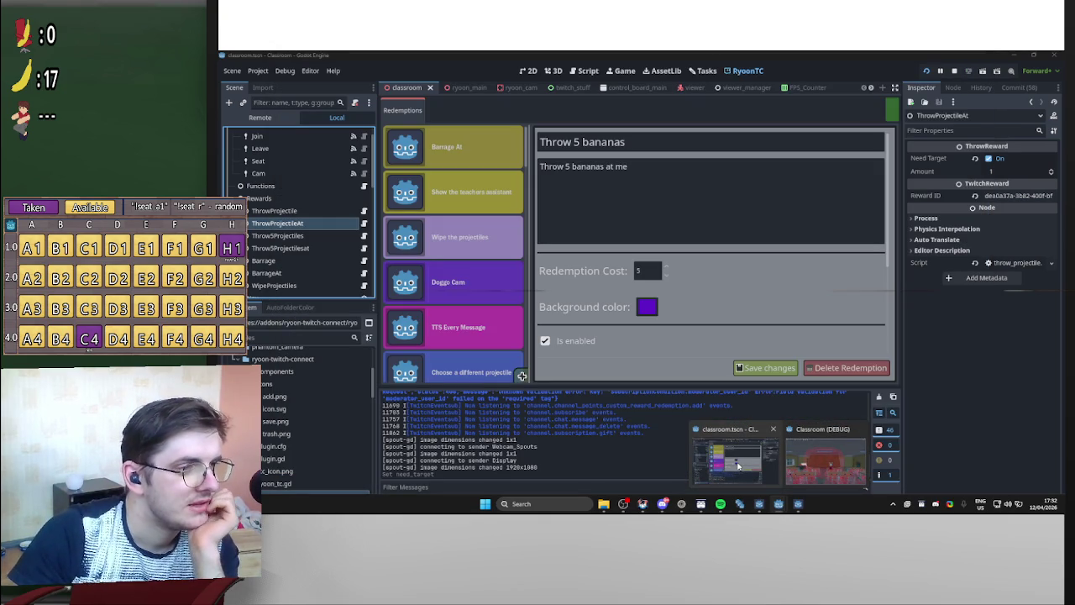
pyautogui.click(826, 462)
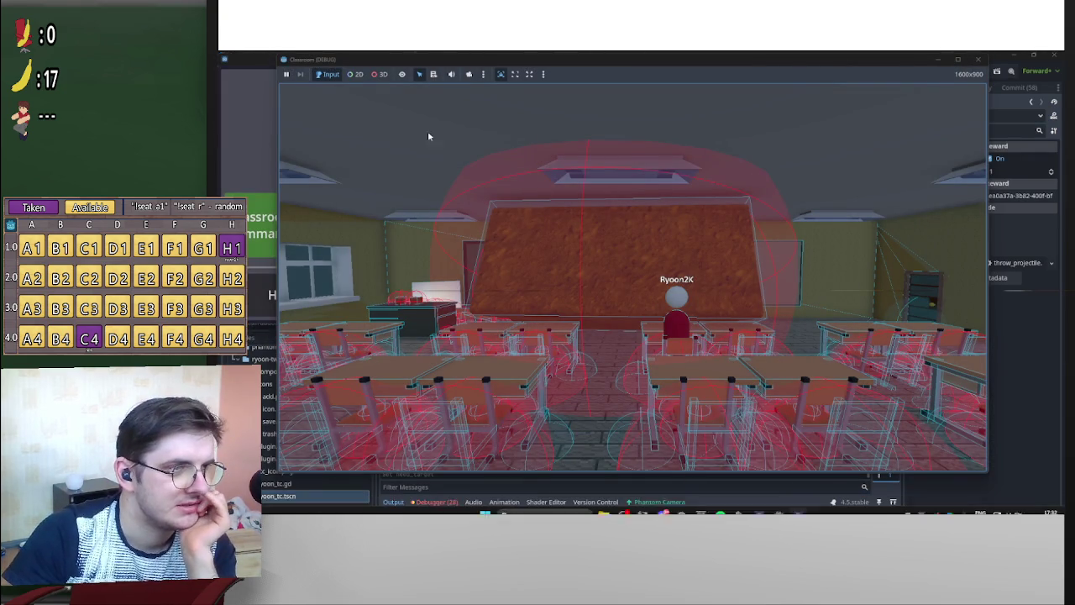
pyautogui.moveTo(566, 60)
pyautogui.mouseDown()
pyautogui.moveTo(672, 239)
pyautogui.moveTo(555, 195)
pyautogui.mouseUp()
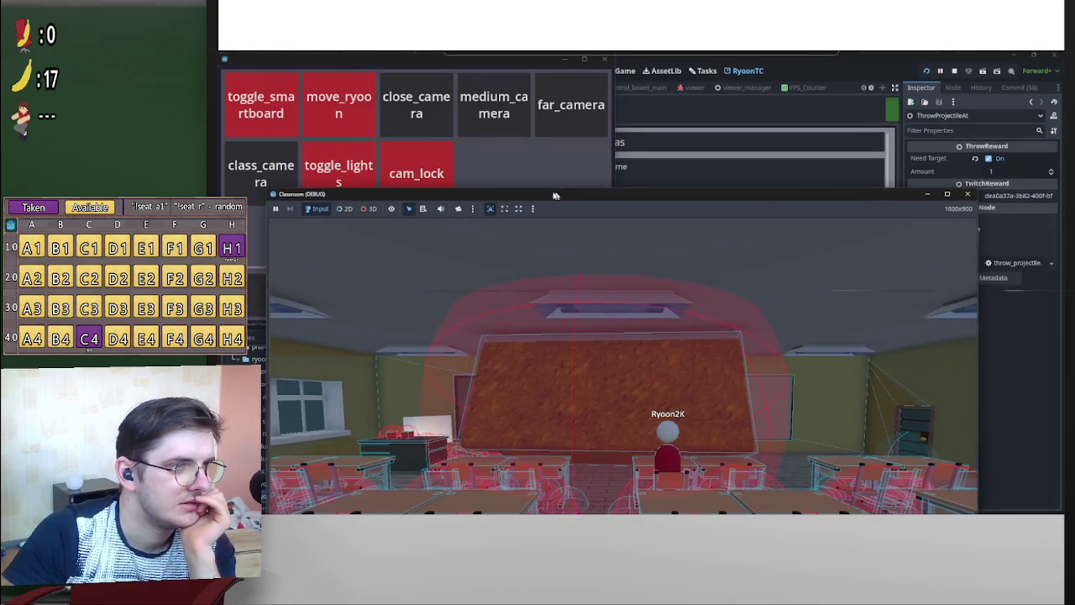
pyautogui.click(424, 113)
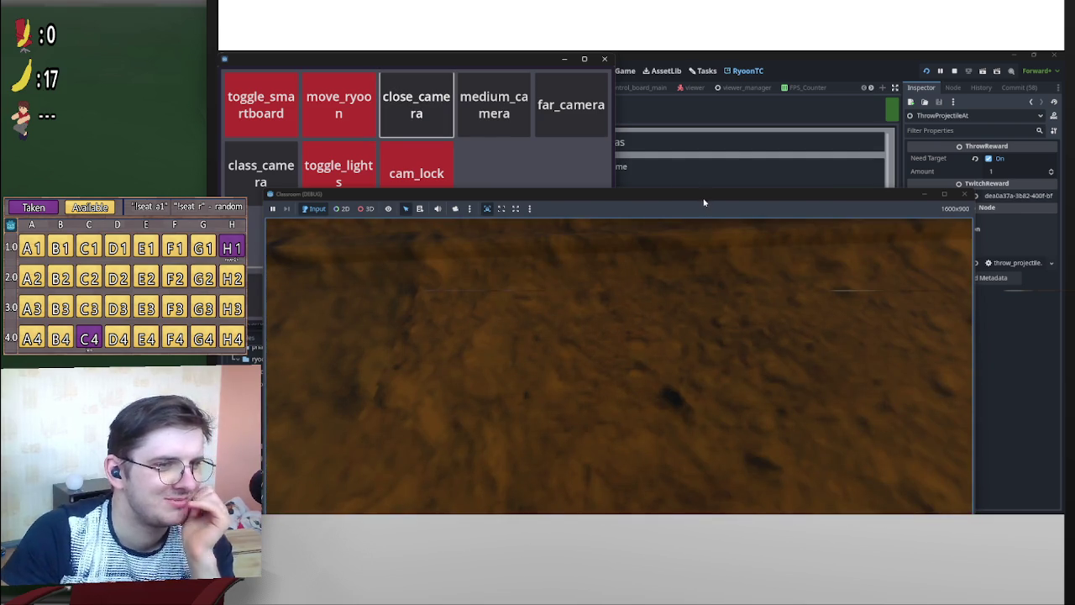
# Try the medium and far camera views, then return to the close camera.
pyautogui.moveTo(704, 203)
pyautogui.mouseDown()
pyautogui.moveTo(746, 95)
pyautogui.moveTo(730, 53)
pyautogui.moveTo(732, 95)
pyautogui.moveTo(865, 136)
pyautogui.moveTo(792, 106)
pyautogui.moveTo(745, 181)
pyautogui.moveTo(684, 126)
pyautogui.moveTo(732, 79)
pyautogui.mouseUp()
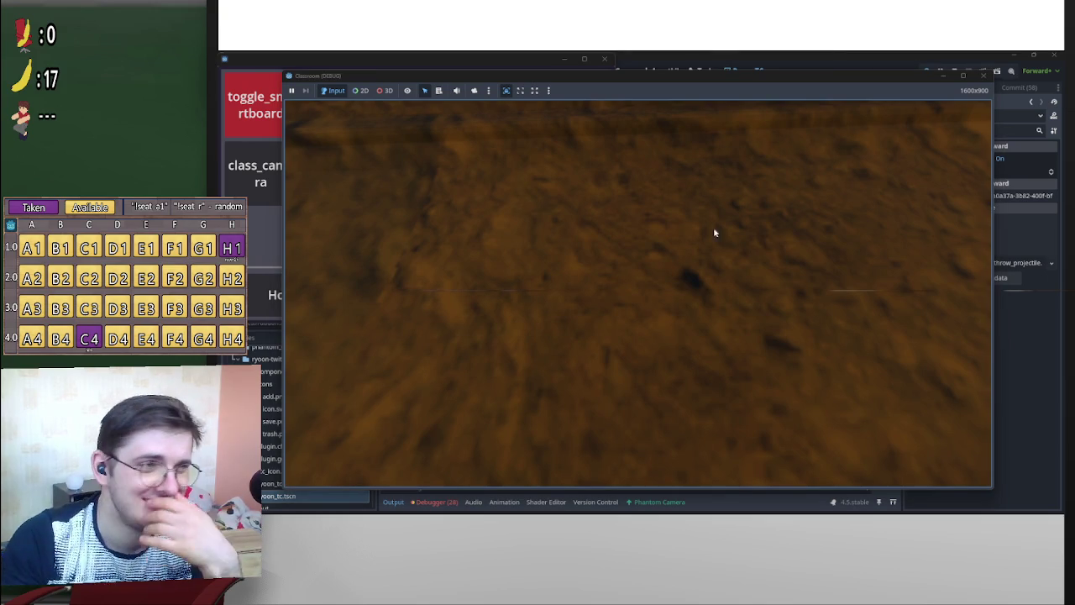
pyautogui.moveTo(560, 74); pyautogui.dragTo(555, 114)
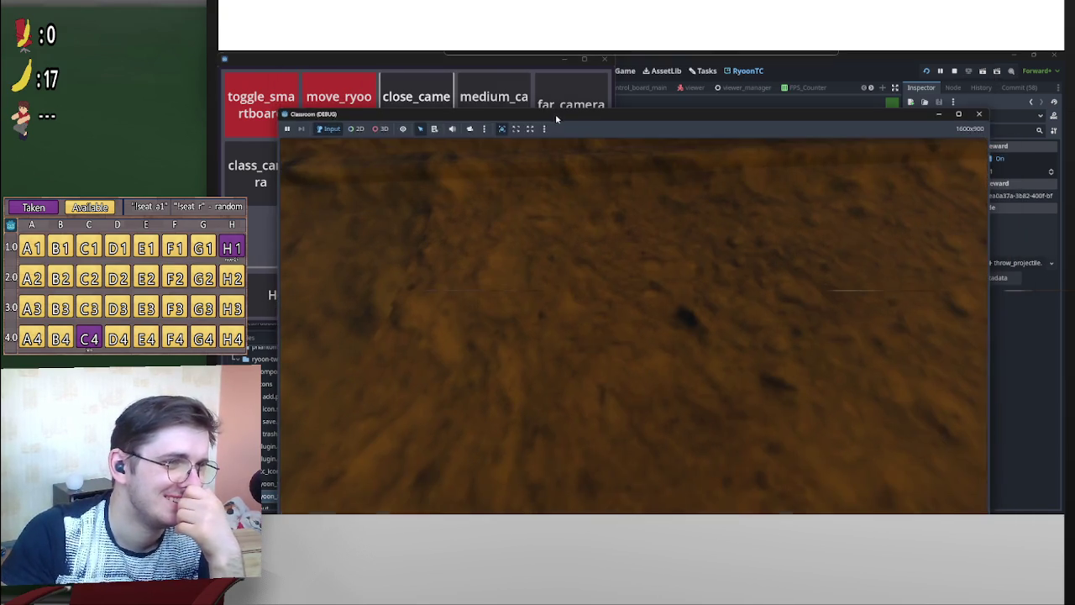
pyautogui.click(504, 98)
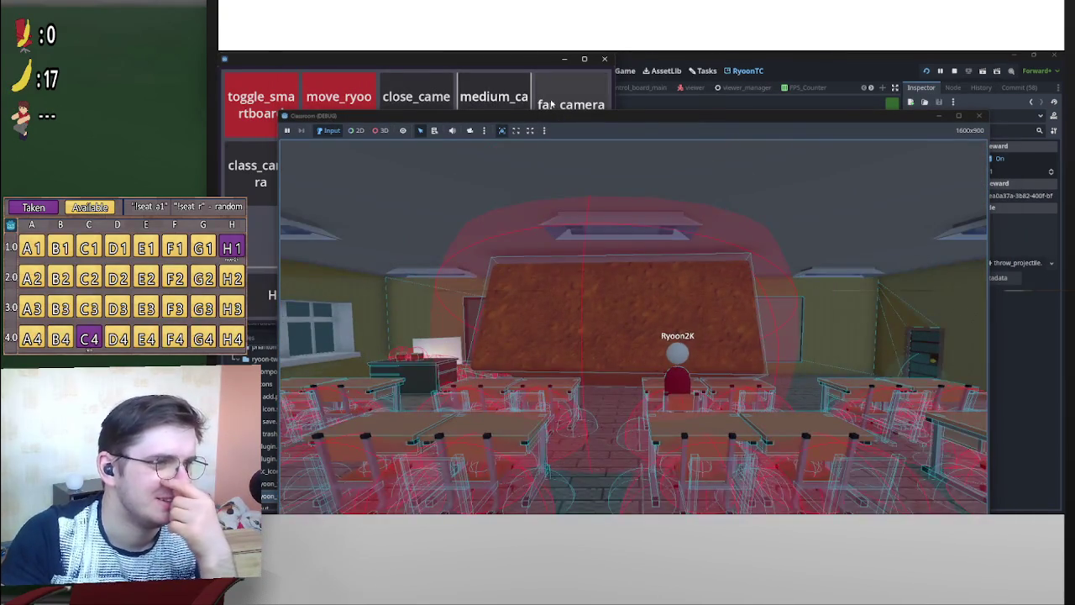
pyautogui.click(552, 103)
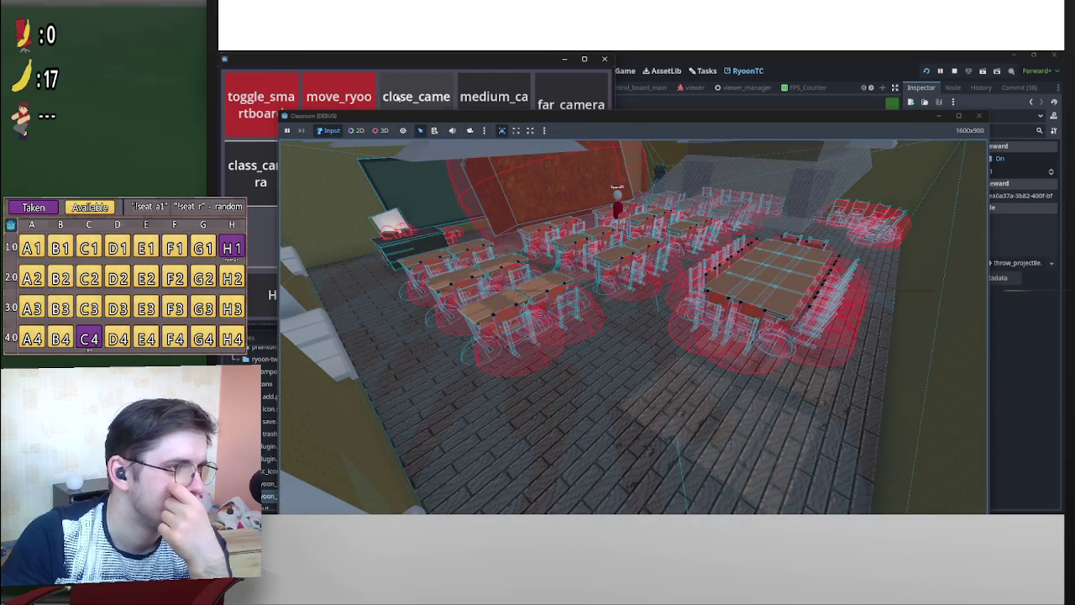
pyautogui.click(399, 99)
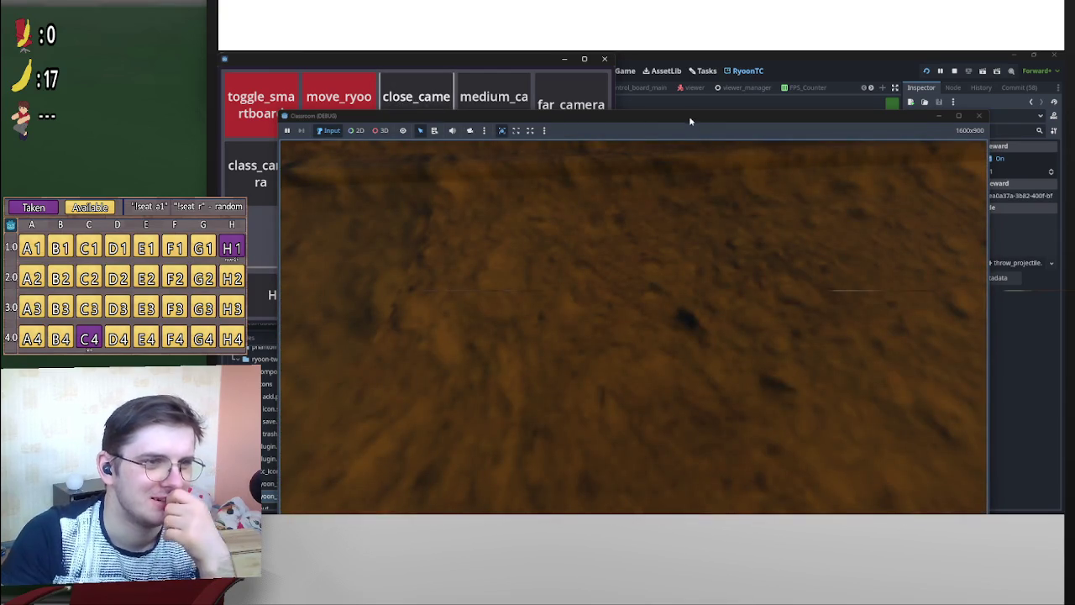
pyautogui.moveTo(690, 121); pyautogui.dragTo(701, 80)
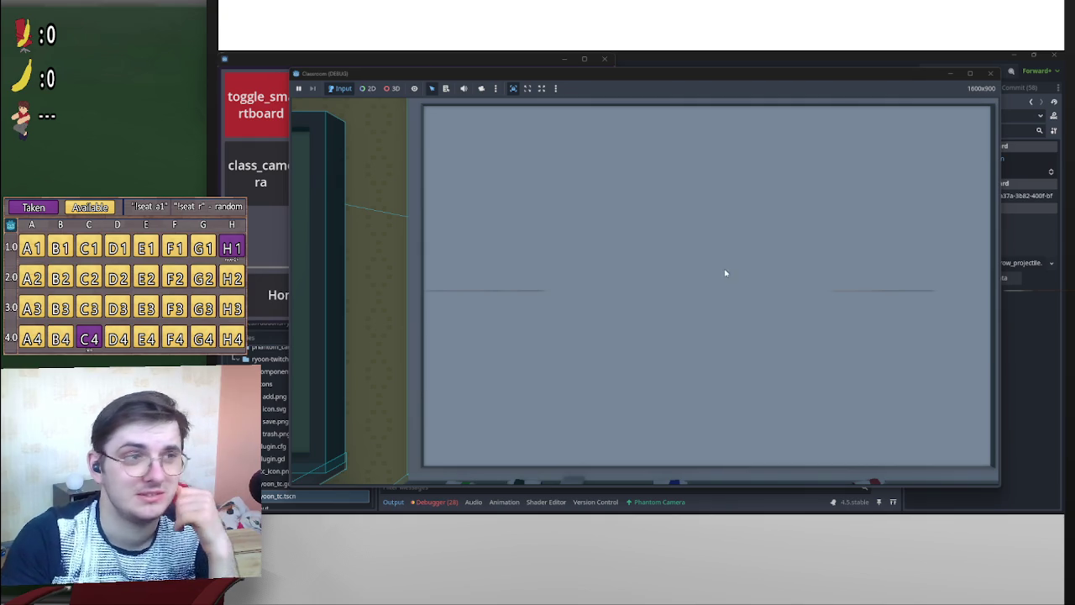
# Switch the running game to the close camera, then the medium camera.
pyautogui.moveTo(401, 86)
pyautogui.mouseDown()
pyautogui.moveTo(482, 119)
pyautogui.moveTo(457, 155)
pyautogui.mouseUp()
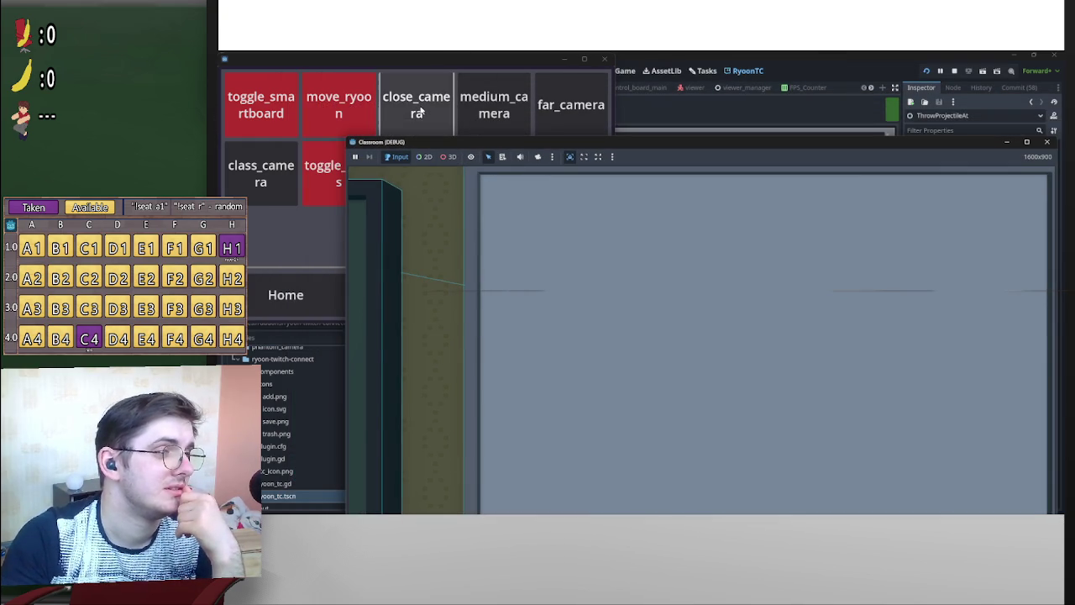
pyautogui.click(588, 107)
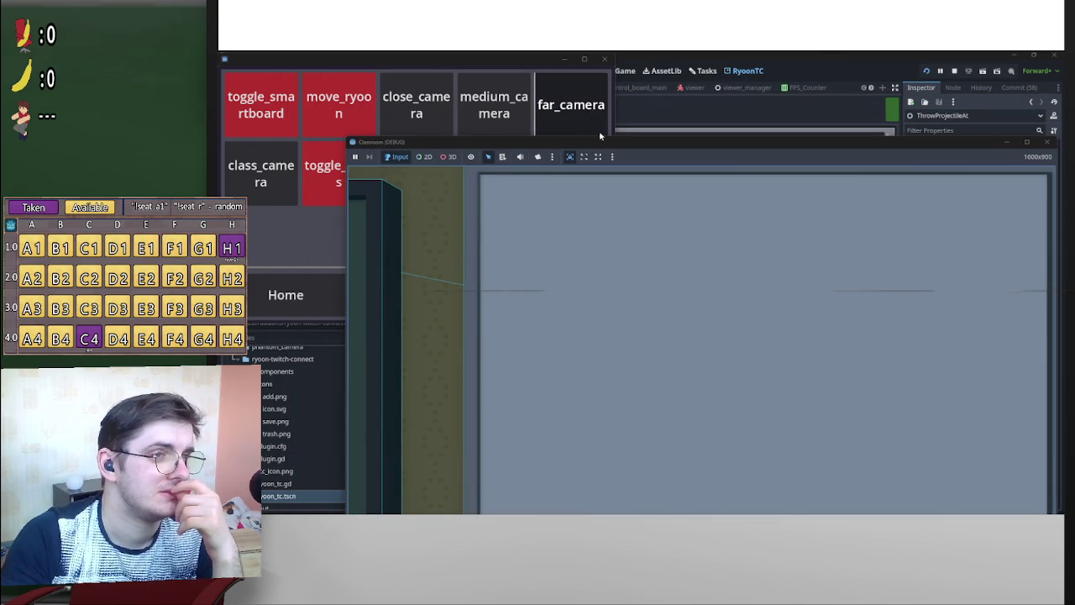
pyautogui.click(493, 108)
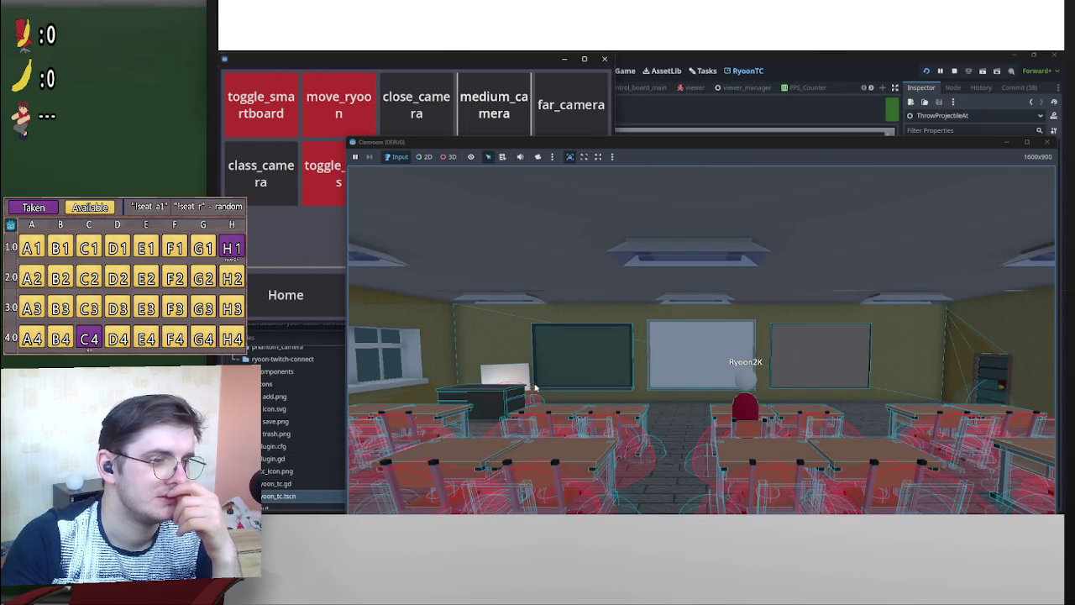
pyautogui.moveTo(676, 147); pyautogui.dragTo(636, 100)
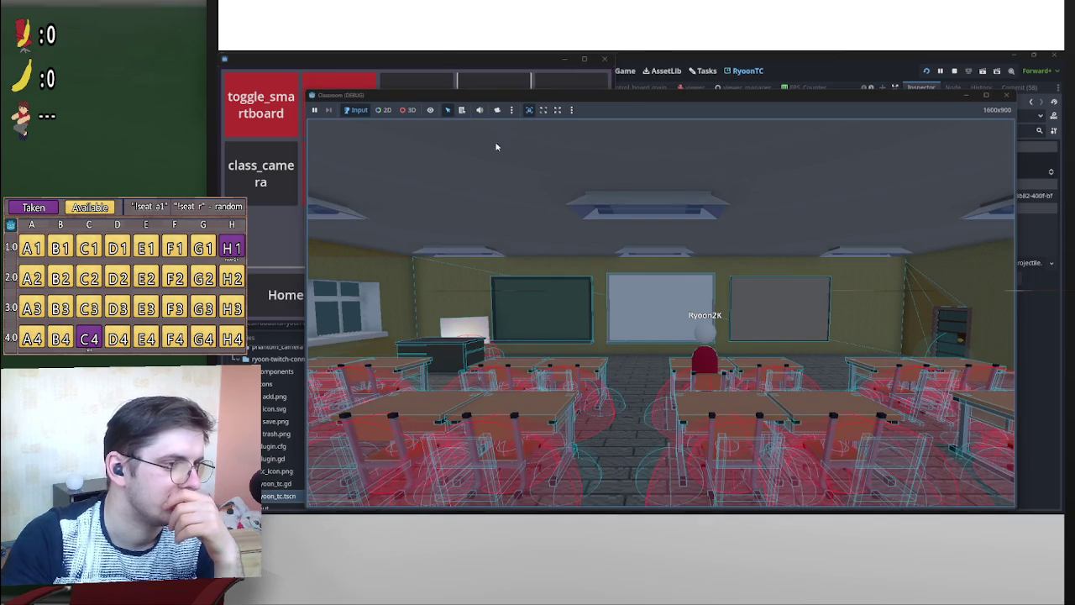
# Toggle the 3D camera override on and off, then stop the running game.
pyautogui.click(408, 110)
pyautogui.click(497, 110)
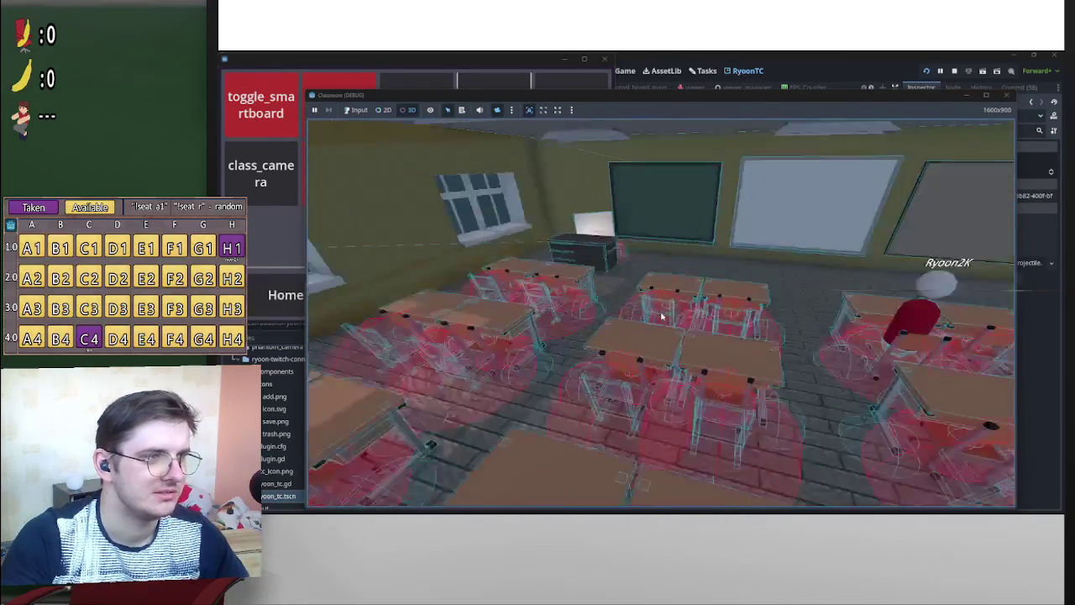
pyautogui.click(496, 110)
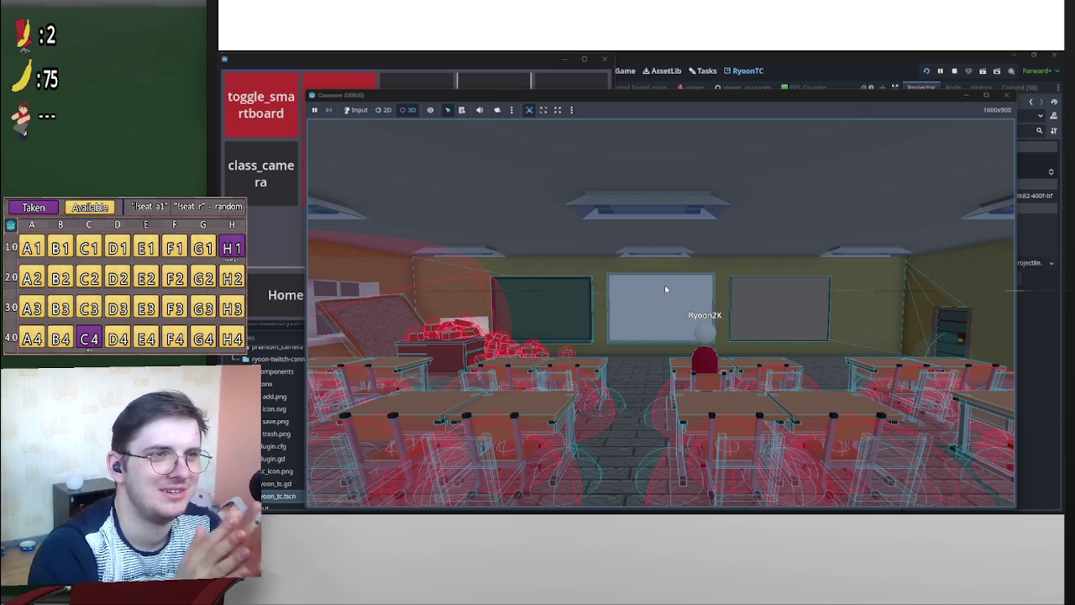
pyautogui.click(956, 71)
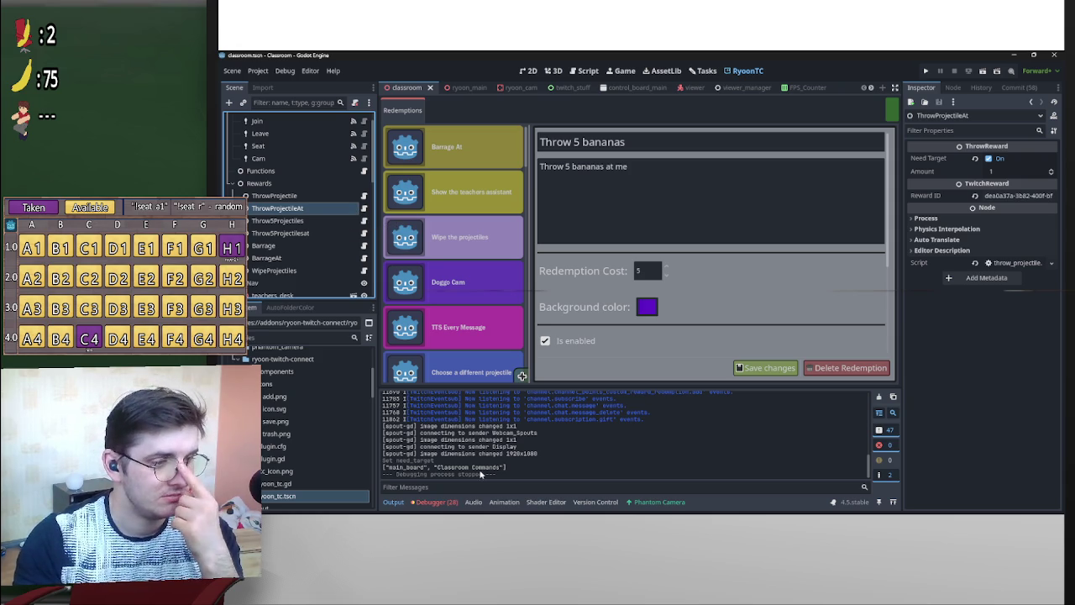
# Review the debugger's 28 errors and warnings, then open classroom.gd from the Classroom node.
pyautogui.click(443, 503)
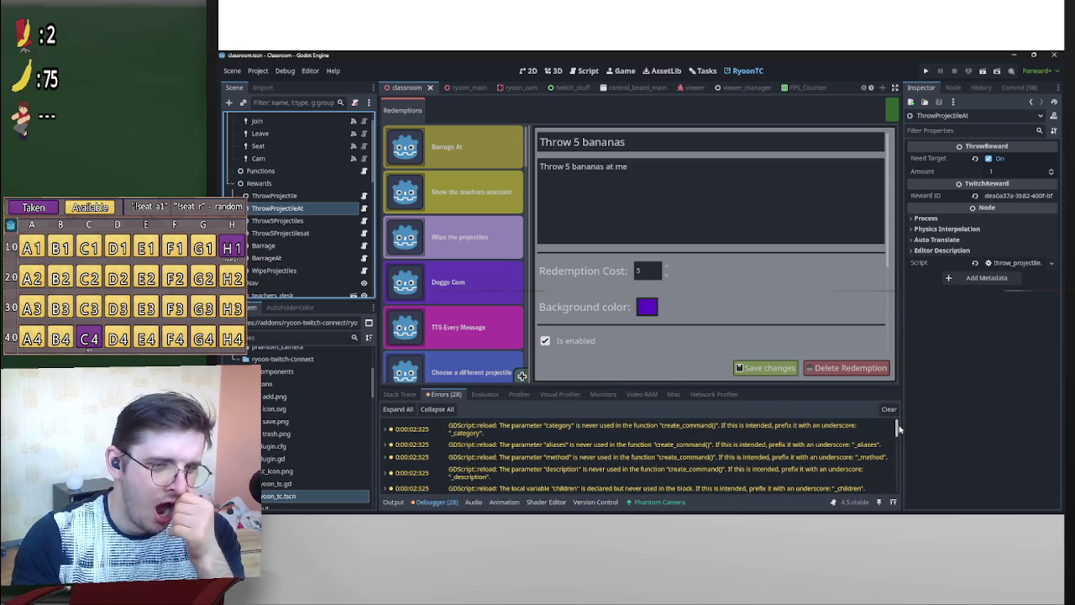
pyautogui.scroll(-10, 532, 470)
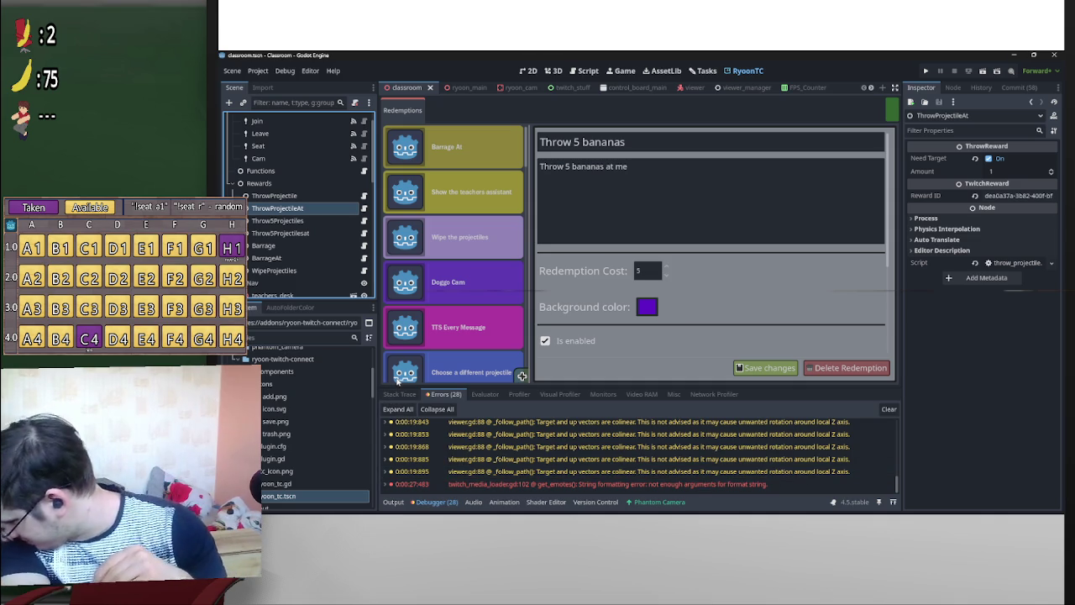
pyautogui.scroll(1, 323, 206)
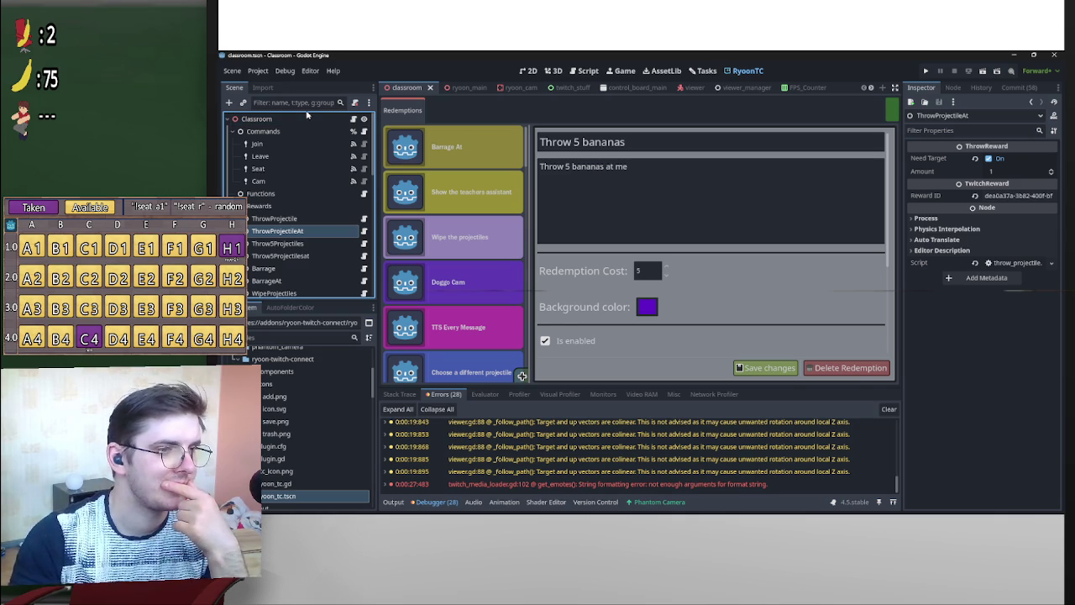
pyautogui.click(353, 120)
pyautogui.scroll(-1, 588, 262)
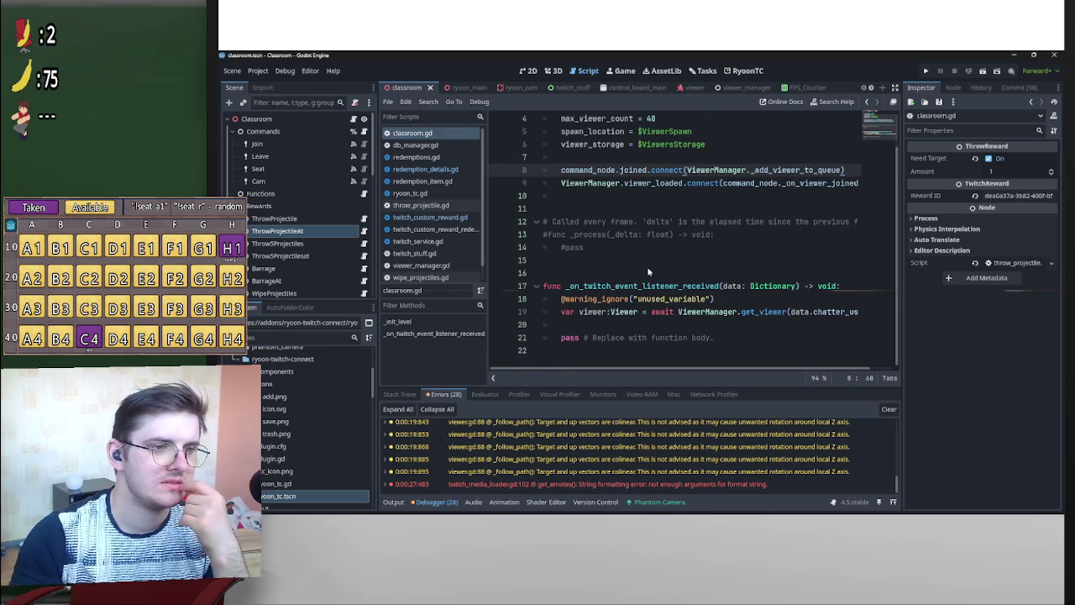
pyautogui.scroll(1, 642, 271)
pyautogui.scroll(-1, 649, 267)
pyautogui.scroll(1, 651, 267)
pyautogui.scroll(-1, 653, 266)
pyautogui.scroll(1, 652, 266)
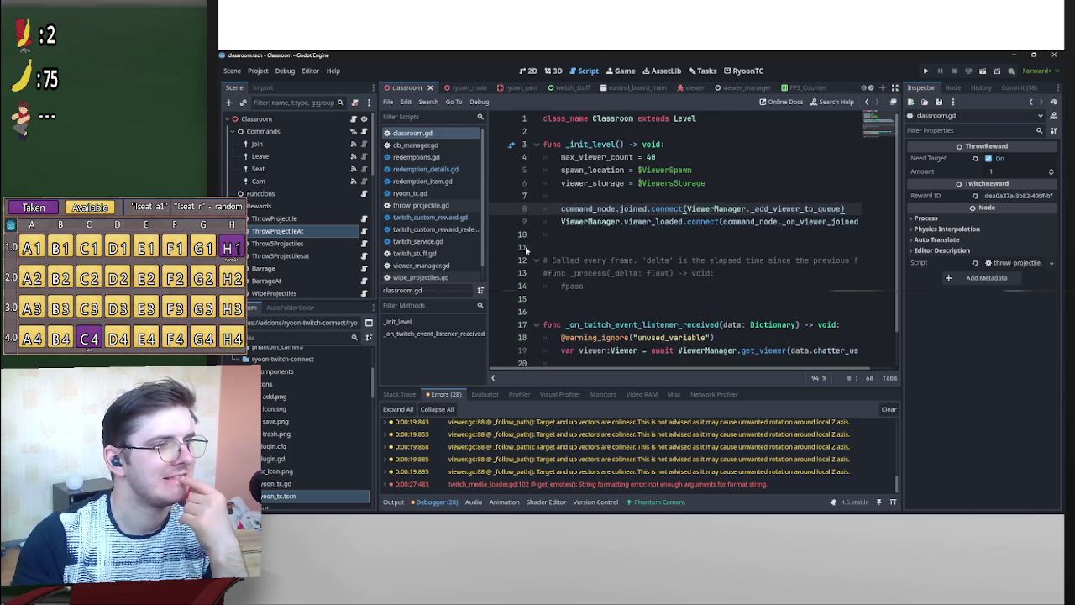
pyautogui.scroll(-4, 370, 204)
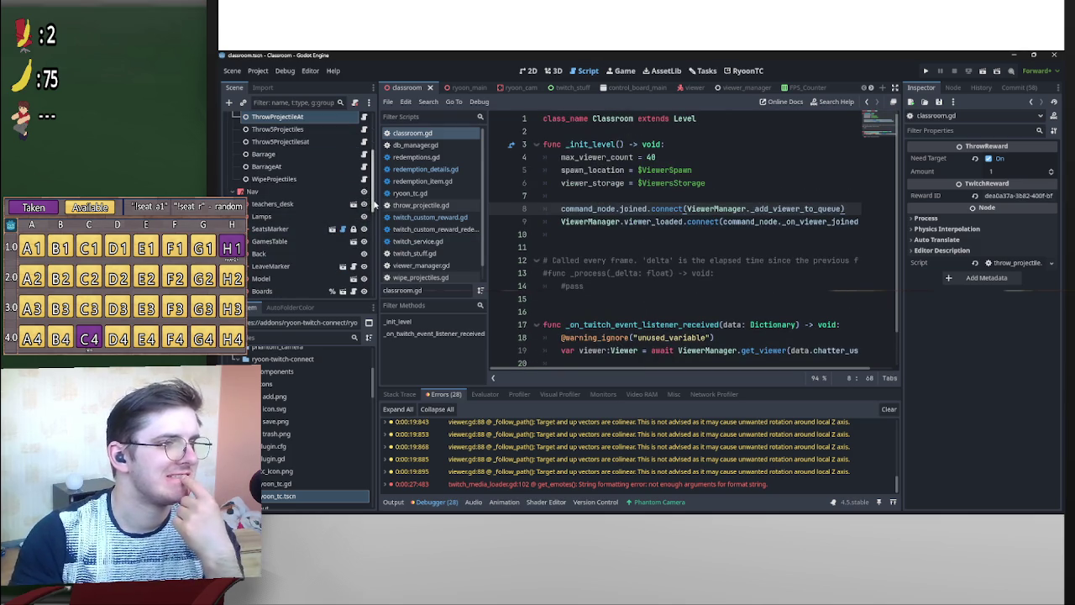
pyautogui.scroll(-5, 374, 244)
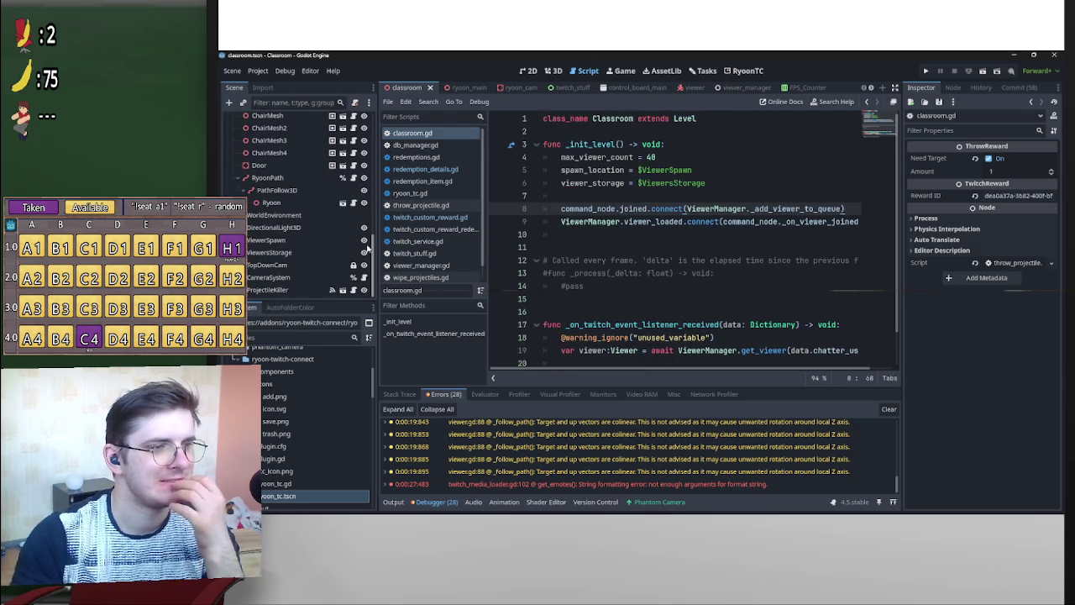
pyautogui.moveTo(367, 246); pyautogui.dragTo(367, 150)
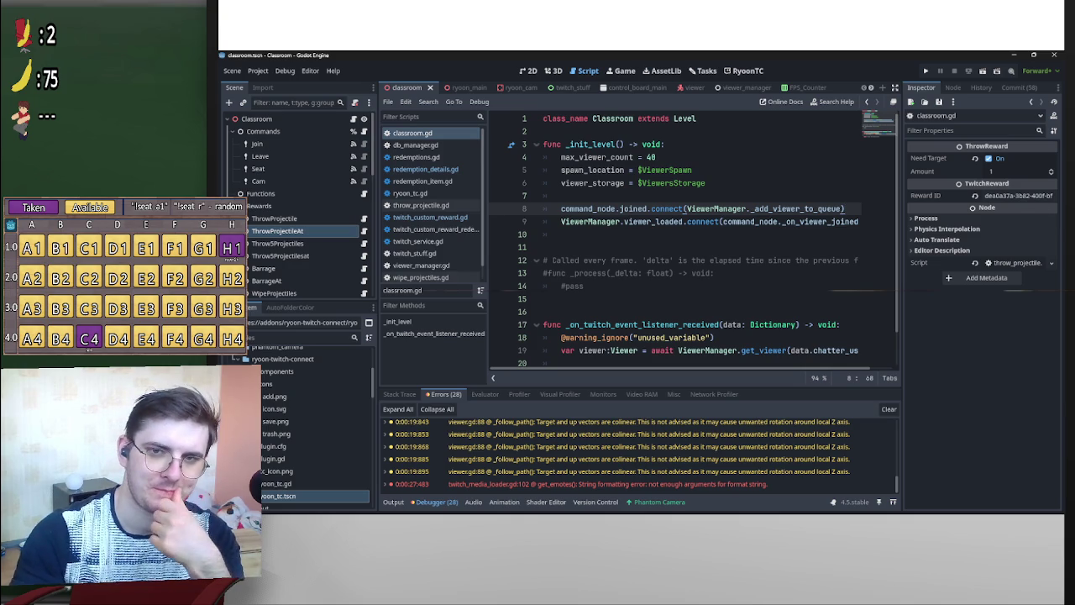
pyautogui.hotkey('alt', 'Tab')
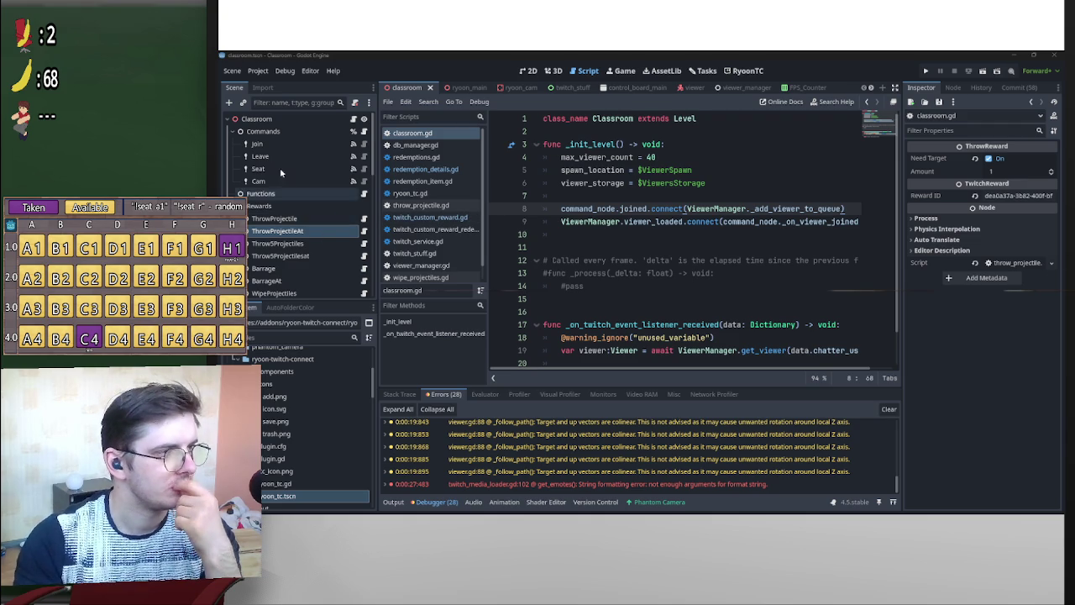
# Add a _ready function with a pass body to classroom.gd.
pyautogui.click(301, 120)
pyautogui.click(606, 299)
pyautogui.scroll(-1, 600, 290)
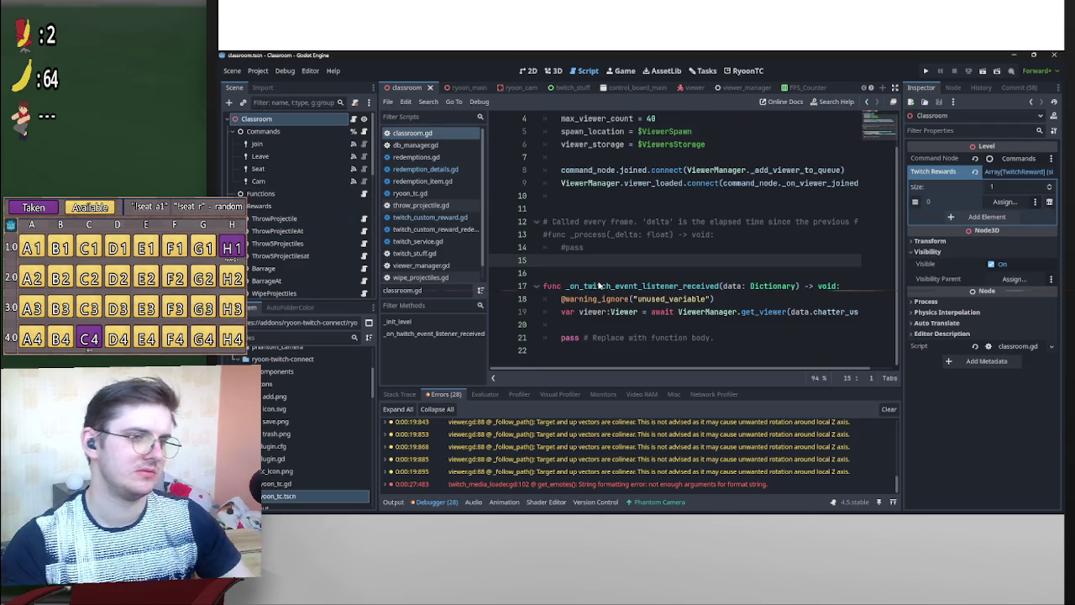
pyautogui.press('Return')
pyautogui.press('Return')
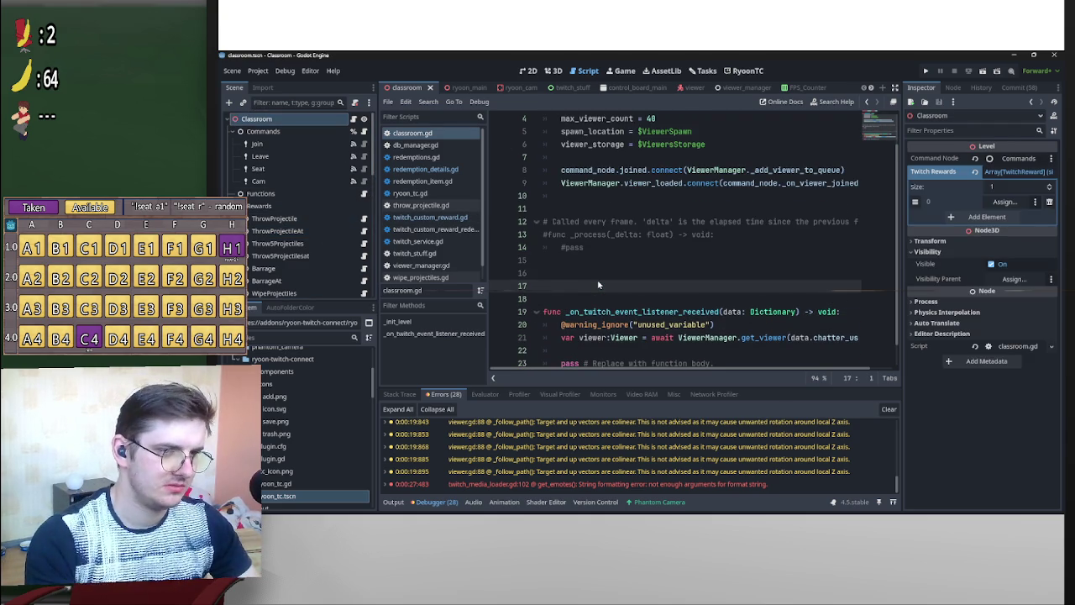
pyautogui.press('BackSpace')
pyautogui.write('func')
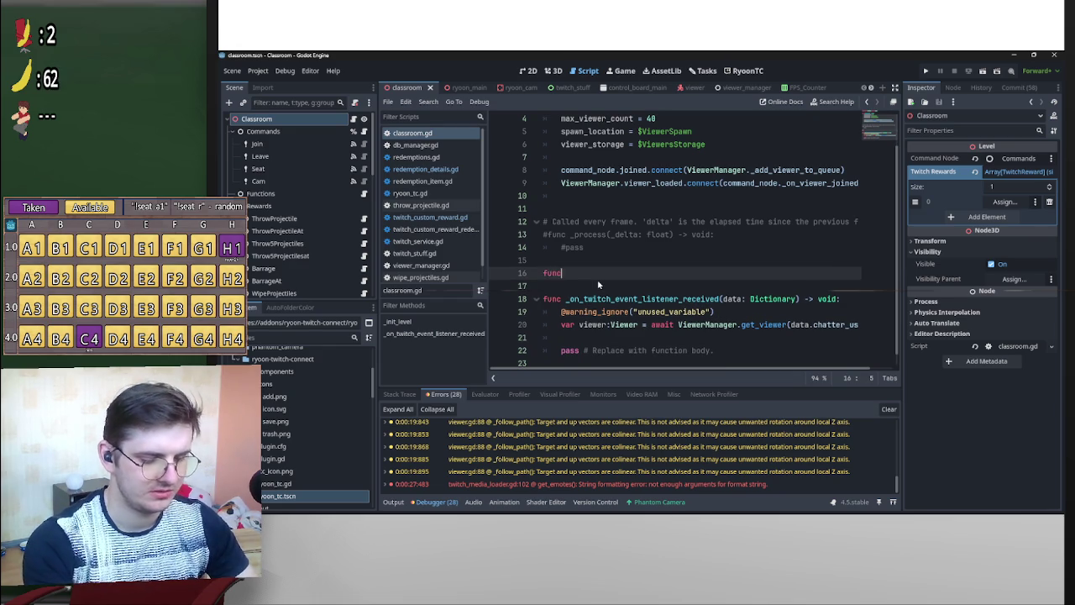
pyautogui.write(' _ready')
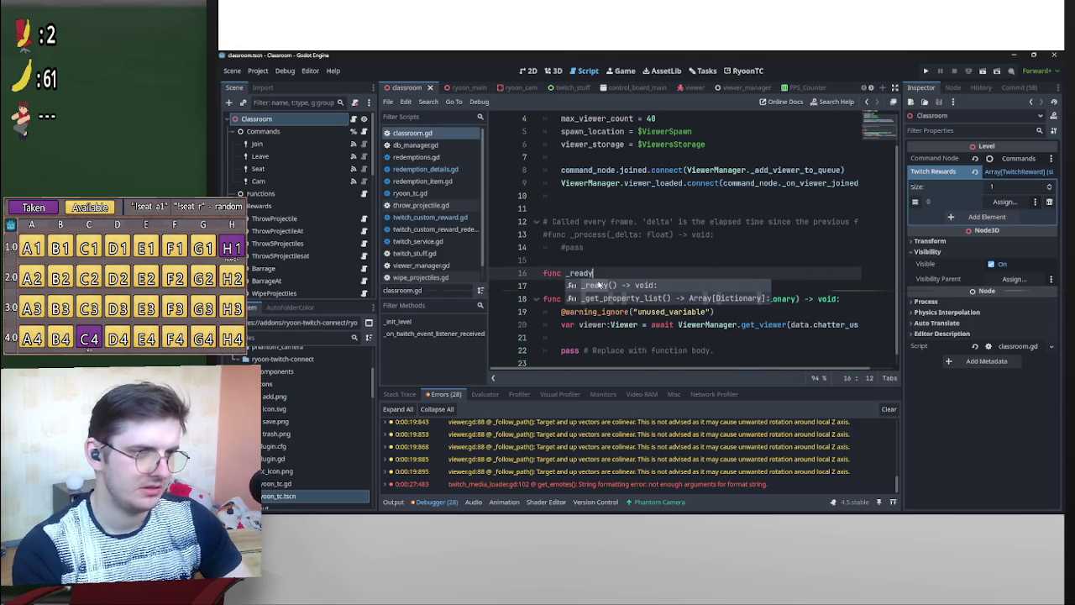
pyautogui.press('Return')
pyautogui.press('Return')
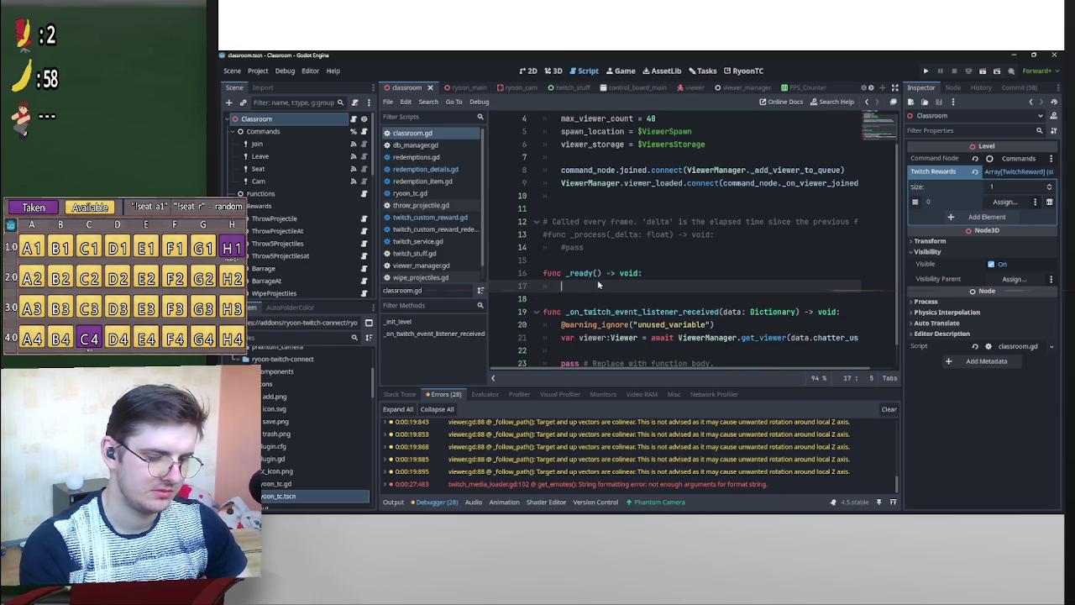
pyautogui.write('pass')
pyautogui.press('Home')
pyautogui.press('Return')
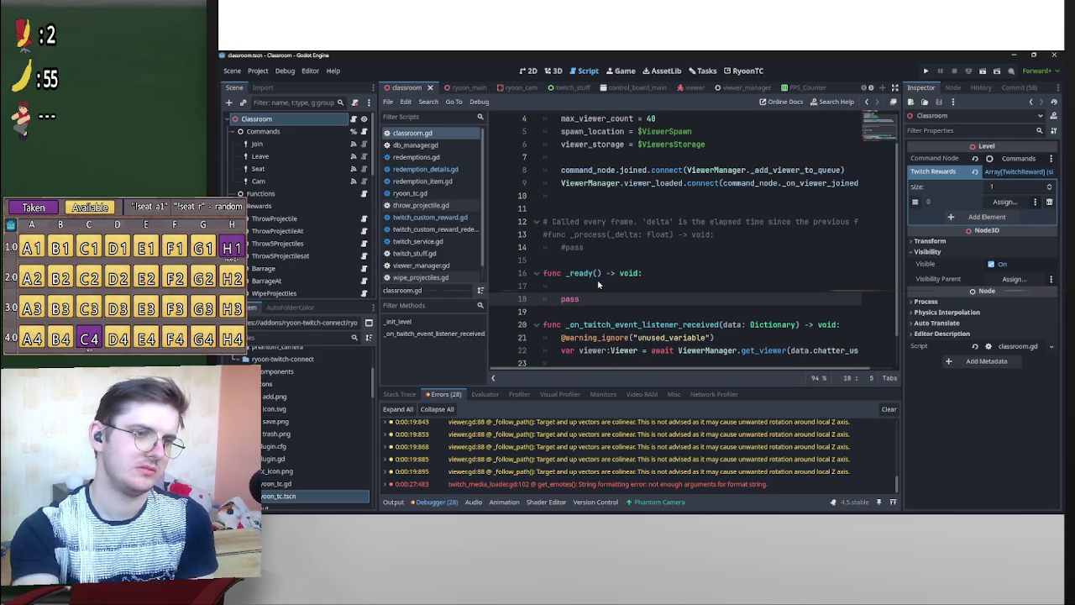
pyautogui.scroll(-1, 650, 269)
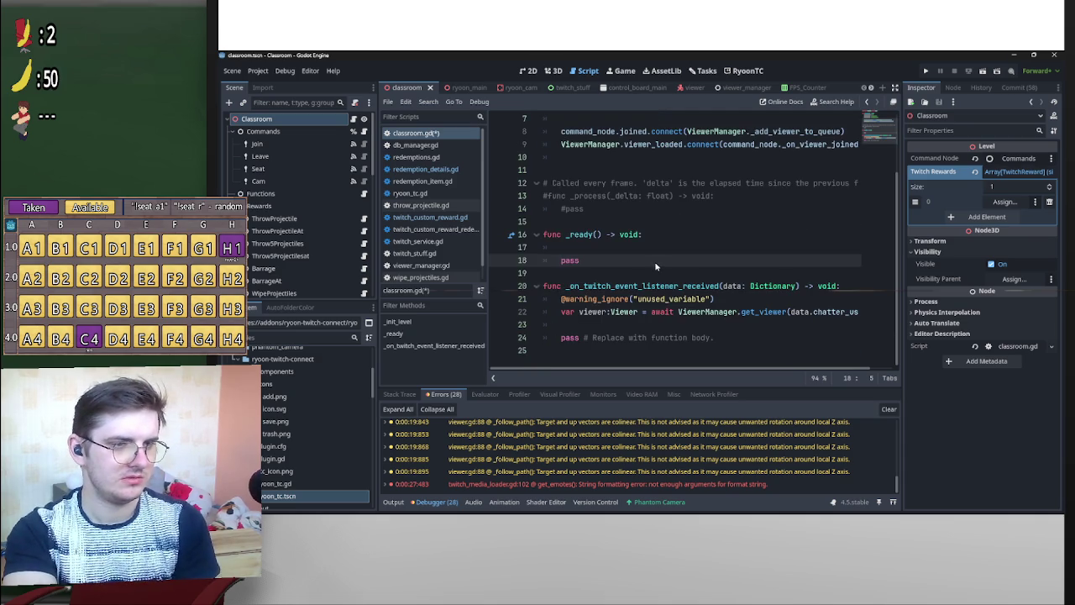
# Insert TwitchBot.send_message("!join") on line 17 in _ready and save the script.
pyautogui.click(346, 146)
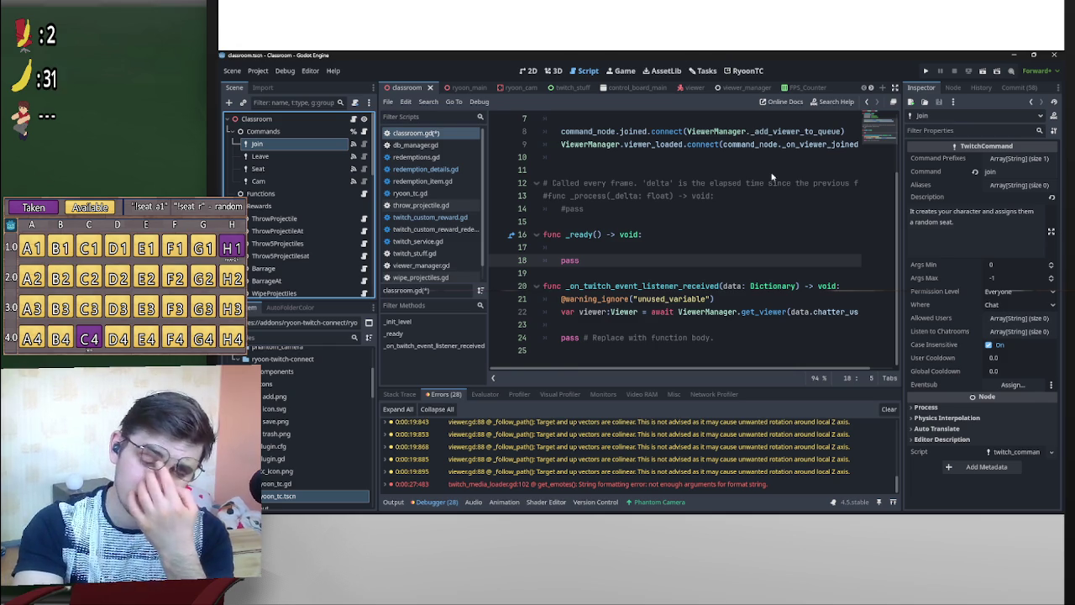
pyautogui.click(602, 247)
pyautogui.write('twit')
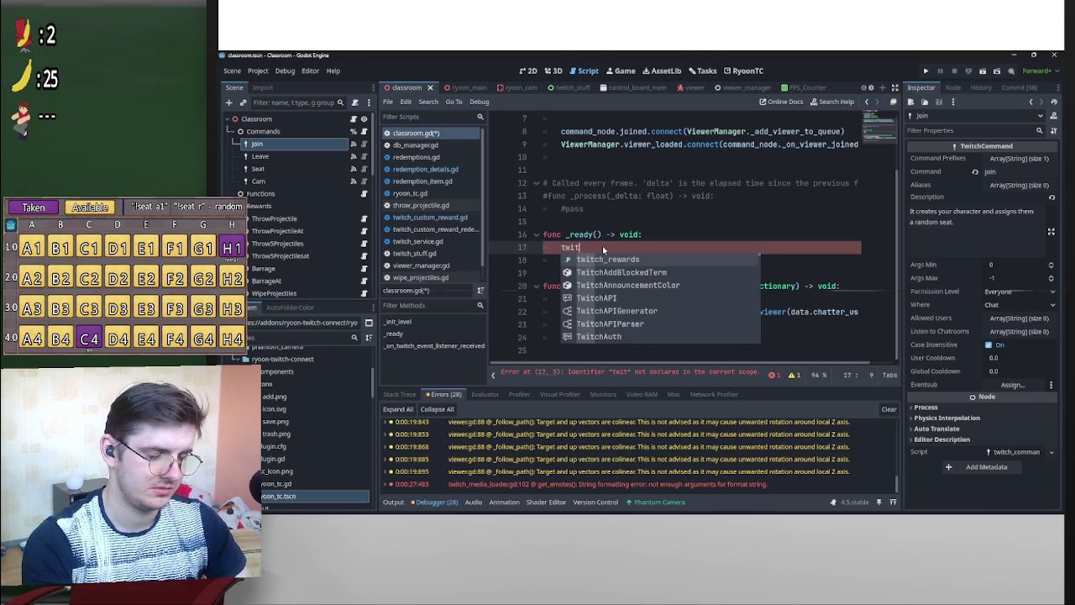
pyautogui.write('ch')
pyautogui.press('BackSpace')
pyautogui.press('BackSpace')
pyautogui.press('BackSpace')
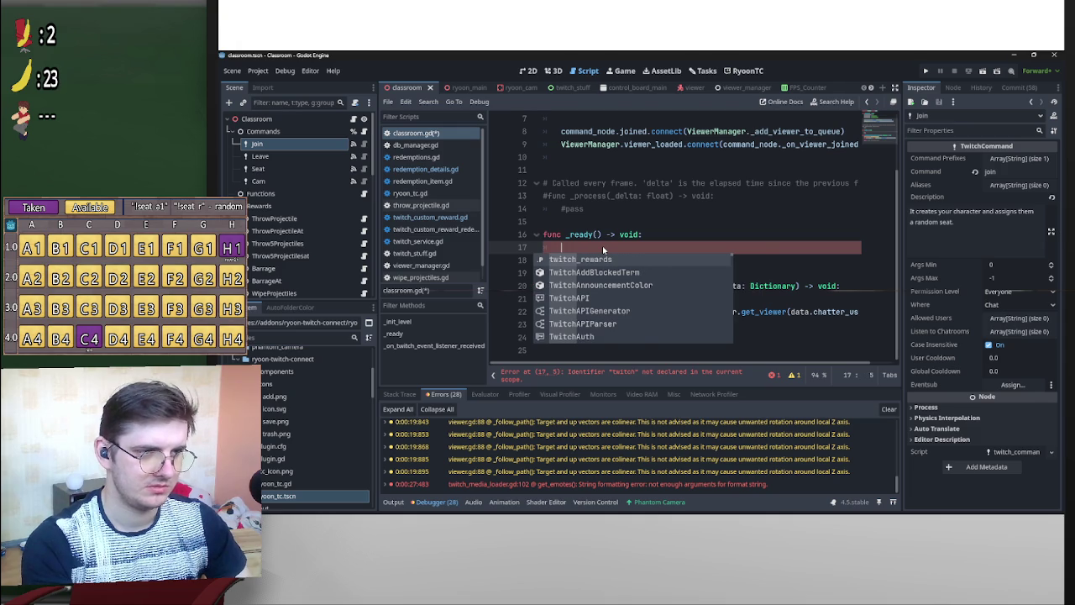
pyautogui.write('T')
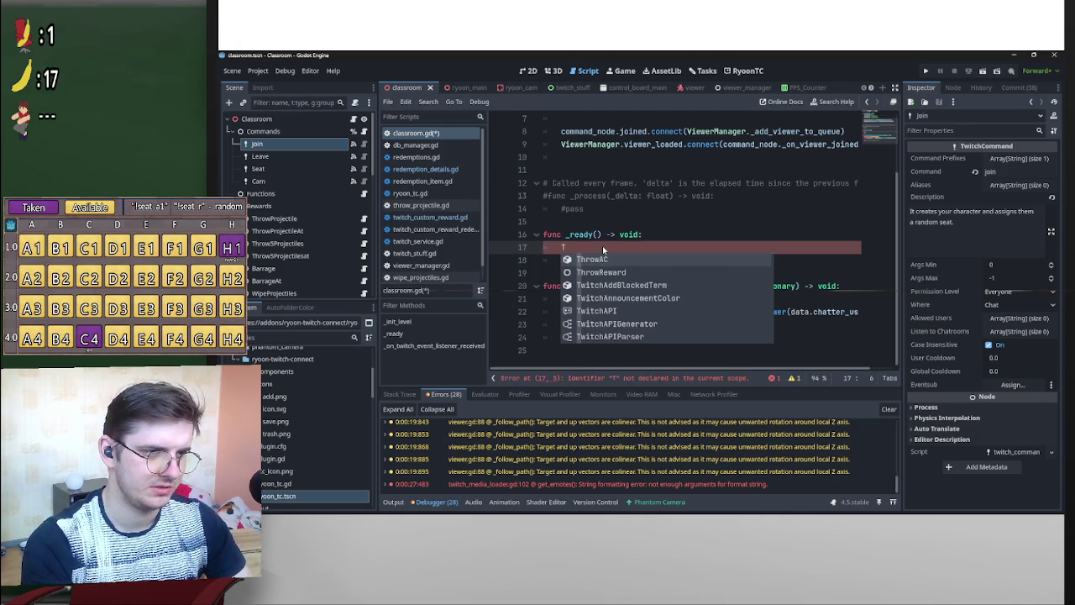
pyautogui.write('witchBot')
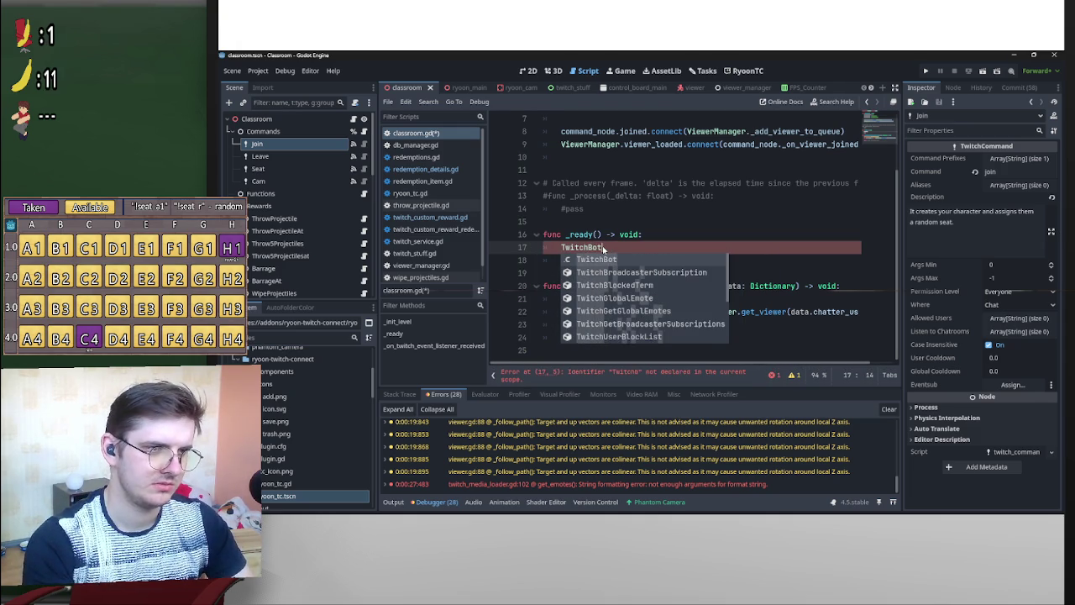
pyautogui.write('.se')
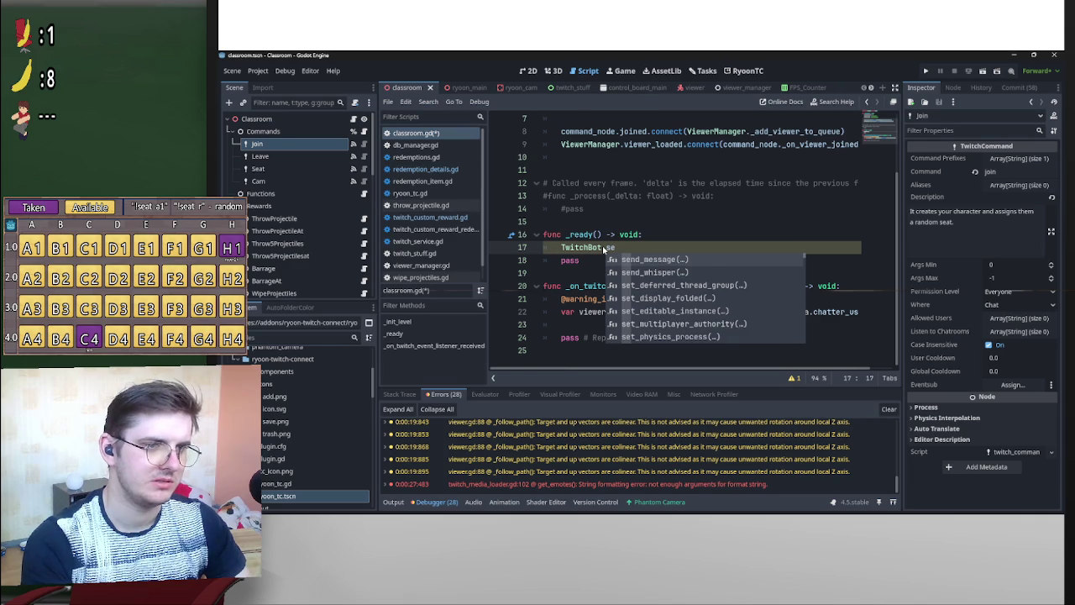
pyautogui.press('Return')
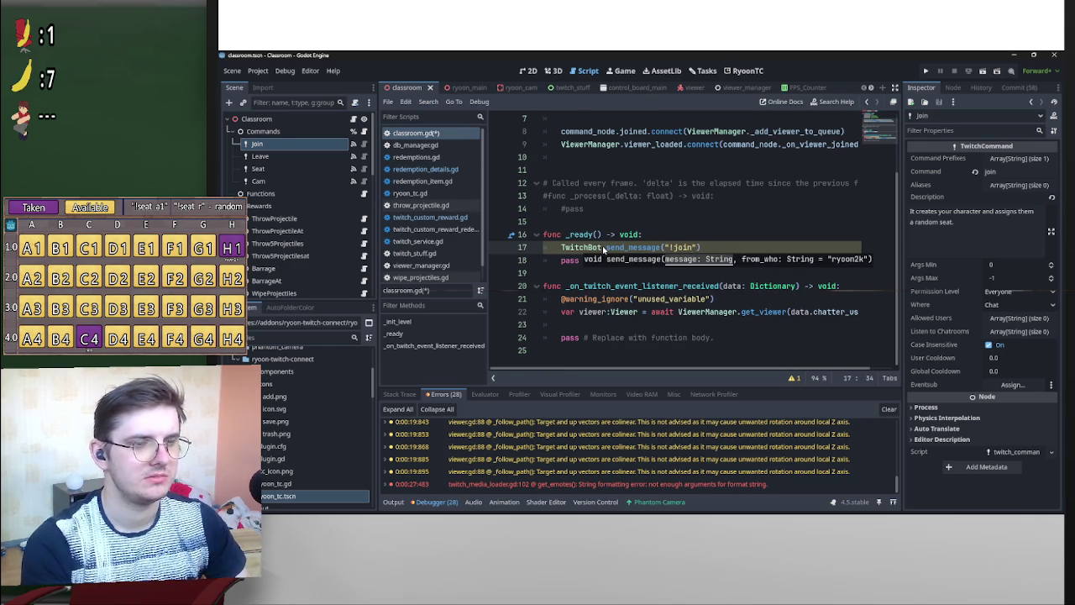
pyautogui.press('Up')
pyautogui.press('Up')
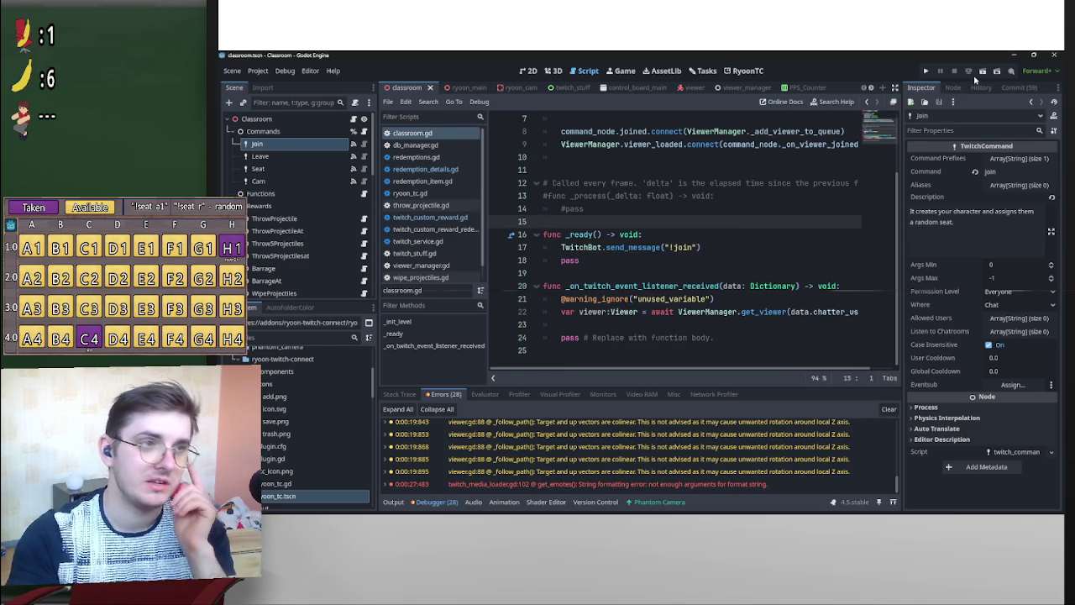
# Run the project, connect to Twitch, and load the classroom level from Level Select.
pyautogui.click(925, 71)
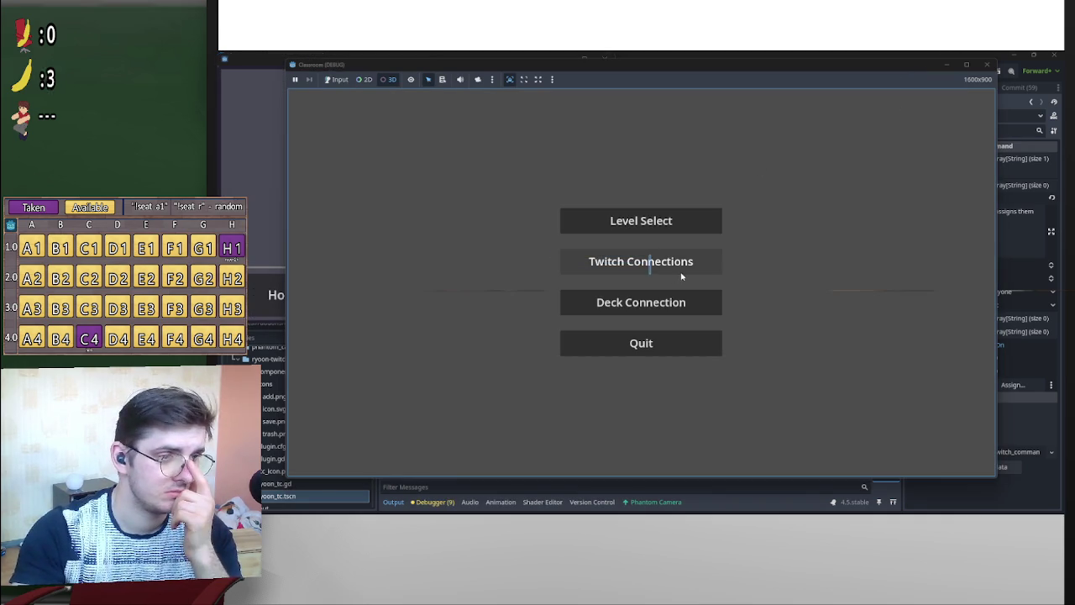
pyautogui.click(336, 79)
pyautogui.click(610, 273)
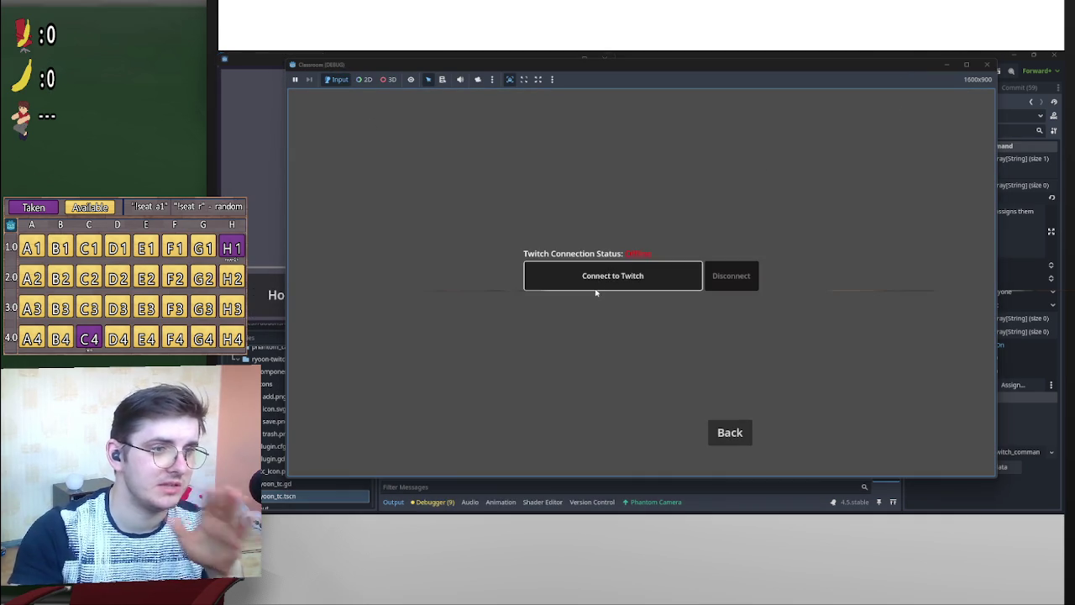
pyautogui.click(601, 284)
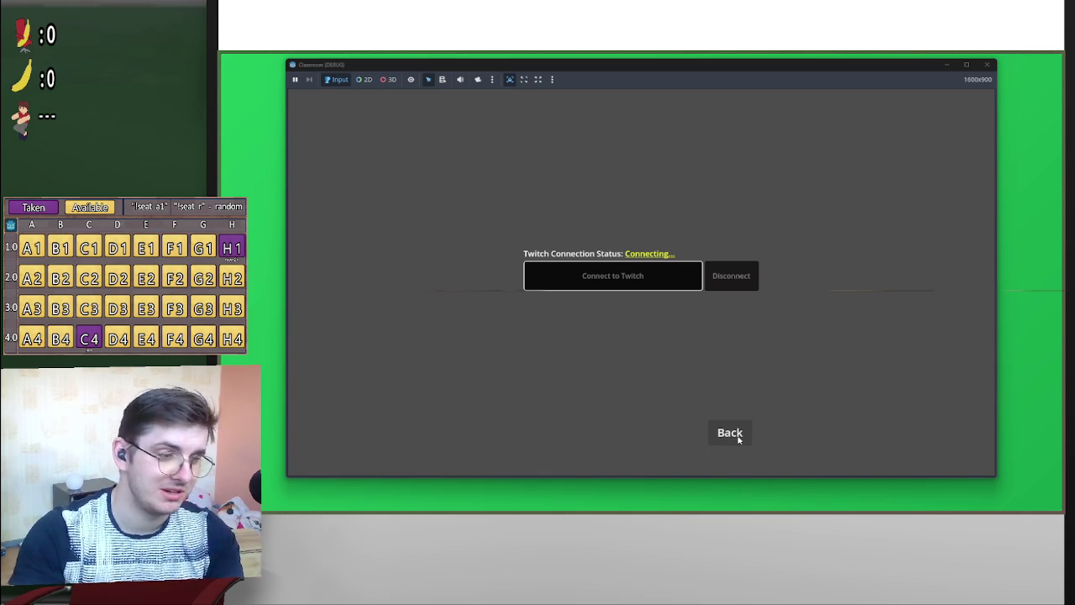
pyautogui.click(739, 437)
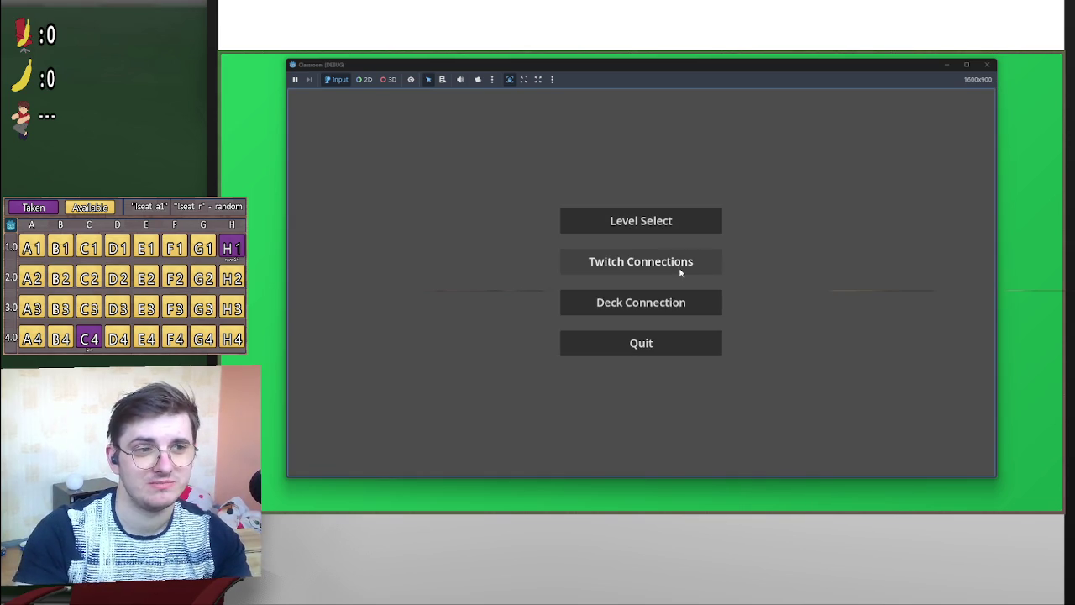
pyautogui.click(655, 224)
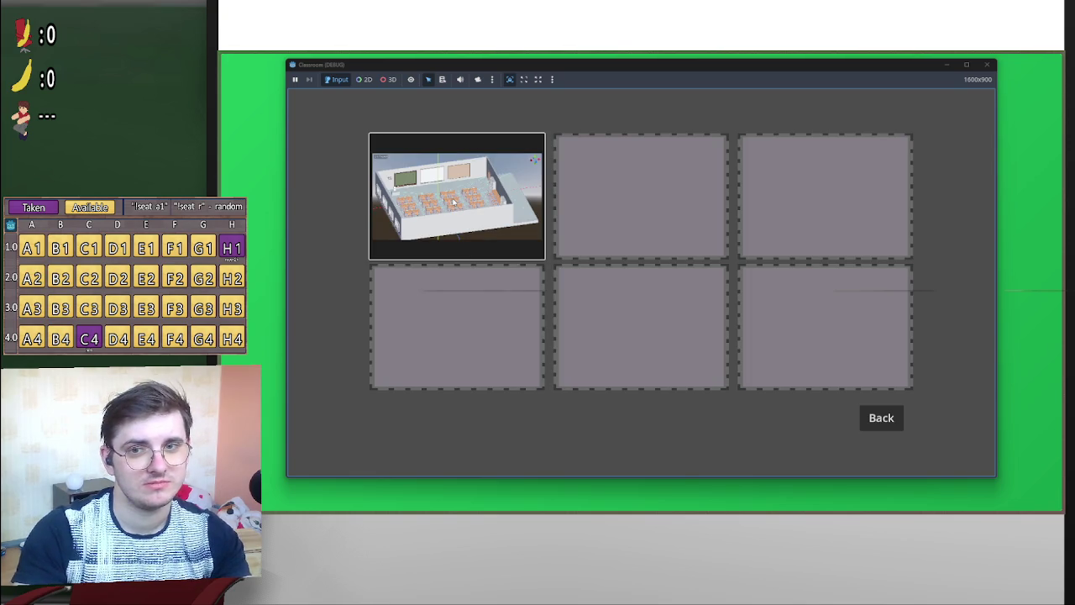
pyautogui.click(453, 200)
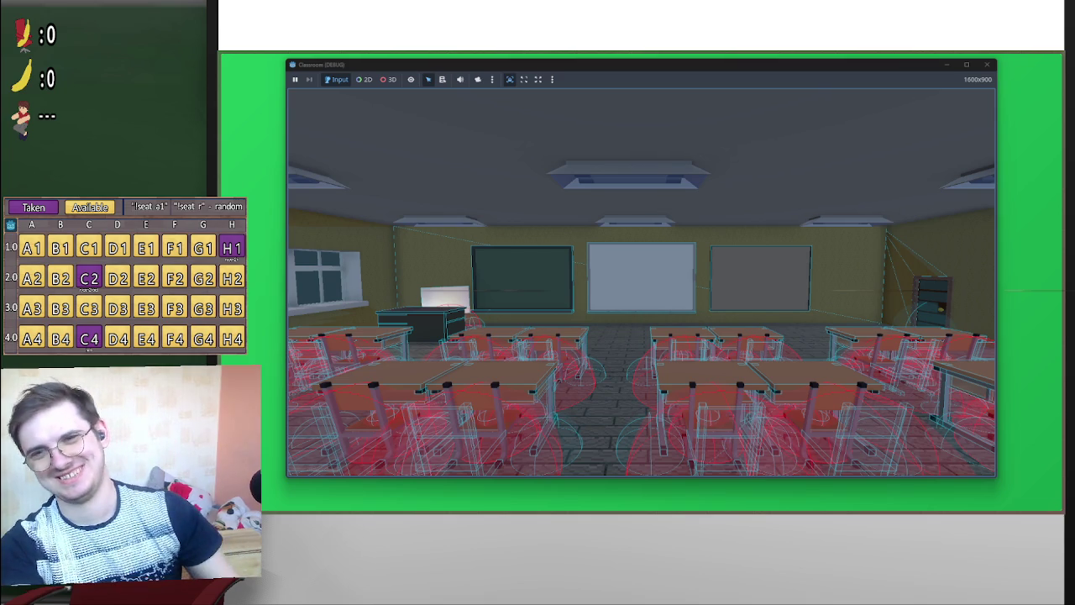
pyautogui.moveTo(774, 504)
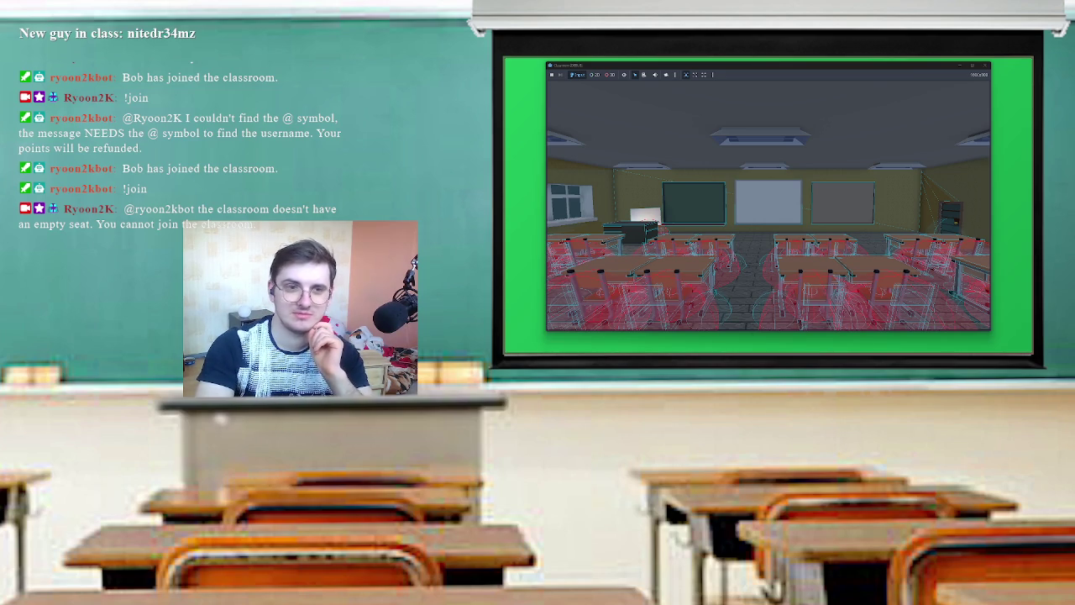
# Launch the Classroom 2.0 - 4.3 project from the Project Manager.
pyautogui.moveTo(836, 348)
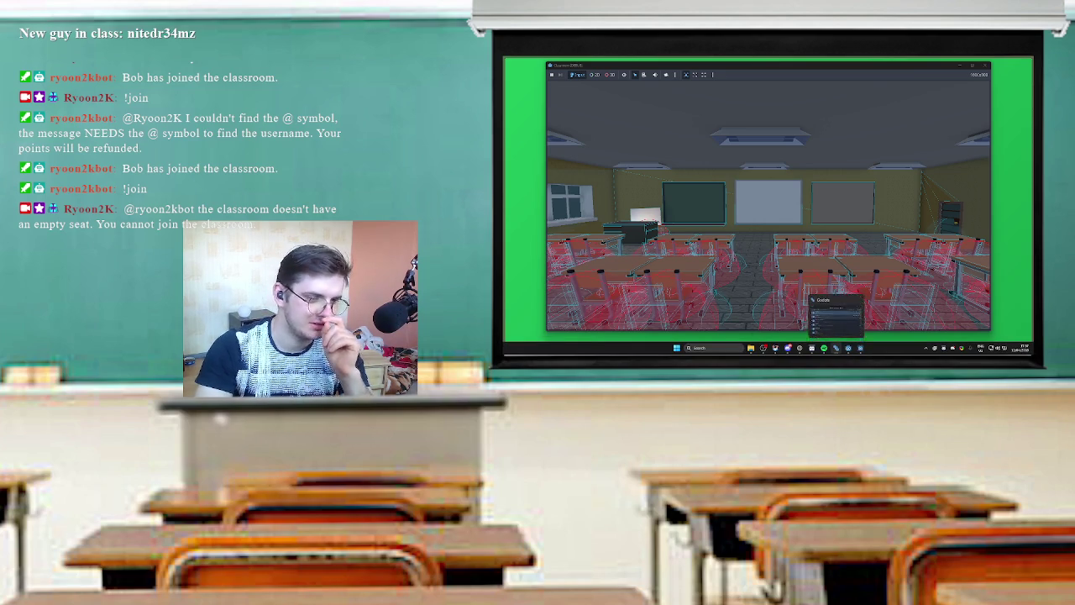
pyautogui.click(836, 315)
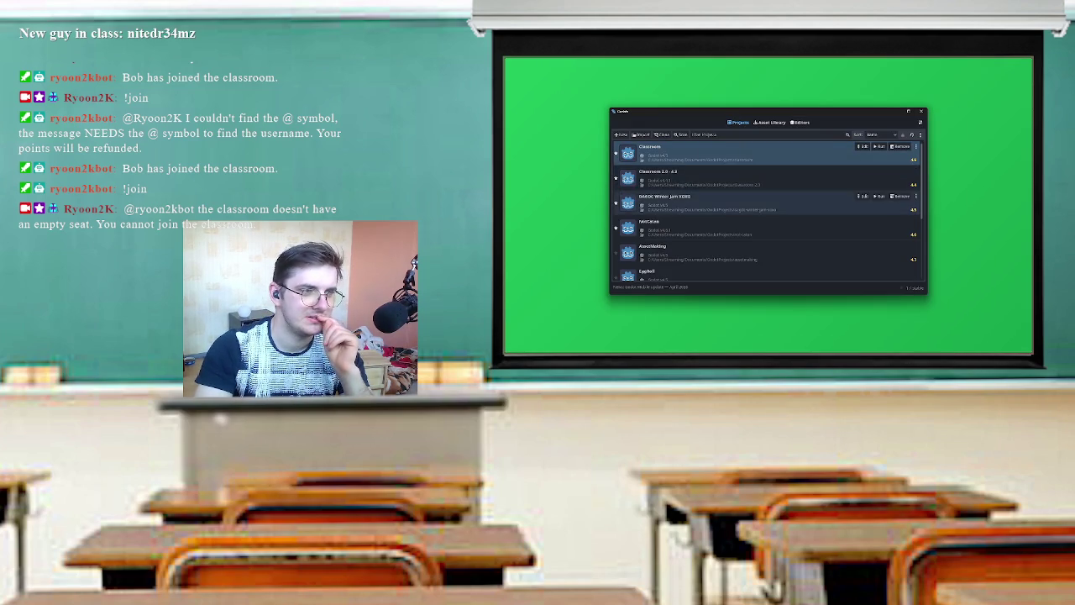
pyautogui.click(873, 177)
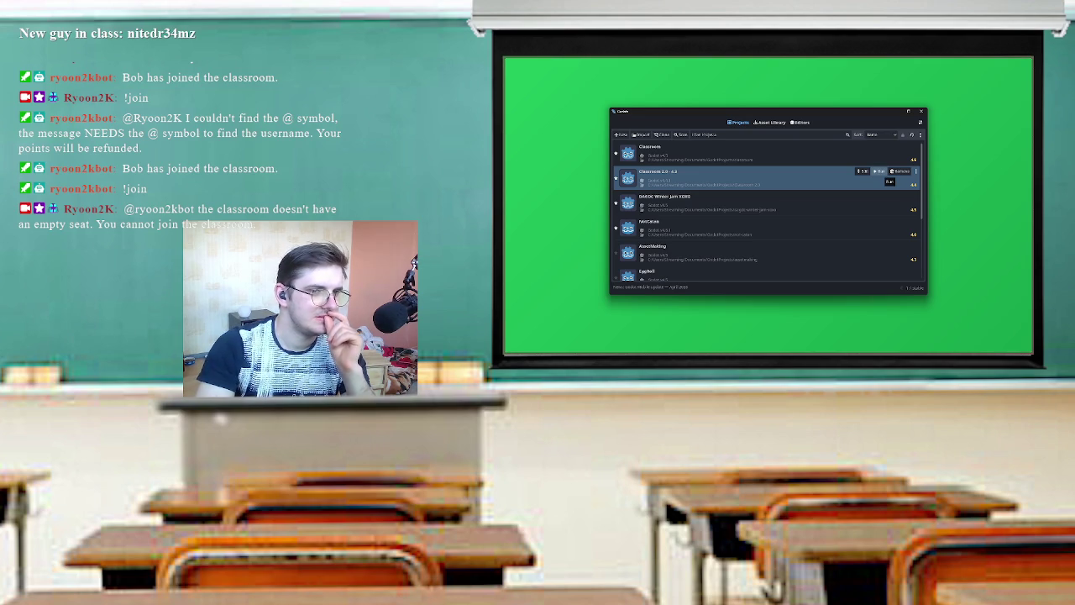
pyautogui.click(879, 171)
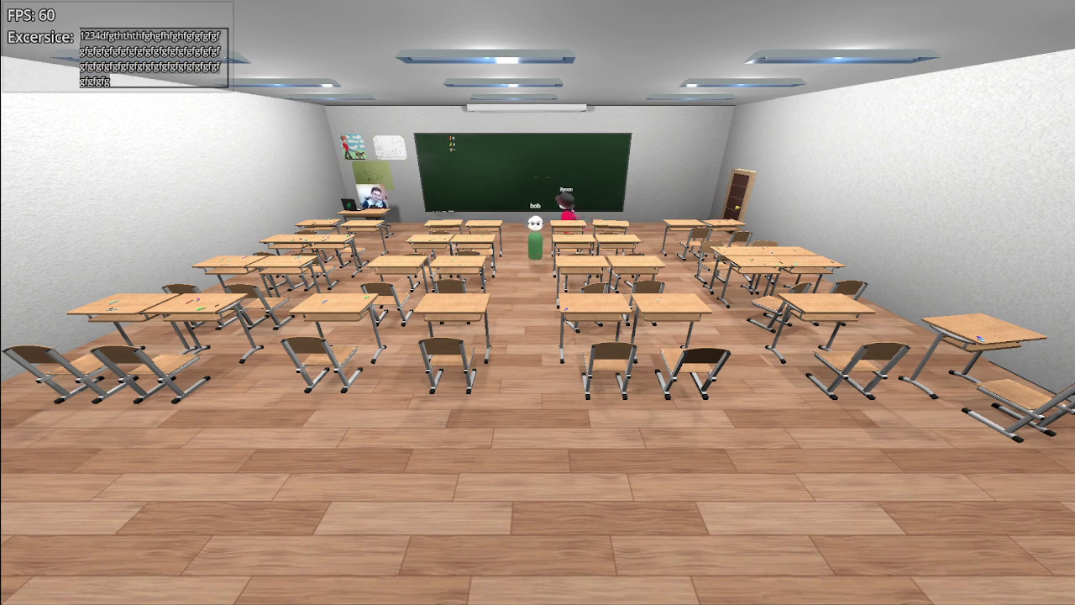
# Clear the gibberish Excersice text and hide the FPS/exercise overlay.
pyautogui.hotkey('ctrl', 'a')
pyautogui.press('BackSpace')
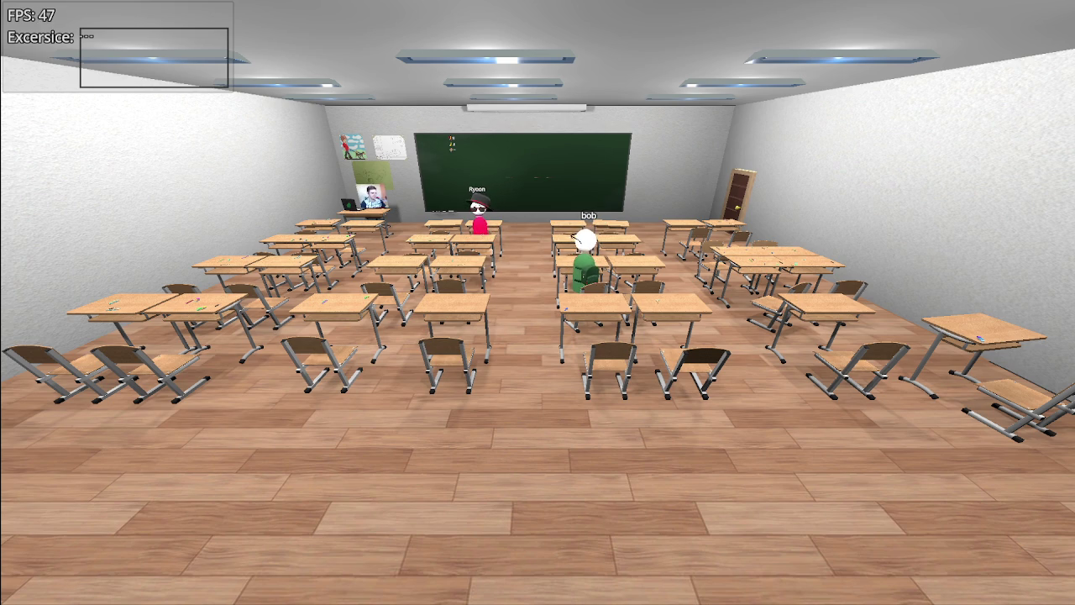
pyautogui.press('Escape')
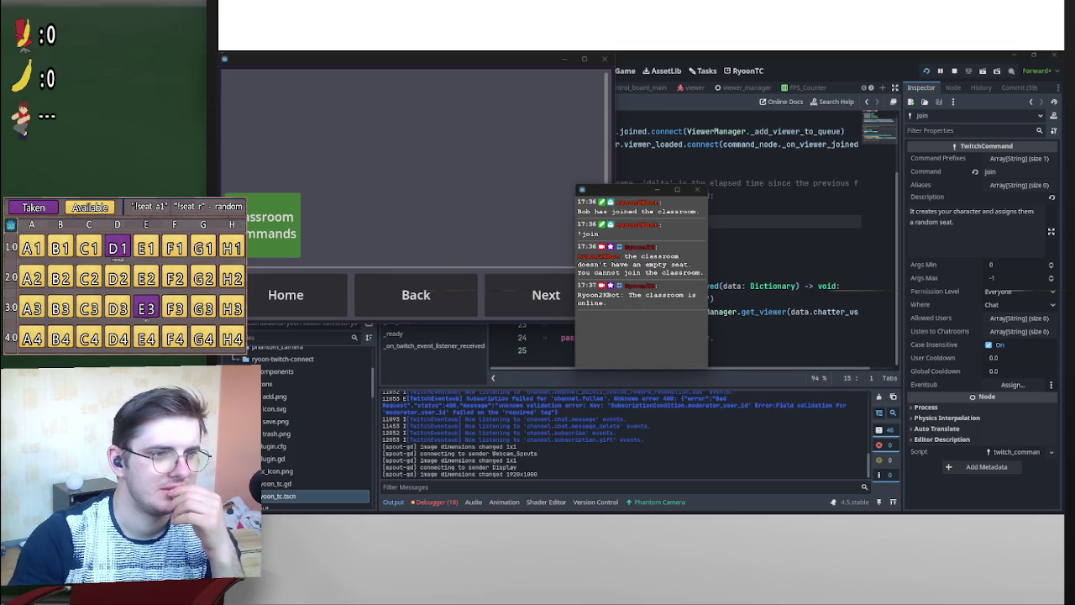
# Confirm the chat shows the classroom online, then bring the 'Making instanced objects stick' forum thread forward.
pyautogui.moveTo(841, 506)
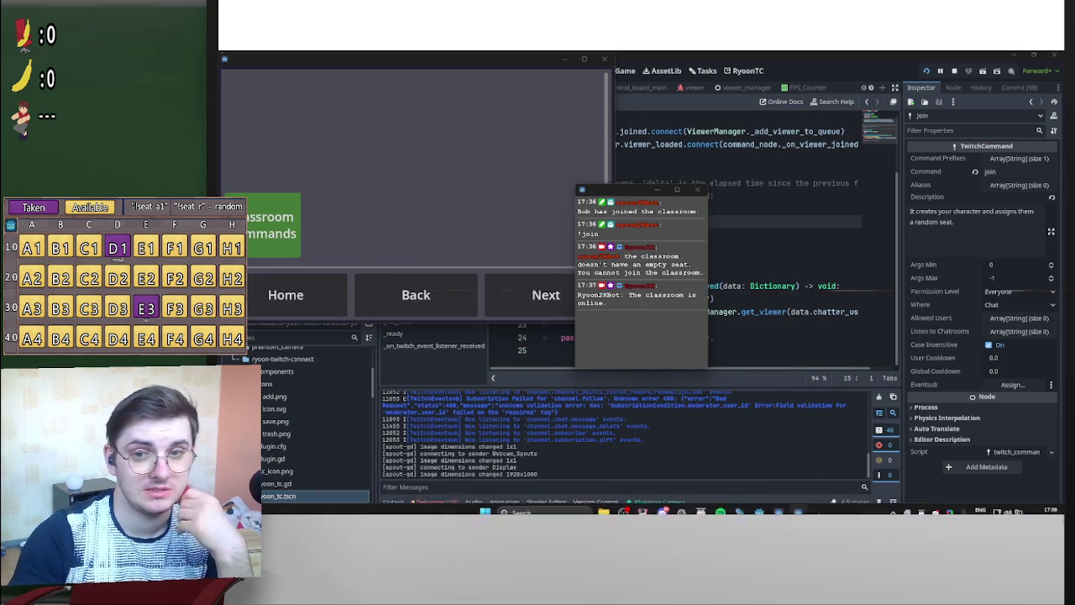
pyautogui.moveTo(789, 509)
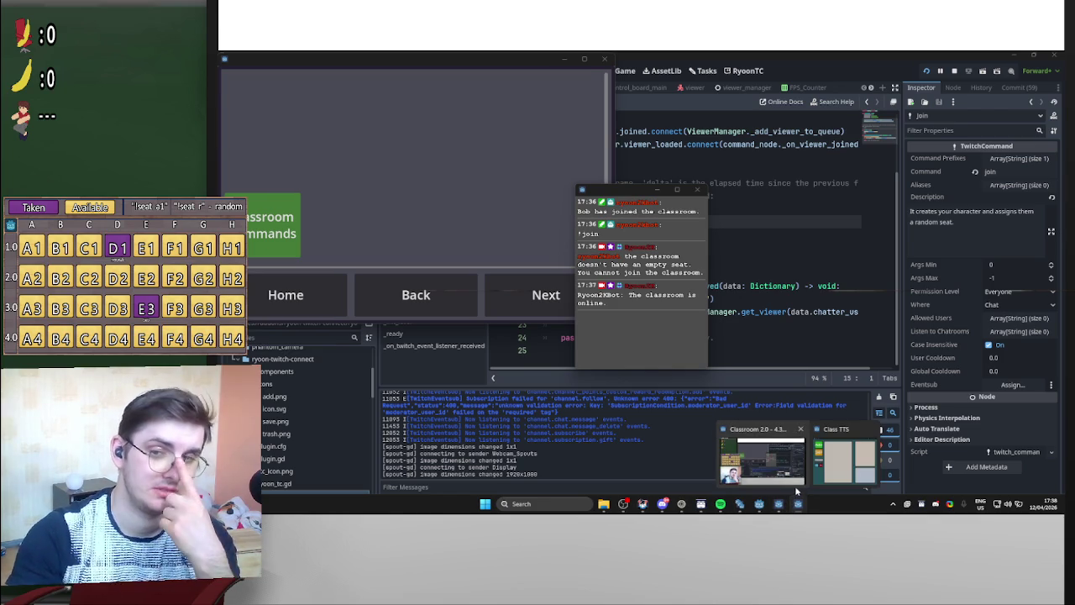
pyautogui.click(685, 508)
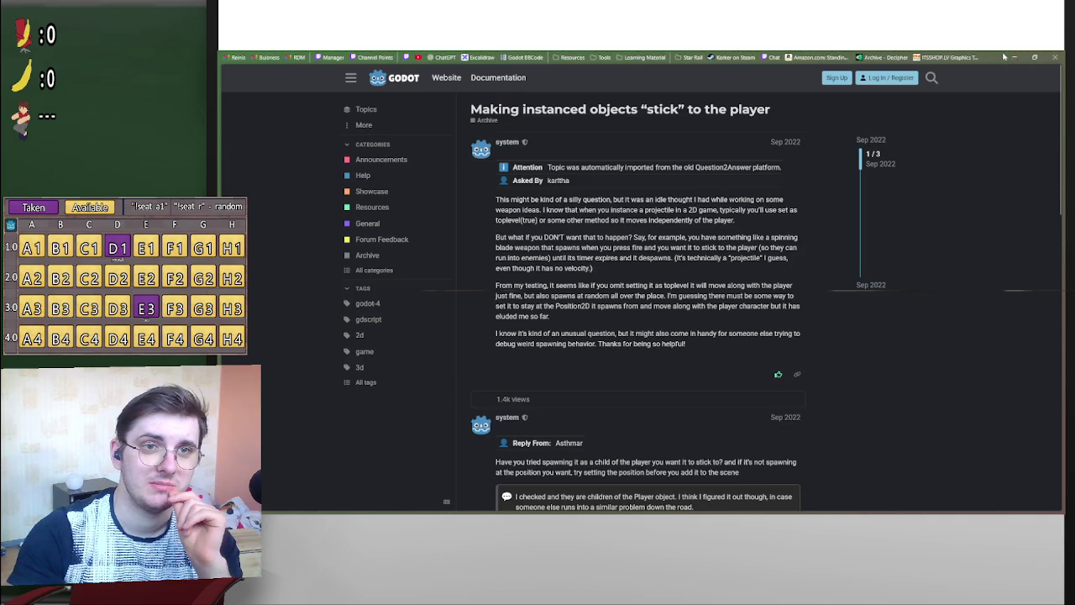
# Minimize the Godot forum browser window to reveal the editor and chat.
pyautogui.click(1015, 57)
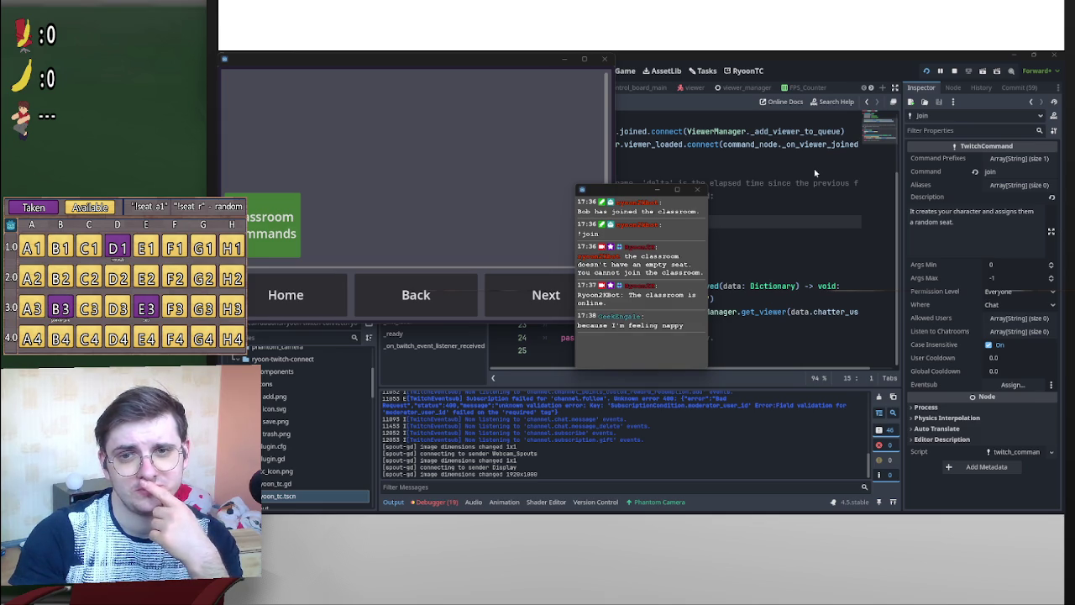
# Comment out the TwitchBot line in classroom.gd's _ready and test-run the project.
pyautogui.click(857, 200)
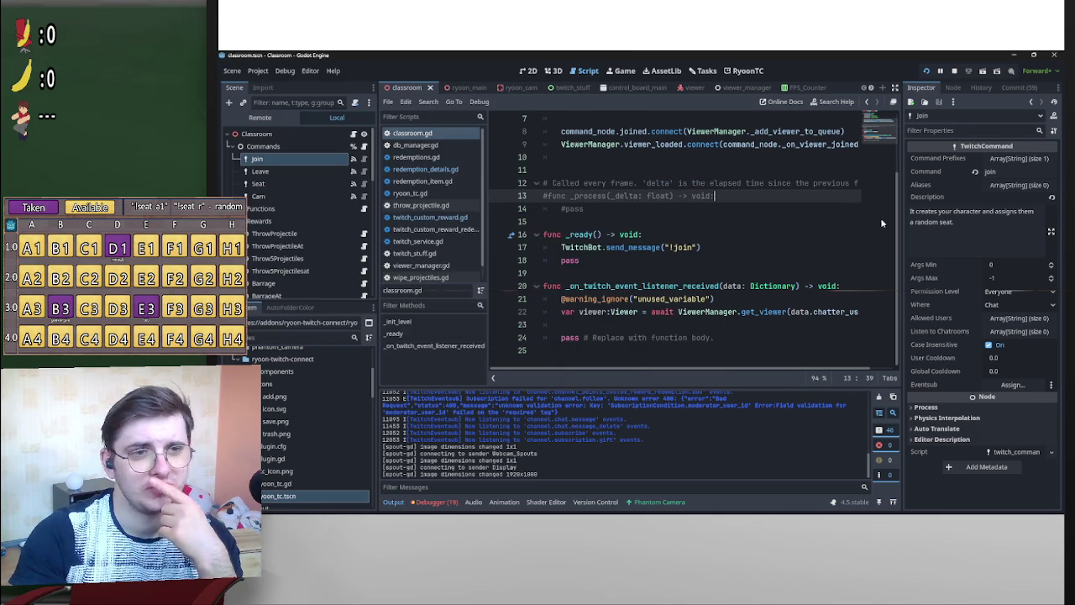
pyautogui.click(820, 276)
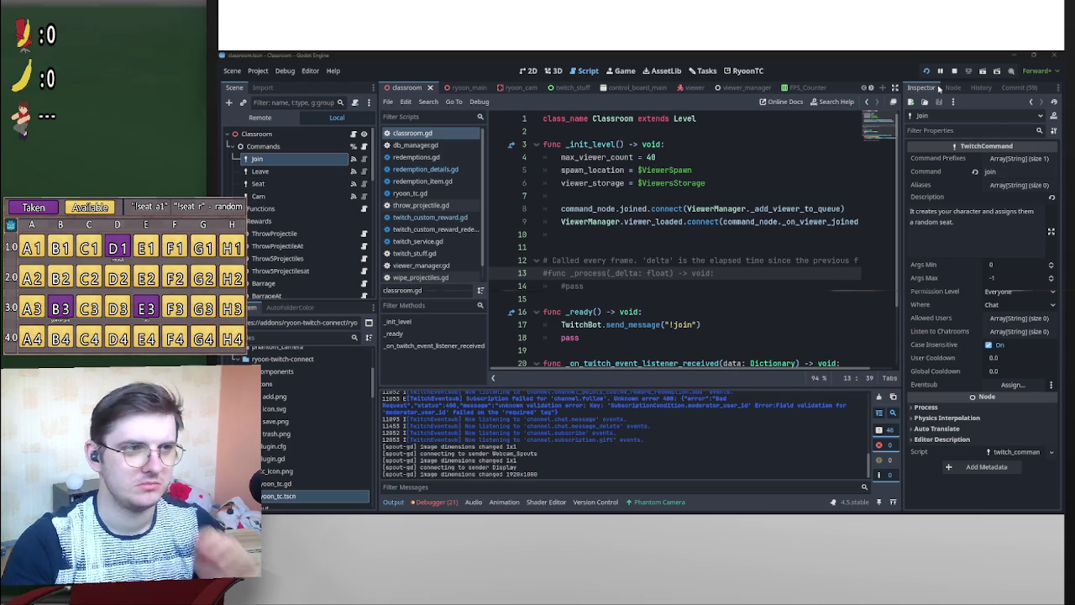
pyautogui.scroll(-1, 632, 325)
pyautogui.scroll(-2, 641, 316)
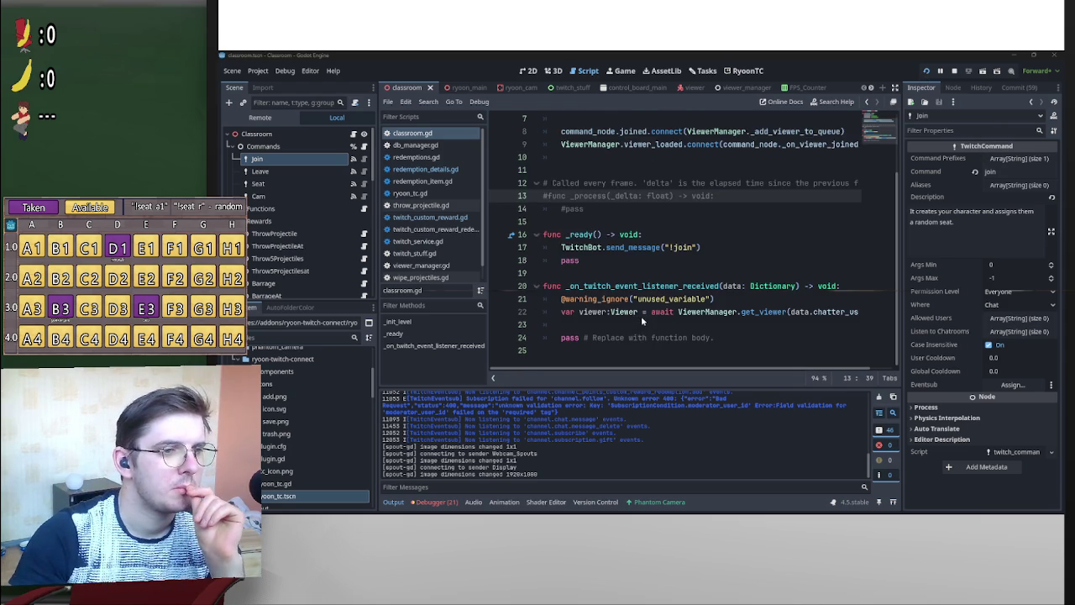
pyautogui.scroll(2, 641, 316)
pyautogui.click(565, 286)
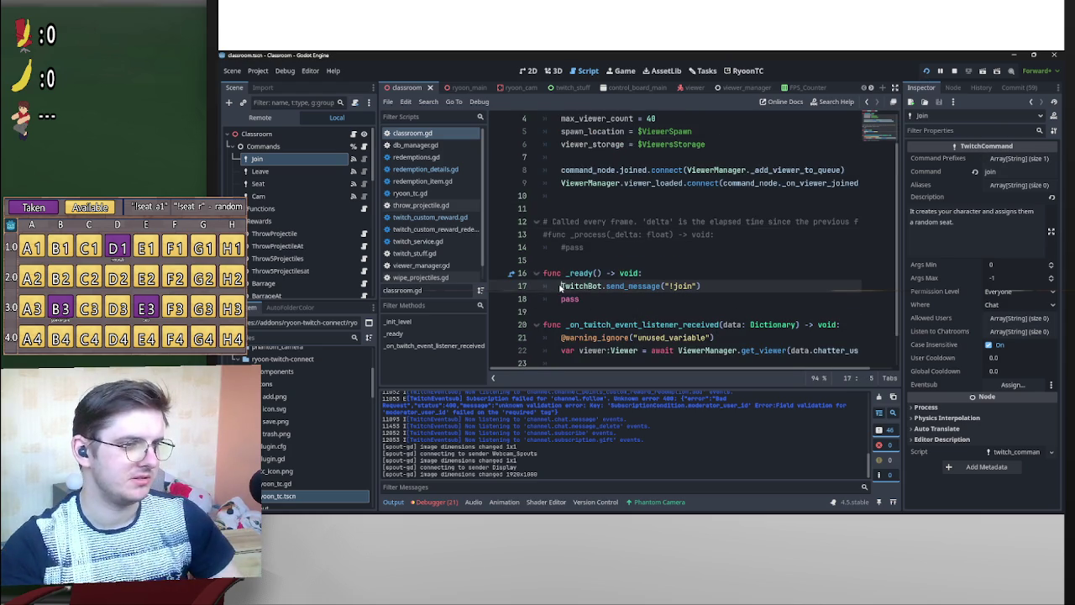
pyautogui.write('@')
pyautogui.press('BackSpace')
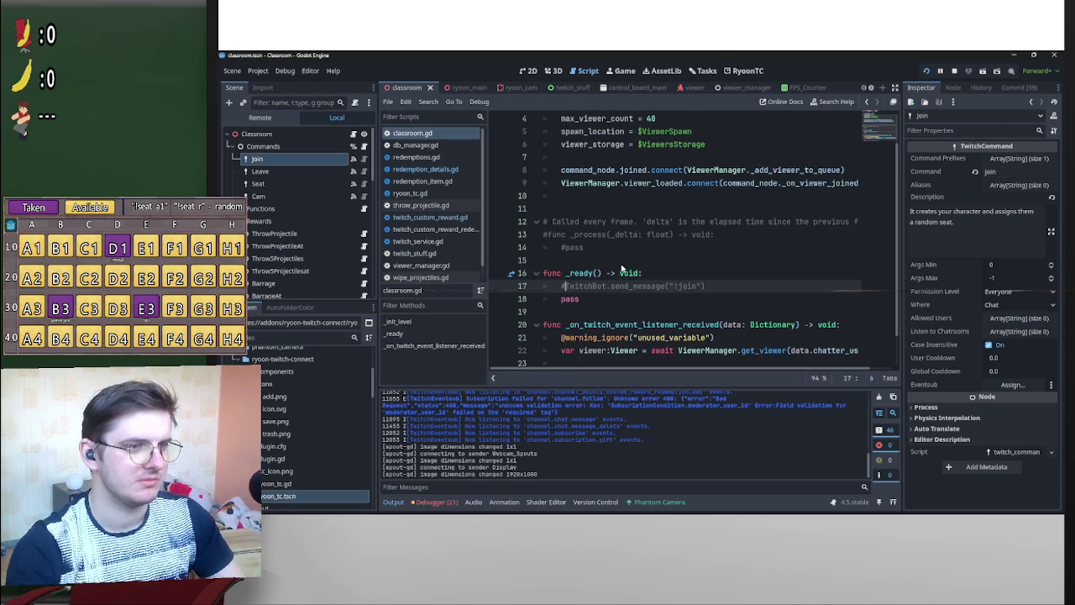
pyautogui.write('#')
pyautogui.click(928, 71)
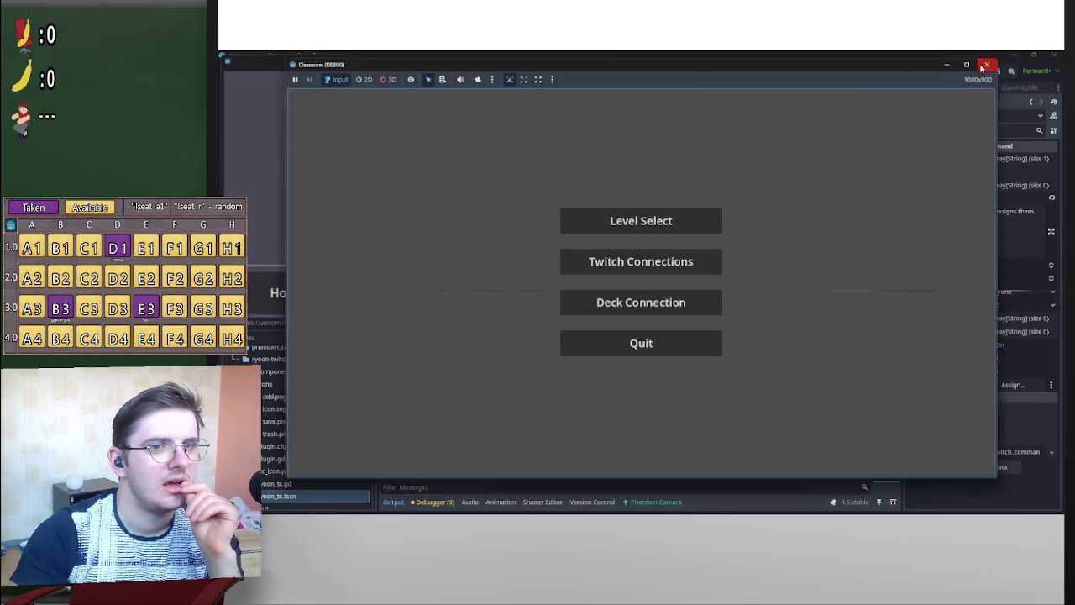
pyautogui.click(988, 65)
# Delete the _ready function from classroom.gd.
pyautogui.moveTo(597, 303); pyautogui.dragTo(543, 273)
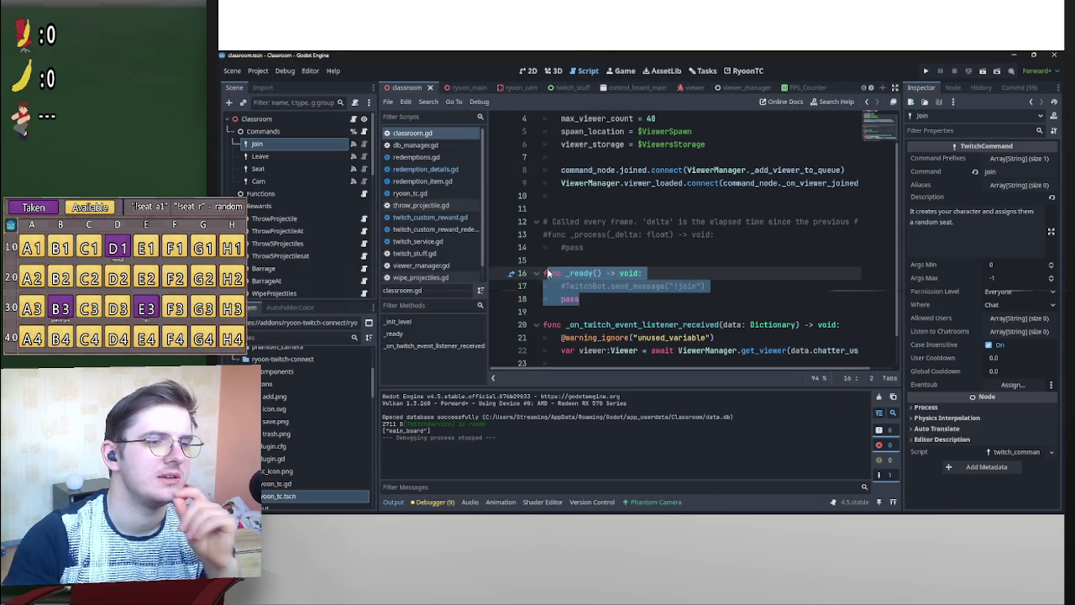
pyautogui.press('BackSpace')
pyautogui.press('BackSpace')
pyautogui.press('Delete')
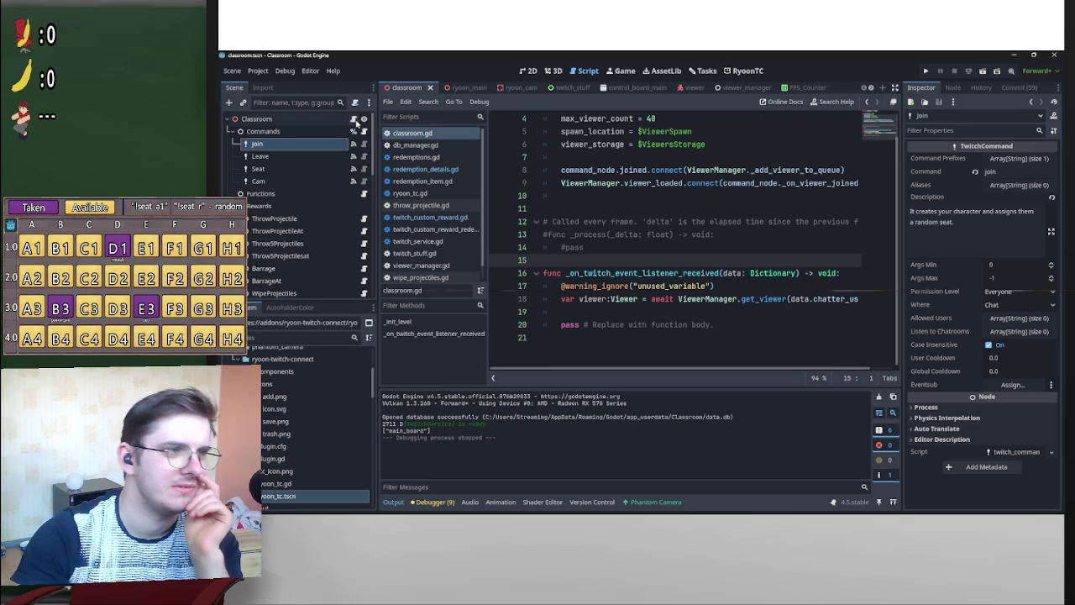
# Open the parent script level.gd from the Level base class reference.
pyautogui.click(408, 133)
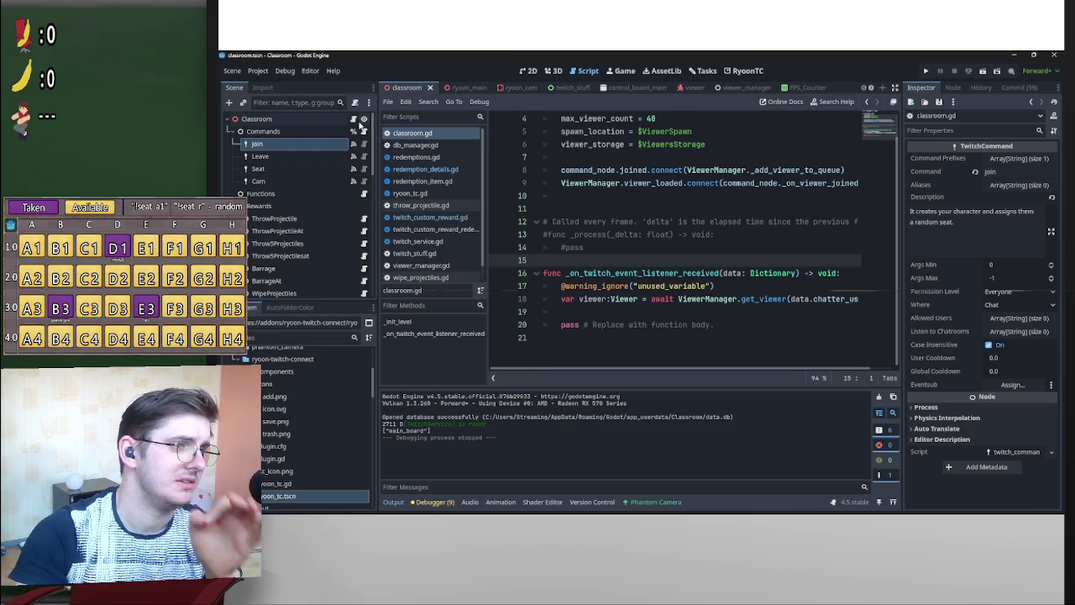
pyautogui.scroll(1, 635, 190)
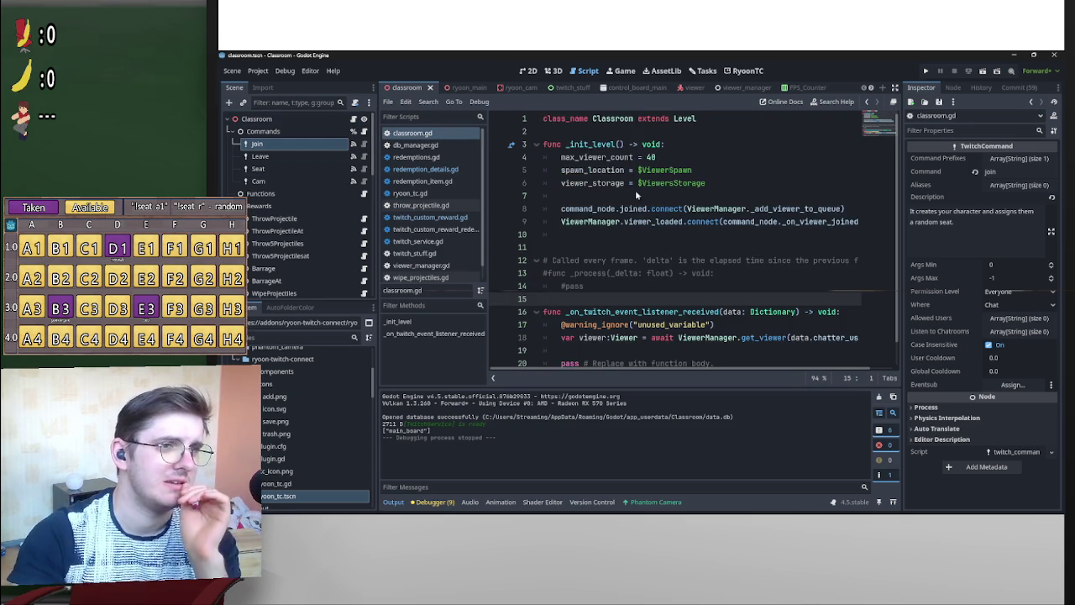
pyautogui.keyDown('ctrl'); pyautogui.click(682, 123); pyautogui.keyUp('ctrl')
pyautogui.scroll(-2, 647, 294)
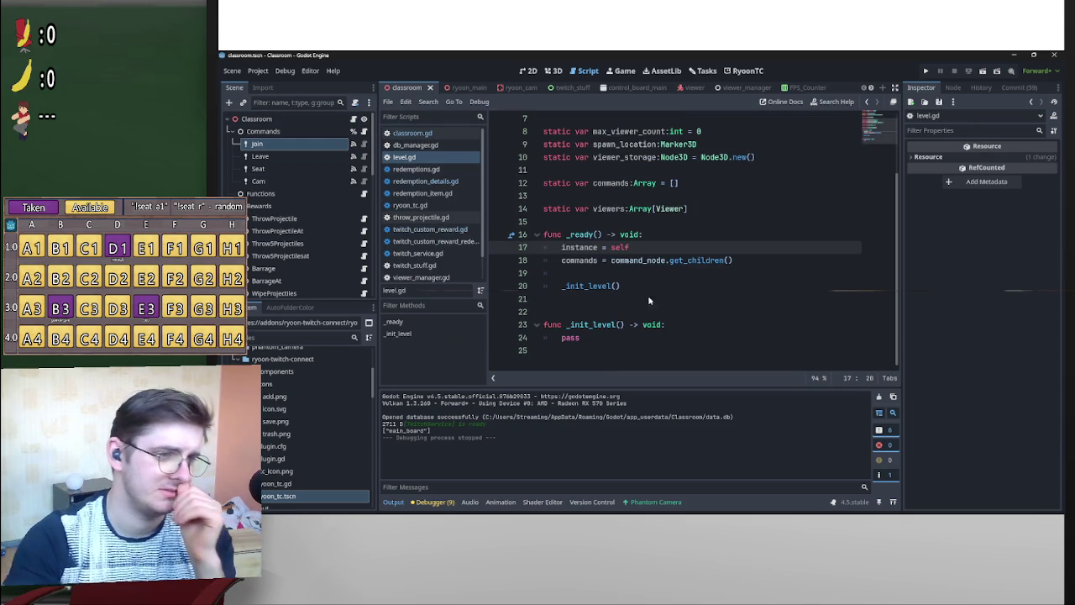
# Add a 'func _enter_tree() -> void:' declaration above _ready in level.gd using autocomplete.
pyautogui.click(601, 220)
pyautogui.press('Return')
pyautogui.press('Return')
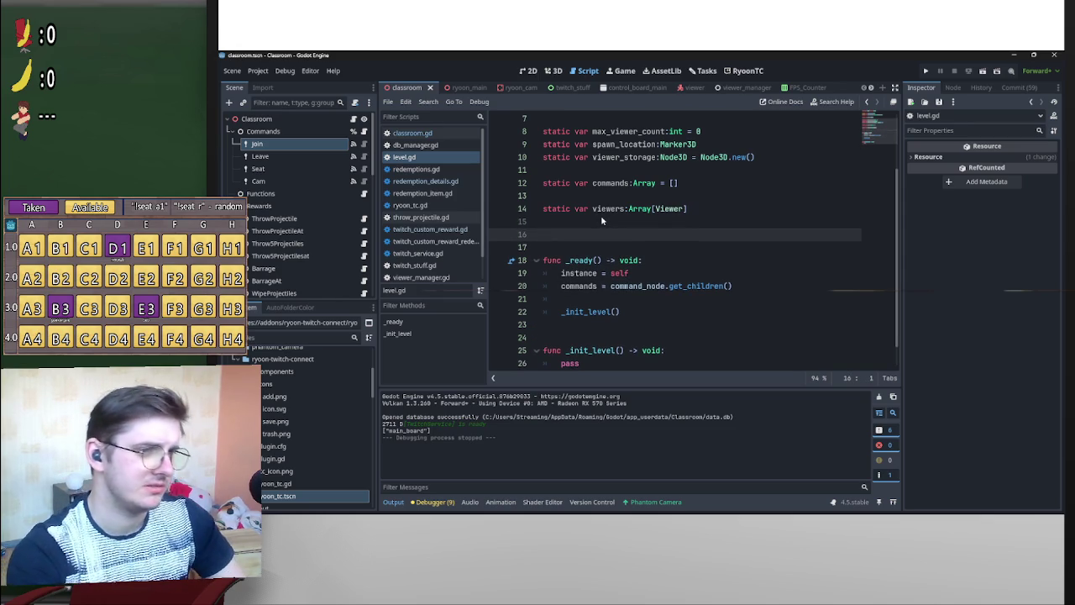
pyautogui.write('func')
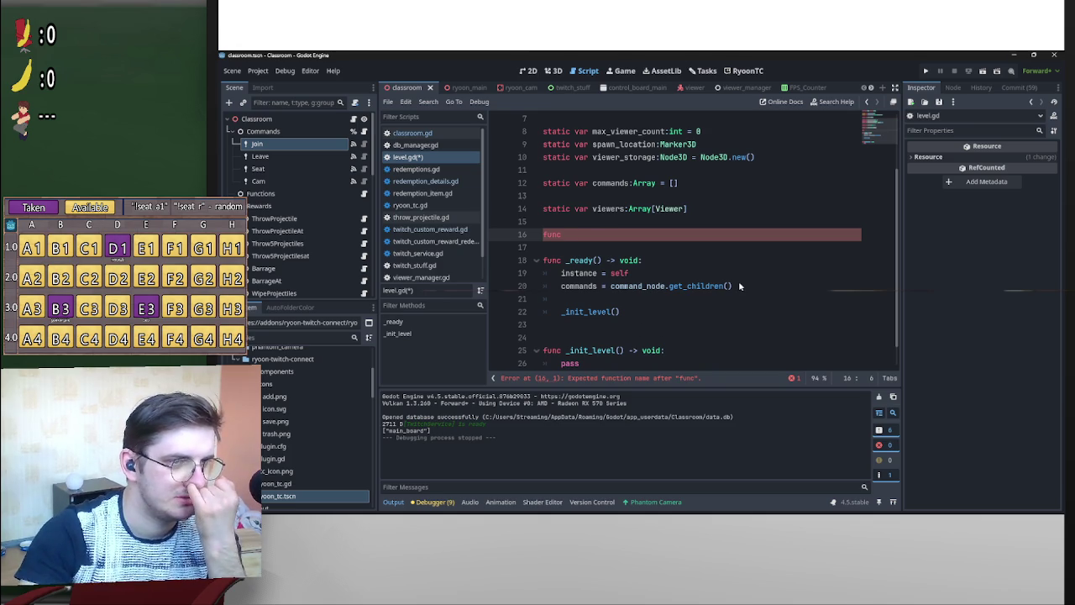
pyautogui.scroll(1, 739, 283)
pyautogui.scroll(-1, 740, 286)
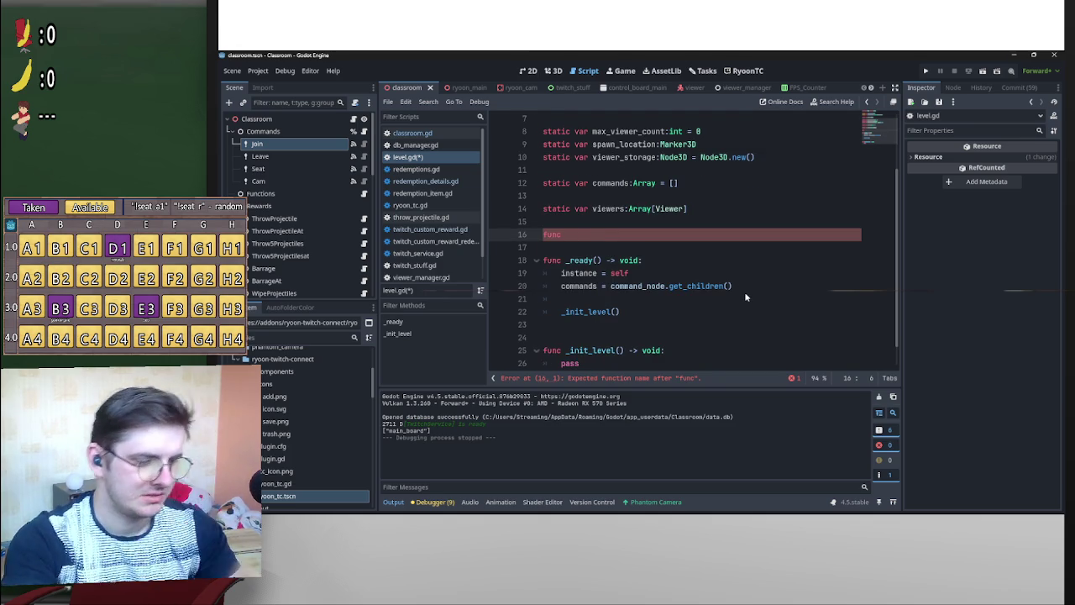
pyautogui.hotkey('ctrl', 'space')
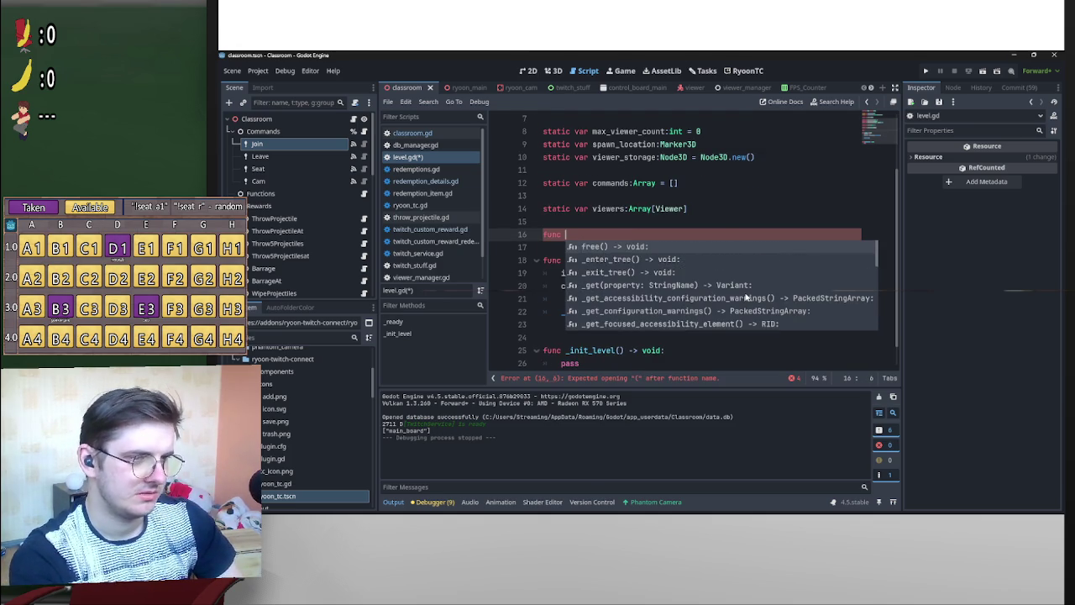
pyautogui.write('_en')
pyautogui.press('Return')
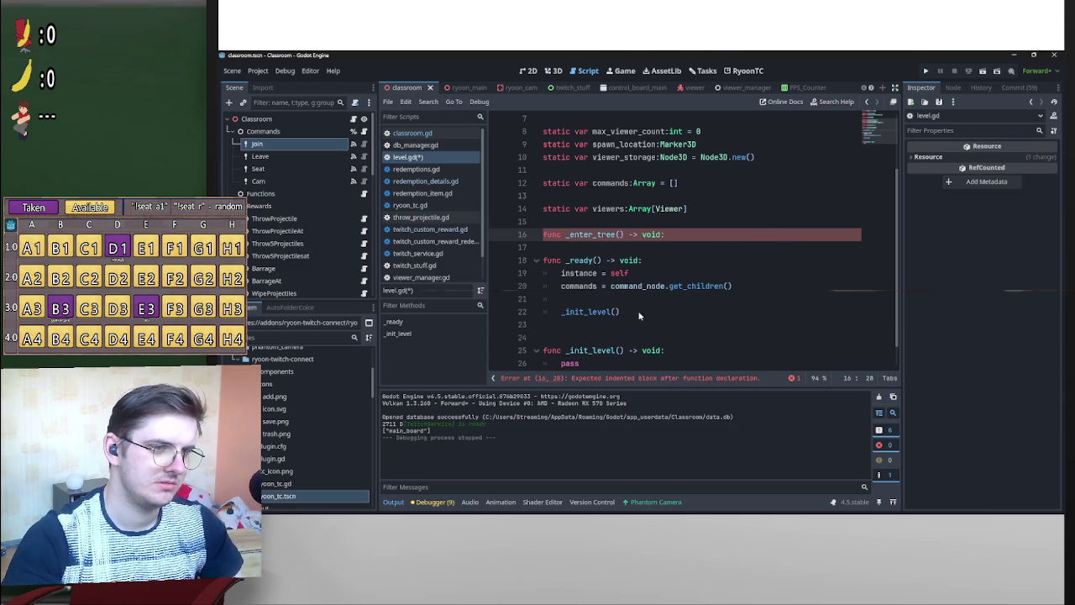
pyautogui.moveTo(621, 312); pyautogui.dragTo(591, 290)
# Return to classroom.gd, save all scripts with Ctrl+S, and relaunch the game.
pyautogui.hotkey('alt', 'Left')
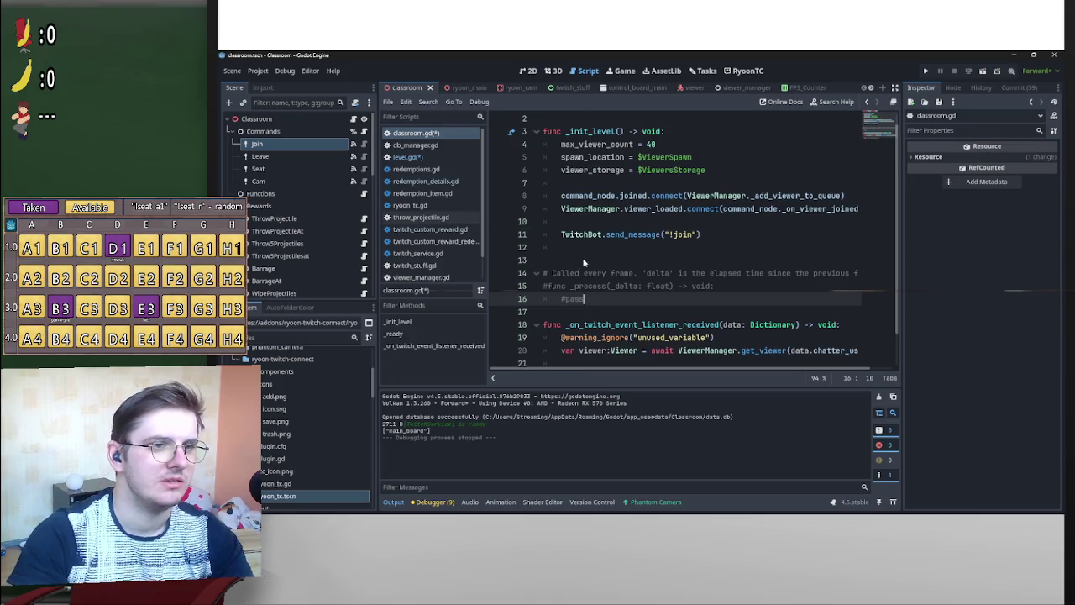
pyautogui.scroll(1, 633, 133)
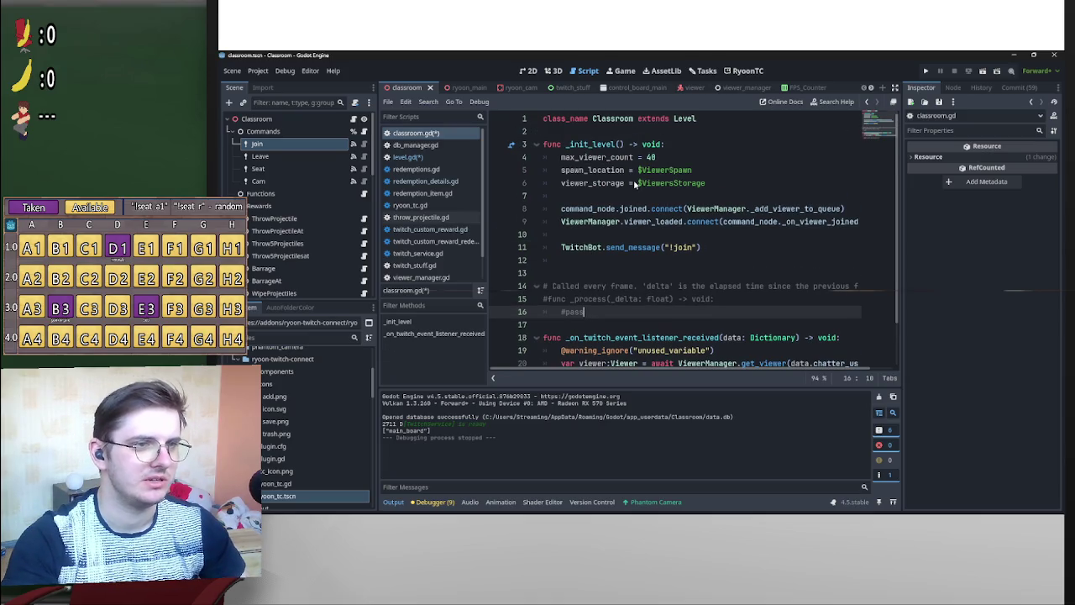
pyautogui.hotkey('ctrl', 's')
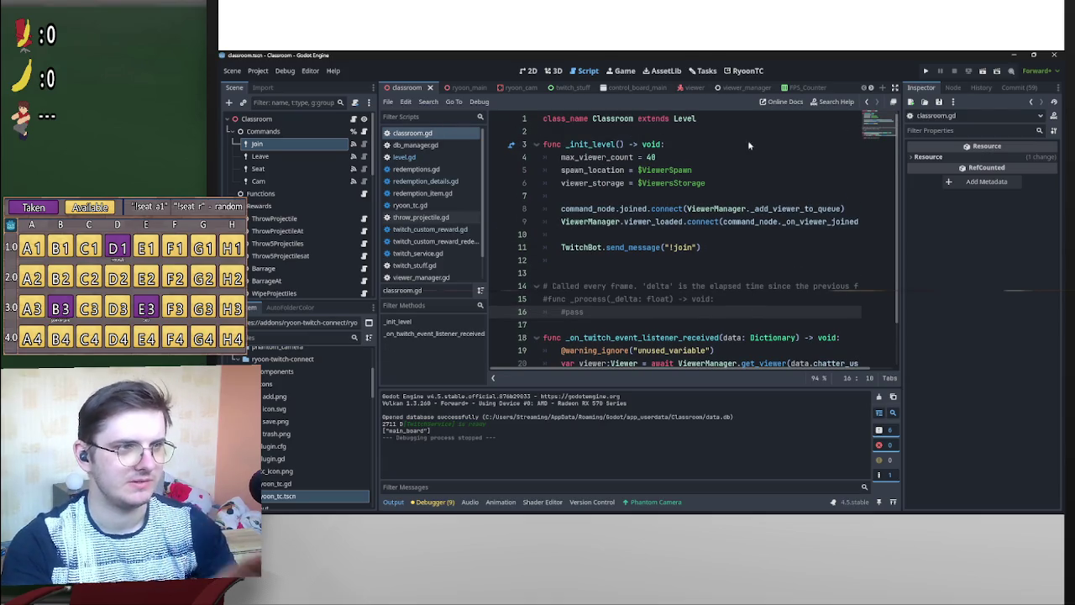
pyautogui.click(926, 71)
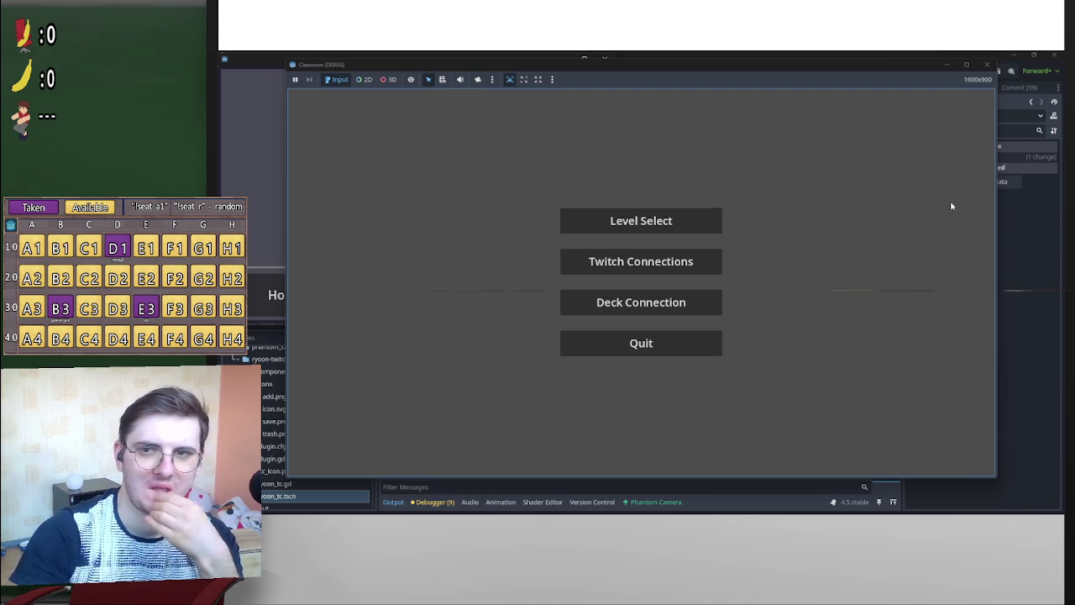
# Minimize the game window and review classroom.gd's _init_level ending with TwitchBot.send_message("!join").
pyautogui.click(946, 67)
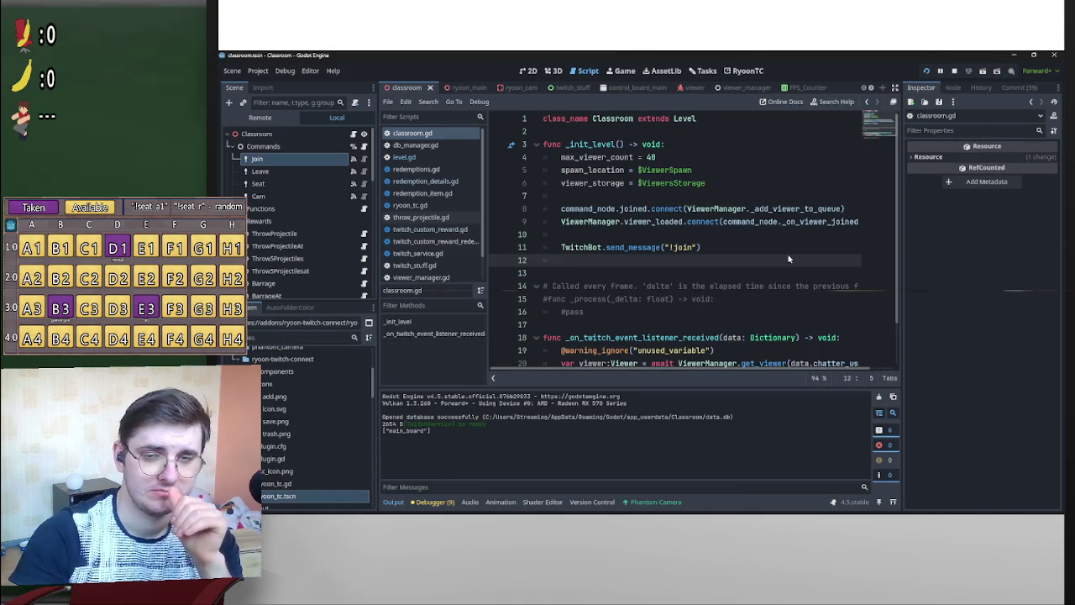
pyautogui.scroll(-2, 894, 336)
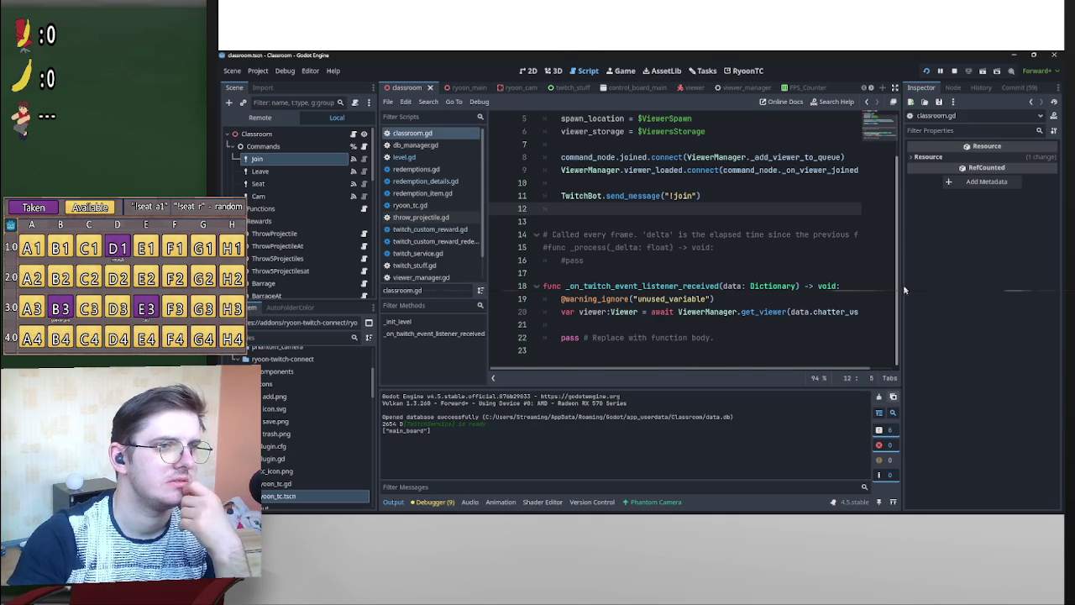
pyautogui.scroll(2, 903, 291)
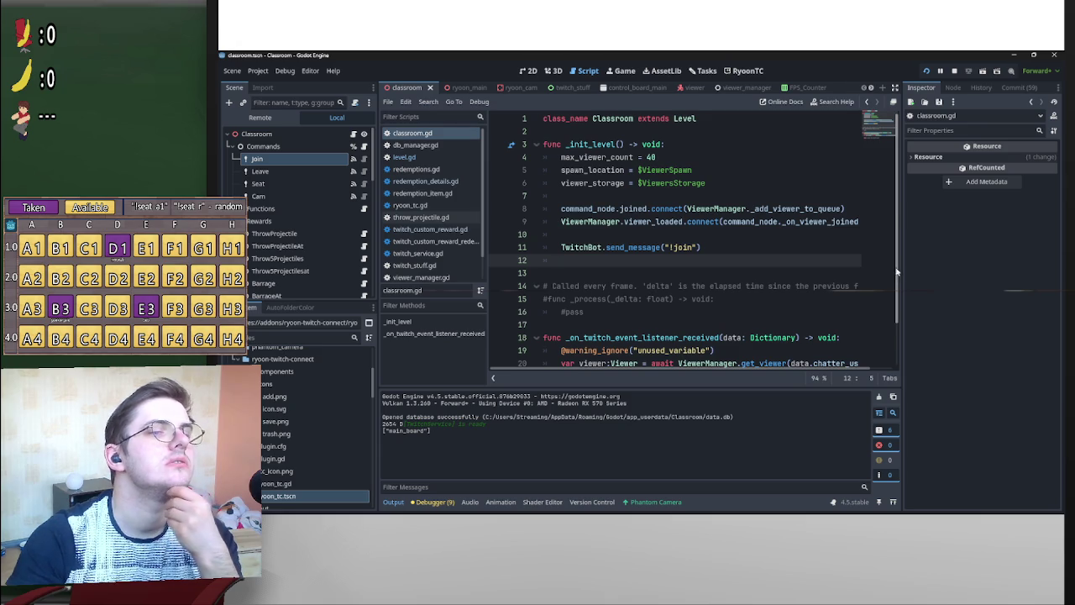
pyautogui.scroll(-2, 876, 345)
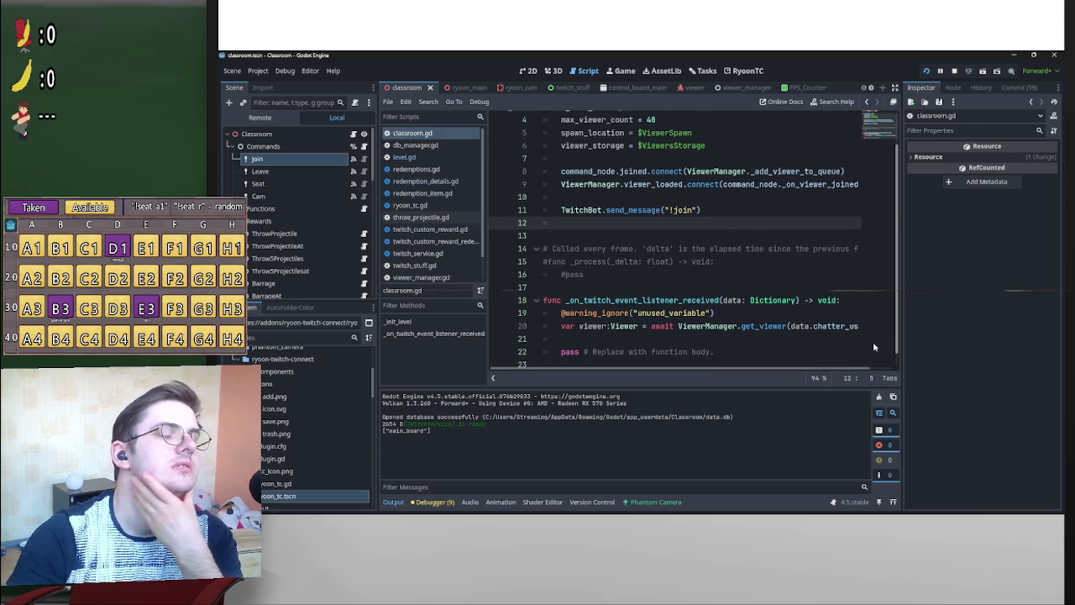
pyautogui.scroll(2, 874, 345)
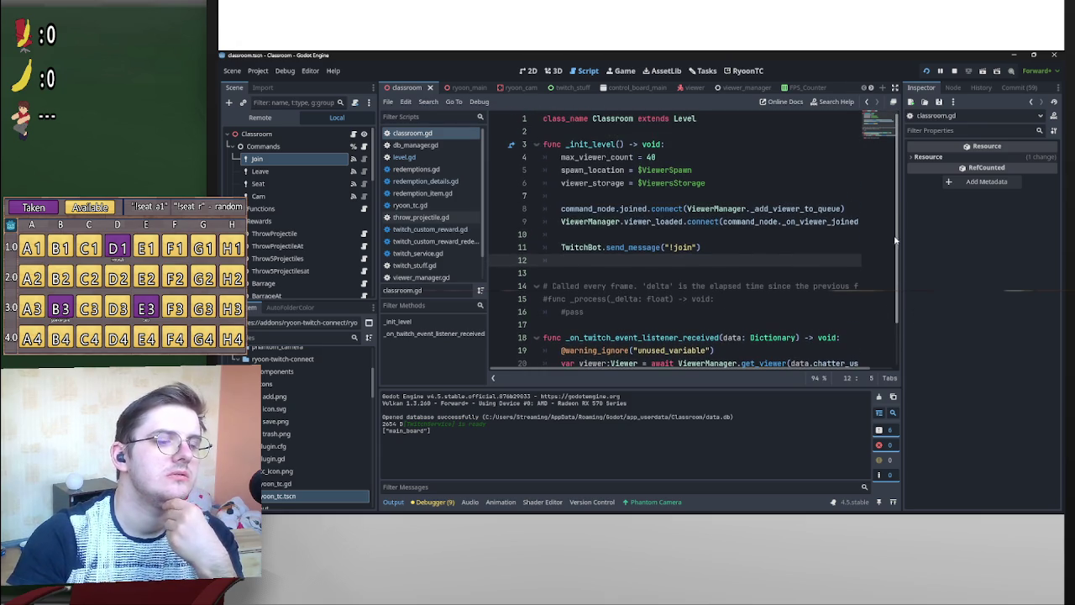
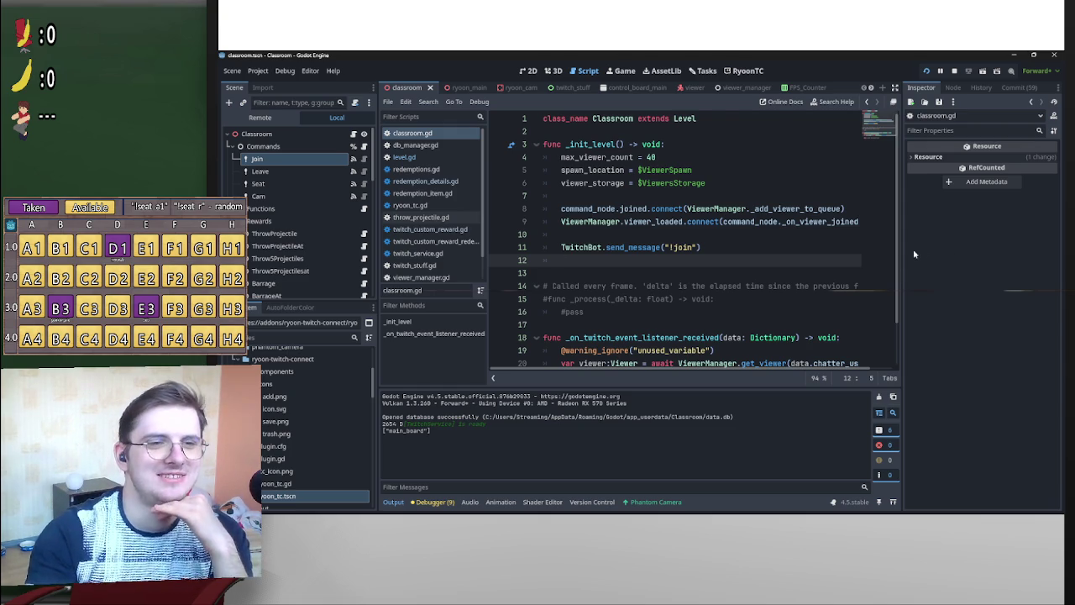
# Scroll through the open script to review its code.
pyautogui.moveTo(897, 263); pyautogui.dragTo(897, 288)
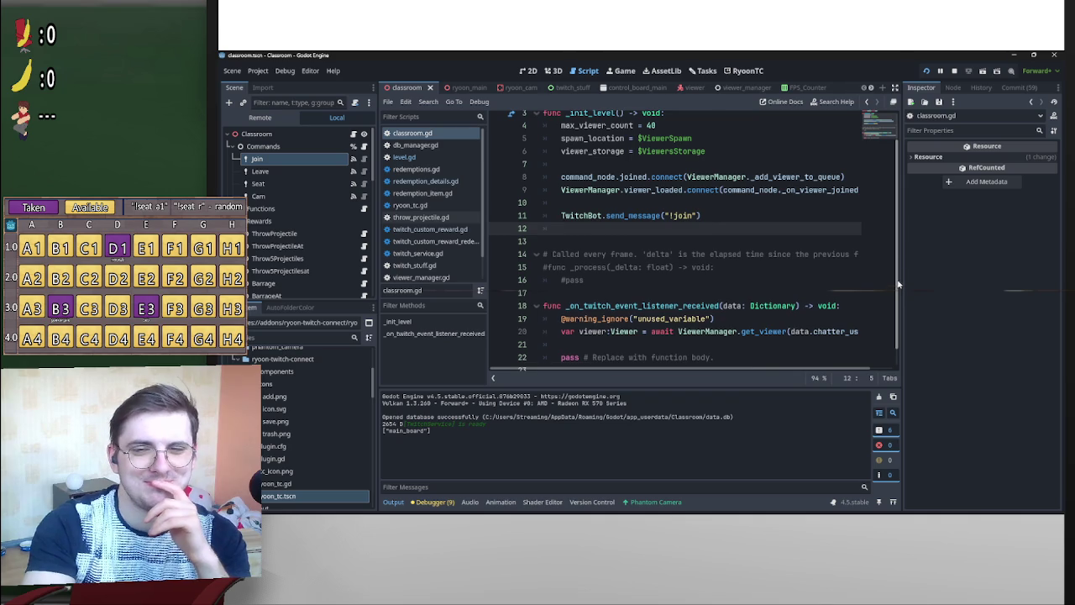
pyautogui.moveTo(898, 288); pyautogui.dragTo(902, 231)
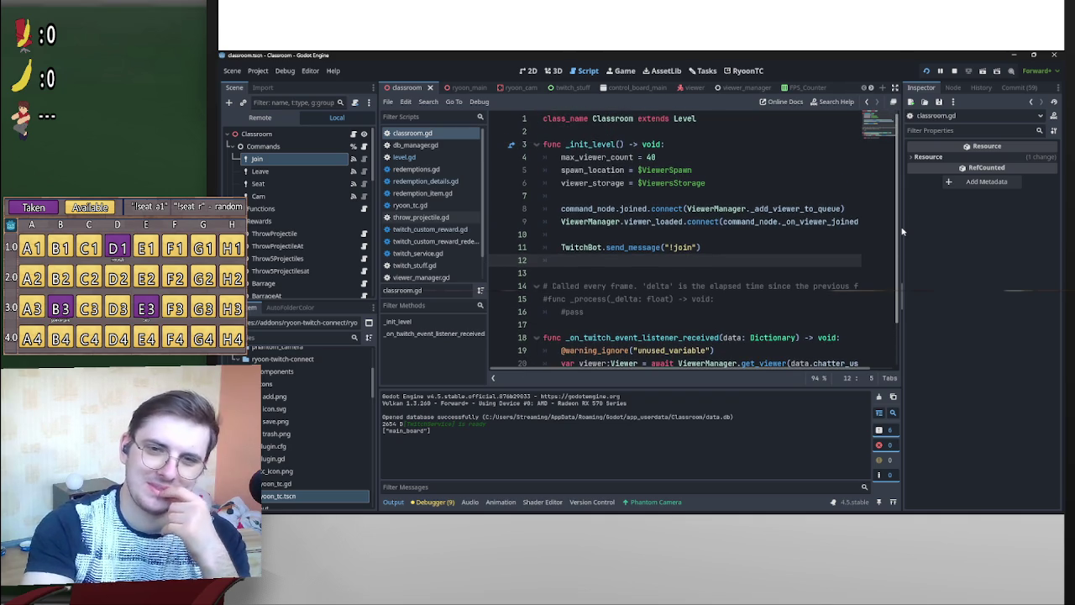
pyautogui.scroll(-1, 885, 272)
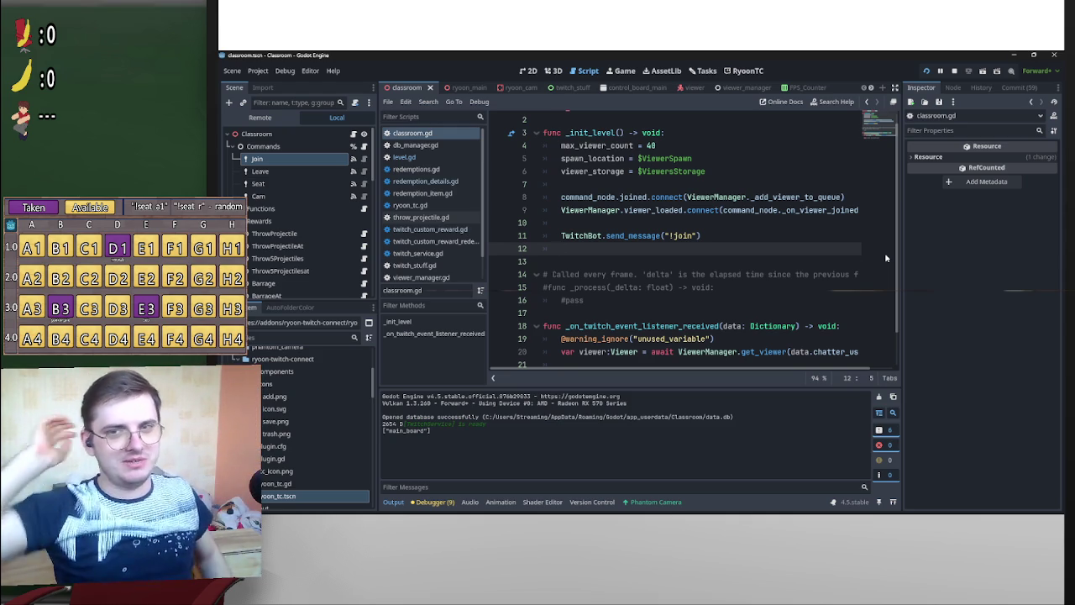
pyautogui.scroll(-2, 881, 246)
pyautogui.scroll(3, 874, 256)
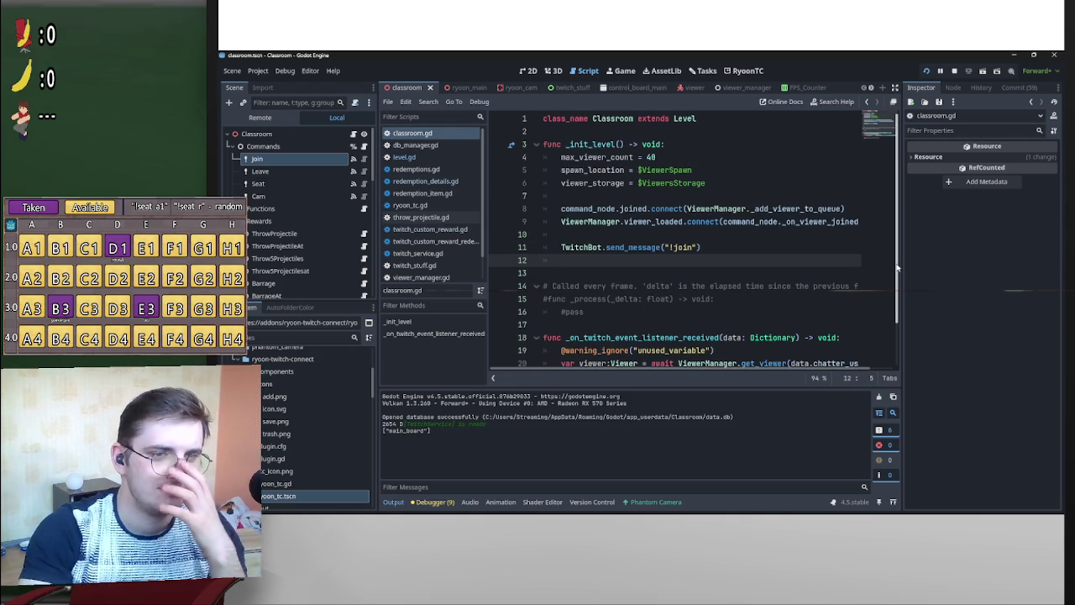
pyautogui.scroll(-2, 893, 286)
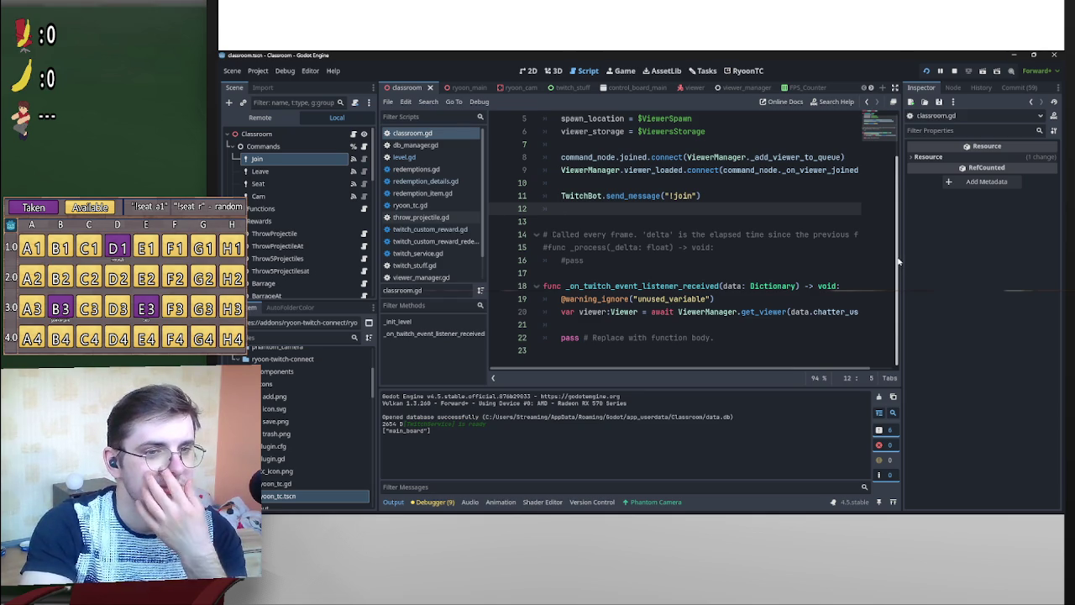
pyautogui.moveTo(898, 263); pyautogui.dragTo(901, 198)
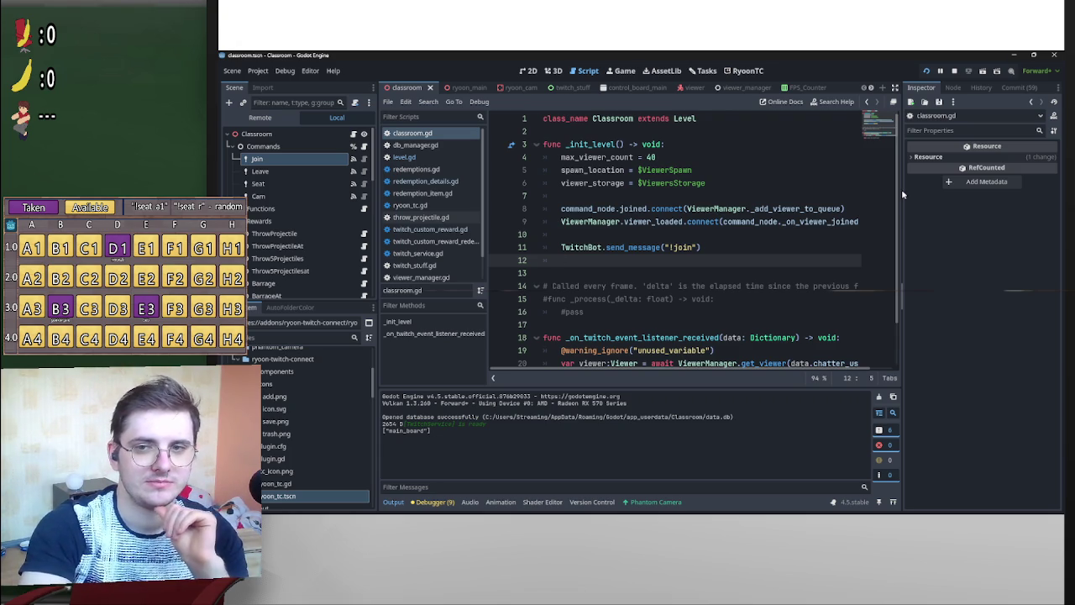
pyautogui.scroll(-2, 901, 286)
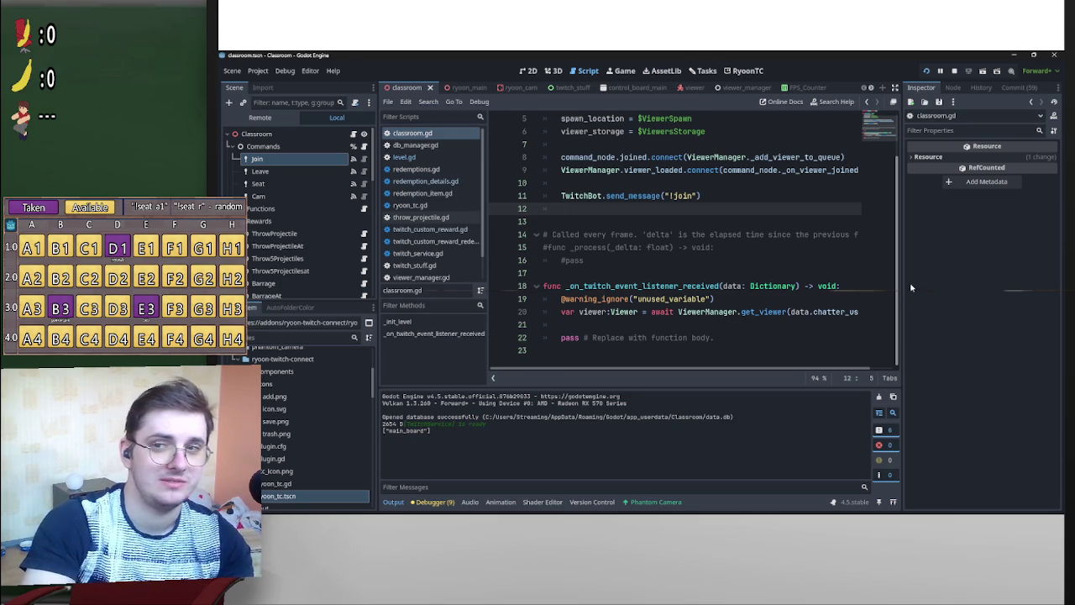
# Review viewer.gd's SPEED constant and functions, then go back to the classroom scene.
pyautogui.moveTo(516, 88)
pyautogui.mouseDown()
pyautogui.moveTo(527, 94)
pyautogui.moveTo(472, 90)
pyautogui.mouseUp()
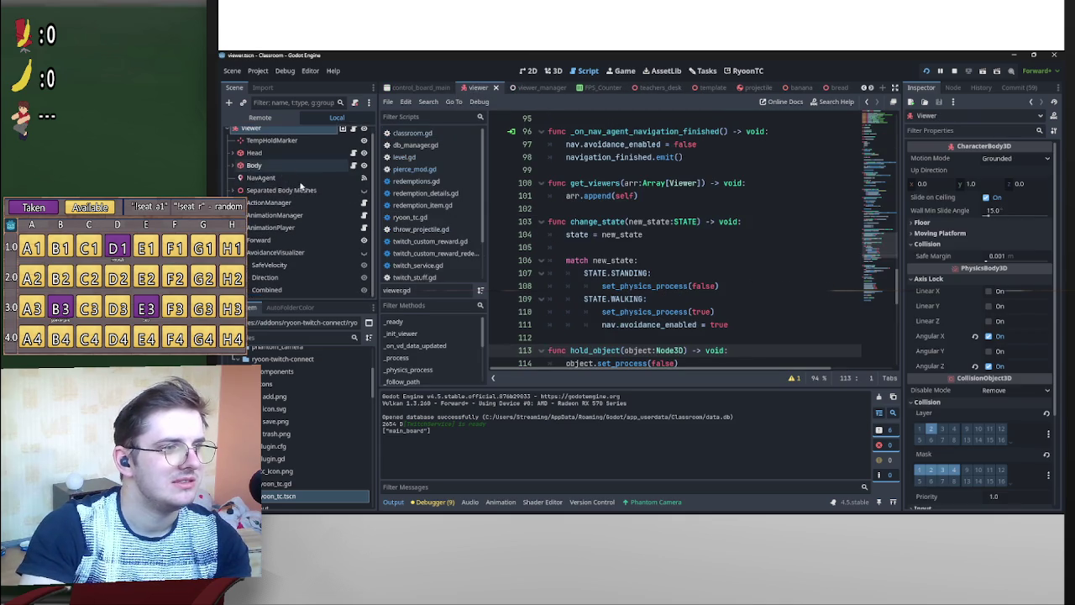
pyautogui.scroll(-2, 294, 185)
pyautogui.scroll(-12, 704, 222)
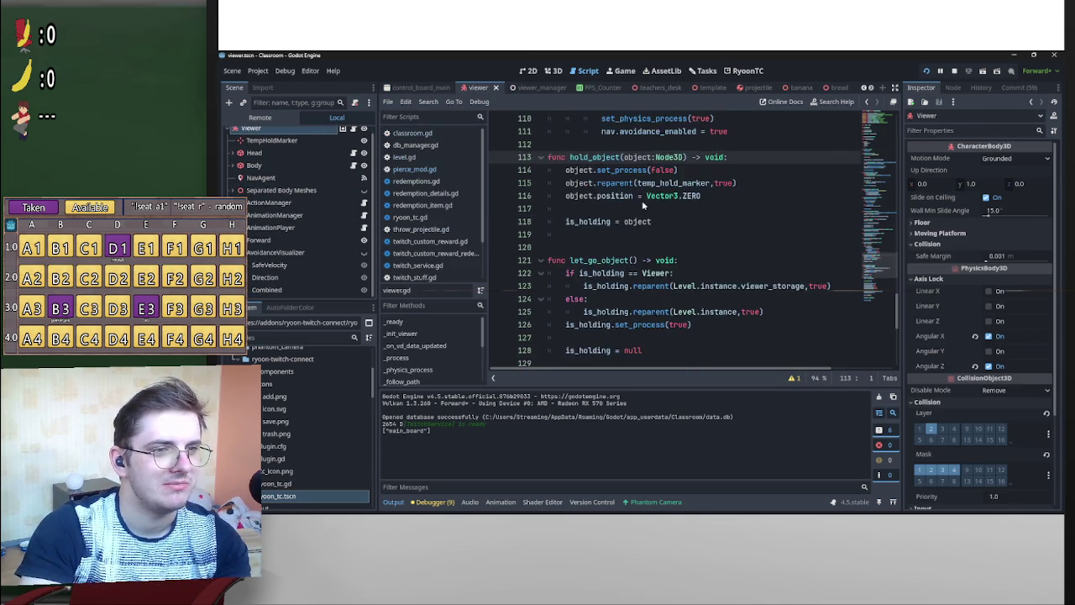
pyautogui.scroll(20, 706, 226)
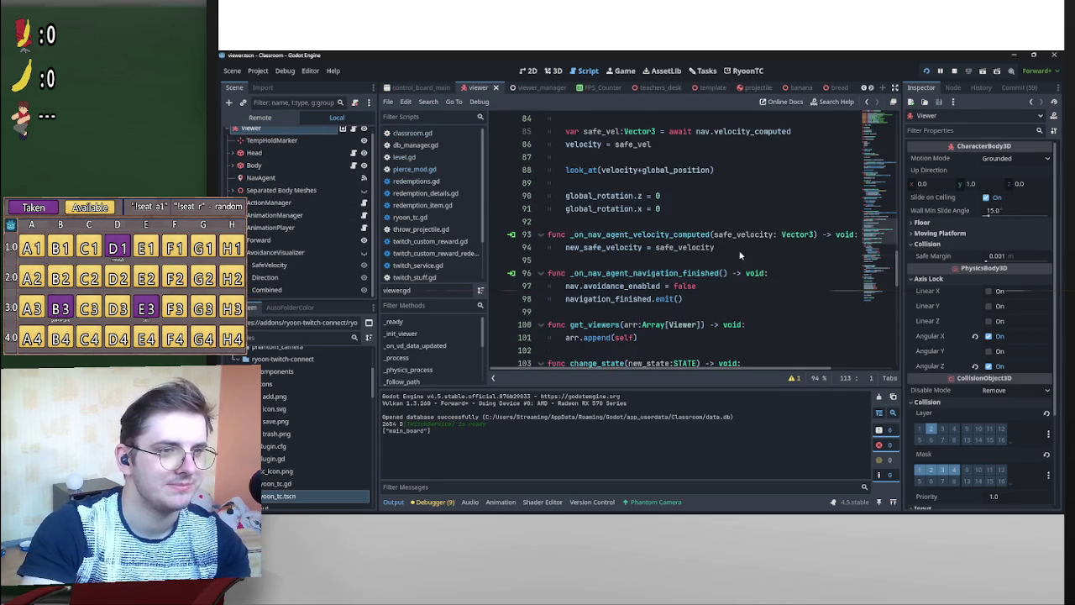
pyautogui.scroll(14, 732, 253)
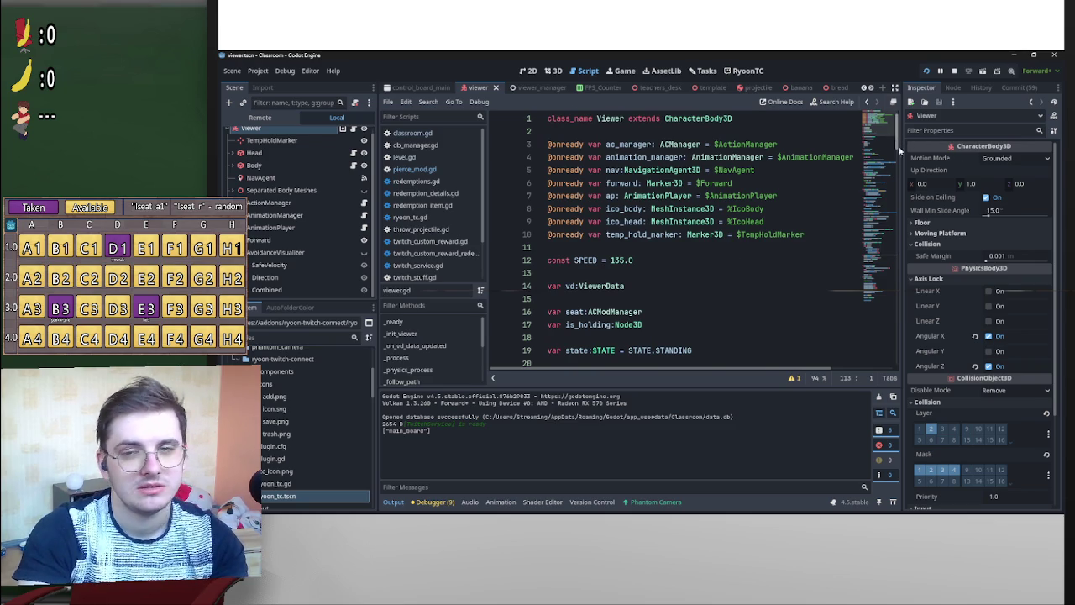
pyautogui.moveTo(899, 141)
pyautogui.mouseDown()
pyautogui.moveTo(898, 348)
pyautogui.moveTo(876, 243)
pyautogui.mouseUp()
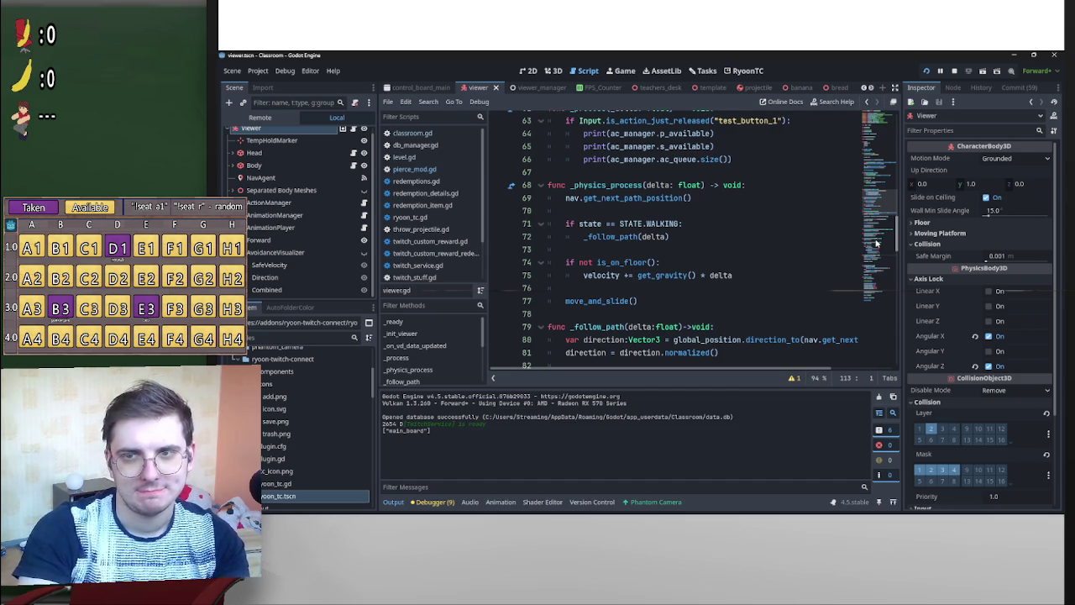
pyautogui.scroll(1, 877, 242)
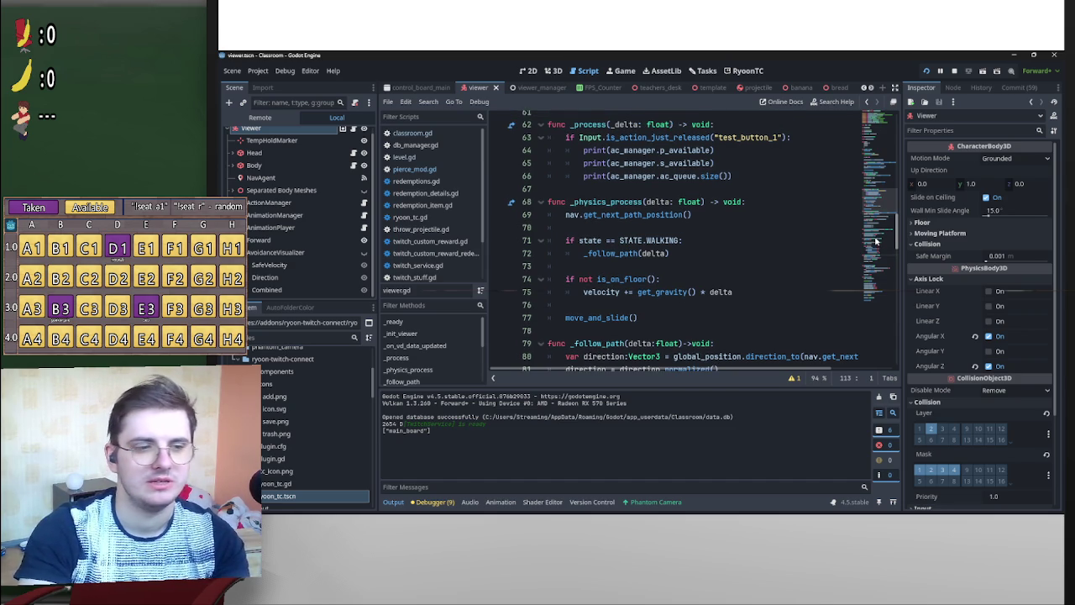
pyautogui.scroll(1, 876, 242)
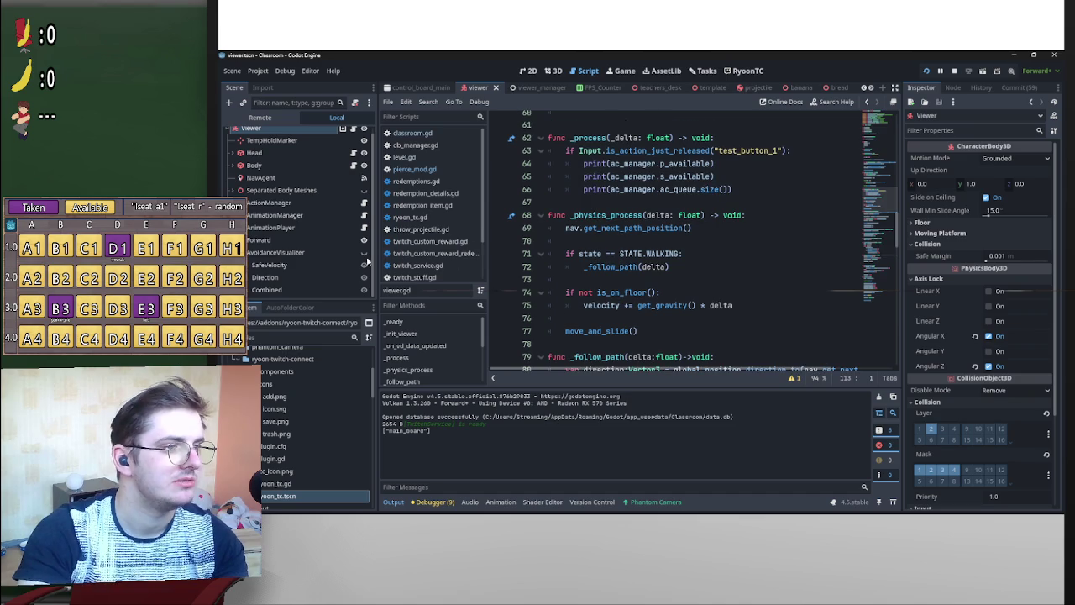
pyautogui.scroll(1, 293, 242)
pyautogui.scroll(-1, 294, 242)
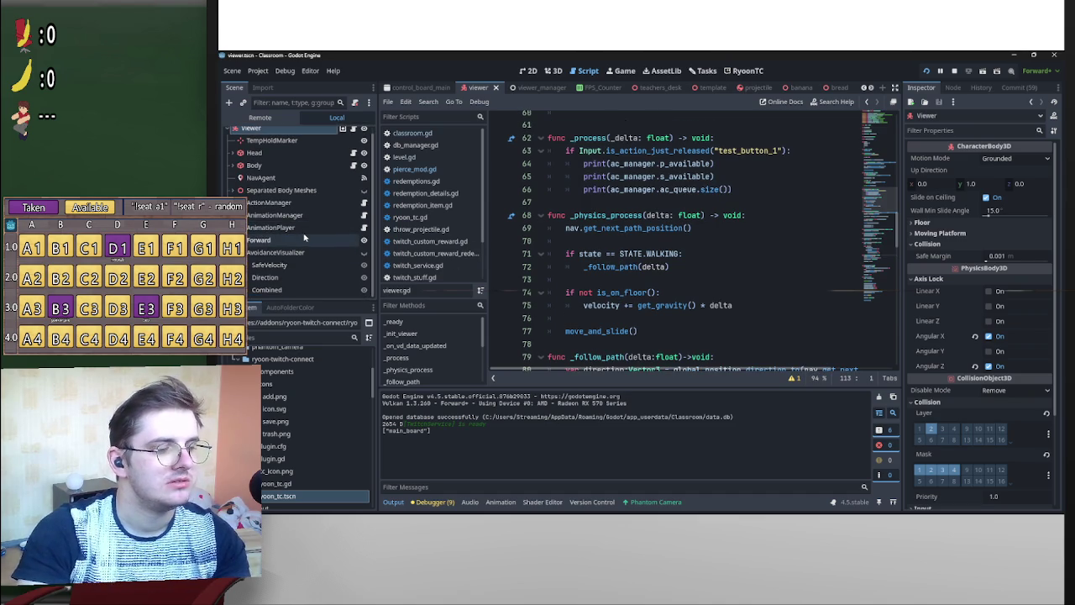
pyautogui.scroll(4, 407, 89)
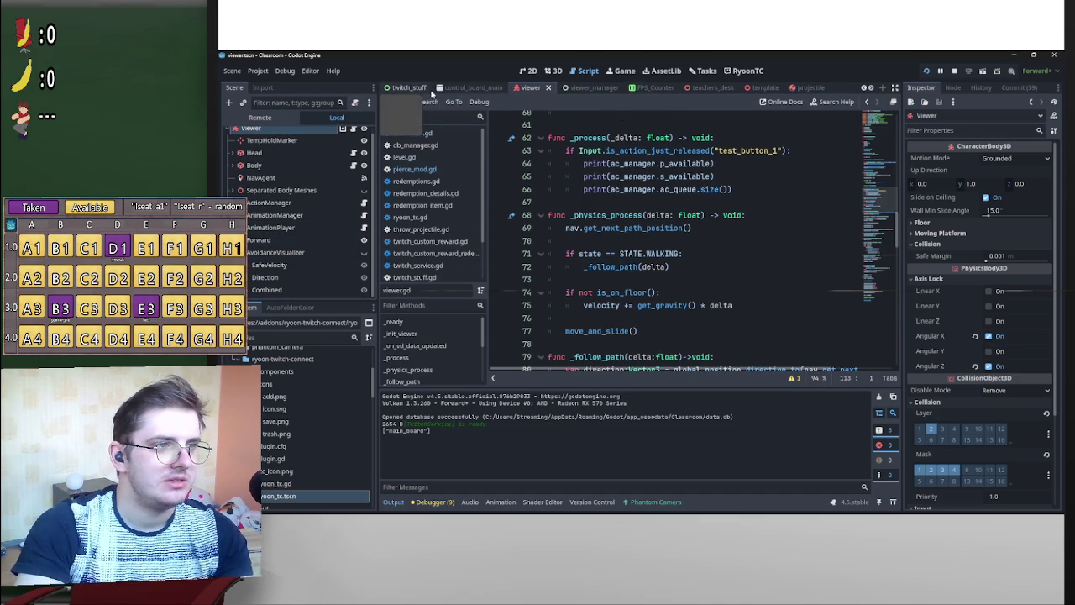
pyautogui.click(407, 88)
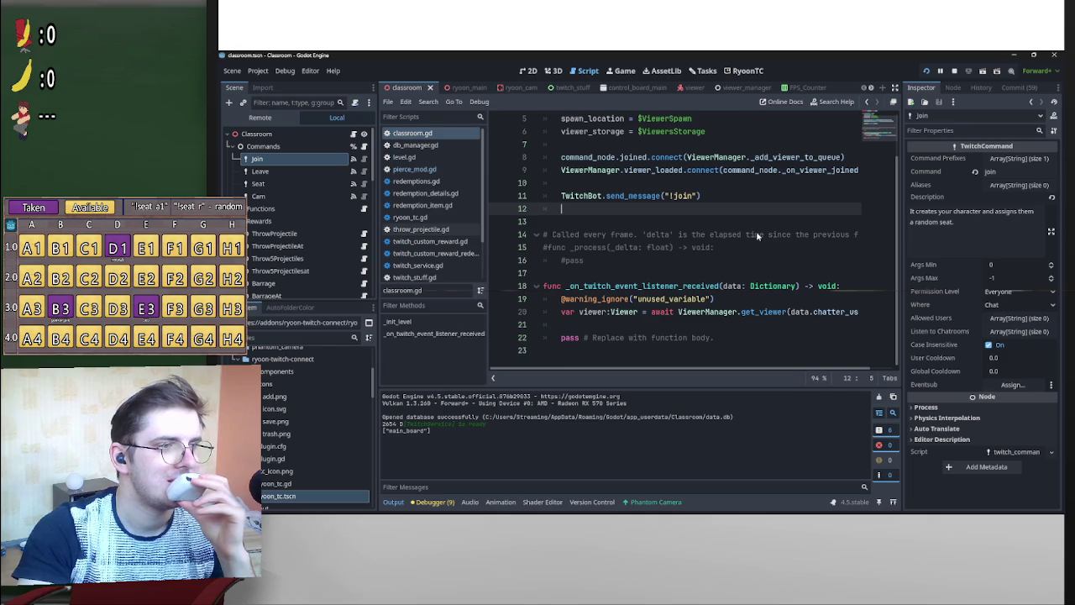
# Check the send_message("!join") call on line 11, then open the Commands node's classroom_commands.gd.
pyautogui.click(669, 247)
pyautogui.scroll(1, 747, 236)
pyautogui.scroll(-1, 747, 236)
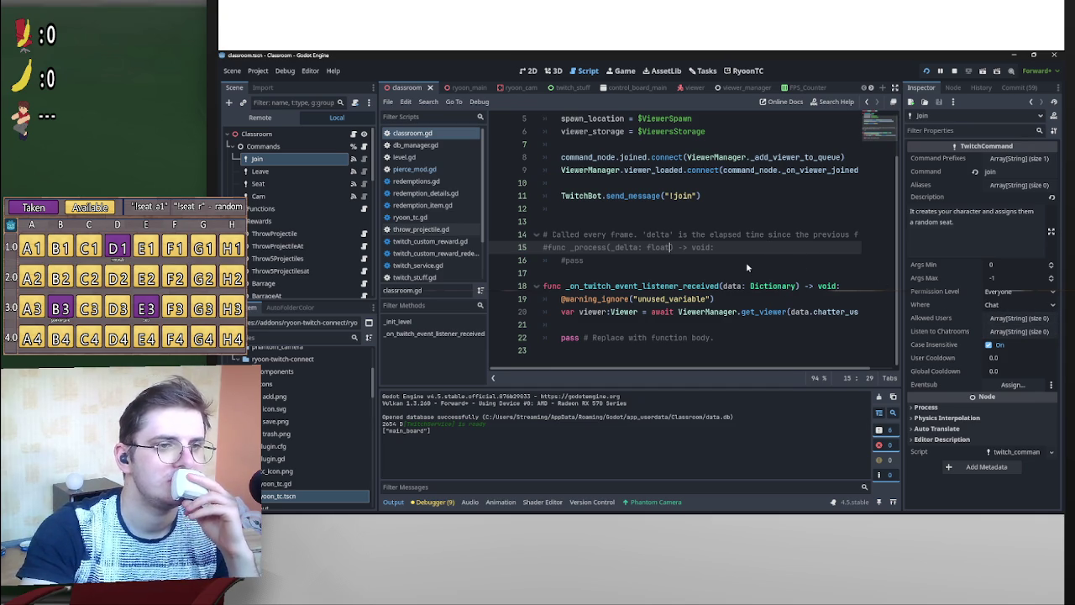
pyautogui.moveTo(701, 196); pyautogui.dragTo(554, 196)
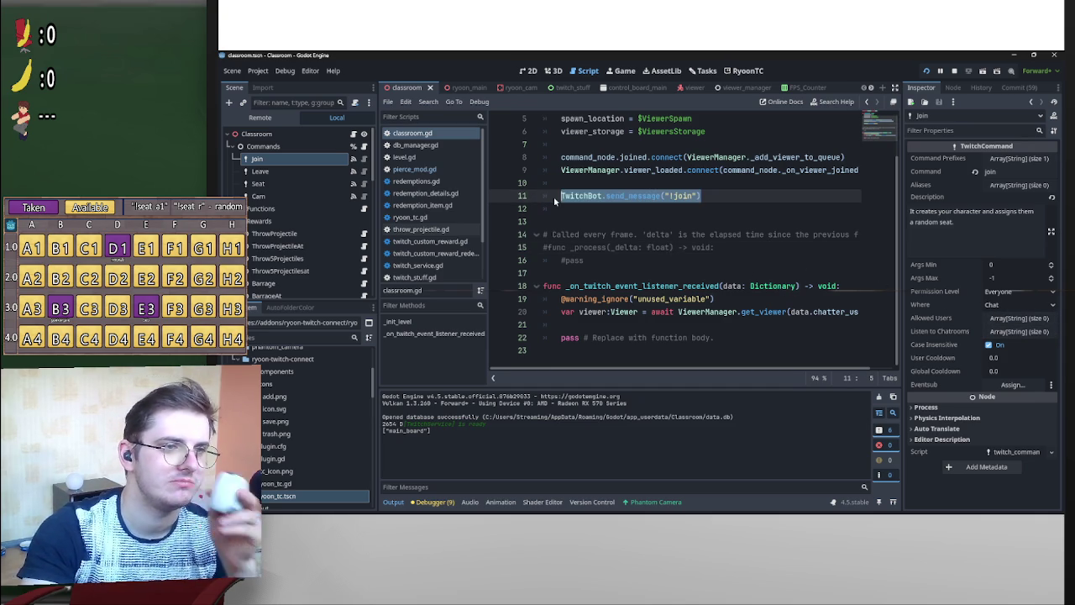
pyautogui.click(590, 195)
pyautogui.press('Up')
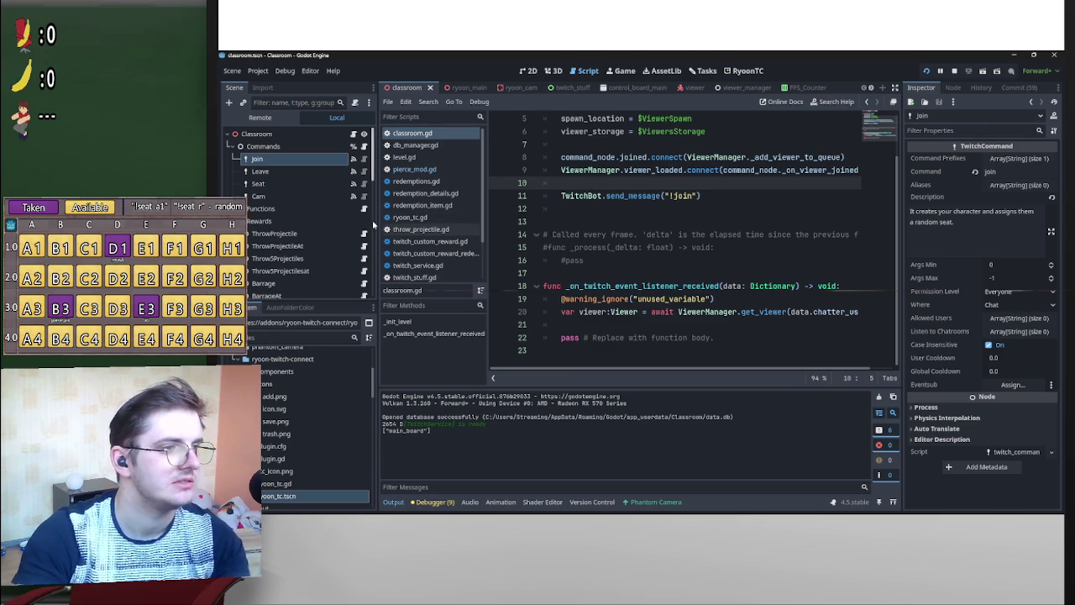
pyautogui.scroll(-3, 370, 161)
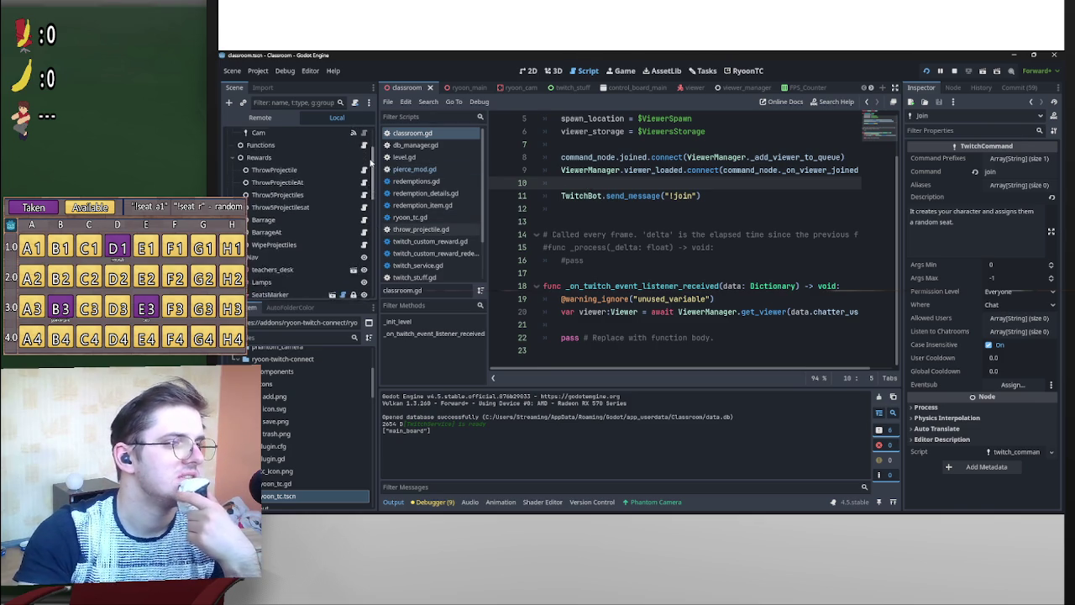
pyautogui.scroll(3, 369, 162)
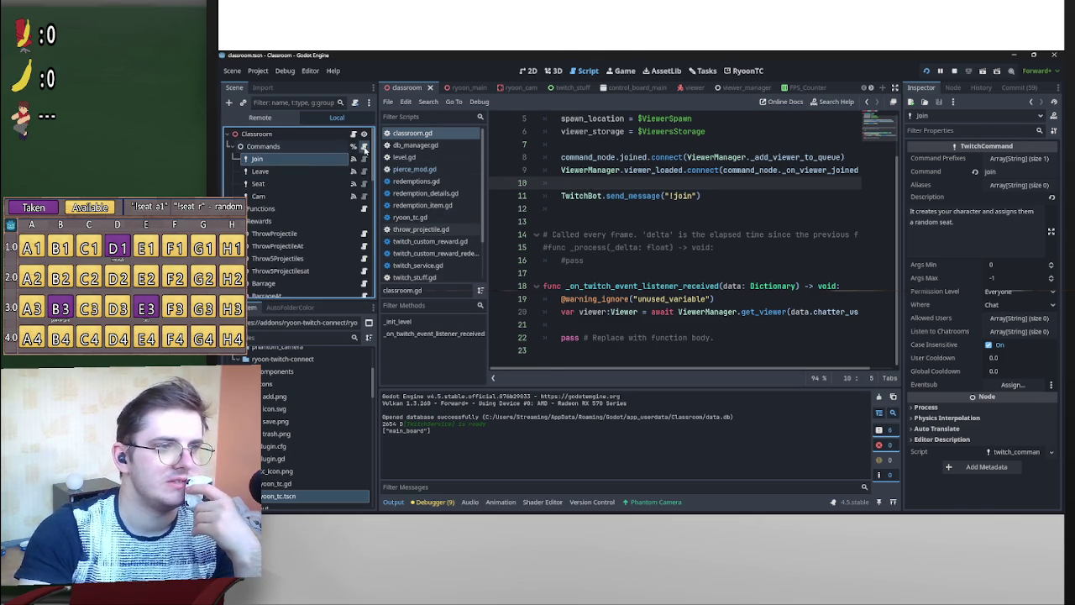
pyautogui.click(363, 146)
# Scroll to the top of classroom_commands.gd and expand _on_join_command_received at line 5.
pyautogui.moveTo(687, 293)
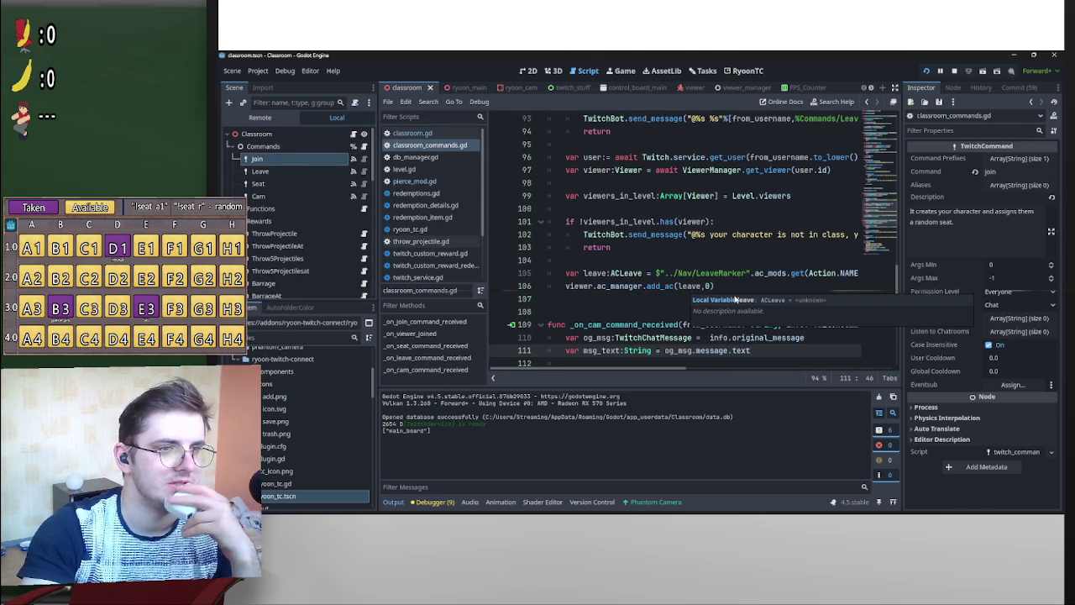
pyautogui.click(610, 195)
pyautogui.scroll(10, 647, 223)
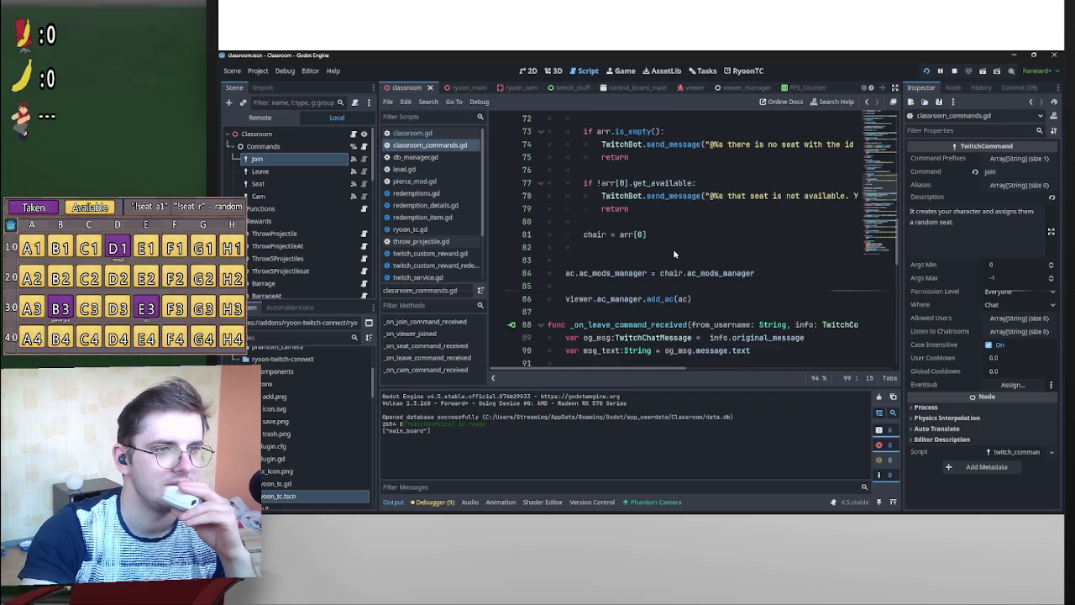
pyautogui.scroll(10, 679, 252)
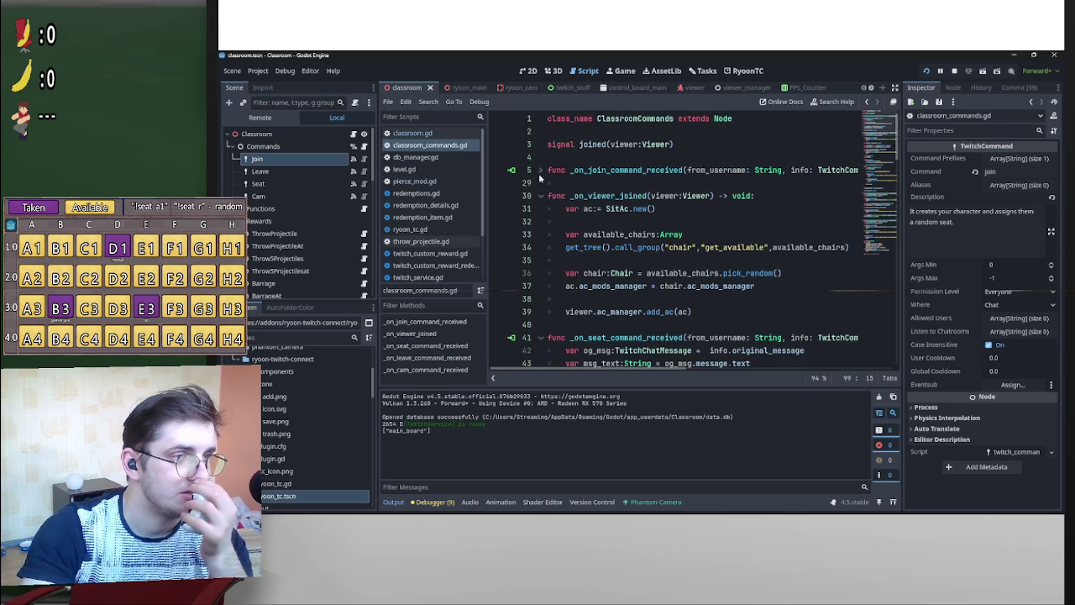
pyautogui.click(540, 170)
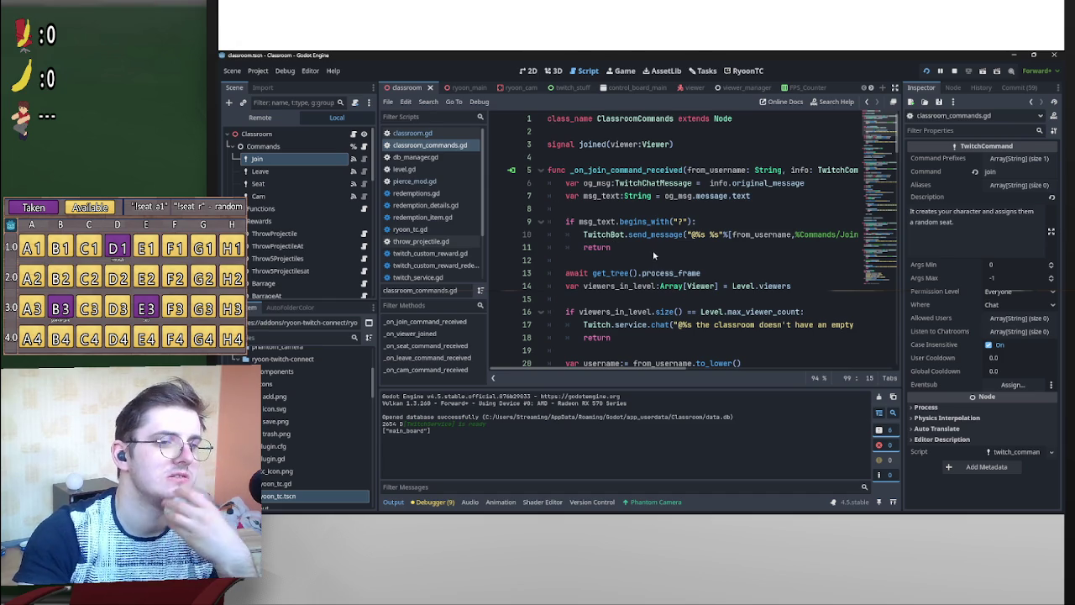
pyautogui.moveTo(656, 372)
pyautogui.mouseDown()
pyautogui.moveTo(678, 368)
pyautogui.moveTo(660, 362)
pyautogui.mouseUp()
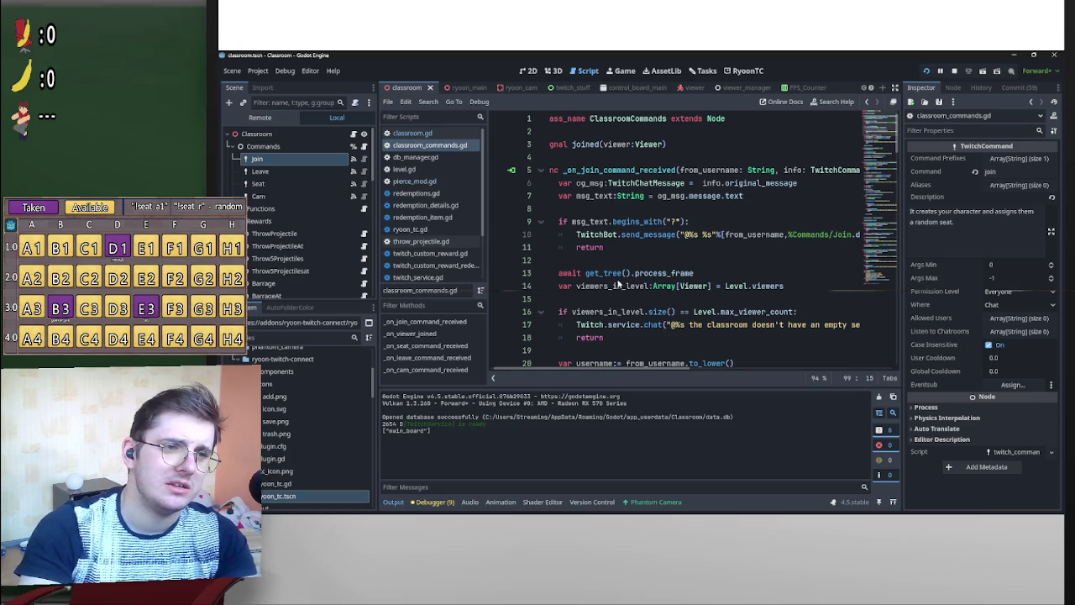
# Add a comment above the await saying it initializes viewer data on a first message.
pyautogui.click(579, 263)
pyautogui.press('Return')
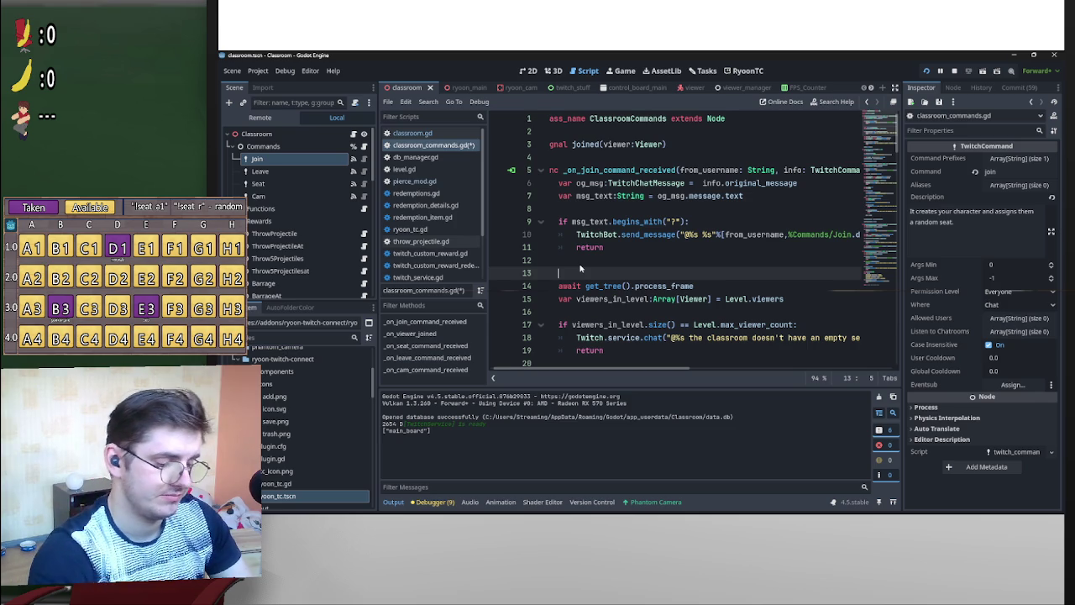
pyautogui.write('#')
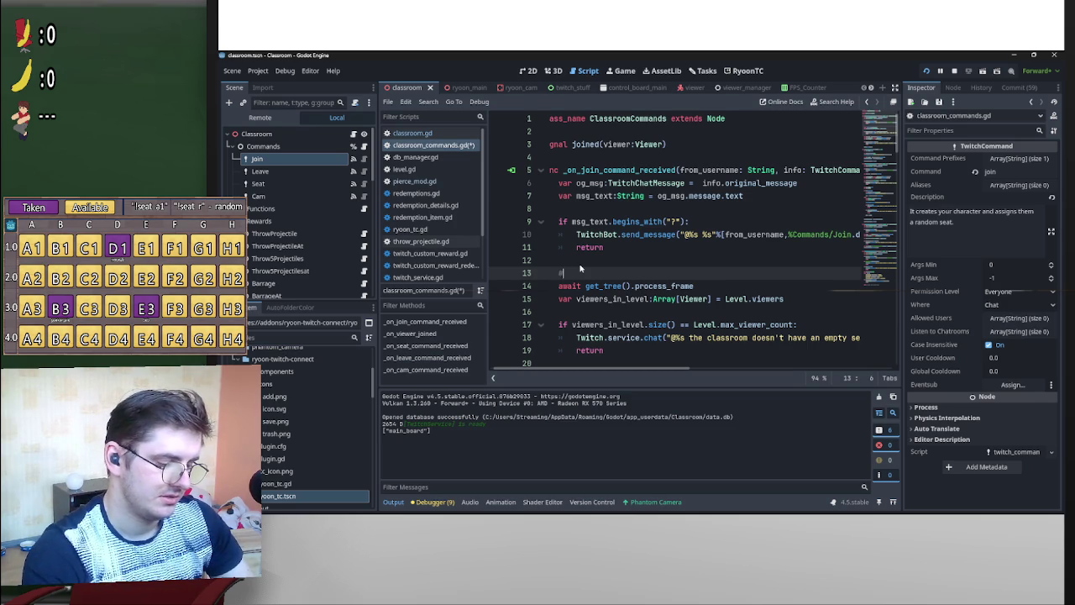
pyautogui.write(' Tha')
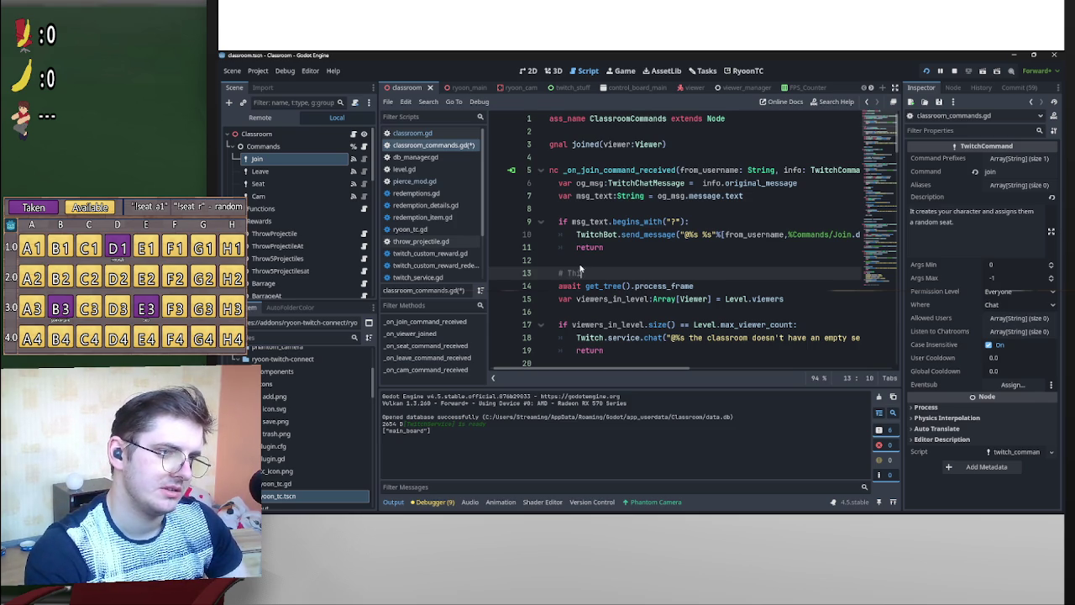
pyautogui.press('BackSpace')
pyautogui.write('is is ')
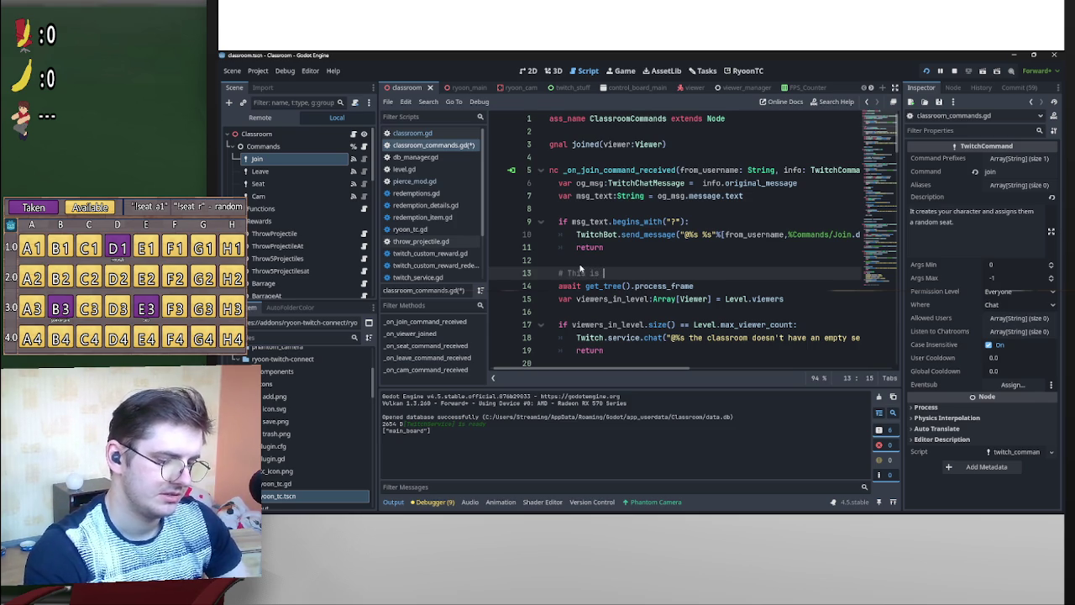
pyautogui.write('just in case ')
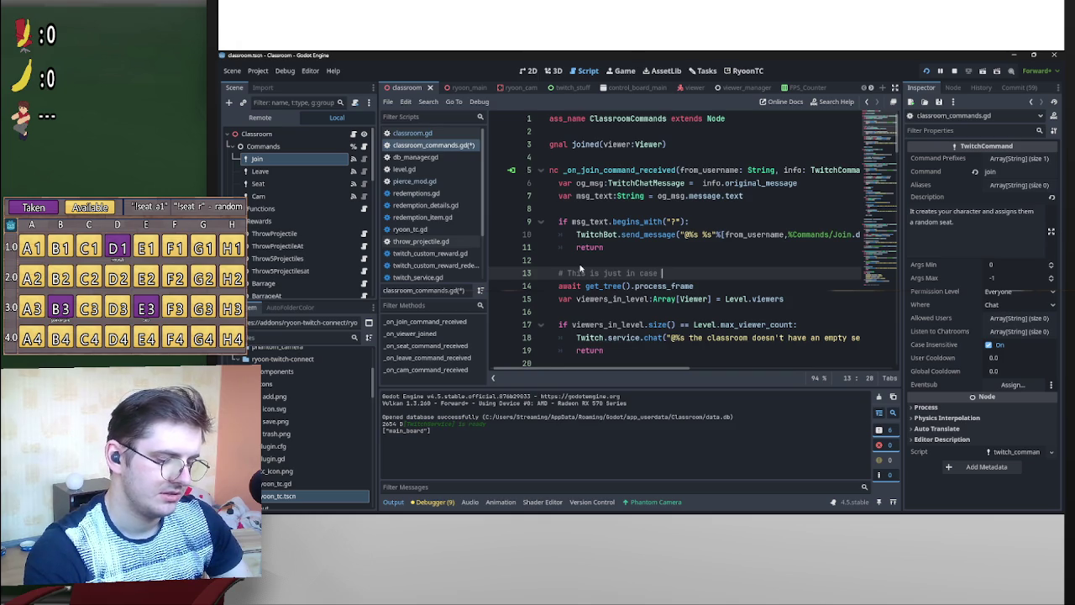
pyautogui.write('this is thei')
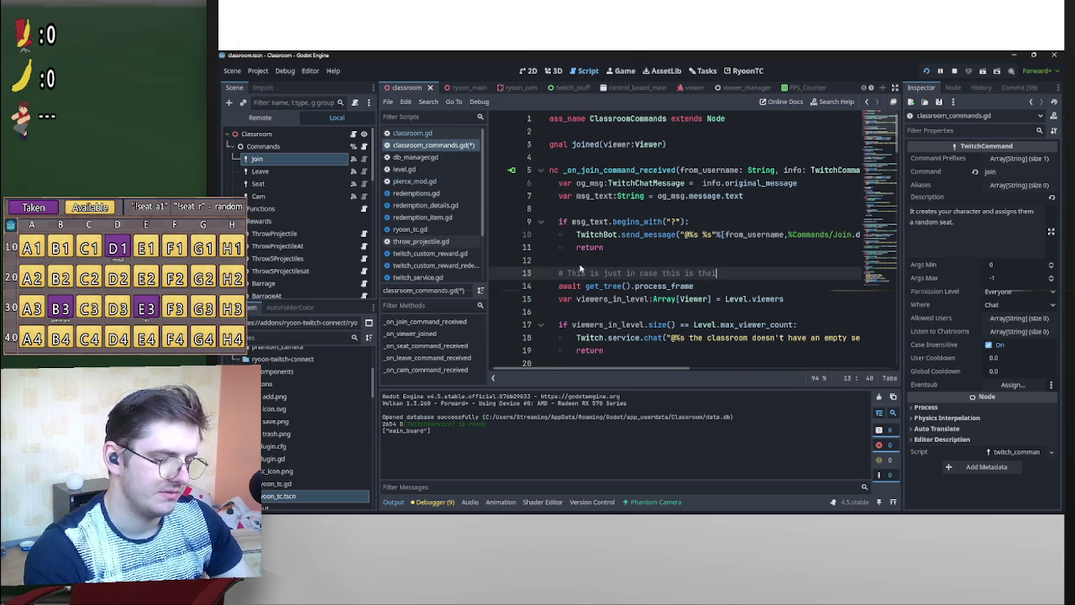
pyautogui.write('r very first me')
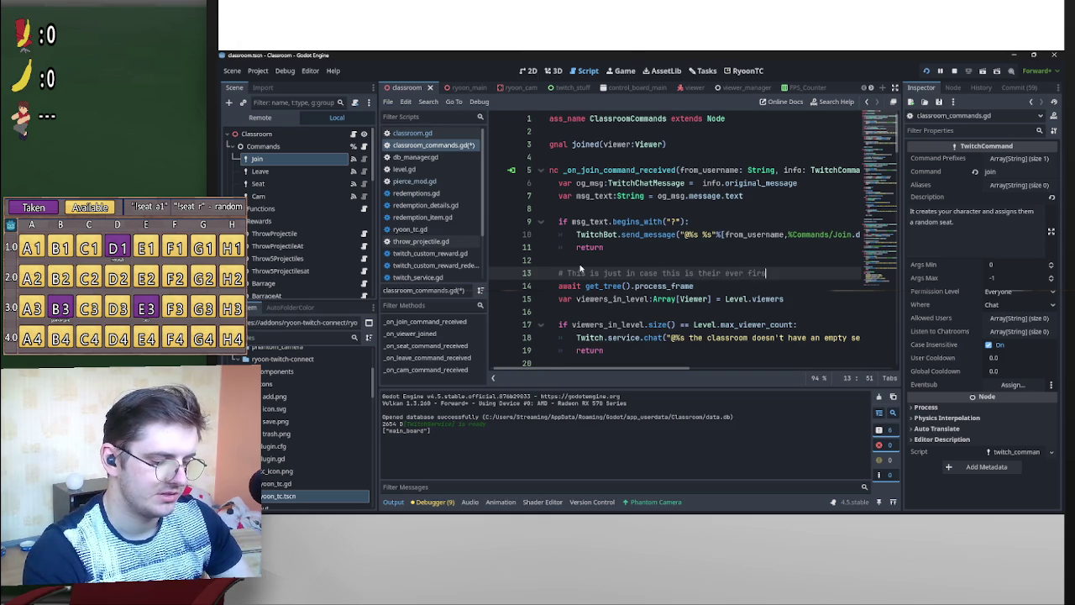
pyautogui.write('ssage sen')
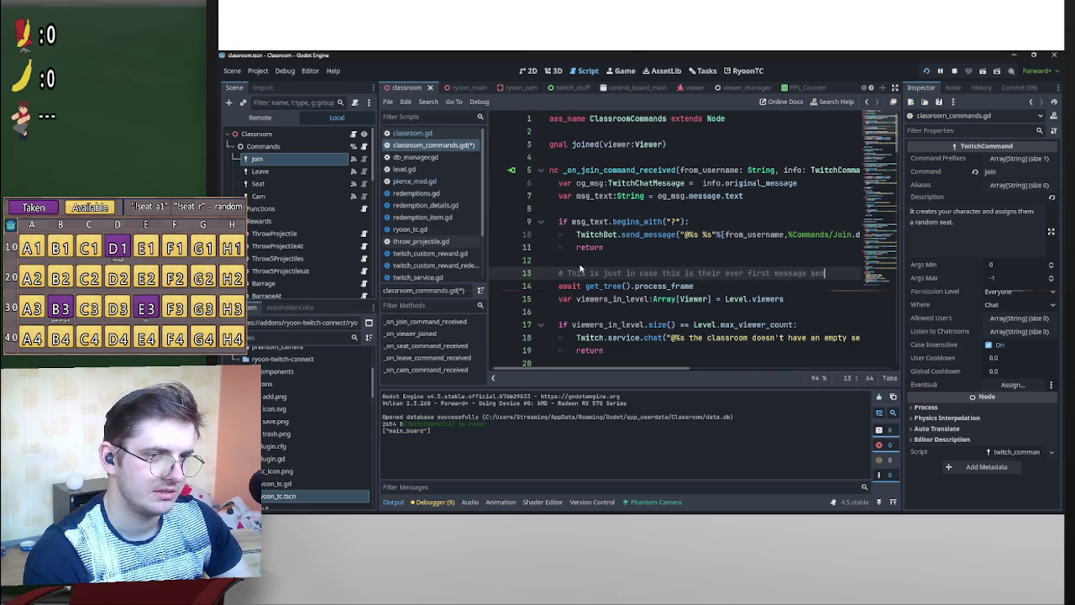
pyautogui.press('BackSpace')
pyautogui.press('BackSpace')
pyautogui.press('BackSpace')
pyautogui.hotkey('ctrl', 'BackSpace')
pyautogui.hotkey('ctrl', 'BackSpace')
pyautogui.hotkey('ctrl', 'BackSpace')
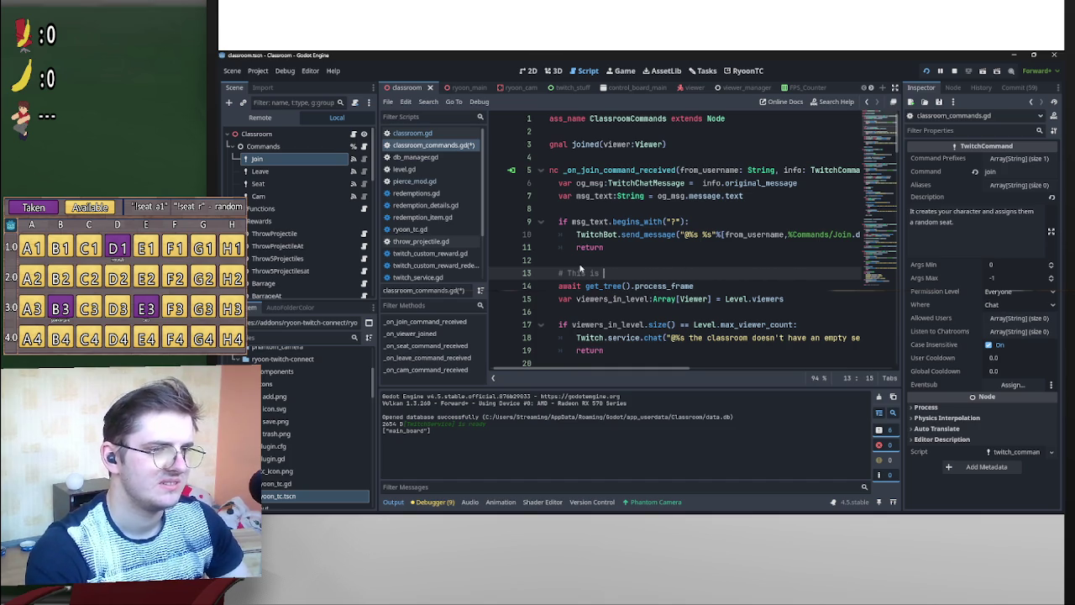
pyautogui.write('to initiali')
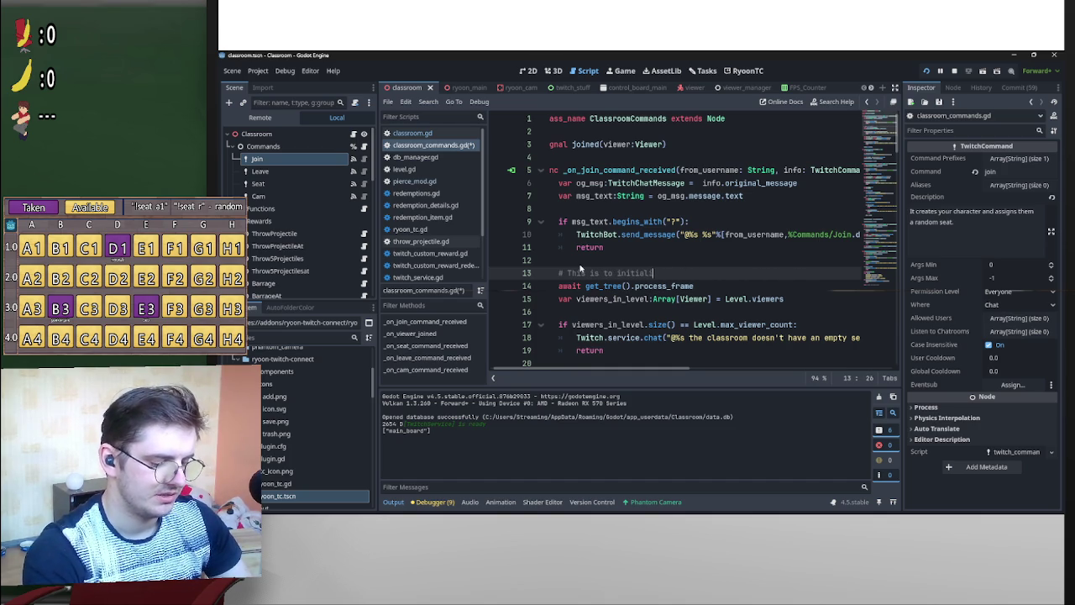
pyautogui.write('ze the ')
pyautogui.write('i view')
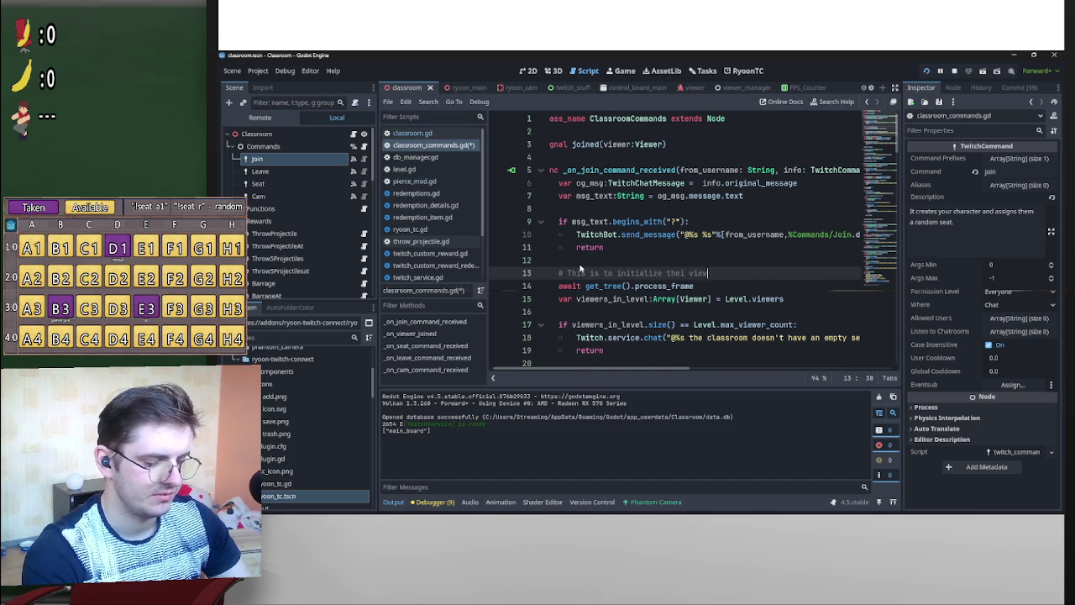
pyautogui.write('er data')
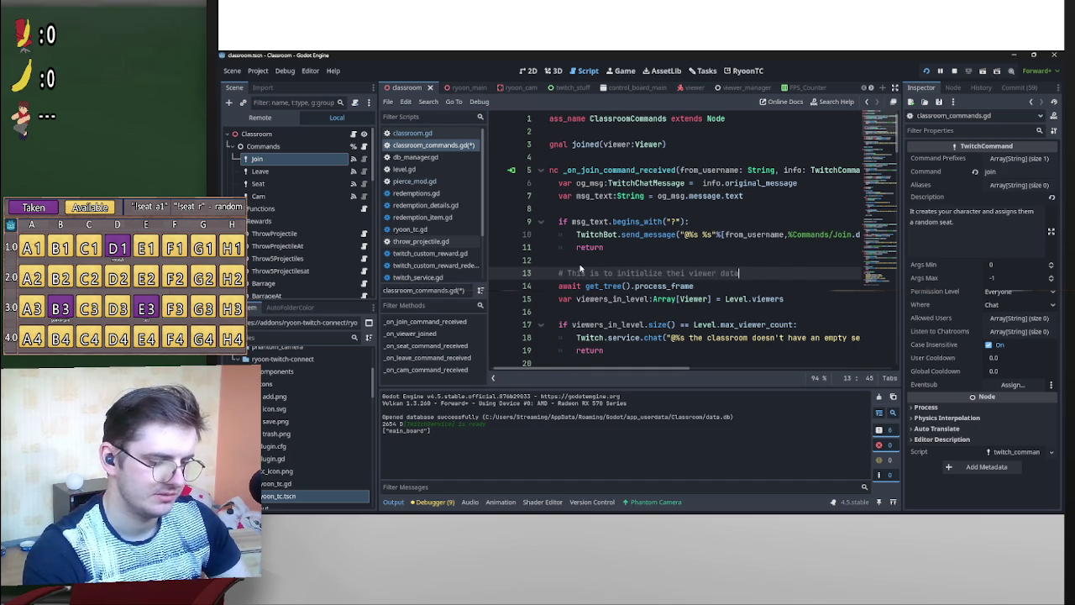
pyautogui.write(', in case')
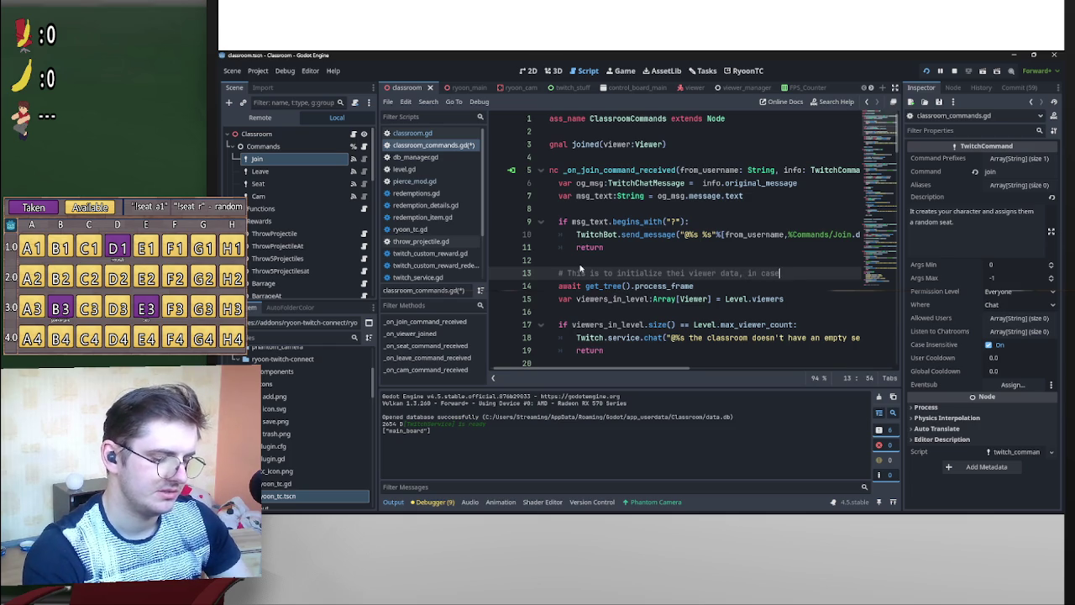
pyautogui.write(' its their fir')
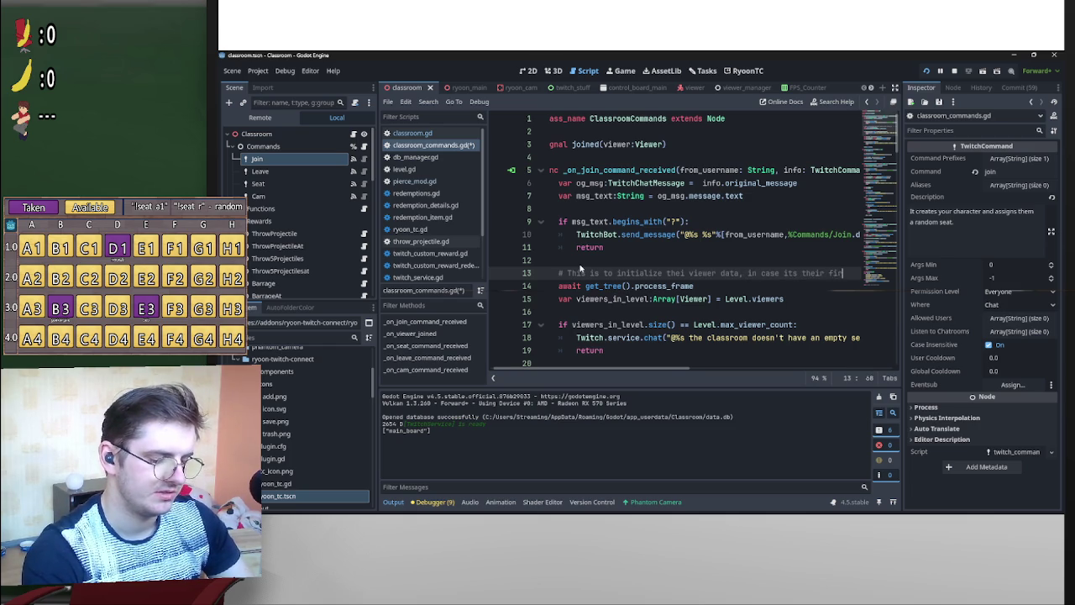
pyautogui.write('st sver message.')
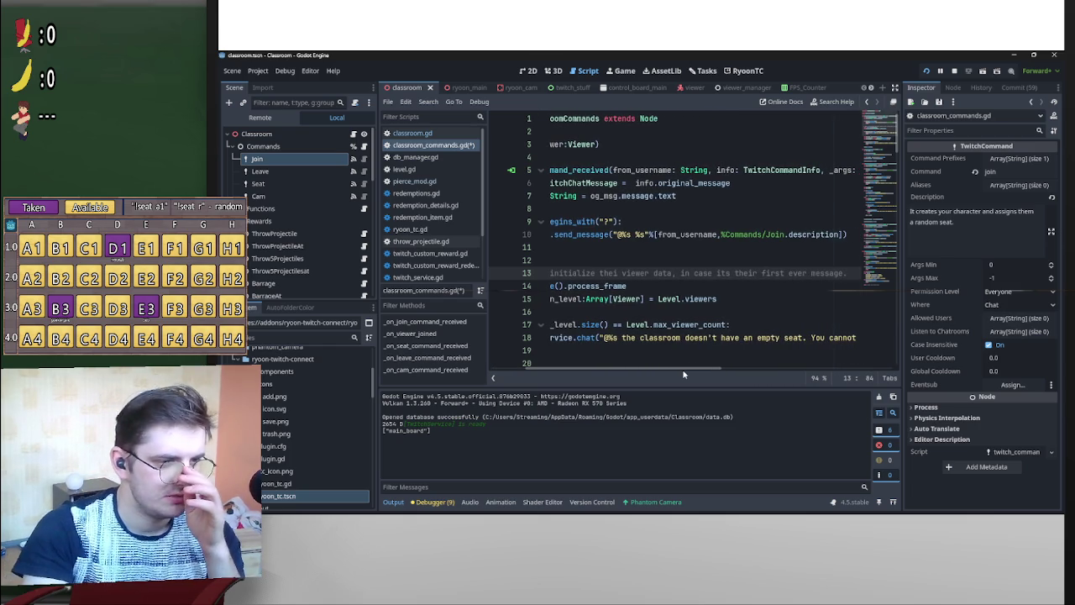
pyautogui.hscroll(-5, 575, 294)
# Insert a blank line before the var viewers_in_level declaration.
pyautogui.click(572, 297)
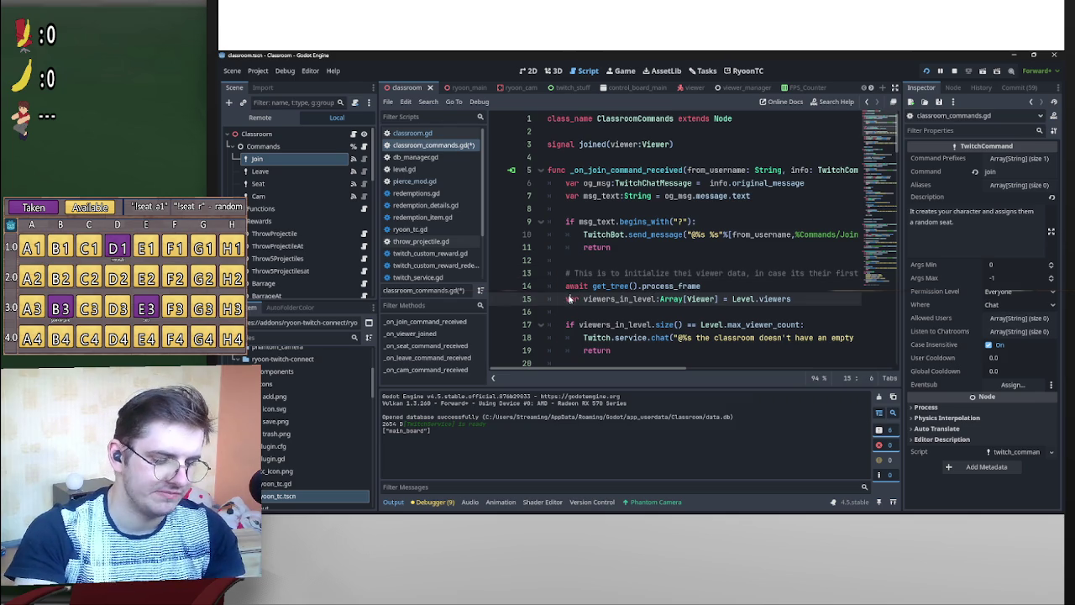
pyautogui.press('Return')
pyautogui.press('BackSpace')
pyautogui.press('BackSpace')
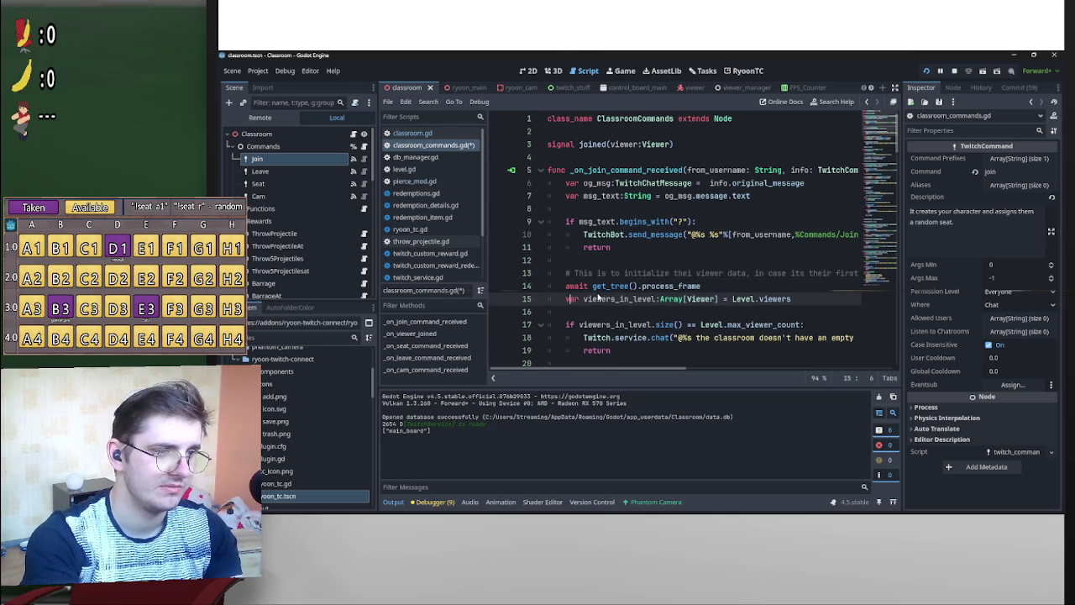
pyautogui.press('Return')
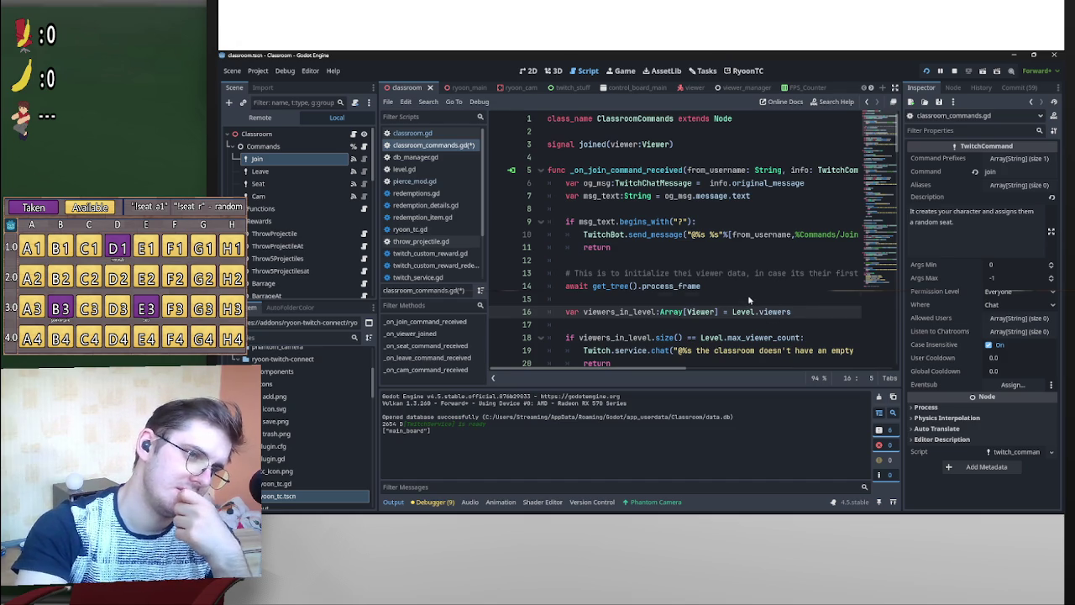
pyautogui.press('Up')
pyautogui.scroll(-2, 795, 314)
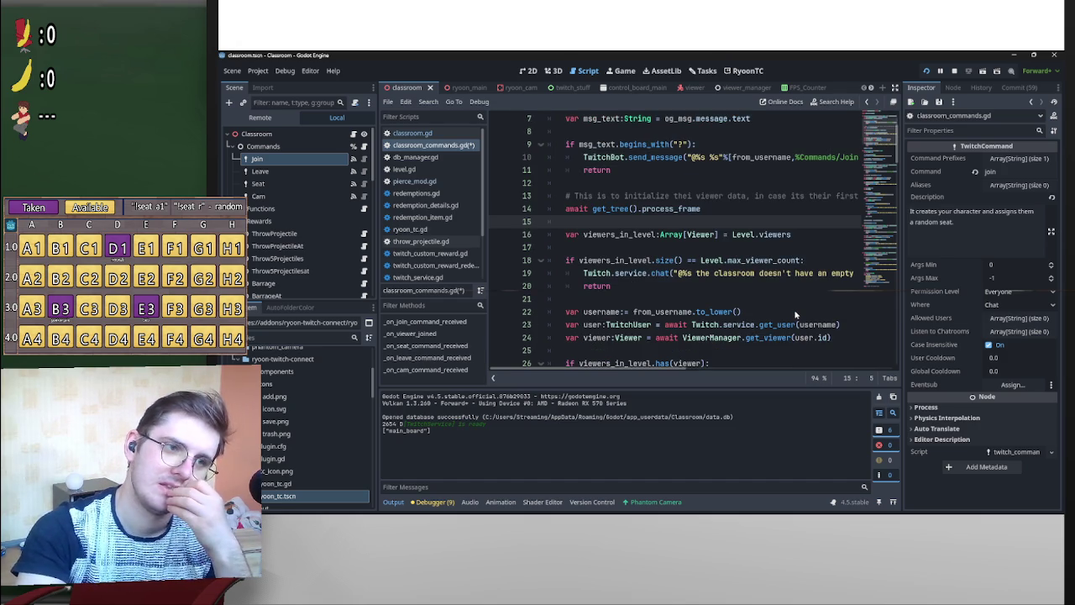
pyautogui.scroll(2, 790, 311)
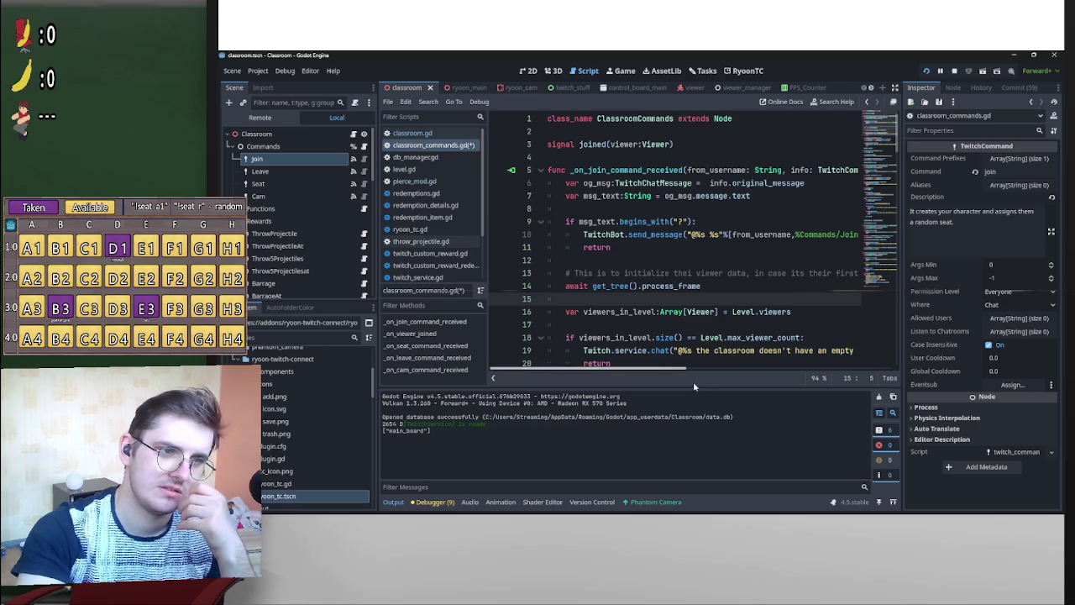
pyautogui.hscroll(2, 693, 367)
pyautogui.hscroll(-2, 680, 364)
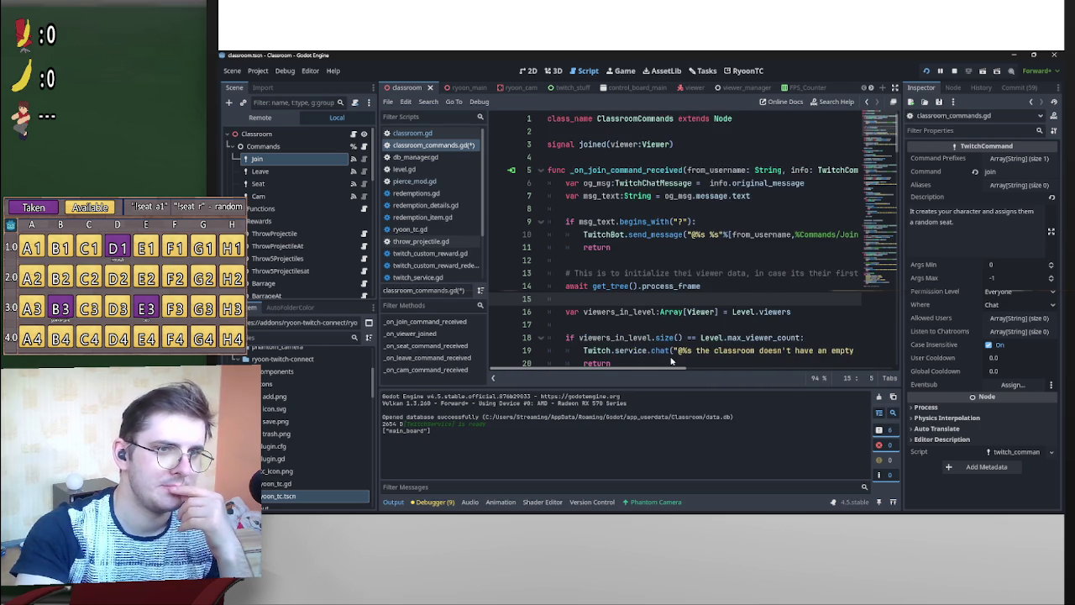
pyautogui.hscroll(5, 671, 362)
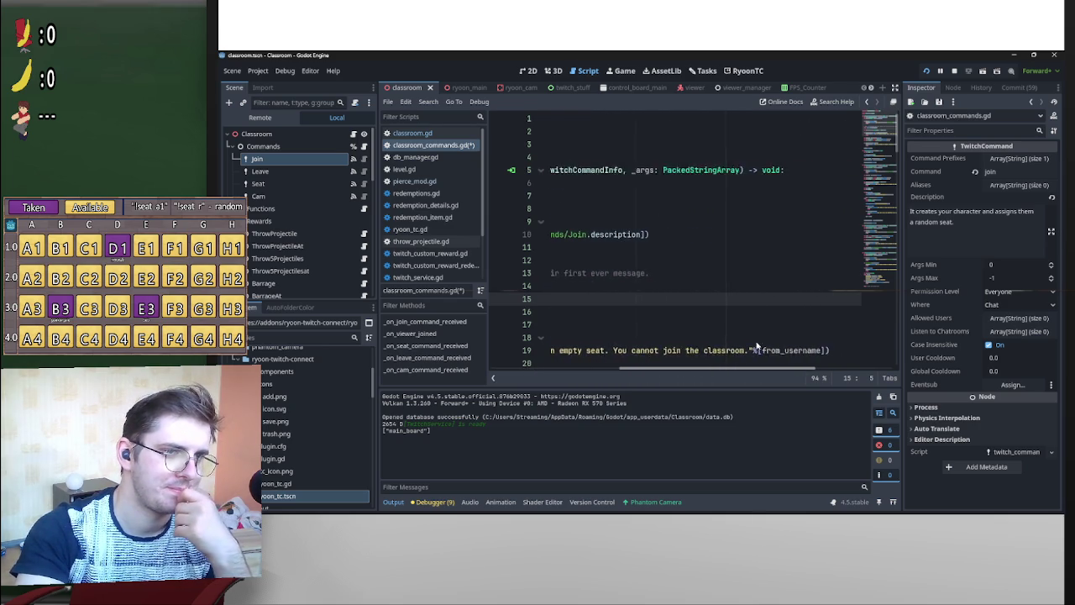
pyautogui.hscroll(-5, 756, 346)
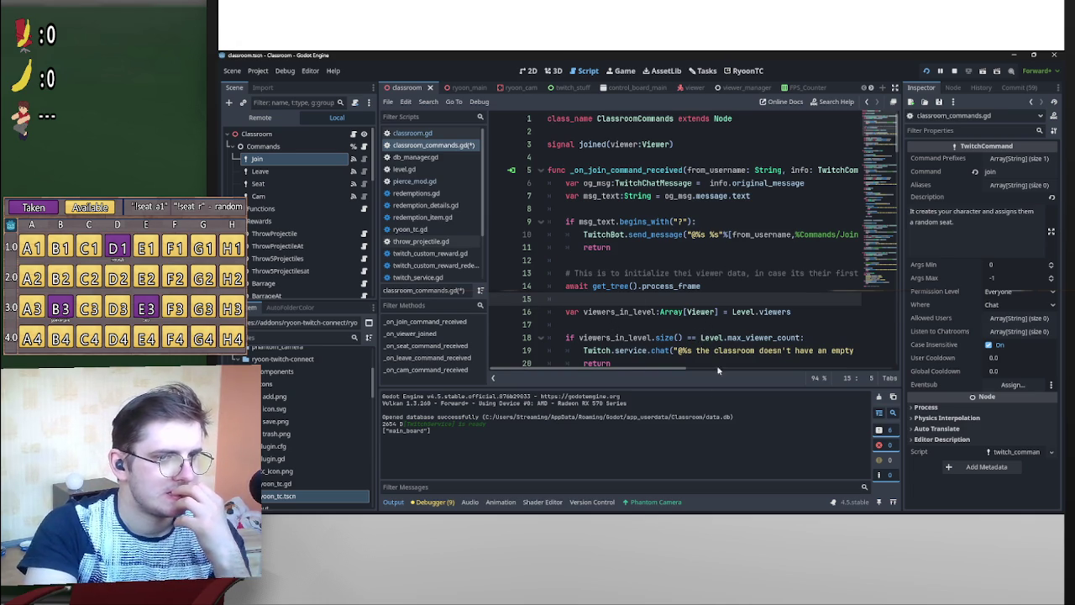
pyautogui.scroll(-1, 668, 339)
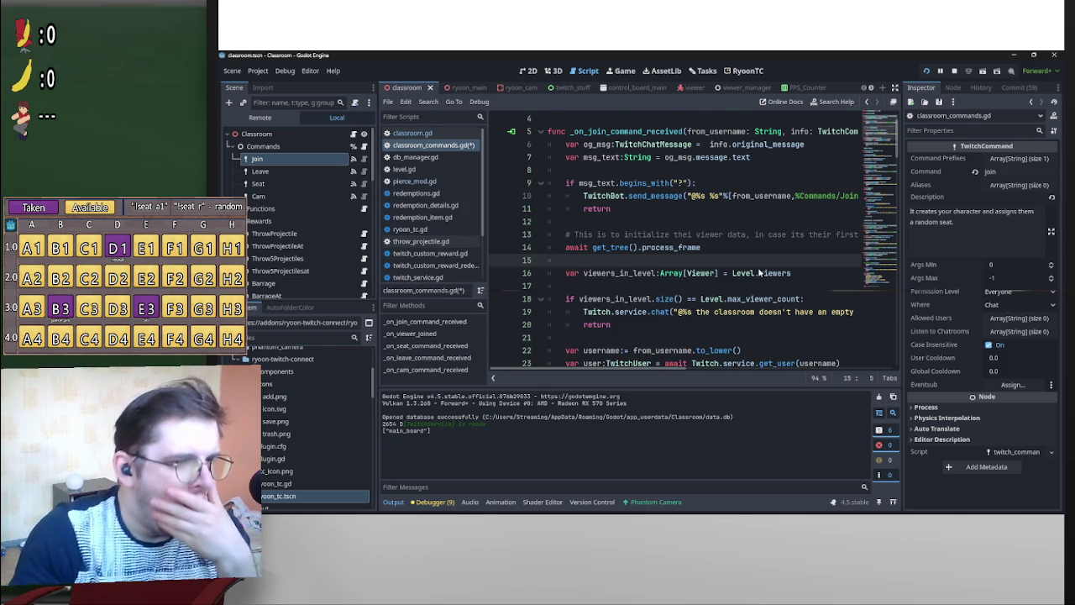
pyautogui.scroll(-1, 759, 274)
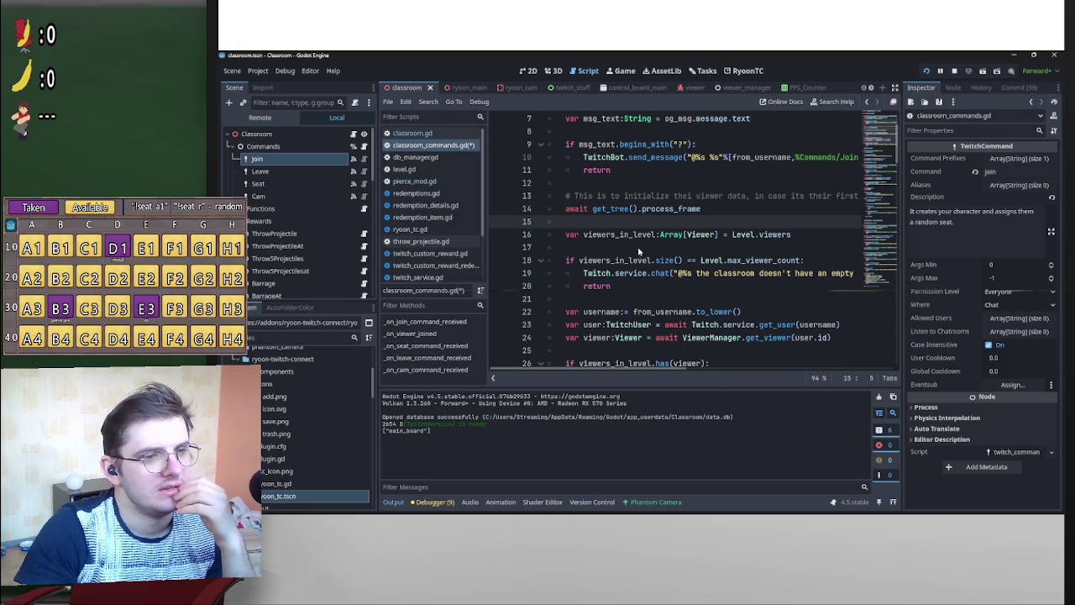
# Review the join handler's full-classroom check, get_user lookup and already-in-class check.
pyautogui.moveTo(611, 287); pyautogui.dragTo(565, 236)
pyautogui.scroll(-1, 611, 264)
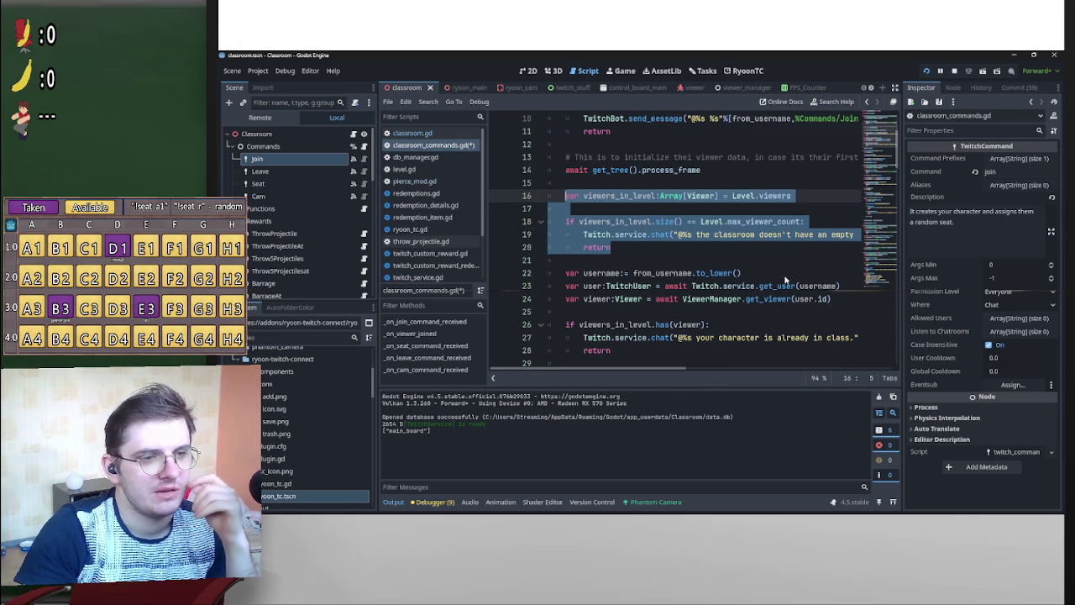
pyautogui.scroll(-2, 682, 275)
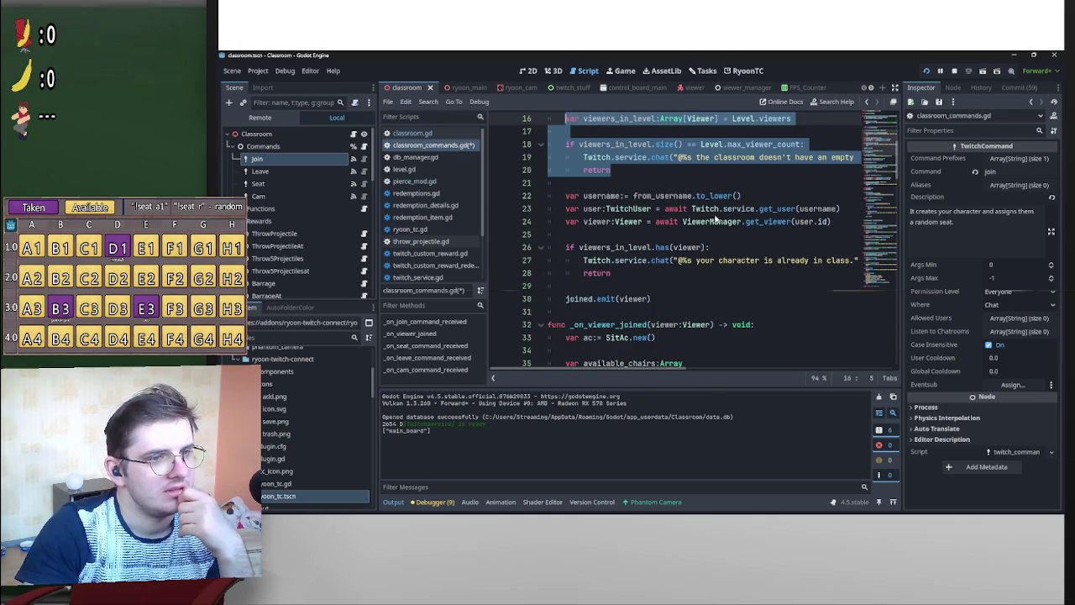
pyautogui.moveTo(598, 210); pyautogui.dragTo(773, 210)
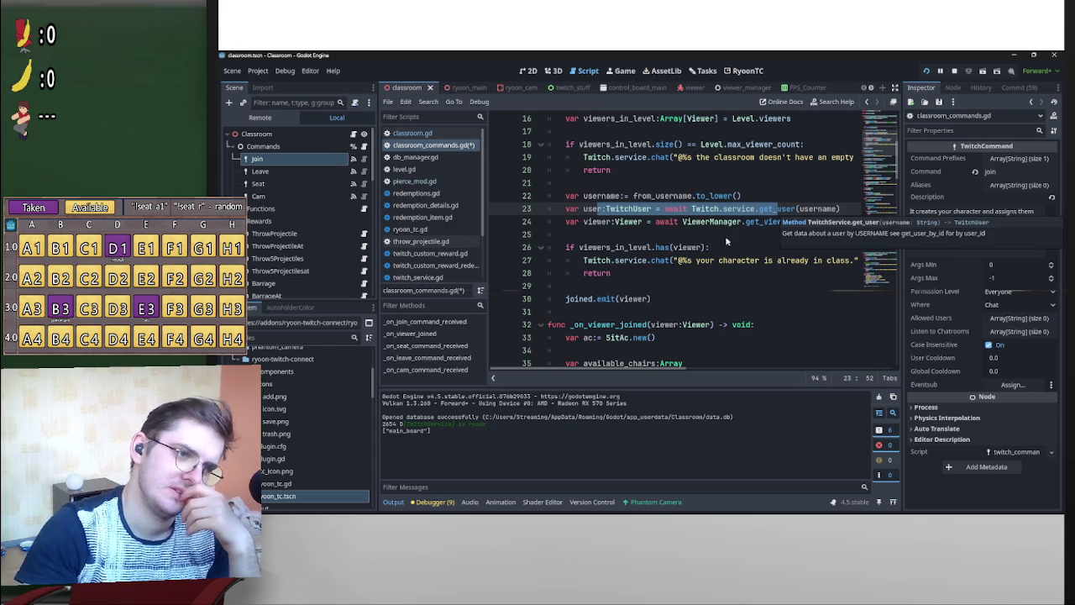
pyautogui.scroll(-1, 696, 324)
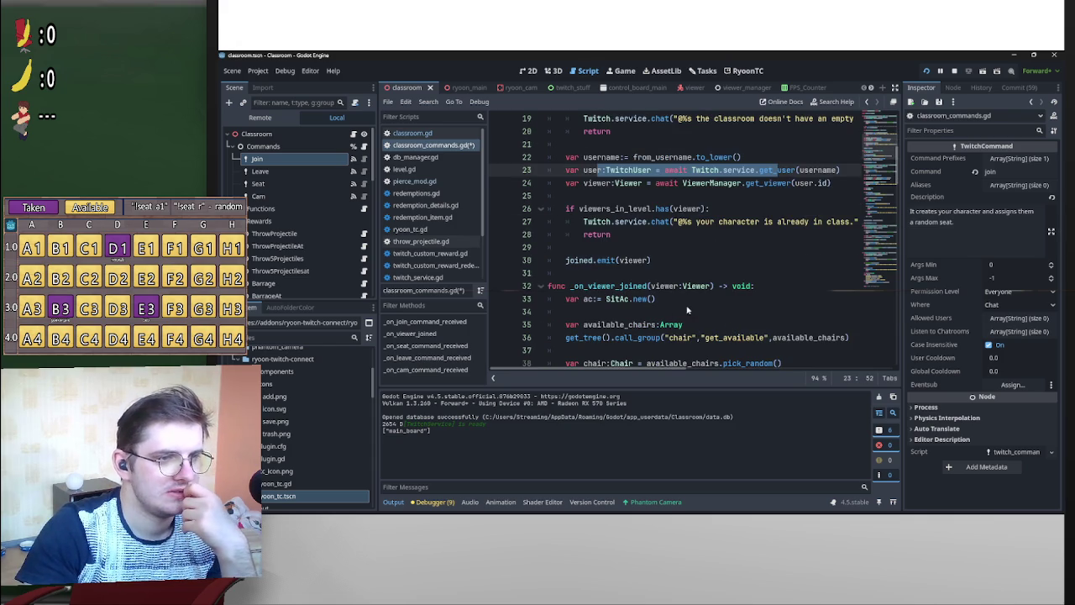
pyautogui.click(562, 277)
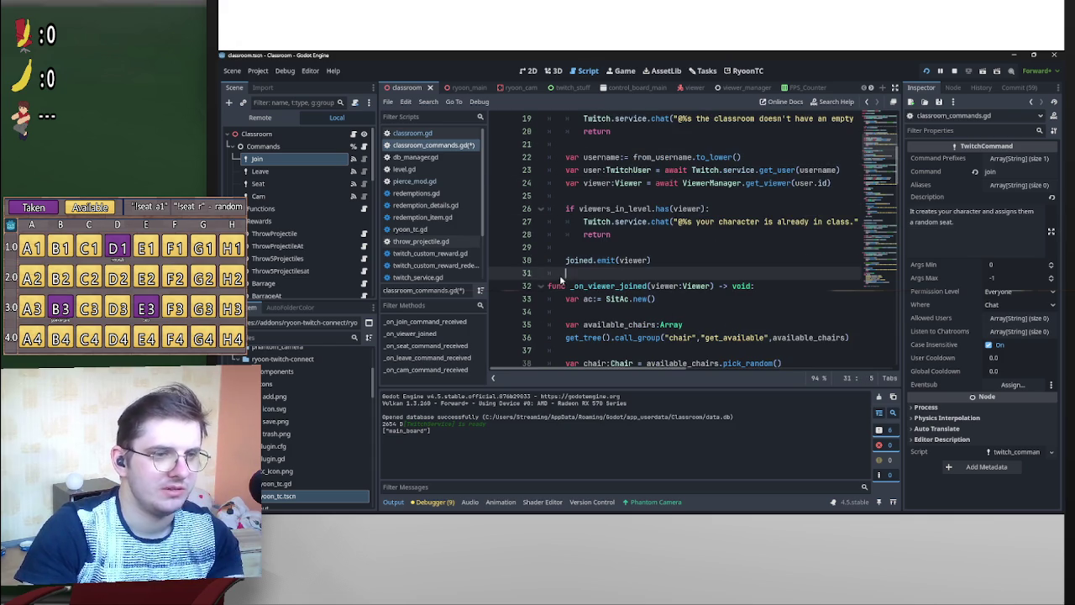
pyautogui.press('Return')
pyautogui.press('BackSpace')
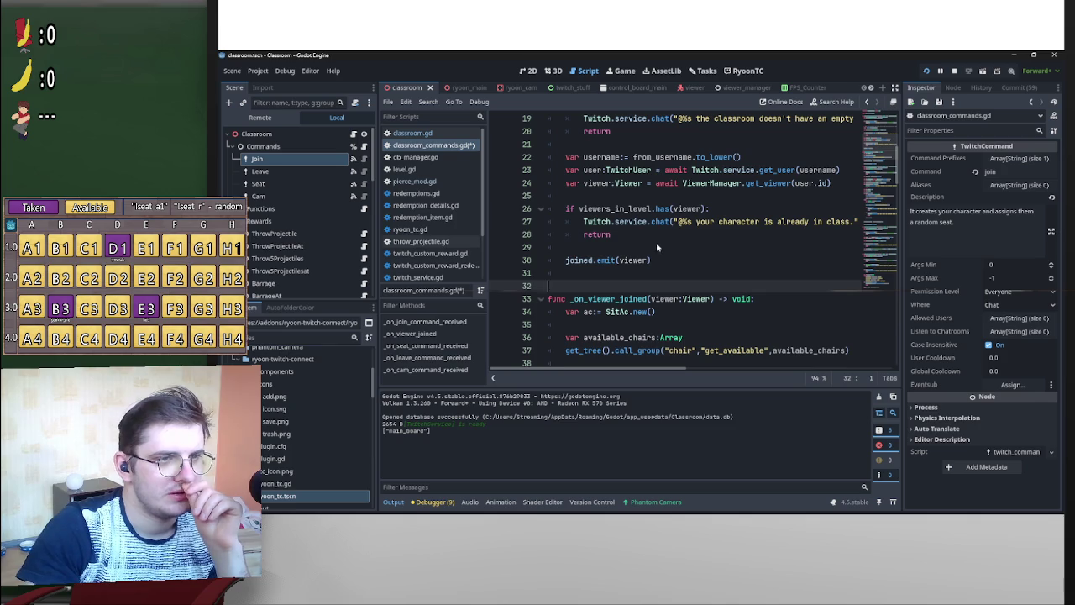
pyautogui.moveTo(656, 246); pyautogui.dragTo(572, 170)
pyautogui.click(590, 269)
pyautogui.scroll(6, 630, 235)
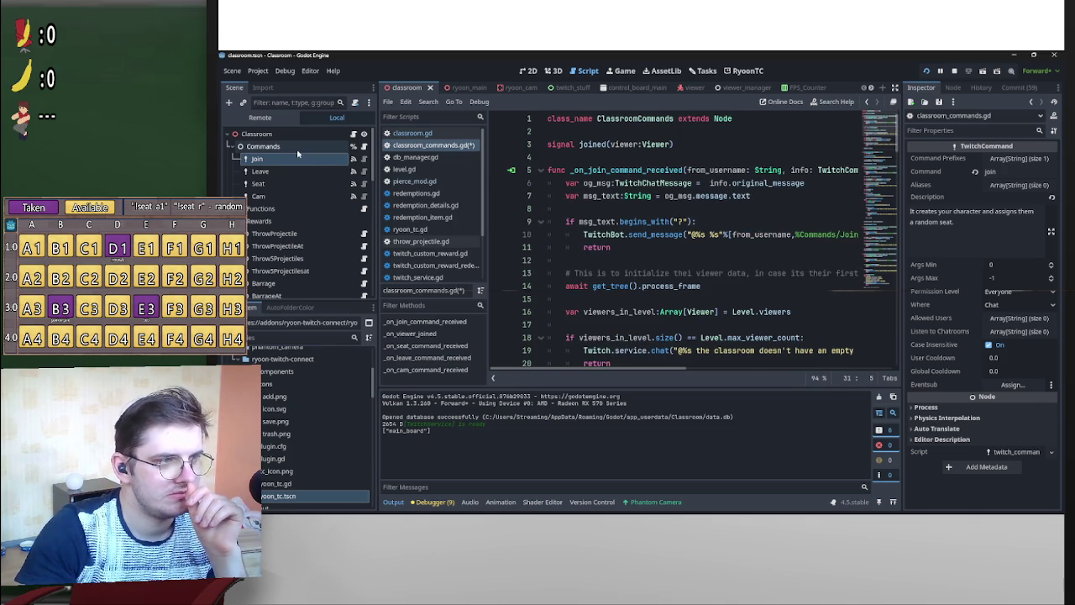
pyautogui.scroll(-7, 634, 194)
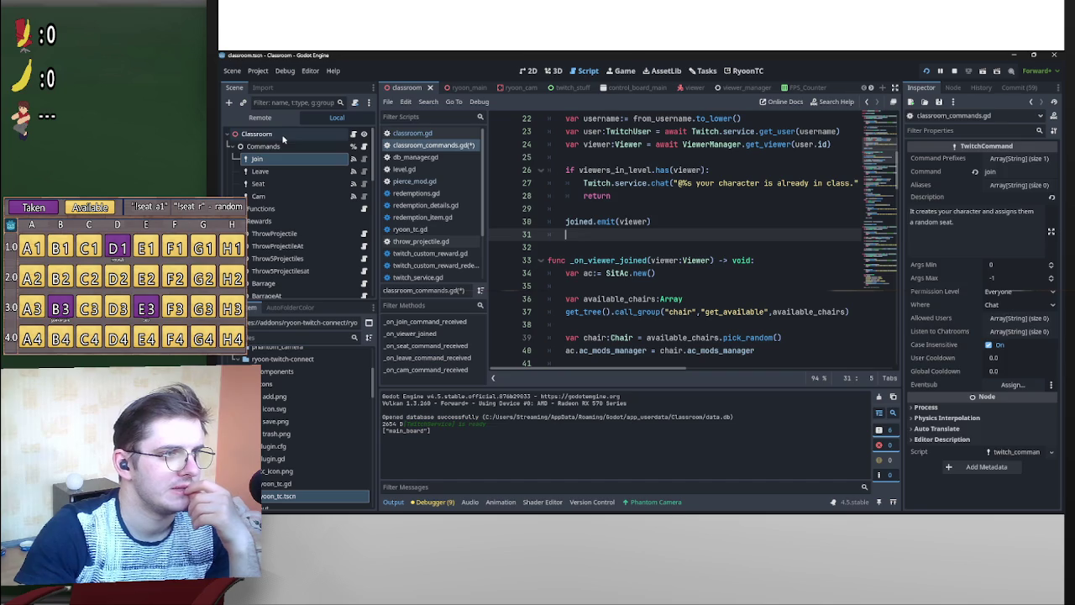
# Open classroom.gd from the Classroom node and select the send_message("!join") line.
pyautogui.click(256, 134)
pyautogui.click(354, 134)
pyautogui.moveTo(702, 196); pyautogui.dragTo(562, 196)
# Delete the send_message("!join") line, then try dropping the Commands node into the script.
pyautogui.press('Delete')
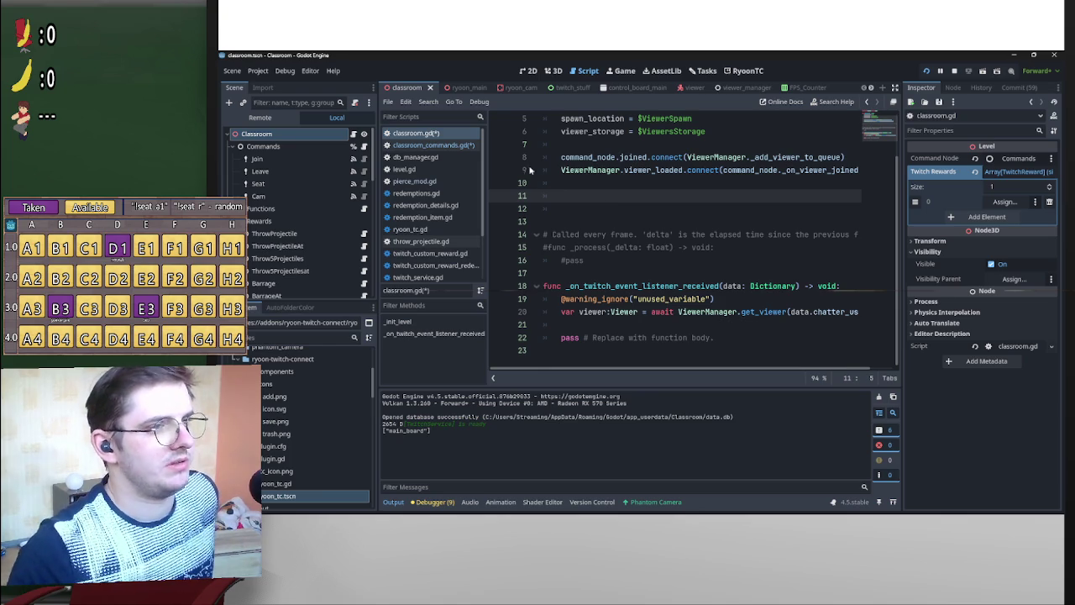
pyautogui.scroll(2, 745, 285)
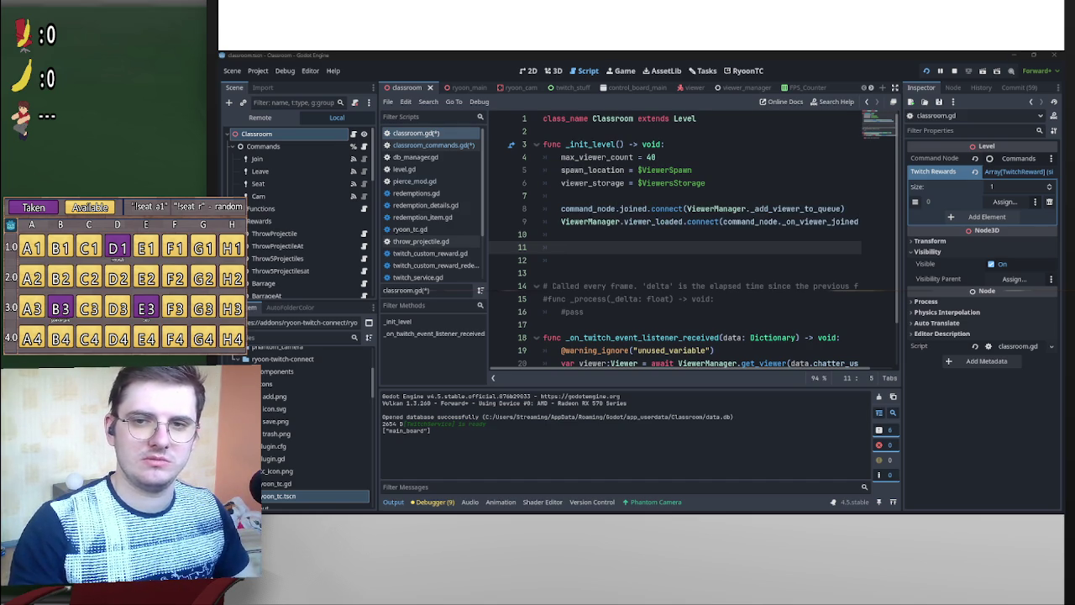
pyautogui.click(636, 246)
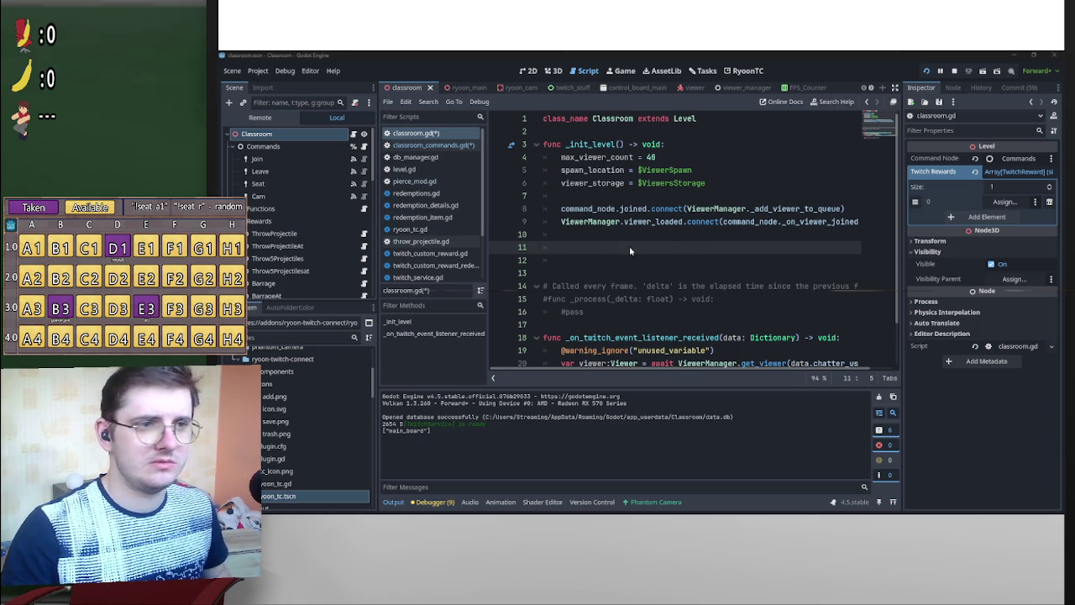
pyautogui.click(573, 250)
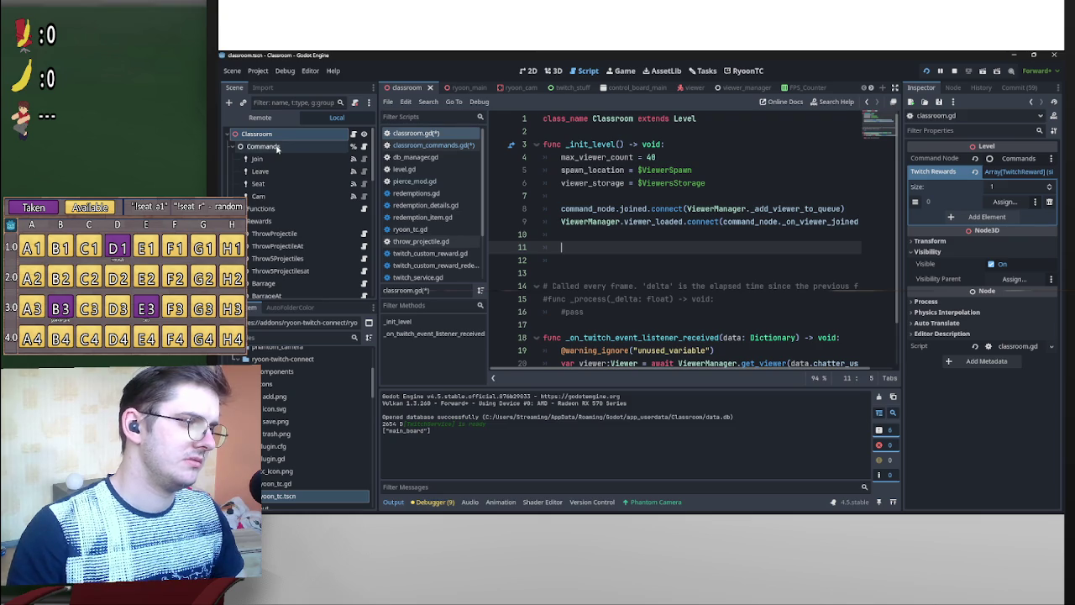
pyautogui.moveTo(277, 147)
pyautogui.mouseDown()
pyautogui.moveTo(591, 258)
pyautogui.moveTo(446, 209)
pyautogui.mouseUp()
# Write 'func _spawn_bob() -> void:' with a pass body below _init_level.
pyautogui.scroll(-2, 548, 229)
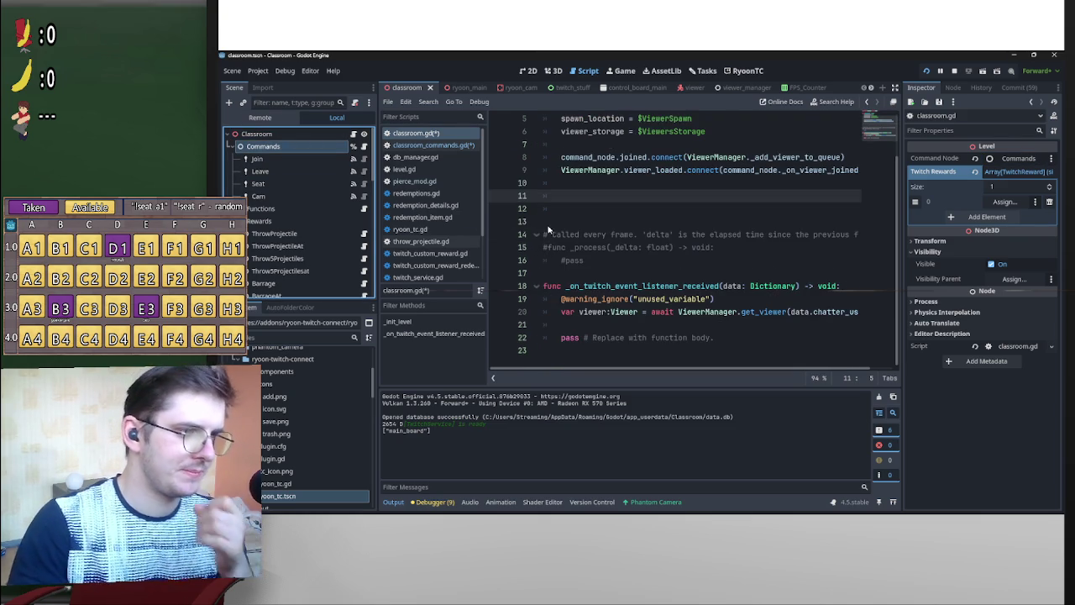
pyautogui.click(546, 222)
pyautogui.press('Return')
pyautogui.press('Return')
pyautogui.press('Up')
pyautogui.write('f')
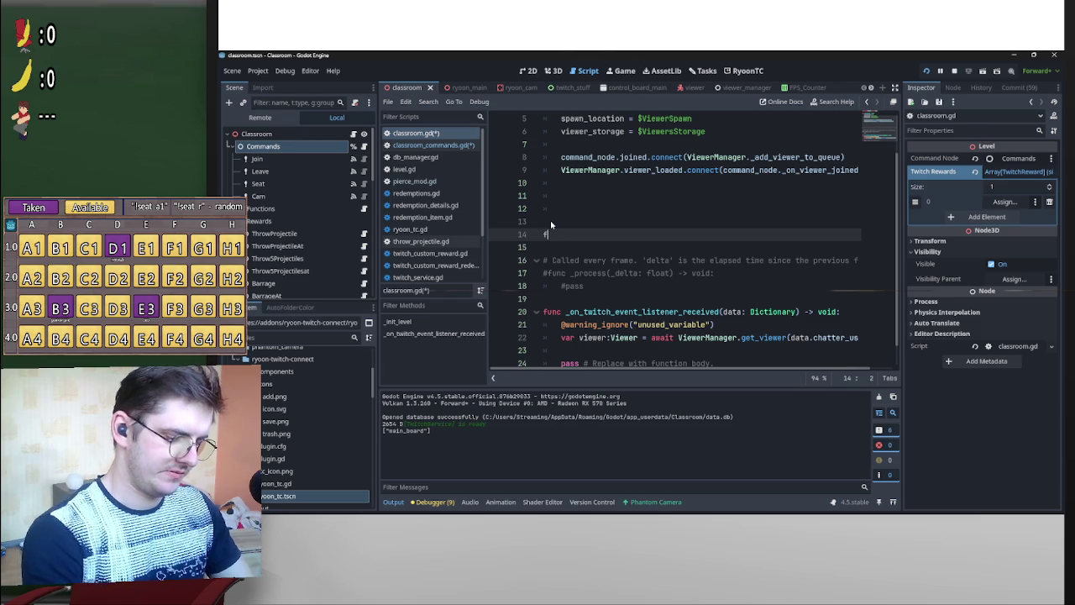
pyautogui.write('unc ')
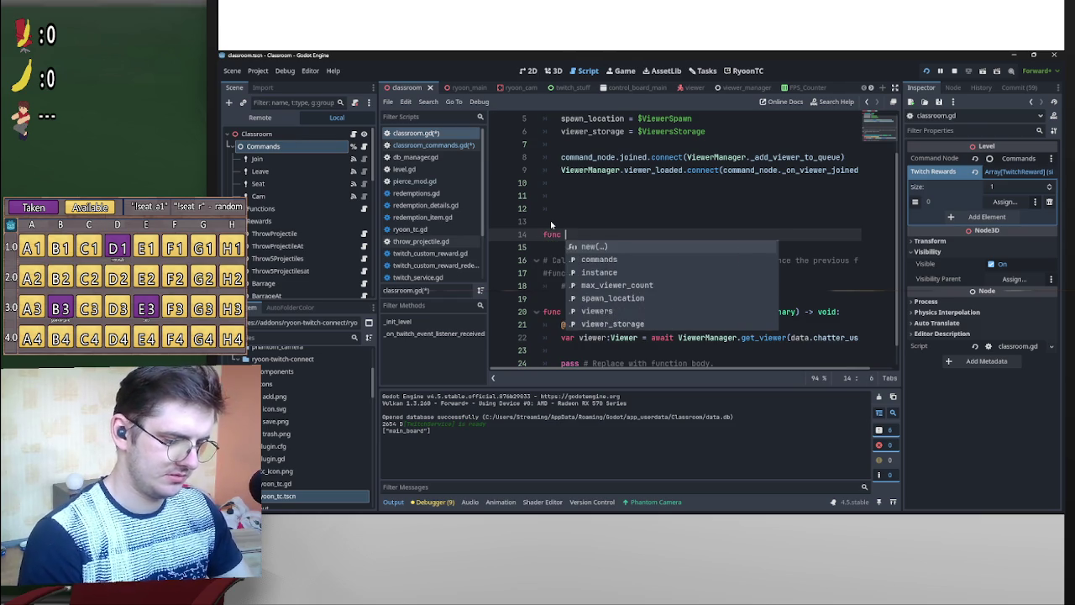
pyautogui.write('_spaw')
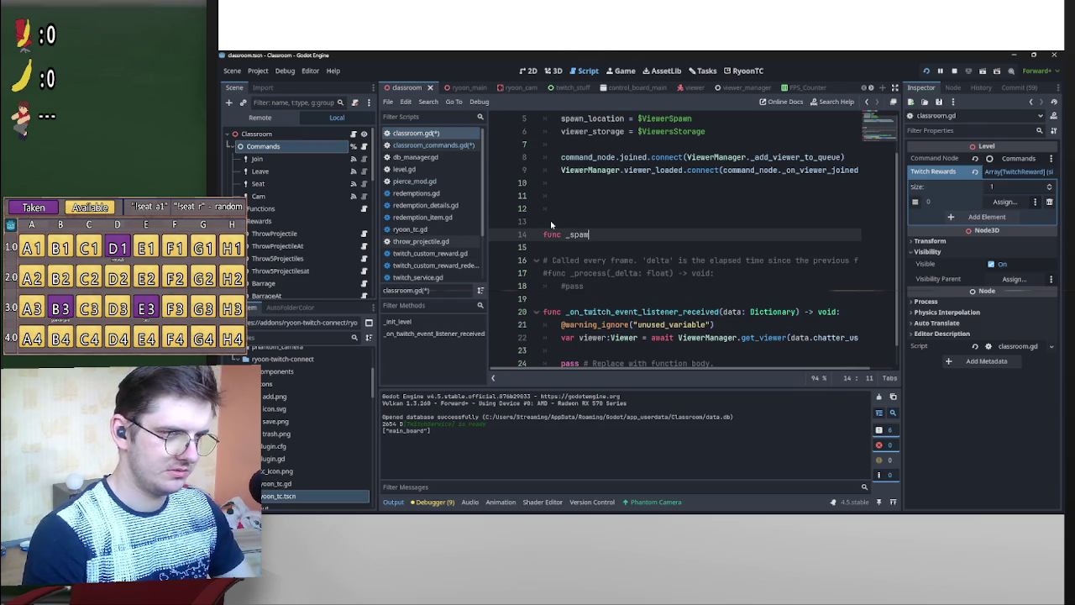
pyautogui.write('n_bob')
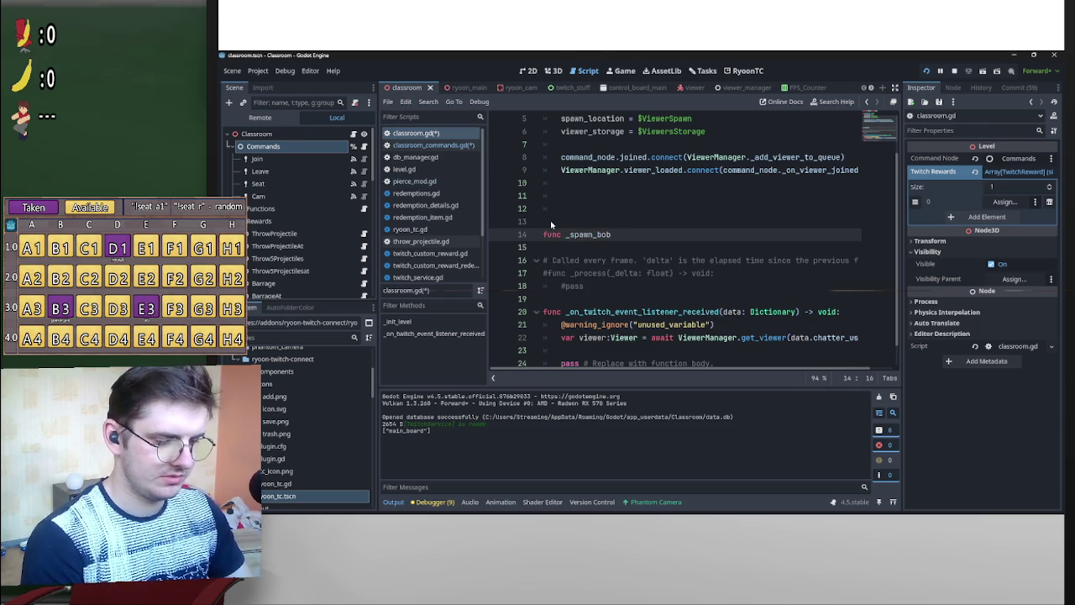
pyautogui.write('() ->')
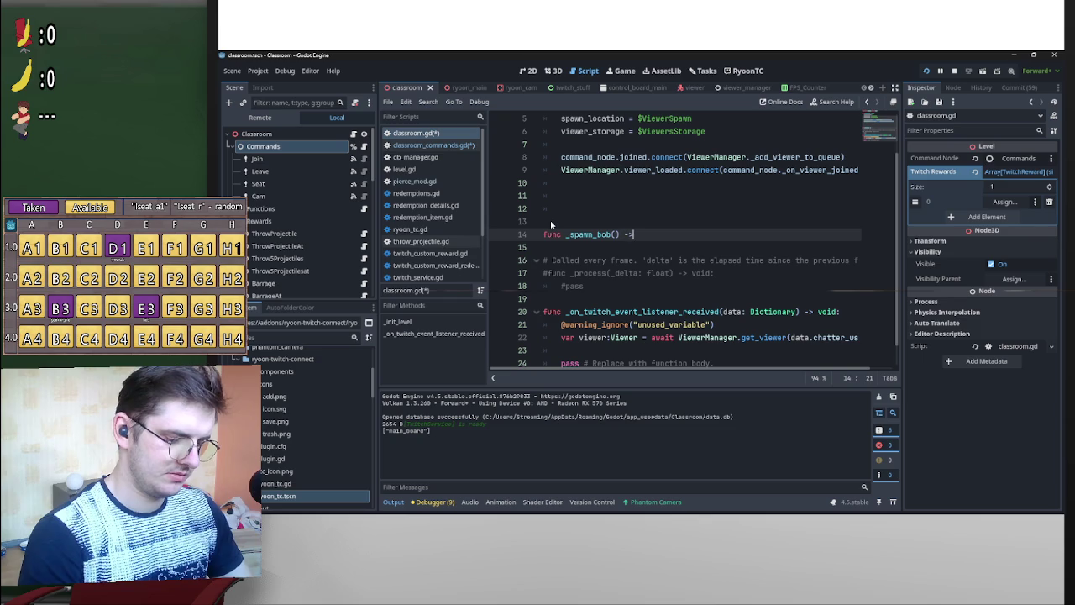
pyautogui.write(' void')
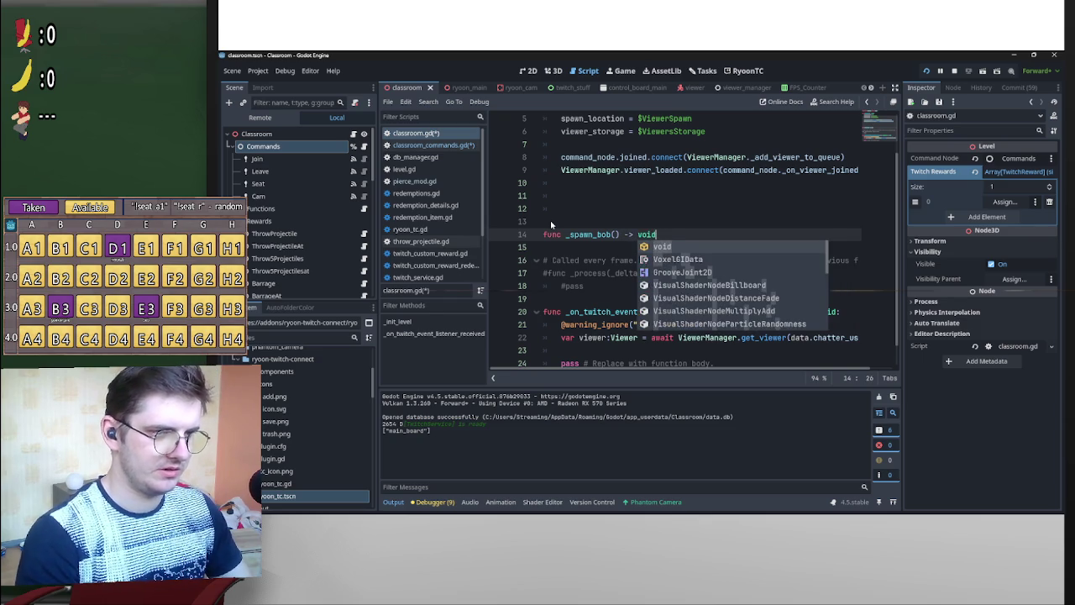
pyautogui.press('Return')
pyautogui.write(':')
pyautogui.press('Return')
pyautogui.write('pass')
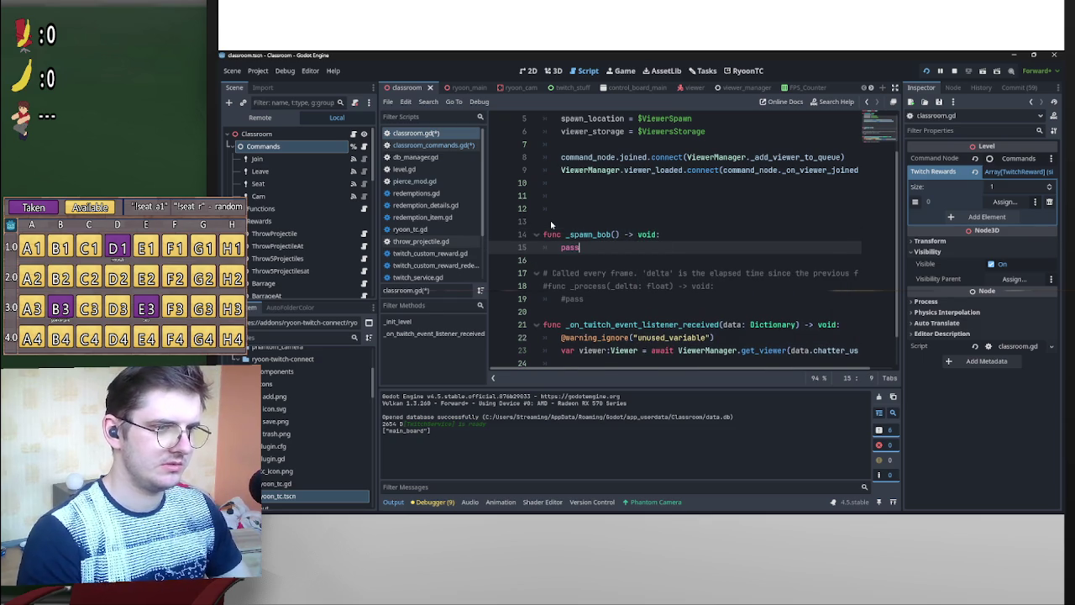
# Adjust the _spawn_bob body so an empty line sits above pass.
pyautogui.press('Return')
pyautogui.press('BackSpace')
pyautogui.press('BackSpace')
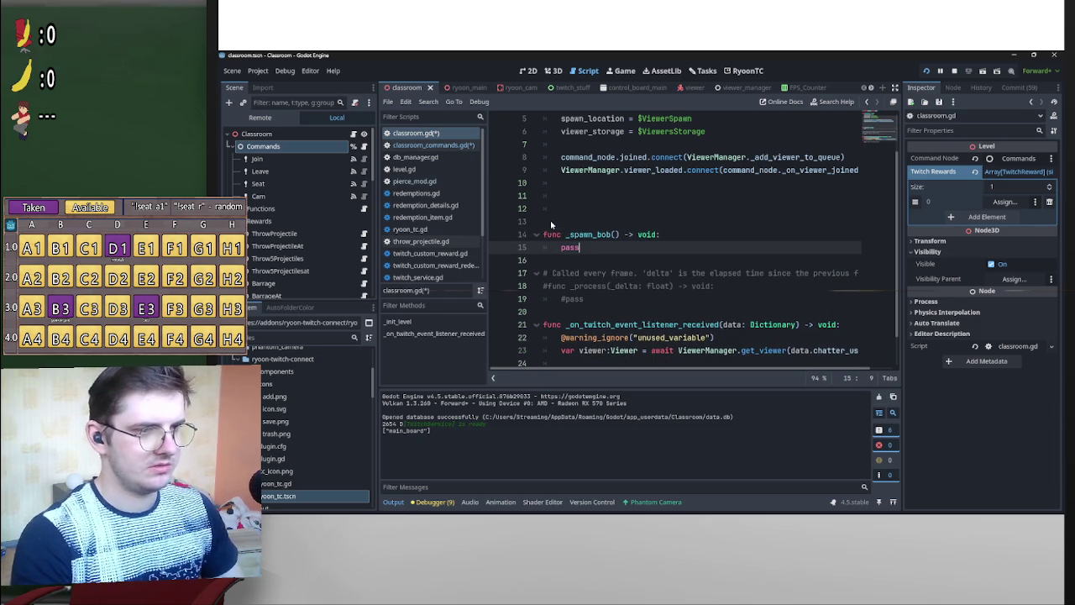
pyautogui.press('End')
pyautogui.press('Return')
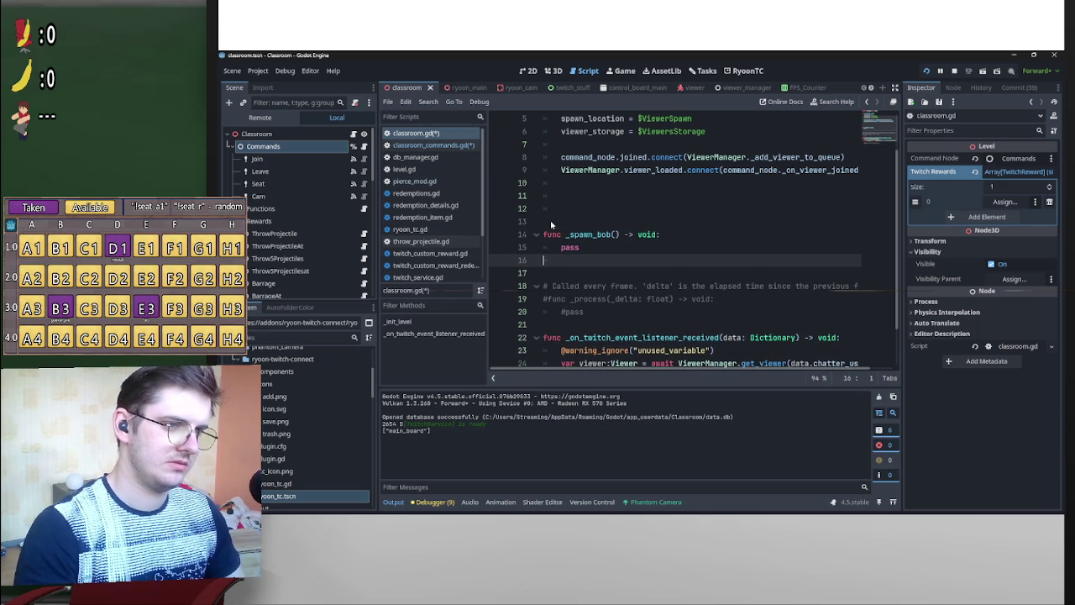
pyautogui.press('Tab')
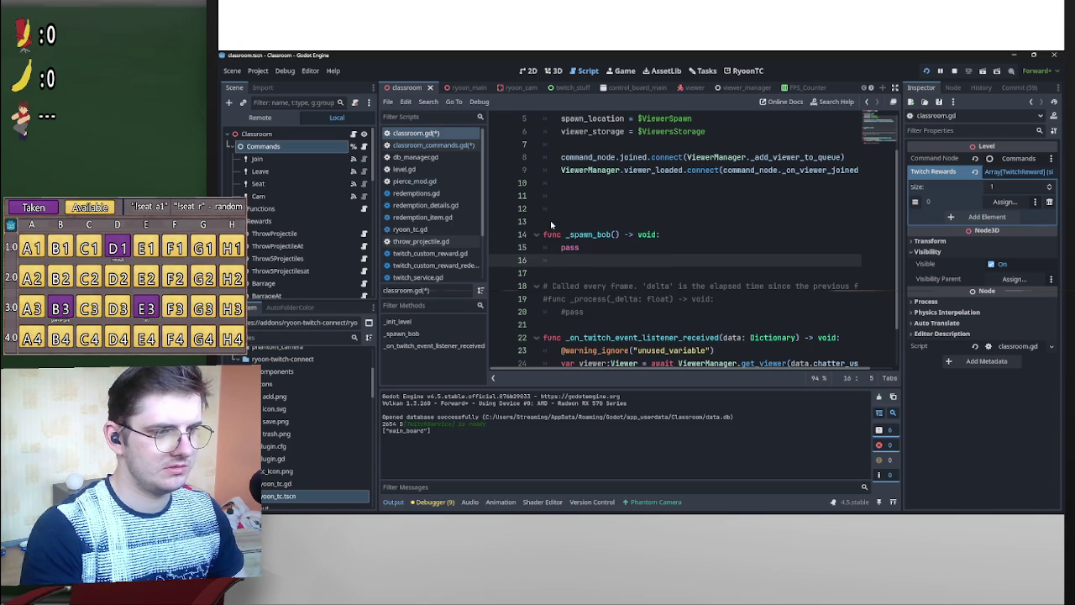
pyautogui.press('BackSpace')
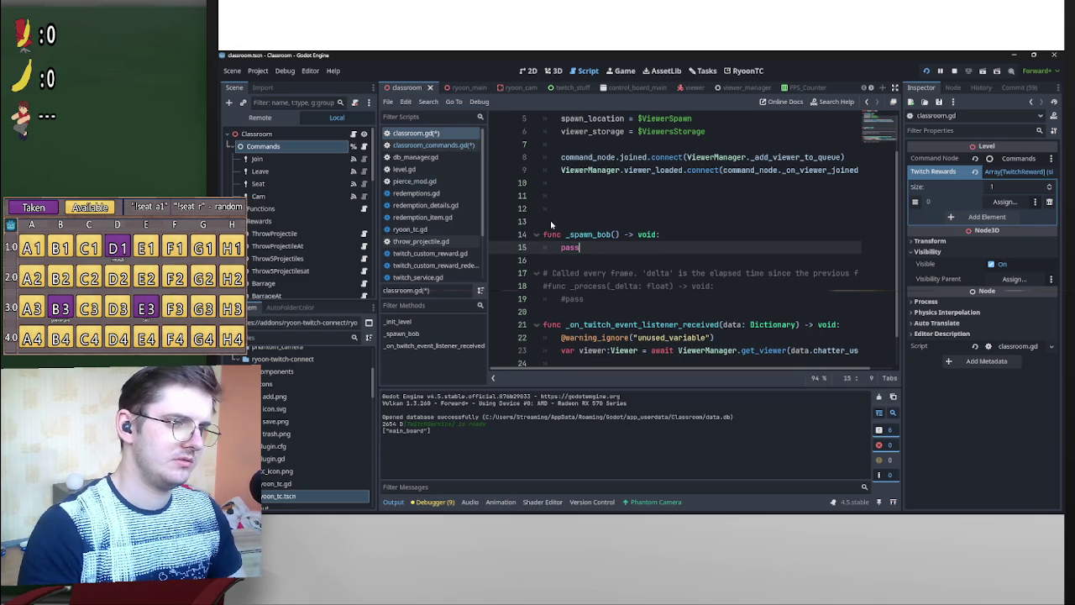
pyautogui.press('Up')
pyautogui.press('End')
pyautogui.press('Return')
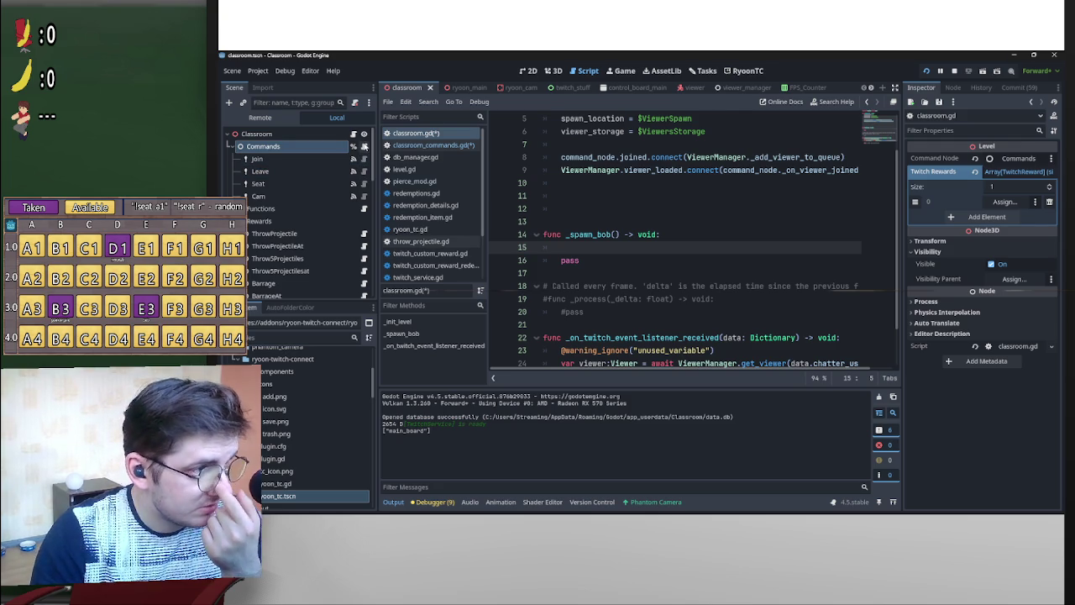
# Copy the var user and var viewer lines from classroom_commands.gd into _spawn_bob.
pyautogui.click(365, 147)
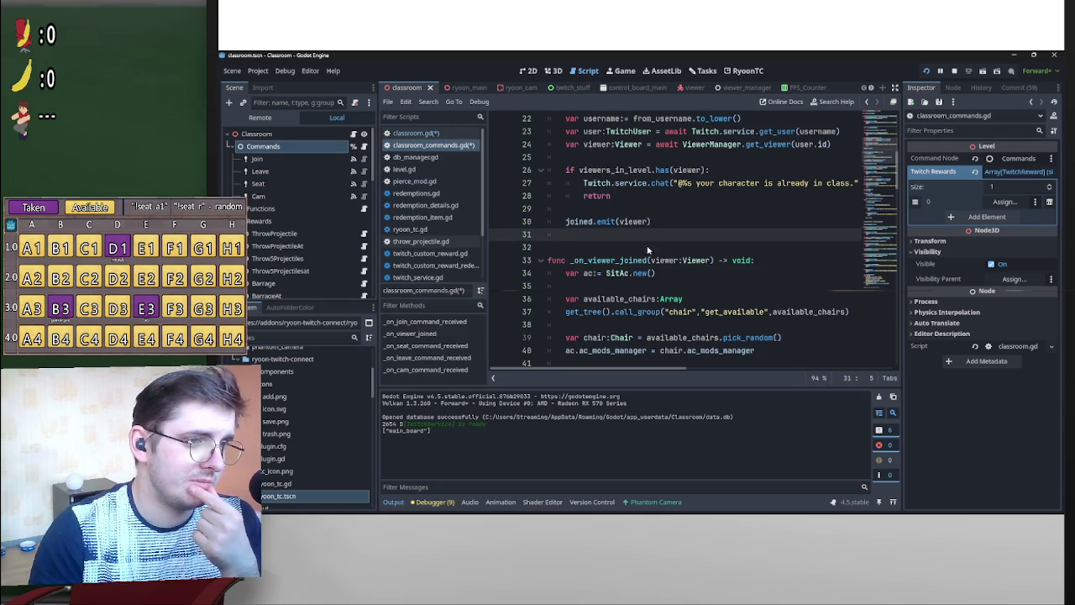
pyautogui.scroll(3, 641, 235)
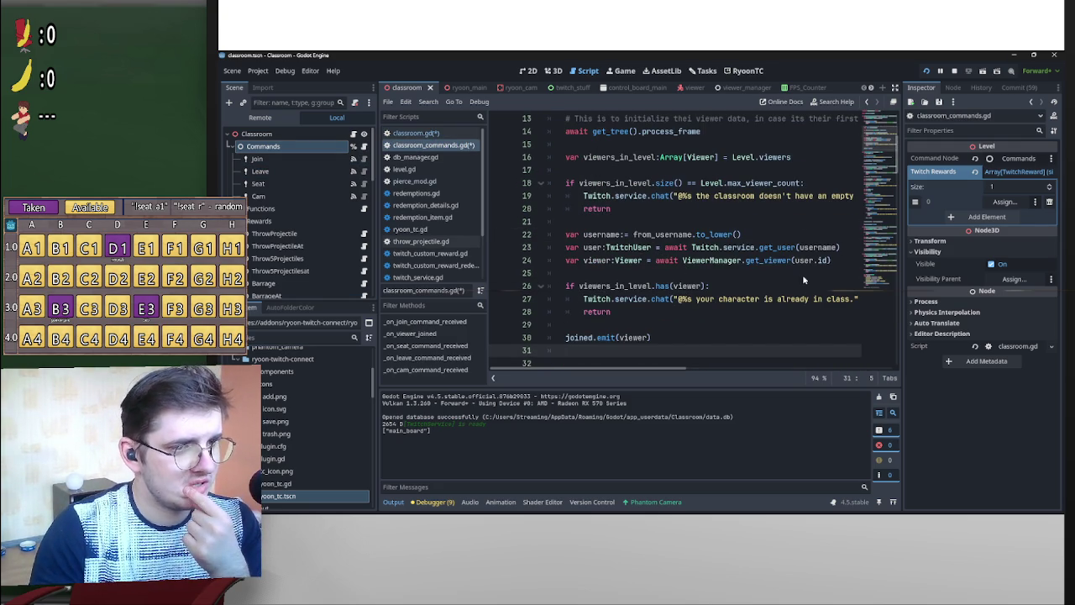
pyautogui.moveTo(832, 260); pyautogui.dragTo(564, 262)
pyautogui.moveTo(831, 261); pyautogui.dragTo(561, 249)
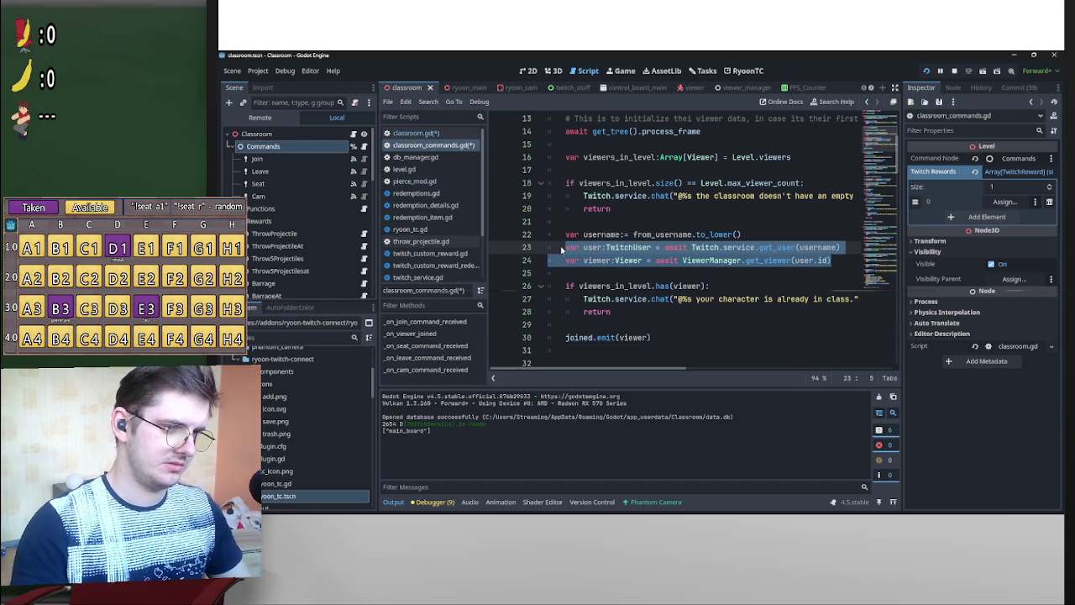
pyautogui.click(354, 134)
pyautogui.write('var user:TwitchUser = await Twitch.service.get_user(username) \tvar viewer:Viewer = await ViewerManager.get_viewer(user.id)')
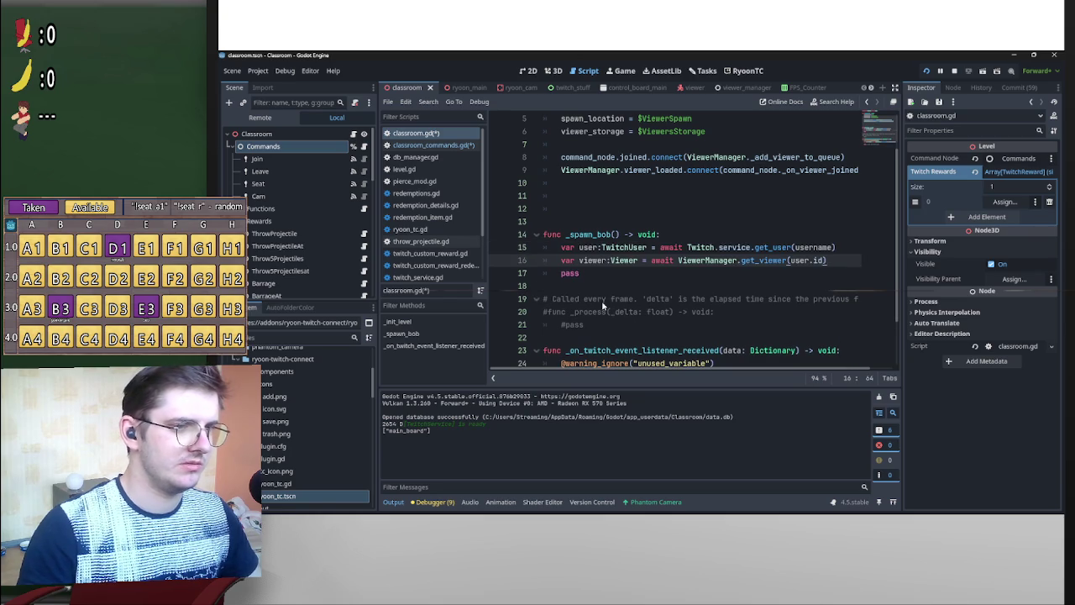
# Replace the username argument in get_user with the bot account's name as a string.
pyautogui.click(832, 249)
pyautogui.press('BackSpace')
pyautogui.press('BackSpace')
pyautogui.press('BackSpace')
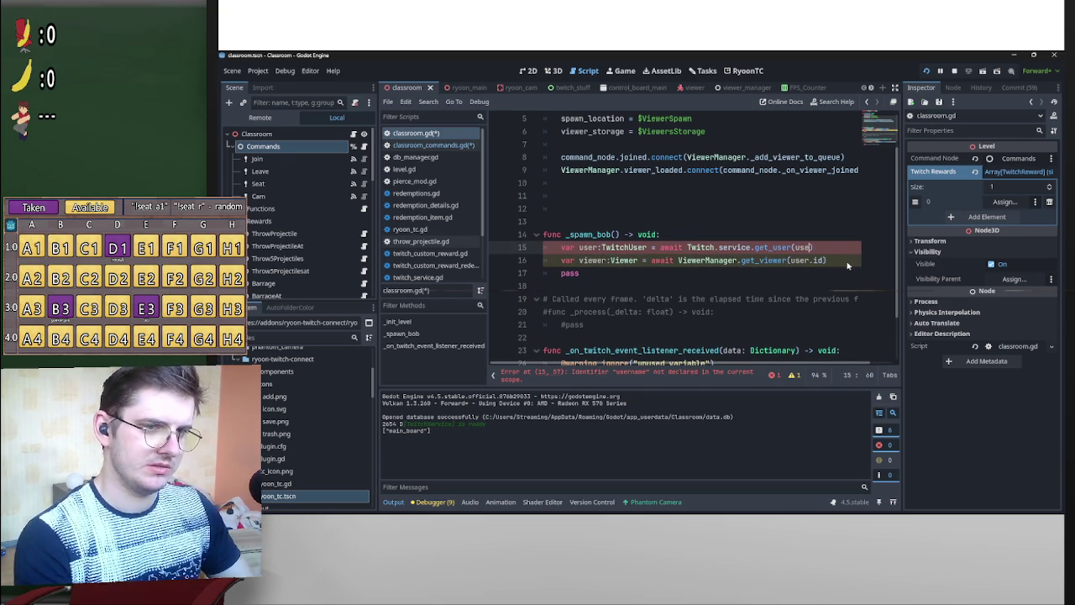
pyautogui.write('"Ryoon')
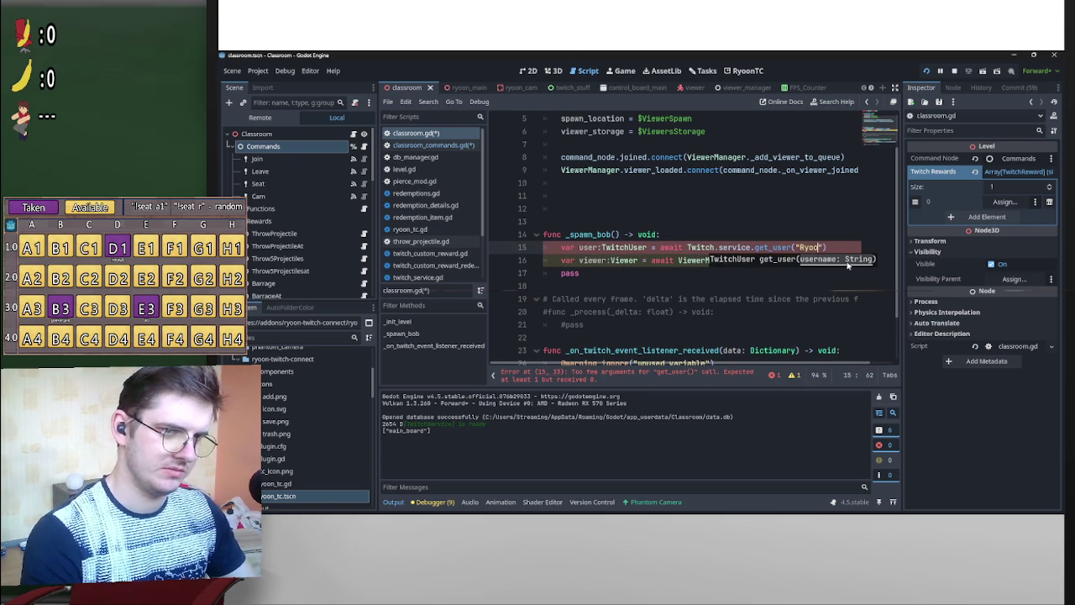
pyautogui.write('2k')
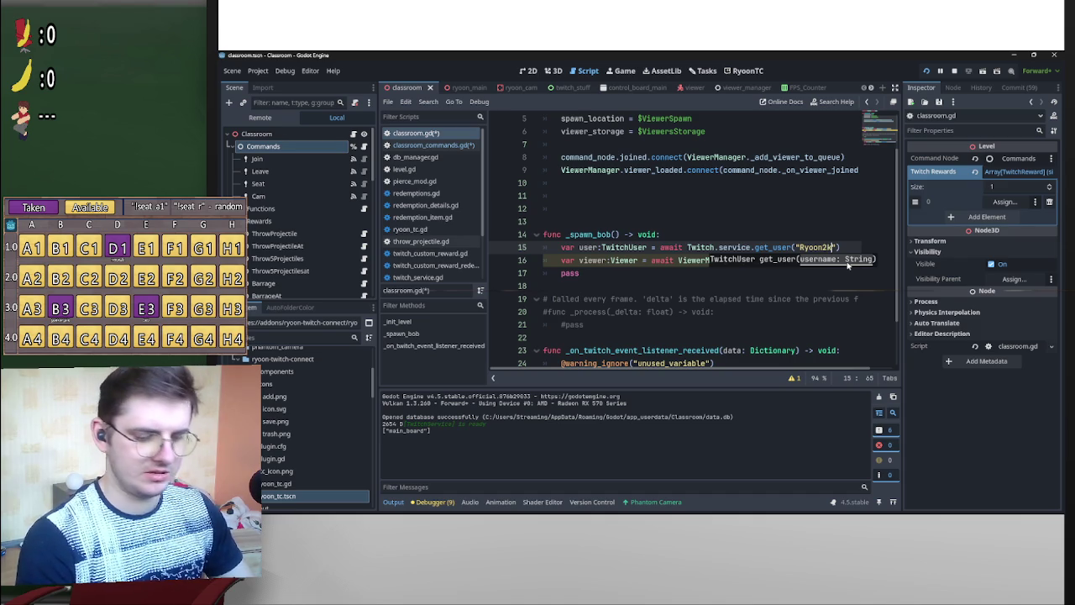
pyautogui.write('bot')
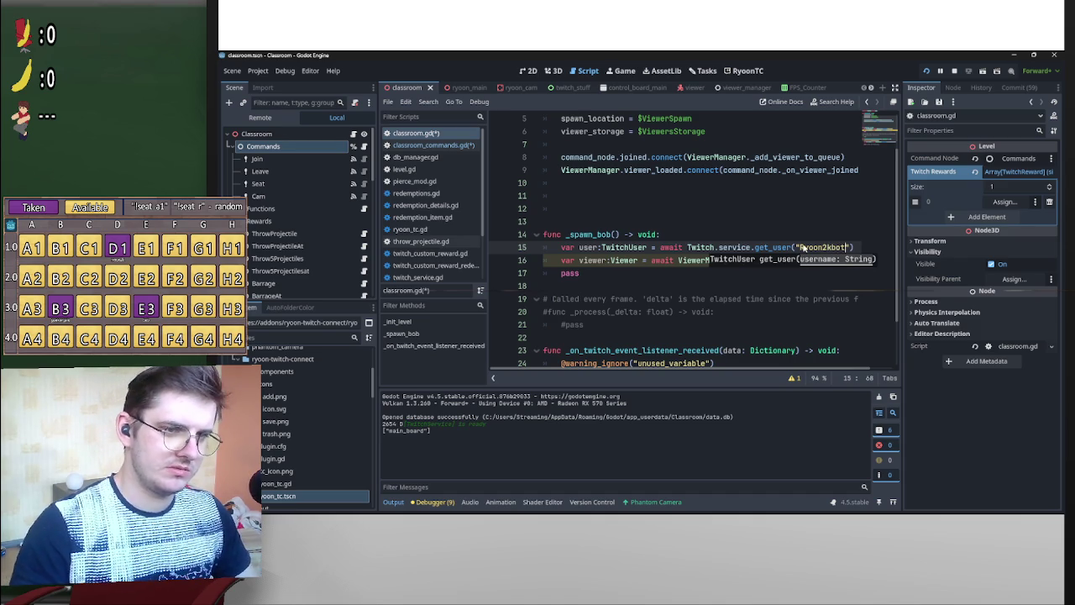
pyautogui.click(804, 247)
pyautogui.press('BackSpace')
pyautogui.write('r')
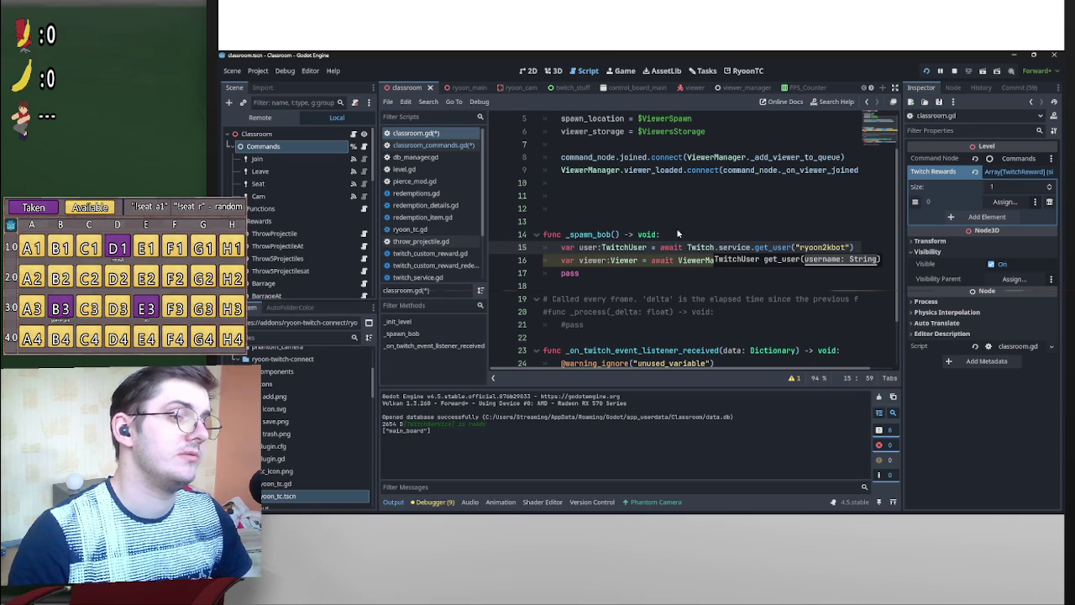
# Add blank lines after the var viewer line in _spawn_bob.
pyautogui.press('Up')
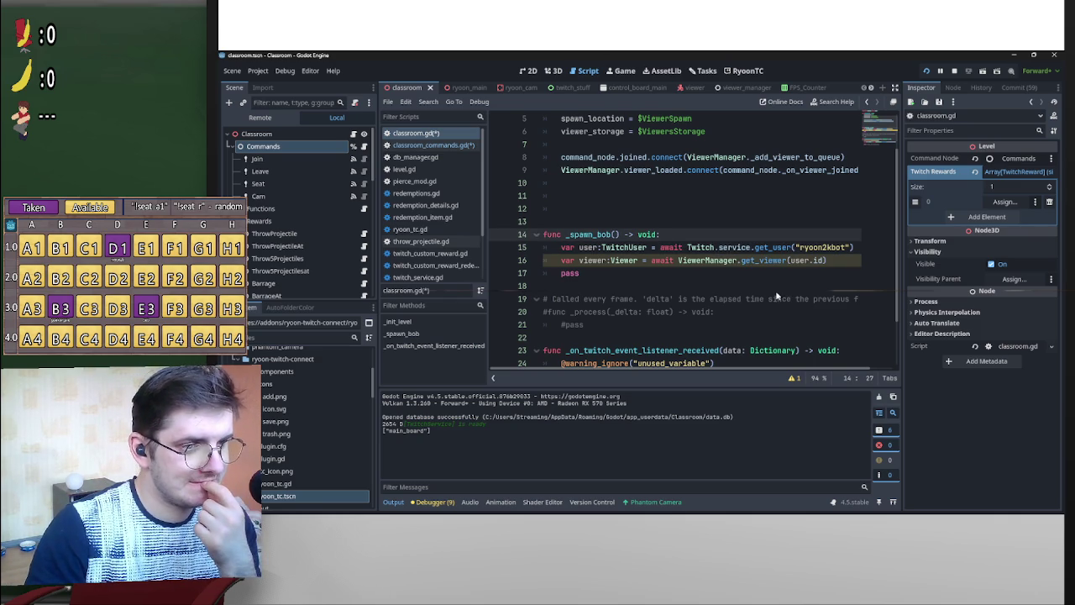
pyautogui.click(834, 262)
pyautogui.press('Return')
pyautogui.press('Return')
pyautogui.press('Return')
pyautogui.press('Up')
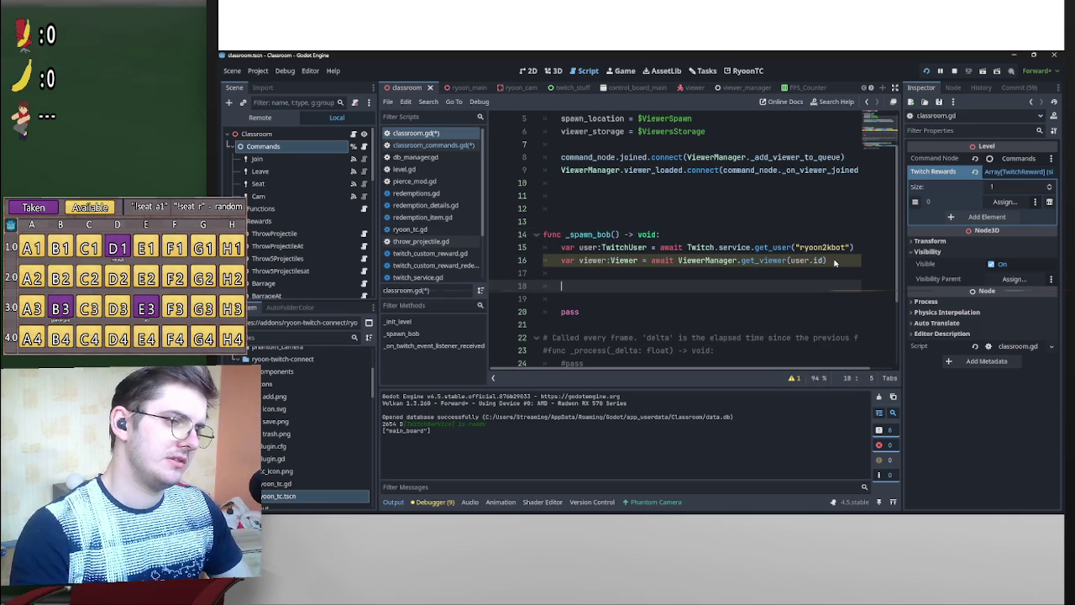
pyautogui.scroll(2, 629, 217)
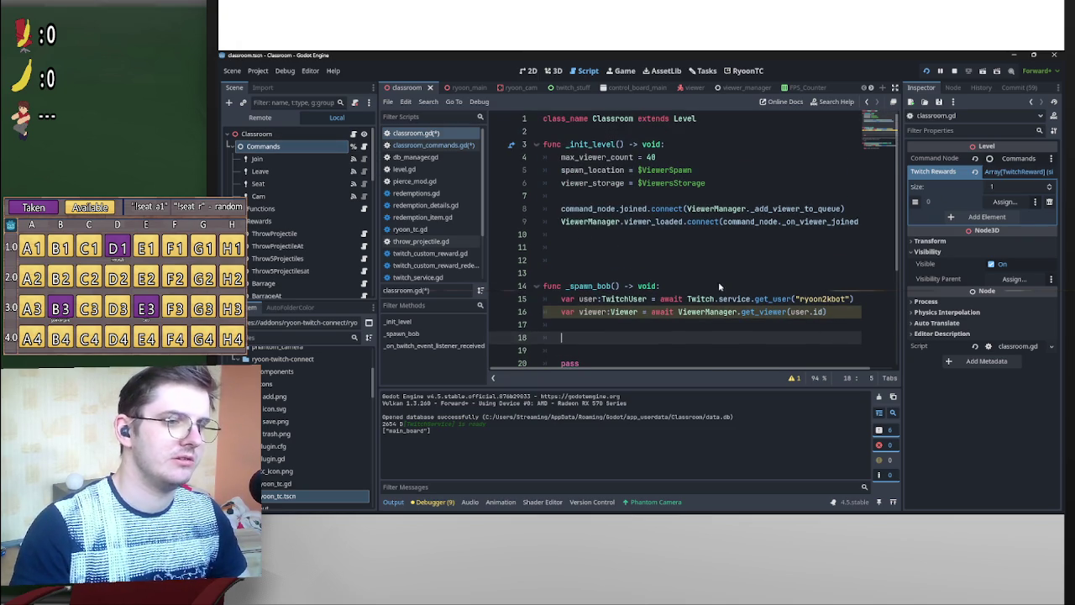
pyautogui.scroll(-3, 570, 309)
# Start a command_node reference in _spawn_bob using autocomplete.
pyautogui.write('co')
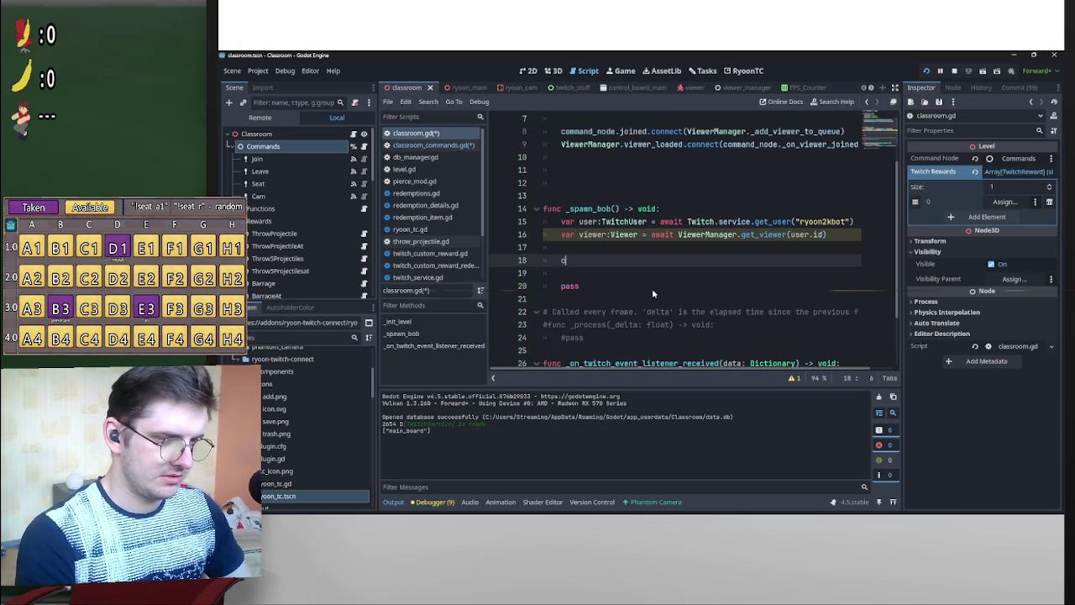
pyautogui.press('Down')
pyautogui.press('Return')
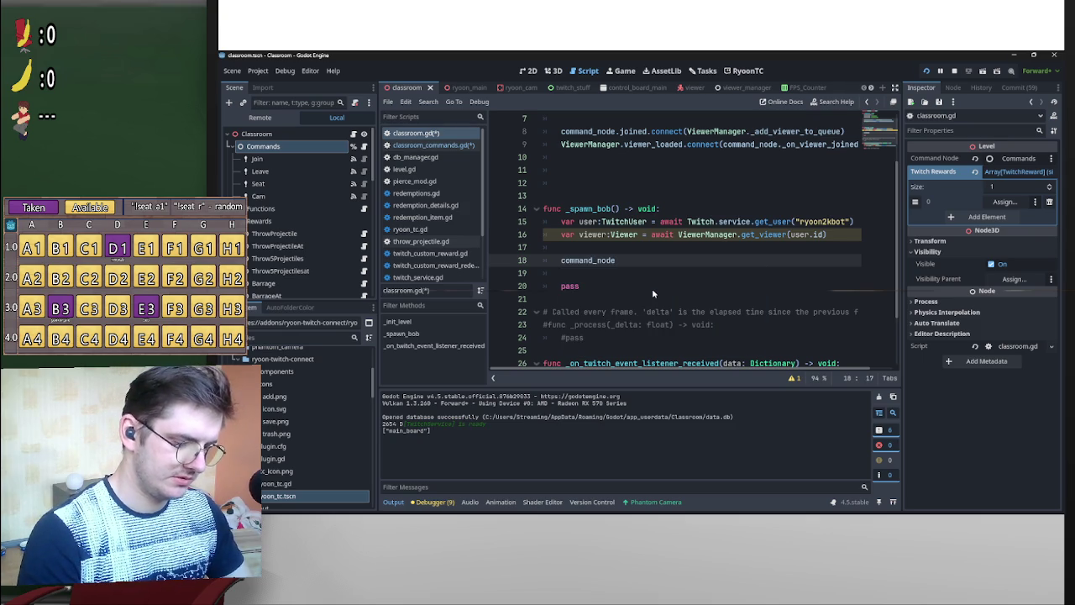
pyautogui.write('.j')
pyautogui.press('BackSpace')
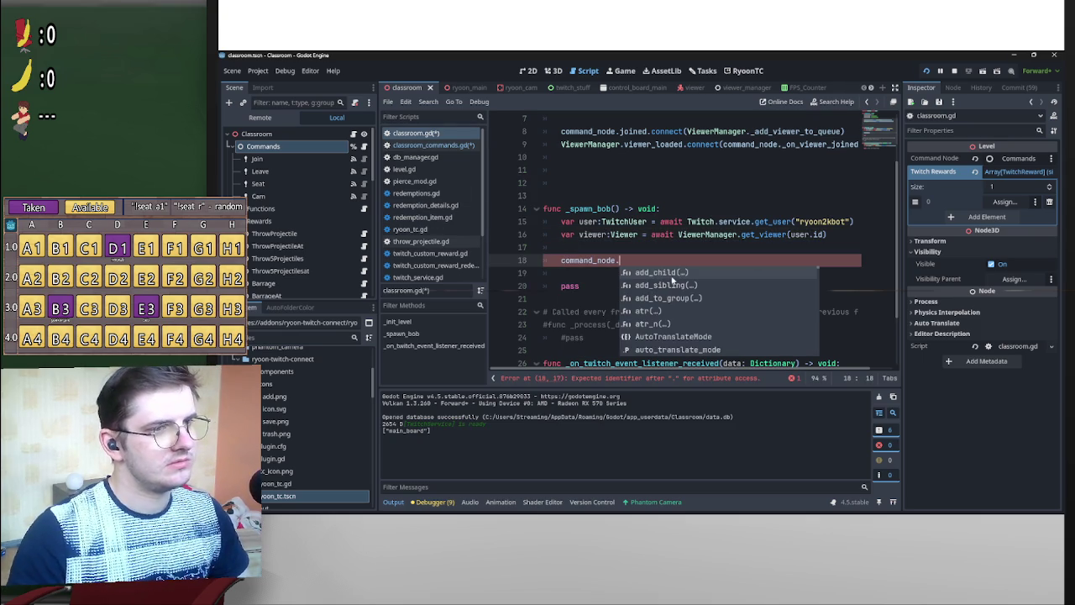
# Check the ClassroomCommands joined signal and find where joined.emit(viewer) is used.
pyautogui.scroll(2, 571, 212)
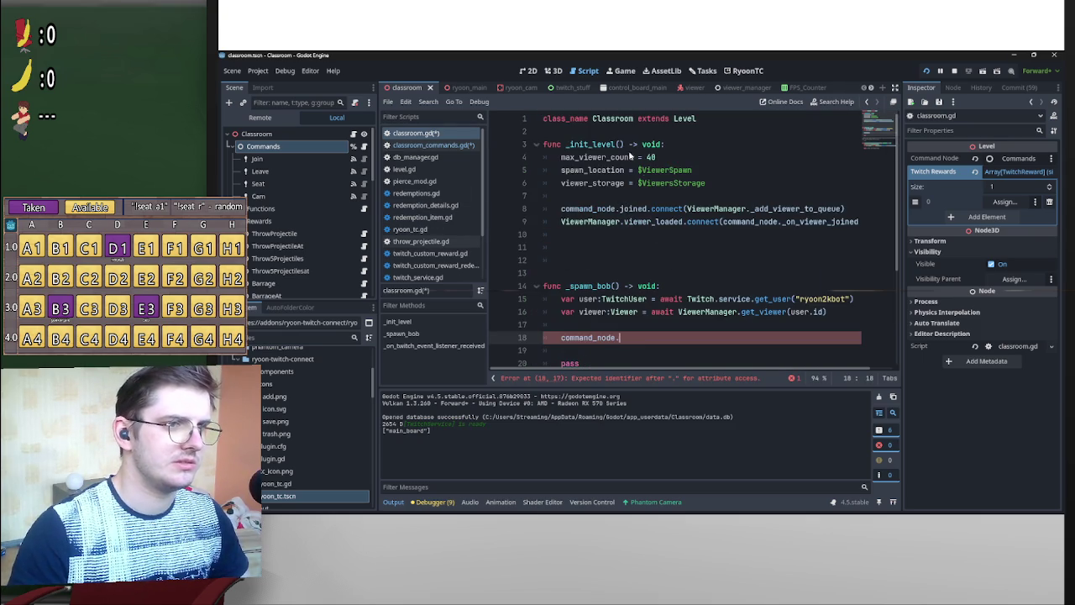
pyautogui.click(608, 210)
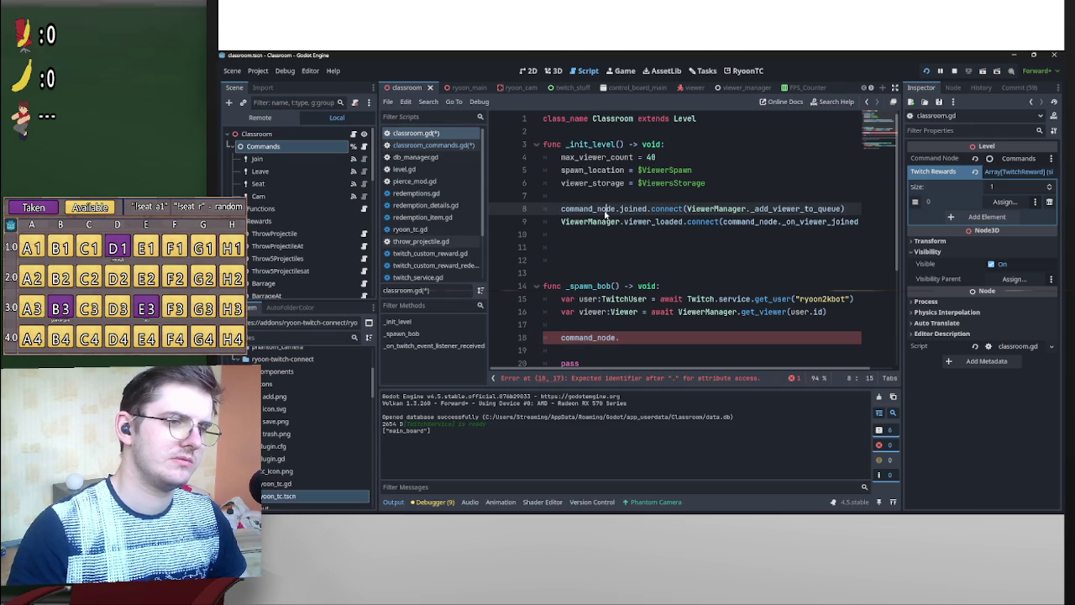
pyautogui.scroll(4, 685, 118)
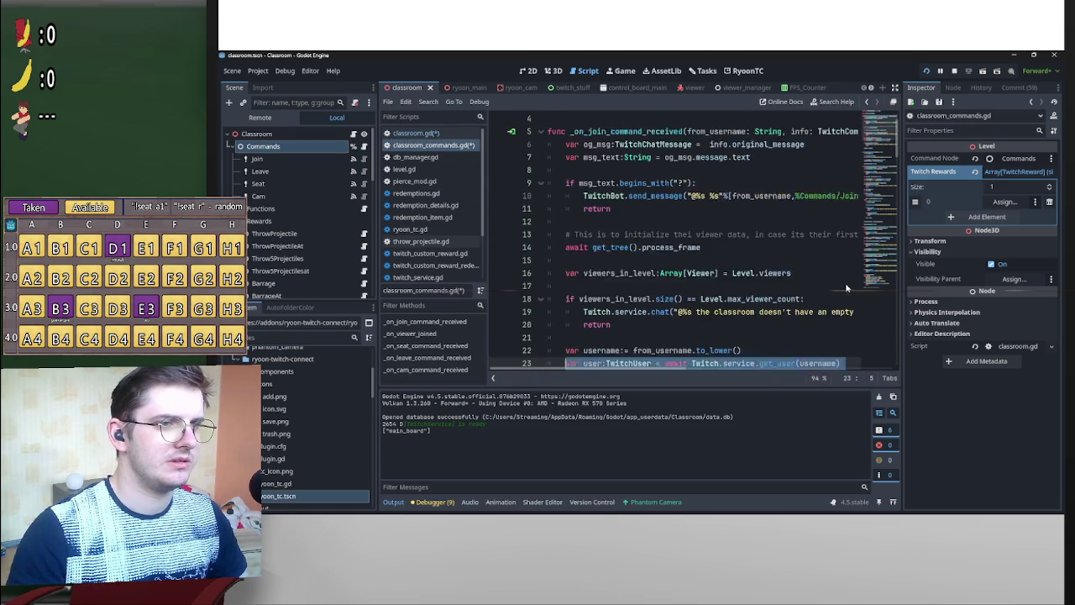
pyautogui.moveTo(597, 118); pyautogui.dragTo(676, 120)
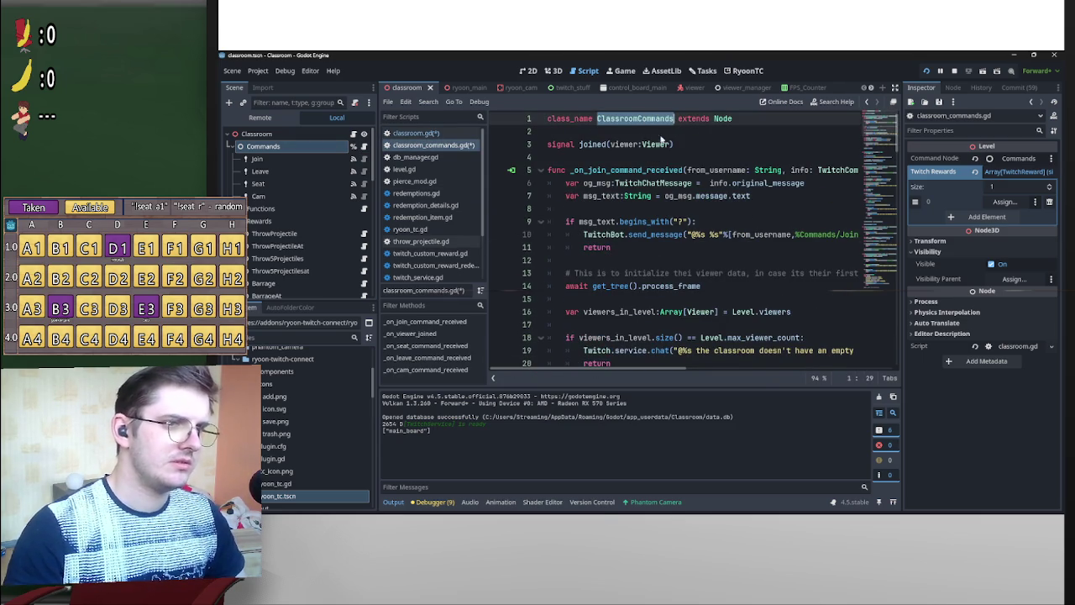
pyautogui.moveTo(607, 144); pyautogui.dragTo(580, 147)
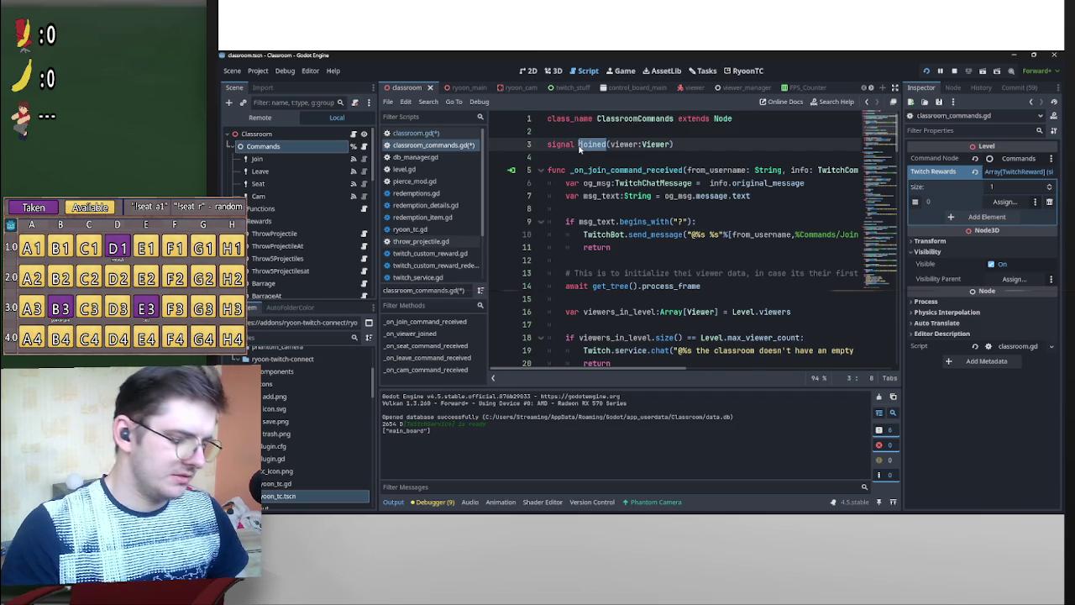
pyautogui.hotkey('ctrl', 'z')
pyautogui.hotkey('ctrl', 'z')
pyautogui.hotkey('ctrl', 'z')
pyautogui.hotkey('ctrl', 'z')
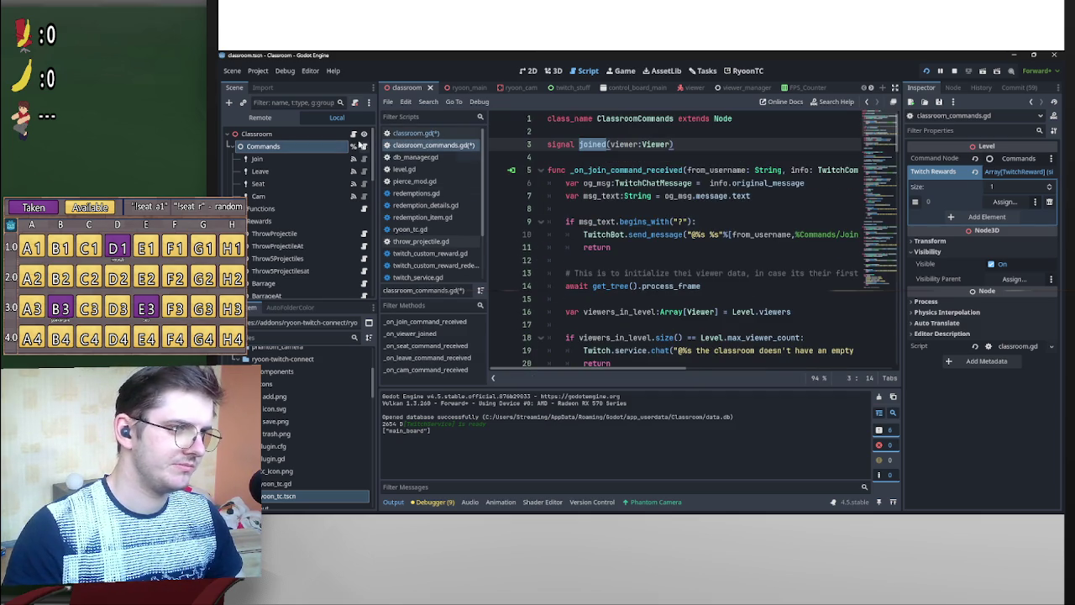
pyautogui.hotkey('ctrl', 'z')
pyautogui.scroll(-1, 622, 286)
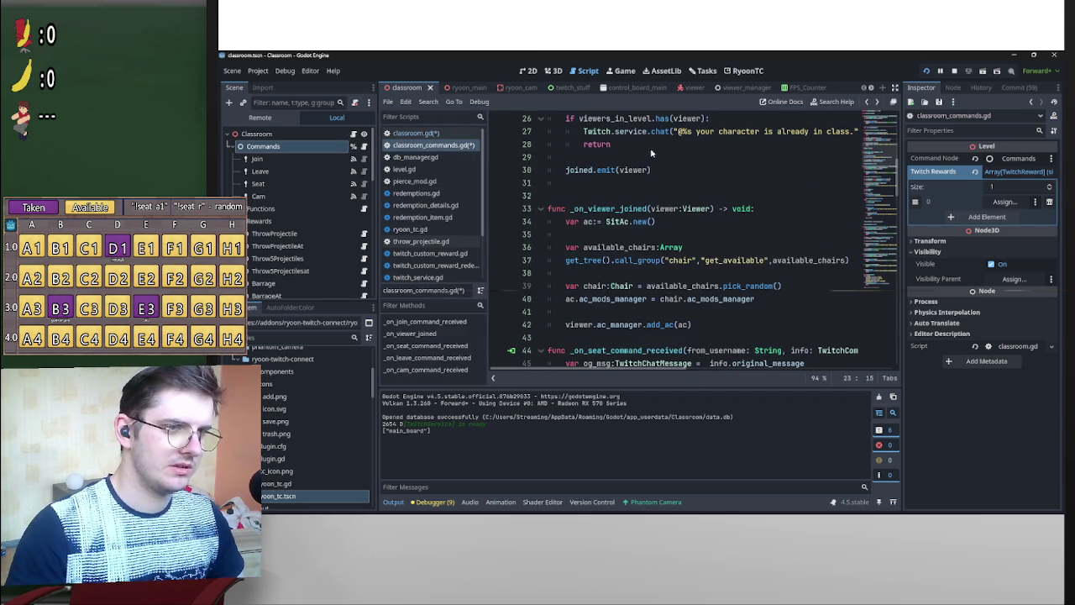
pyautogui.hotkey('ctrl', 'z')
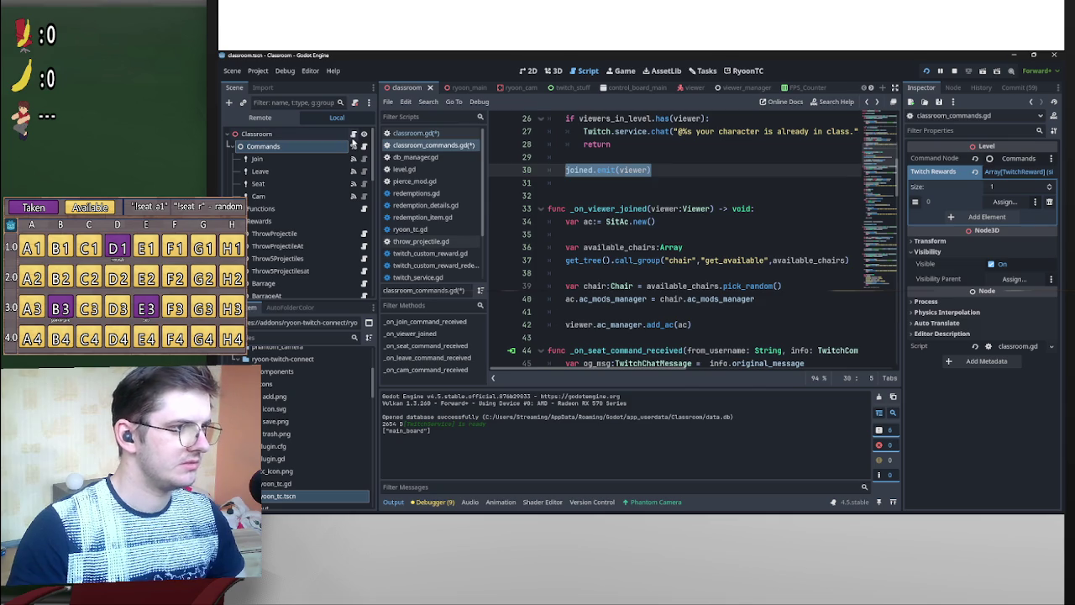
# Complete the line as command_node.joined.emit(viewer) and delete the leftover pass line.
pyautogui.click(364, 134)
pyautogui.click(618, 339)
pyautogui.write('joined.emit(viewer)')
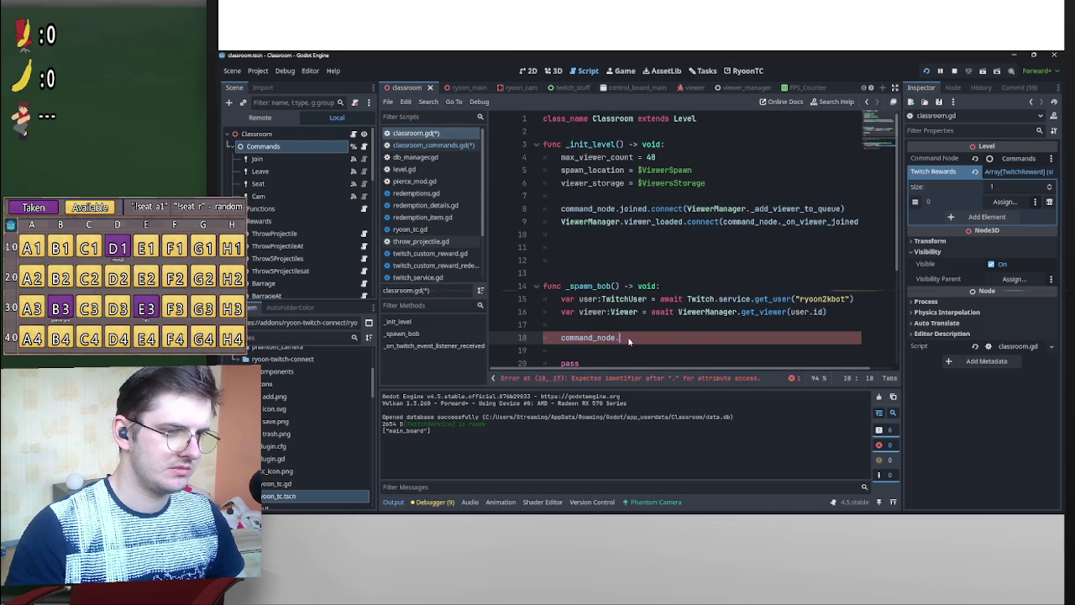
pyautogui.scroll(-1, 719, 341)
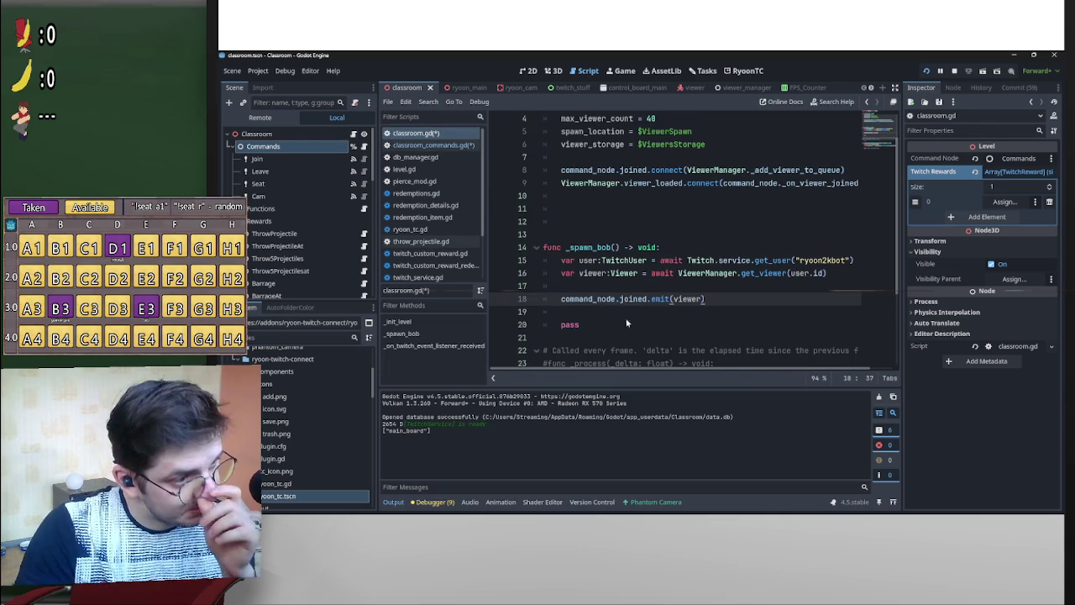
pyautogui.moveTo(579, 324); pyautogui.dragTo(541, 313)
pyautogui.press('BackSpace')
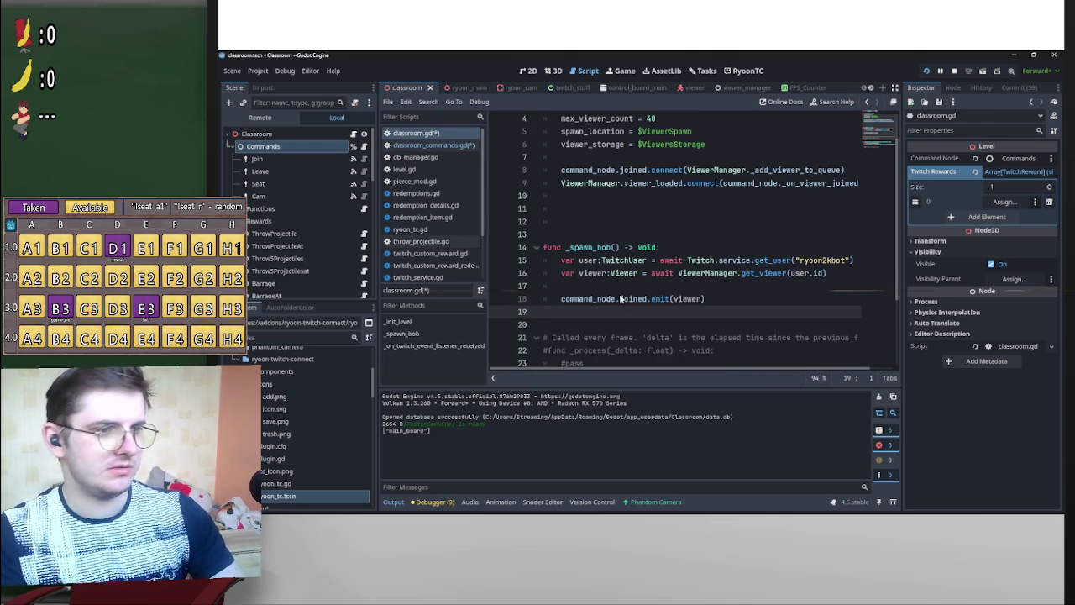
pyautogui.press('BackSpace')
# Save classroom.gd and test-run the project, then close the game window.
pyautogui.click(635, 278)
pyautogui.hotkey('ctrl', 's')
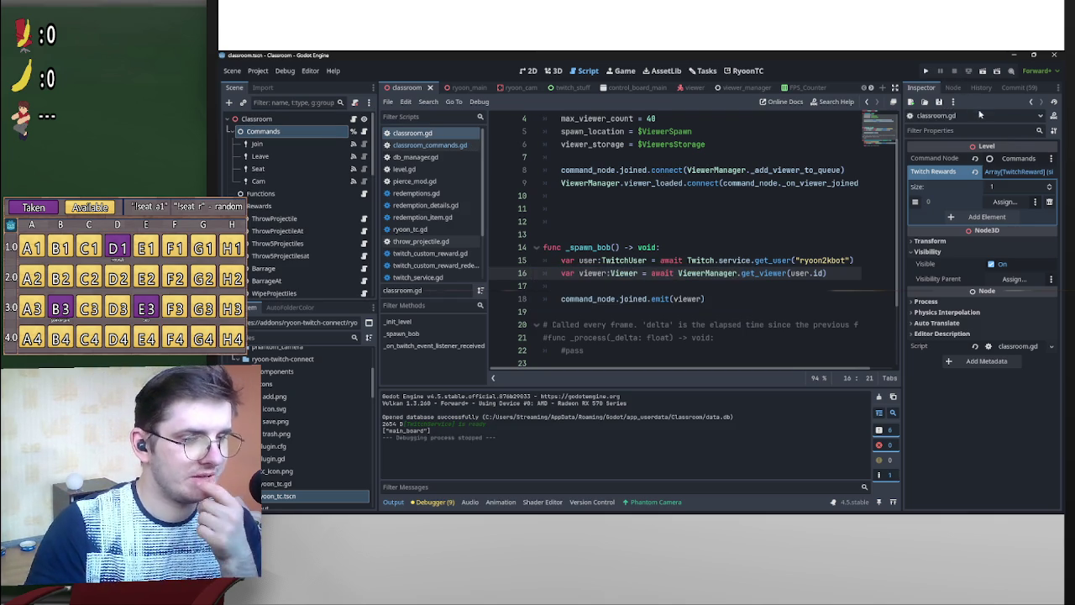
pyautogui.click(928, 76)
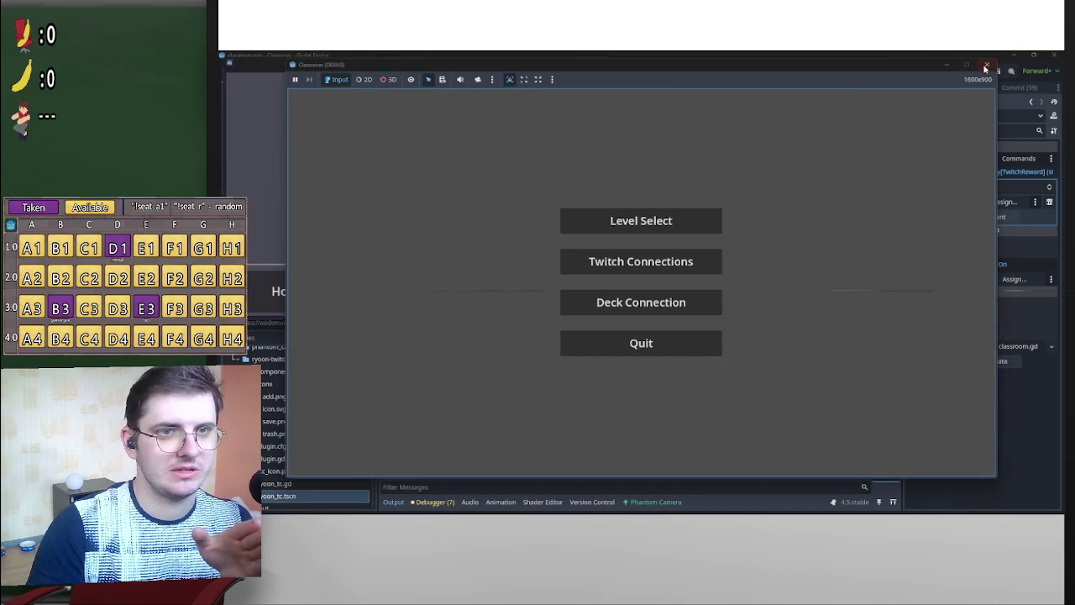
pyautogui.click(987, 65)
# Copy _spawn_bob() and paste the call onto the empty line in _init_level.
pyautogui.scroll(1, 740, 222)
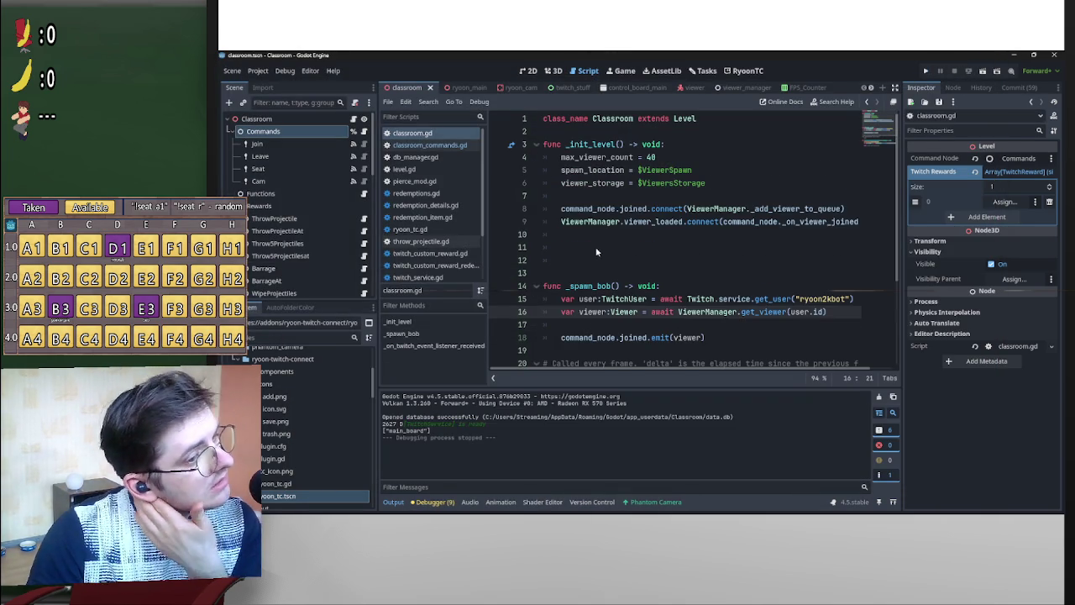
pyautogui.moveTo(567, 286); pyautogui.dragTo(620, 287)
pyautogui.hotkey('ctrl', 'c')
pyautogui.click(606, 253)
pyautogui.hotkey('ctrl', 'v')
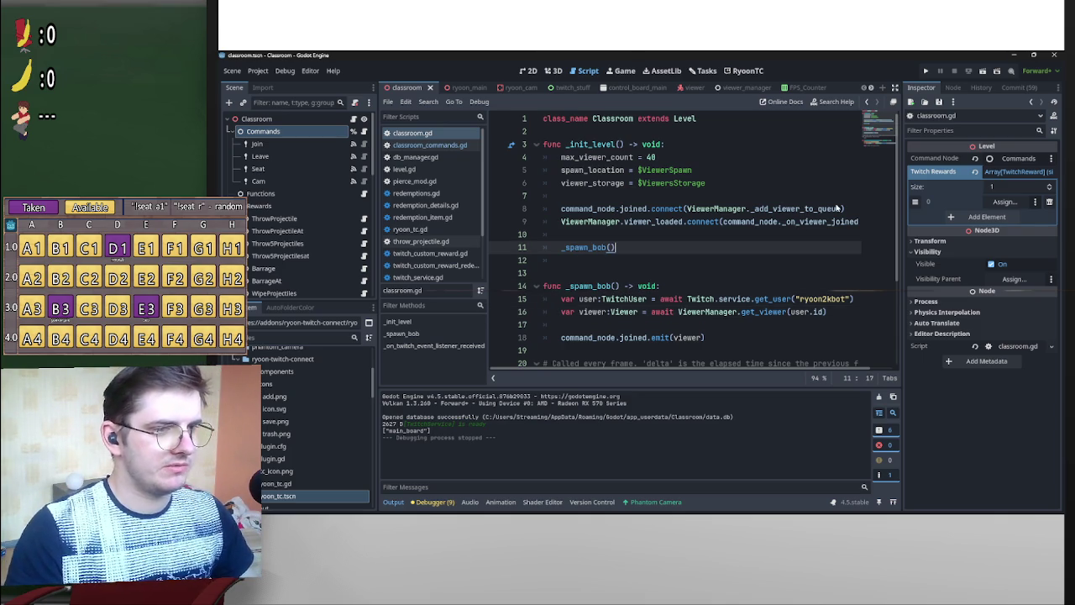
# Run the game, connect to Twitch, and load the classroom from Level Select.
pyautogui.click(926, 70)
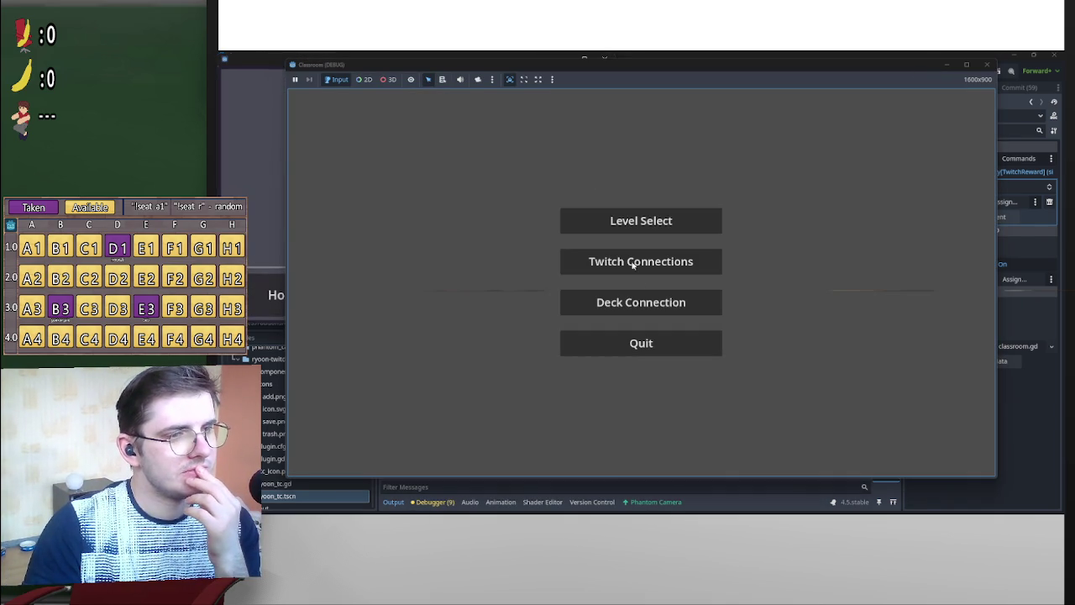
pyautogui.click(635, 262)
pyautogui.click(573, 278)
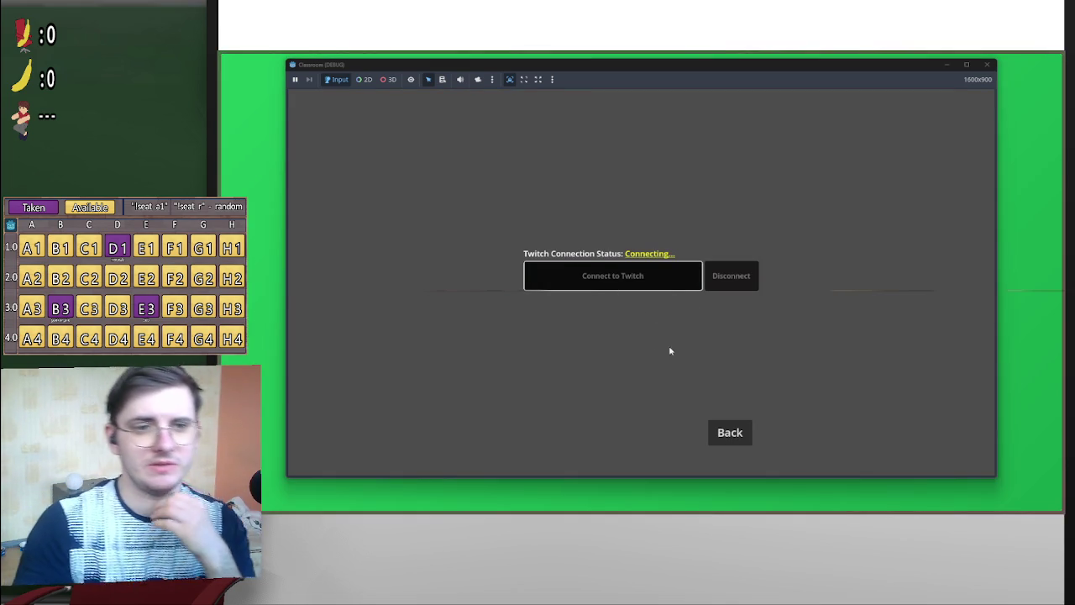
pyautogui.click(743, 433)
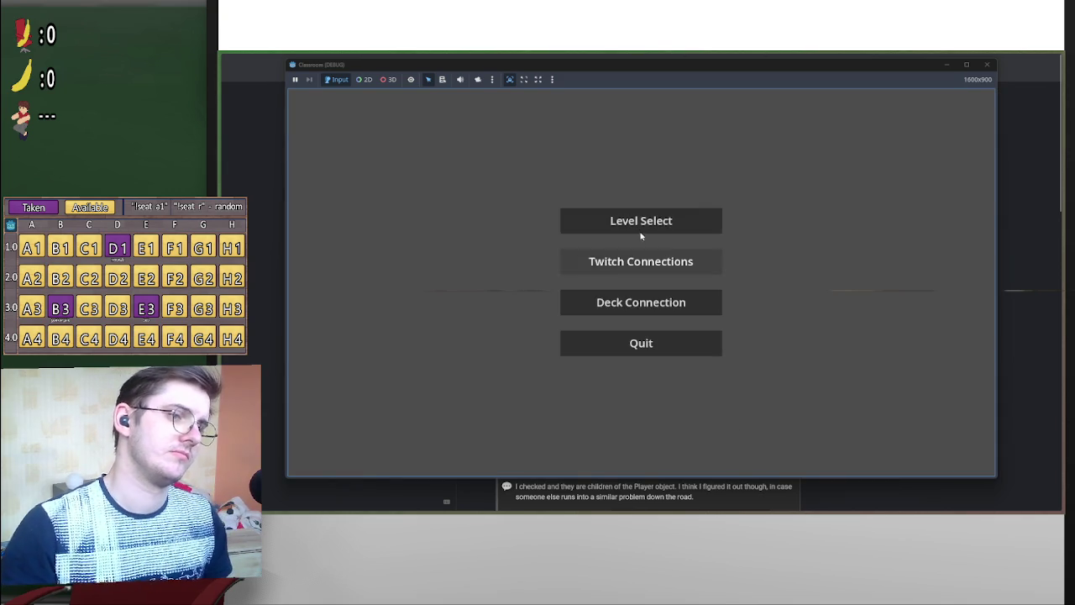
pyautogui.click(641, 227)
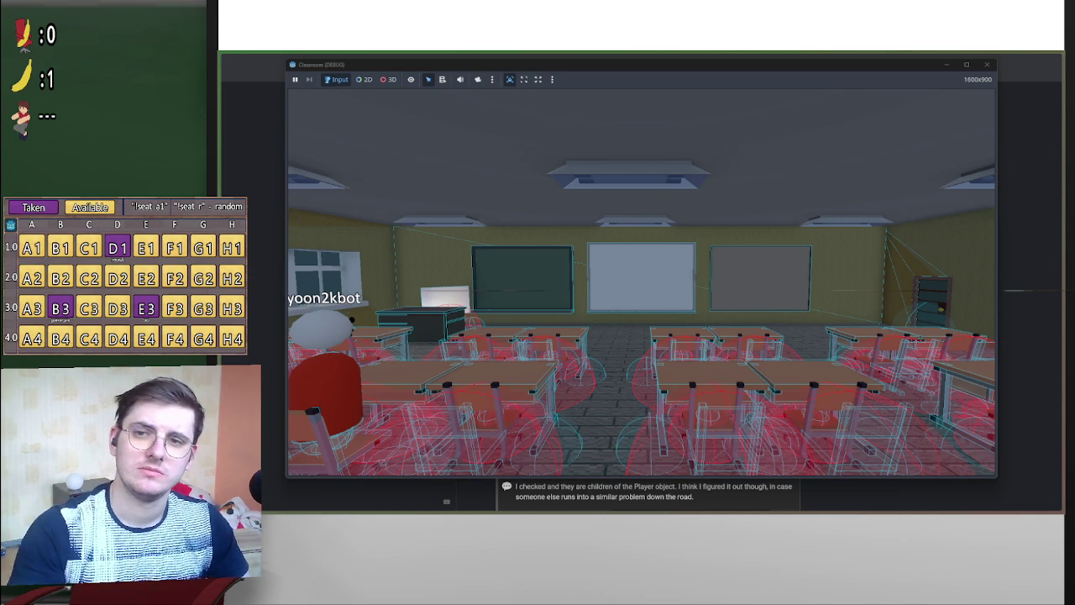
# Check the chat window on the desktop, return to Godot, and hide the running game.
pyautogui.hotkey('alt', 'Tab')
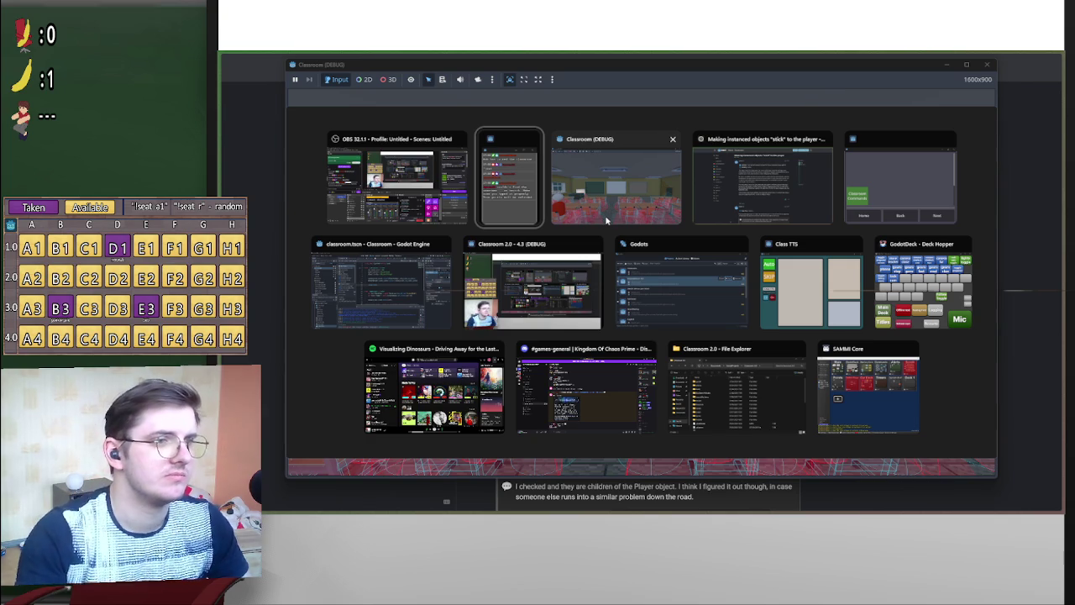
pyautogui.click(407, 289)
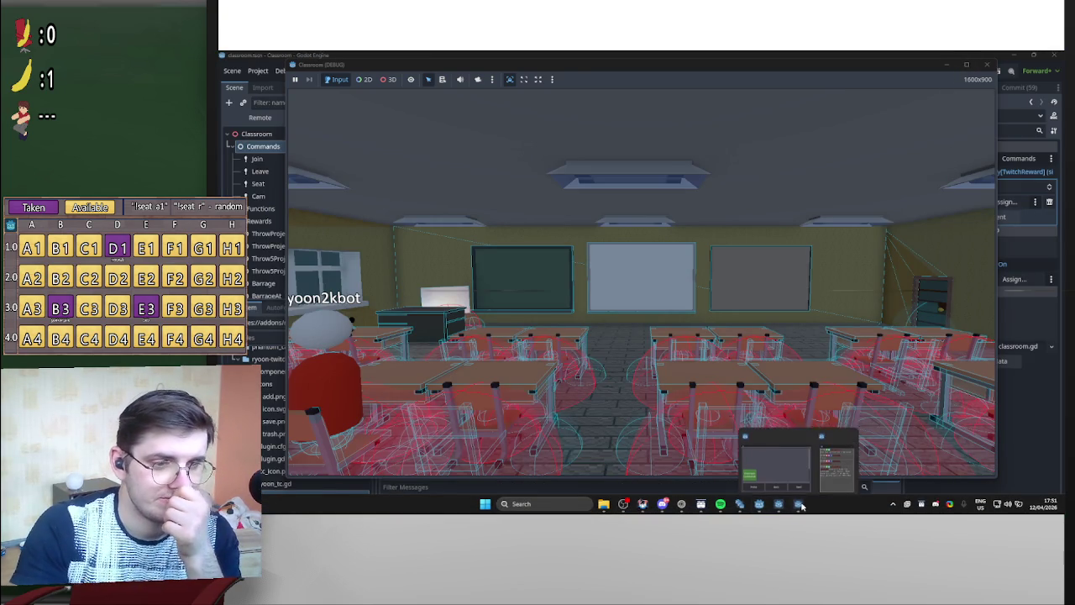
pyautogui.click(799, 505)
pyautogui.click(798, 505)
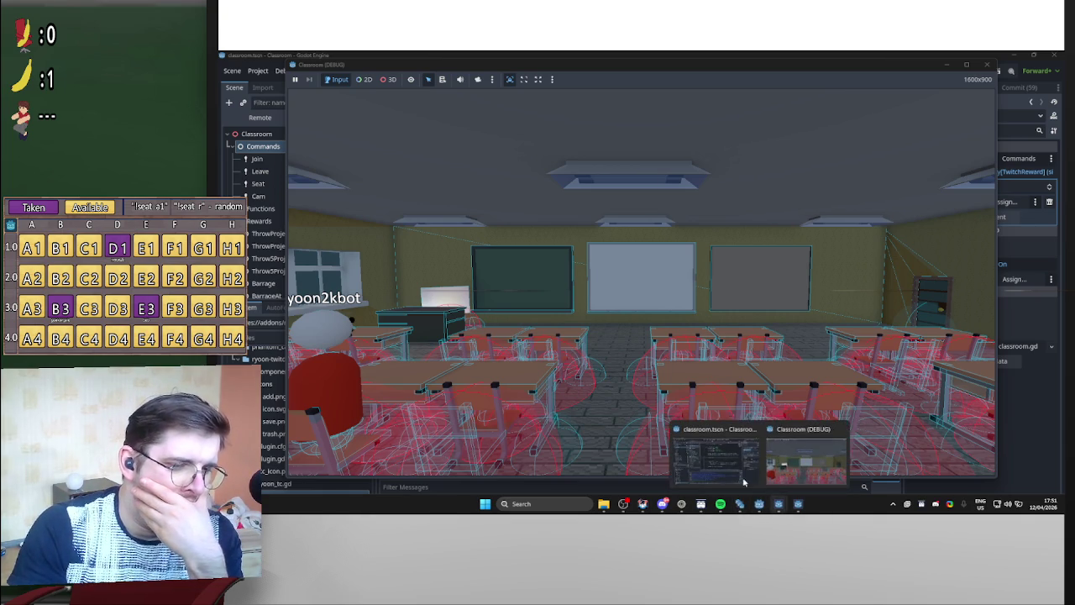
pyautogui.click(946, 65)
# Switch from the classroom script to throw_projectile.gd.
pyautogui.scroll(-3, 679, 271)
pyautogui.click(679, 270)
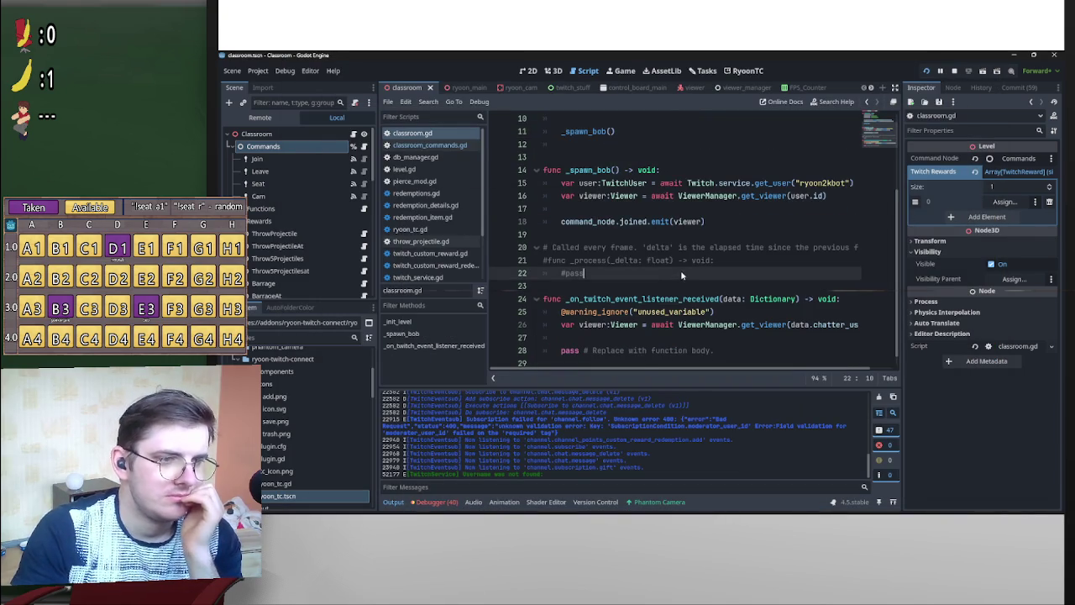
pyautogui.scroll(3, 695, 268)
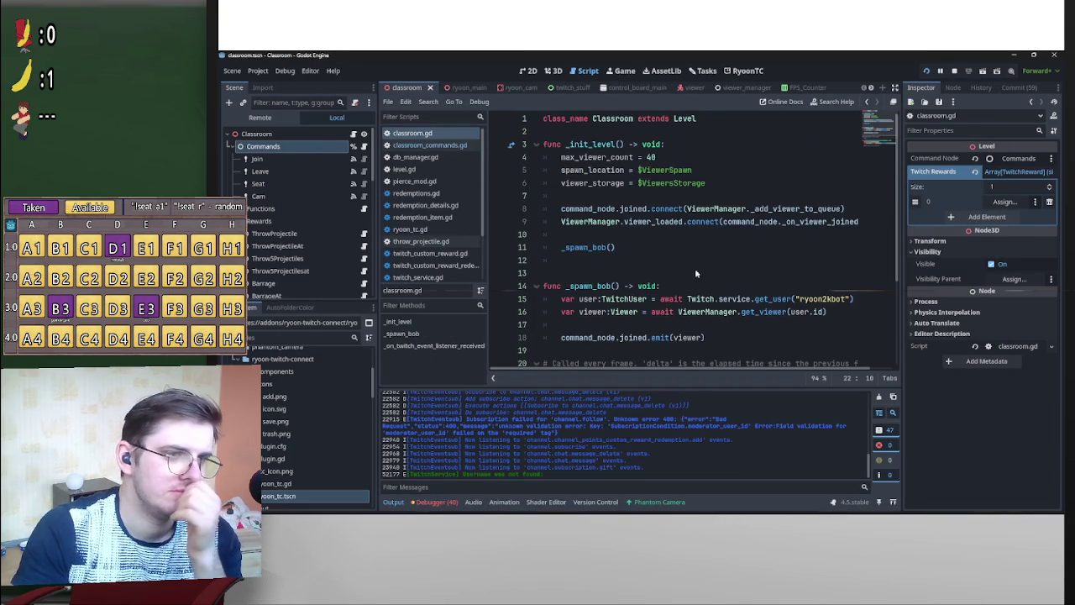
pyautogui.click(367, 248)
# Unfold _find_first_username and place the caret at the start of line 89.
pyautogui.scroll(-2, 670, 256)
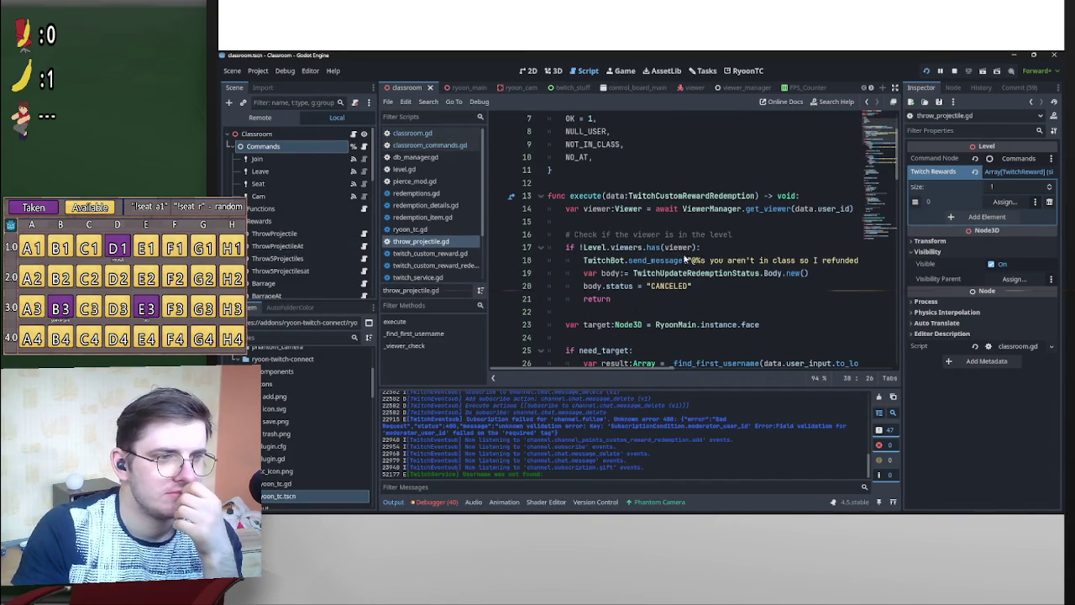
pyautogui.scroll(-3, 826, 278)
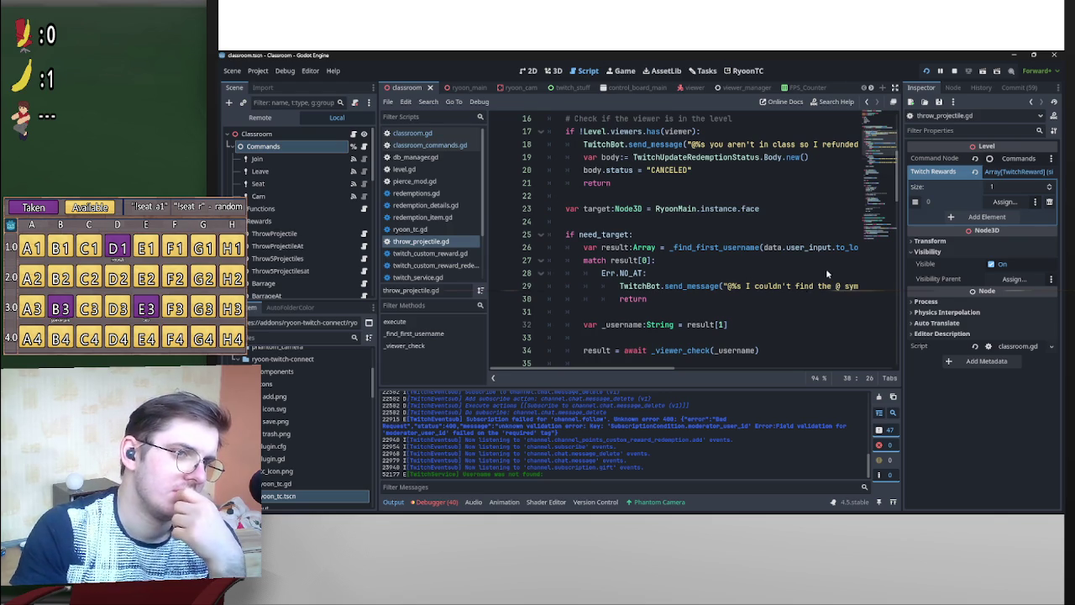
pyautogui.scroll(-3, 823, 270)
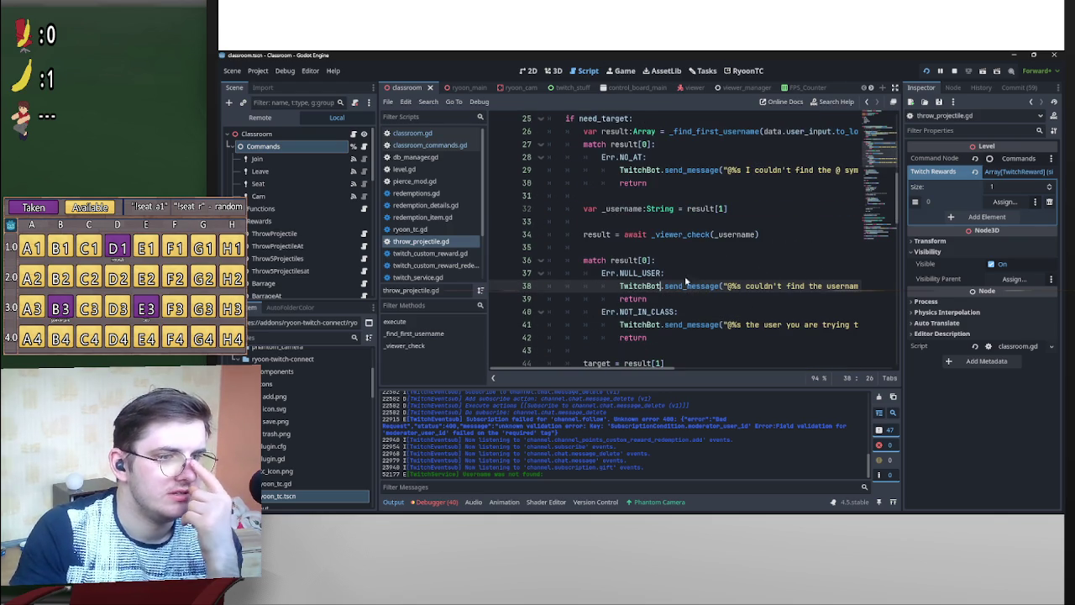
pyautogui.scroll(-1, 882, 220)
pyautogui.scroll(-2, 897, 231)
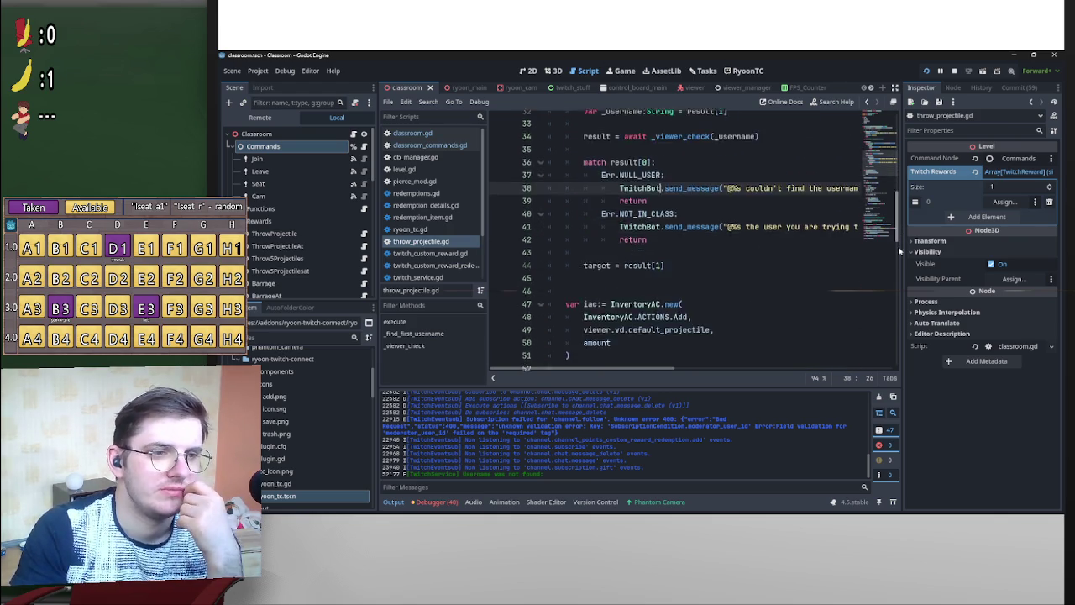
pyautogui.moveTo(898, 246); pyautogui.dragTo(898, 283)
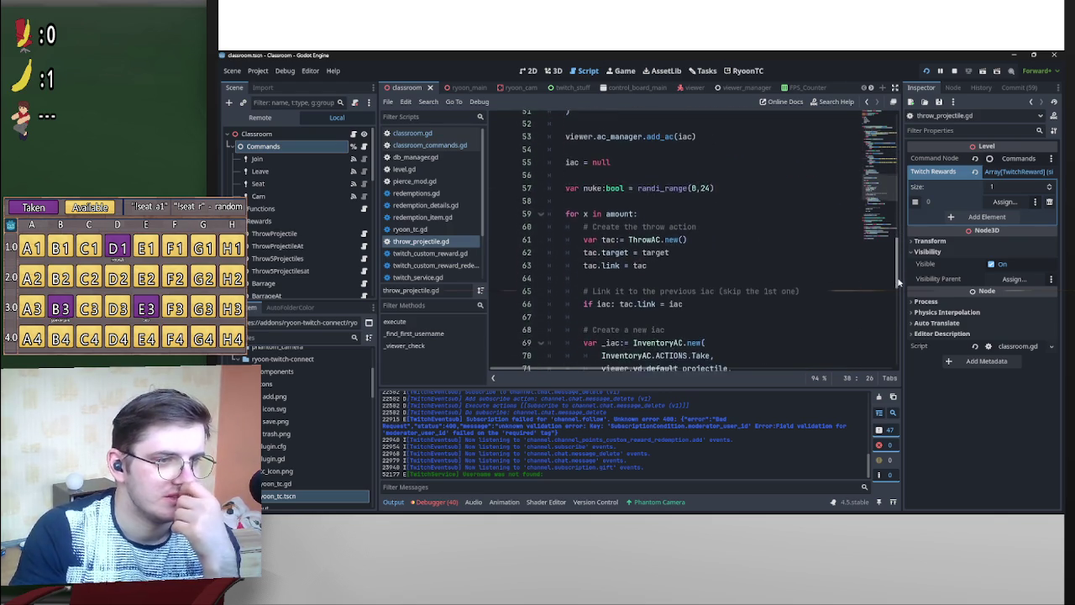
pyautogui.scroll(-8, 898, 282)
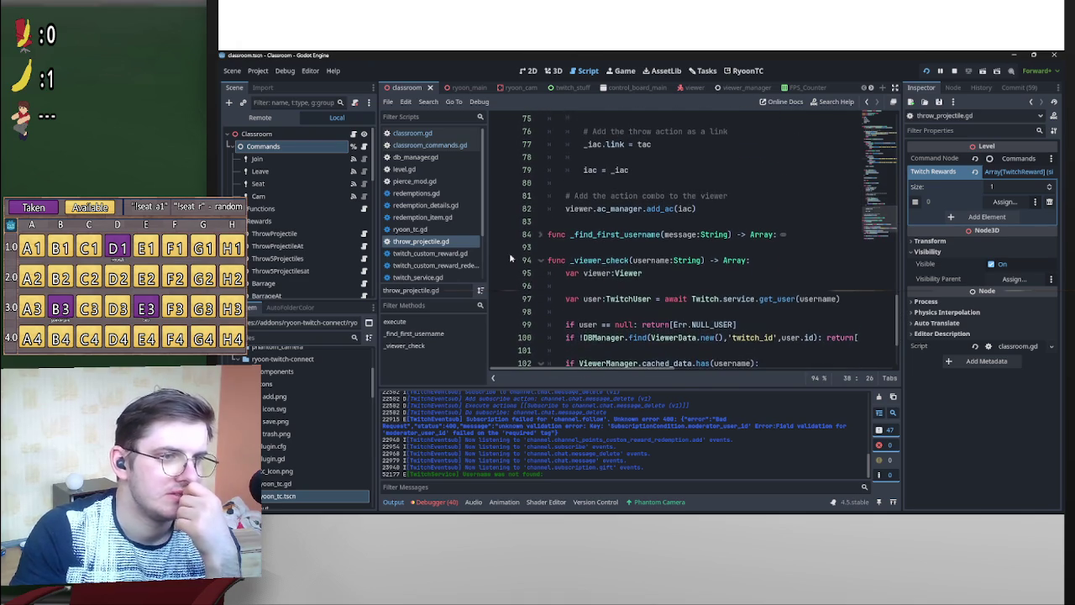
pyautogui.click(542, 234)
pyautogui.scroll(-2, 554, 220)
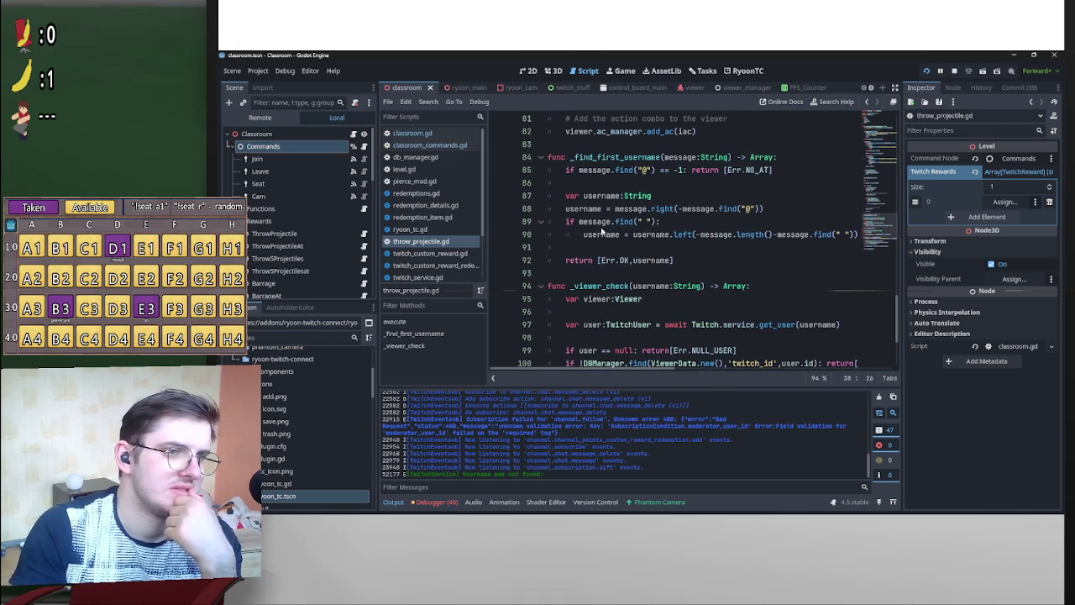
pyautogui.click(567, 222)
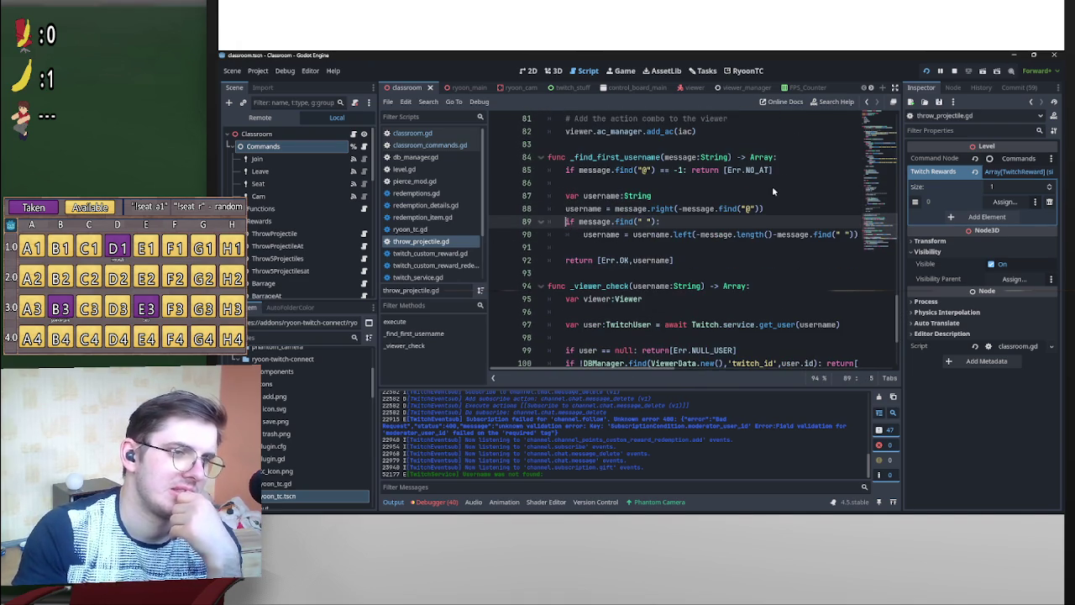
# Insert a line above the if check and start a printt call, then undo to restore the earlier debug prints.
pyautogui.press('Return')
pyautogui.press('Up')
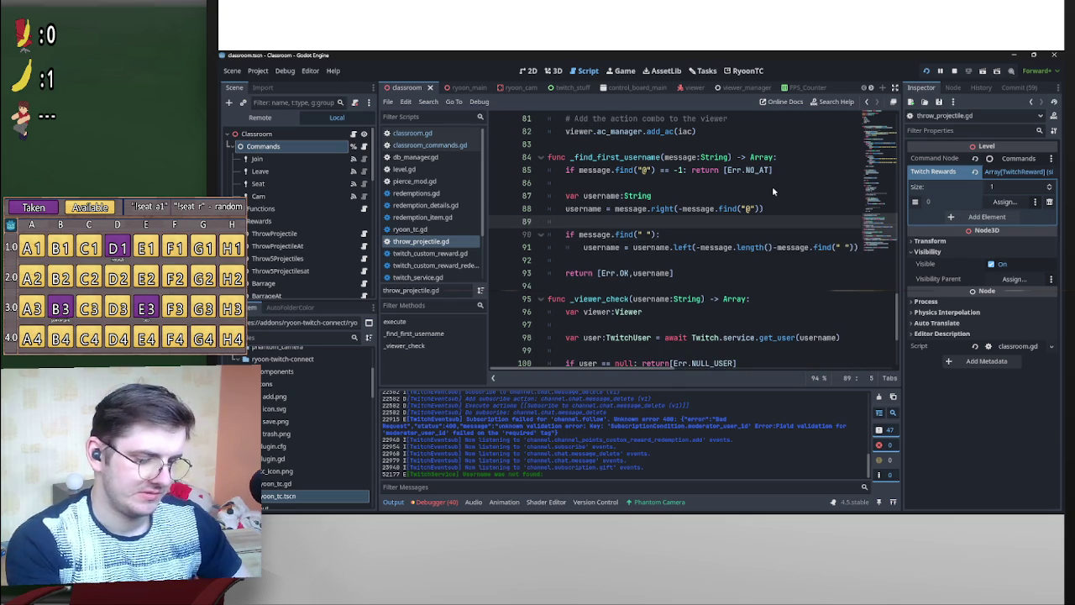
pyautogui.write('print')
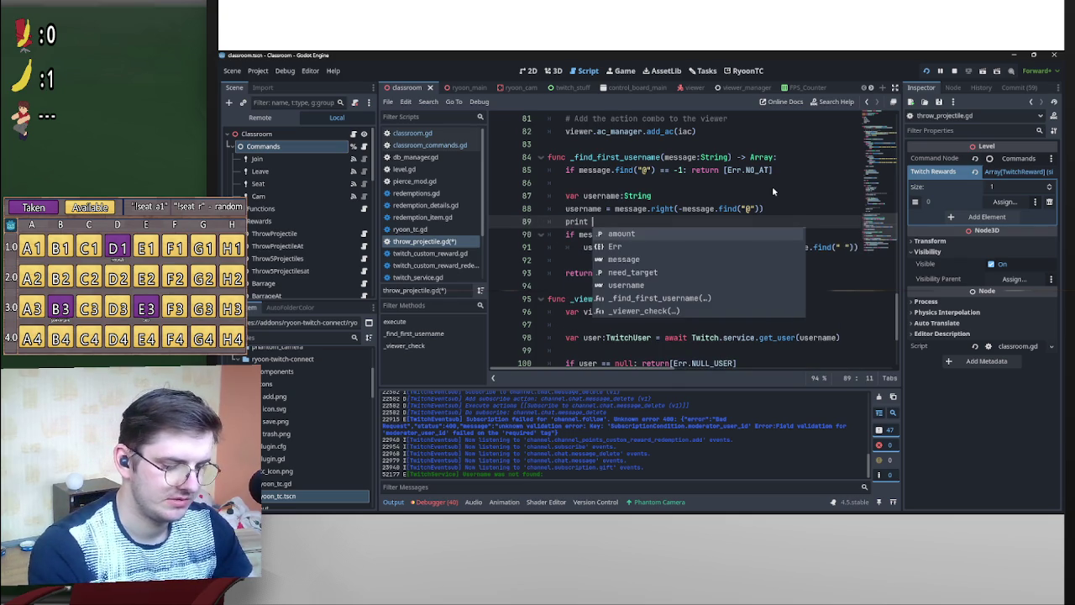
pyautogui.press('BackSpace')
pyautogui.write('(T')
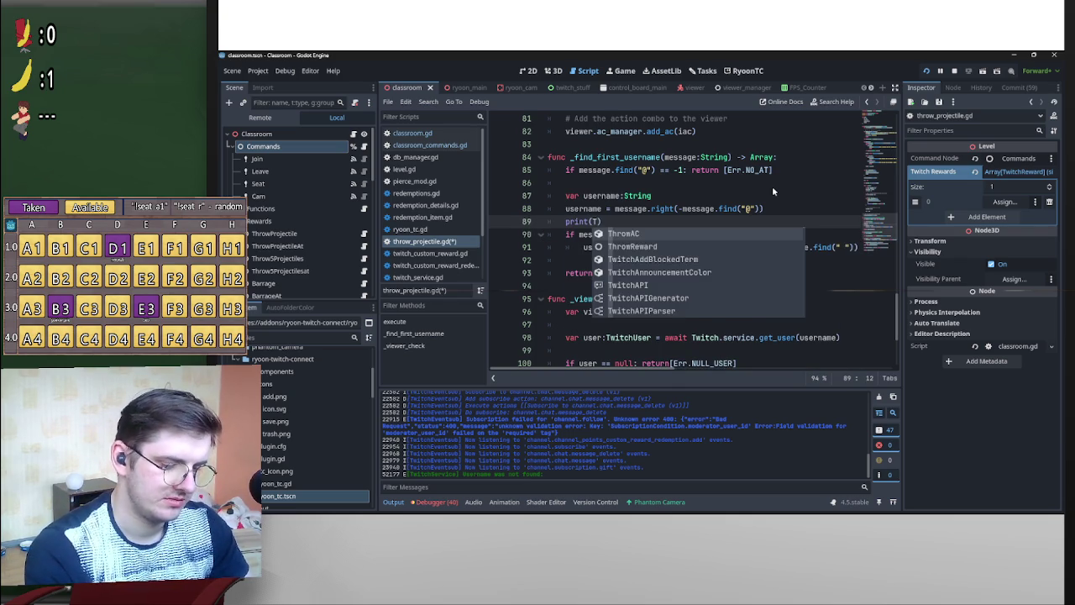
pyautogui.press('Escape')
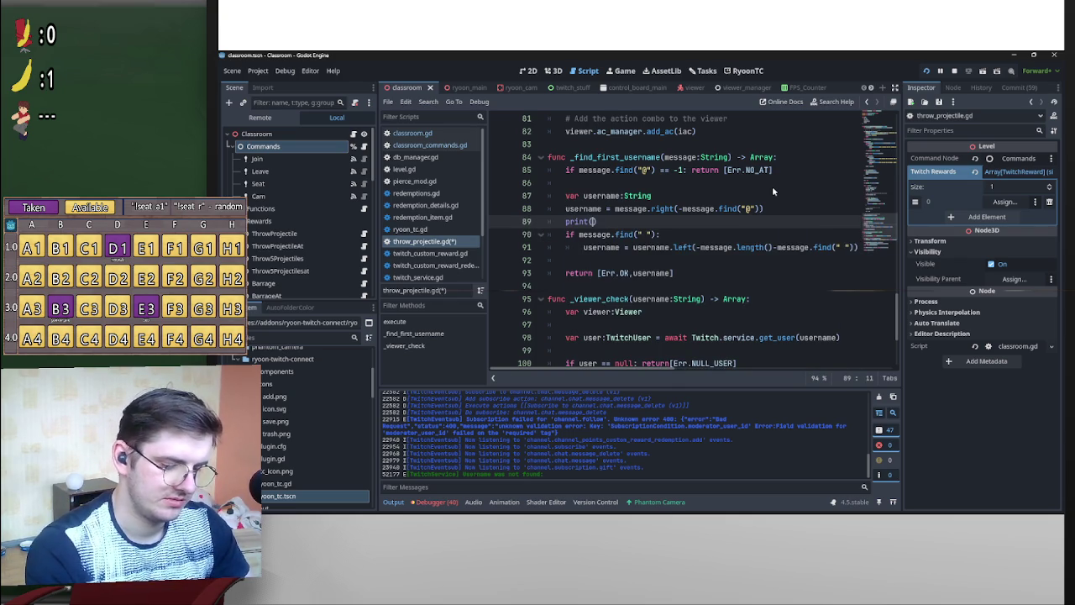
pyautogui.write('t')
pyautogui.press('Right')
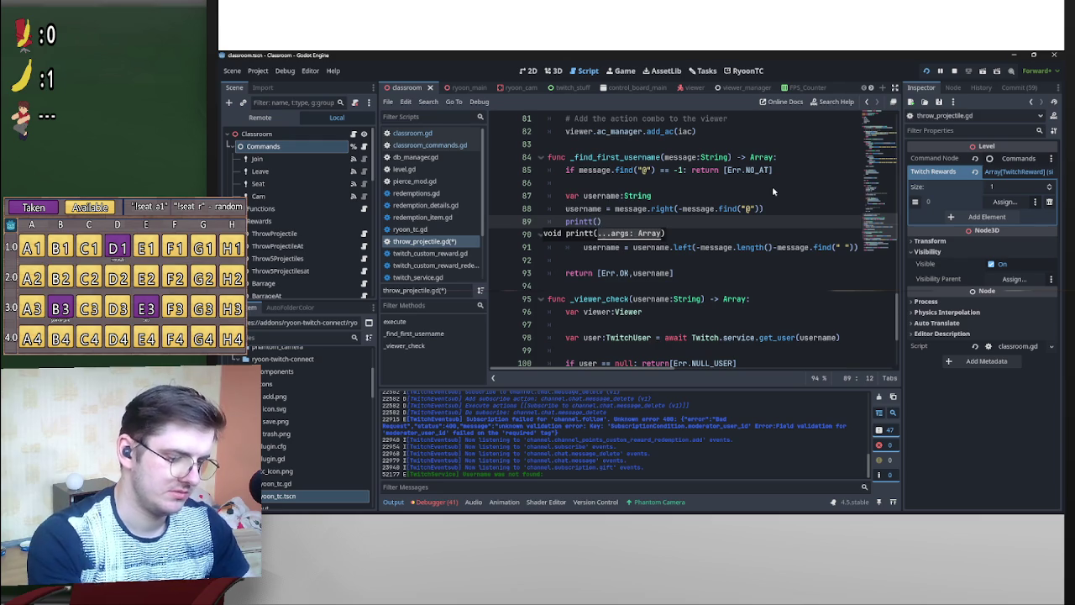
pyautogui.write('"T')
pyautogui.hotkey('ctrl', 'z')
pyautogui.hotkey('ctrl', 'z')
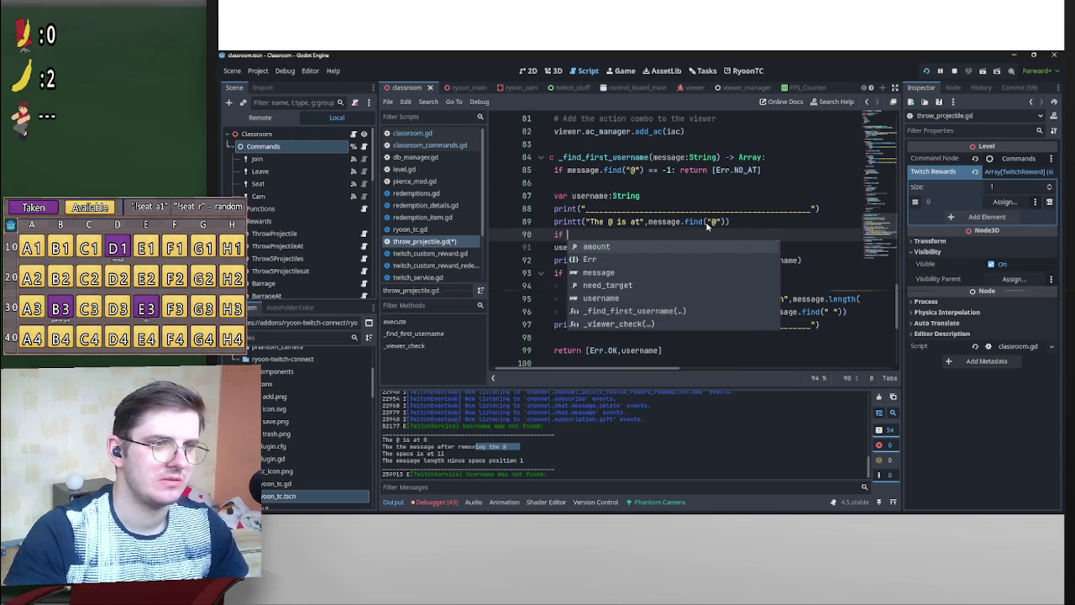
# Put a minus sign before message.find("@") on line 91.
pyautogui.moveTo(746, 249)
pyautogui.mouseDown()
pyautogui.moveTo(652, 250)
pyautogui.moveTo(665, 250)
pyautogui.mouseUp()
pyautogui.click(739, 248)
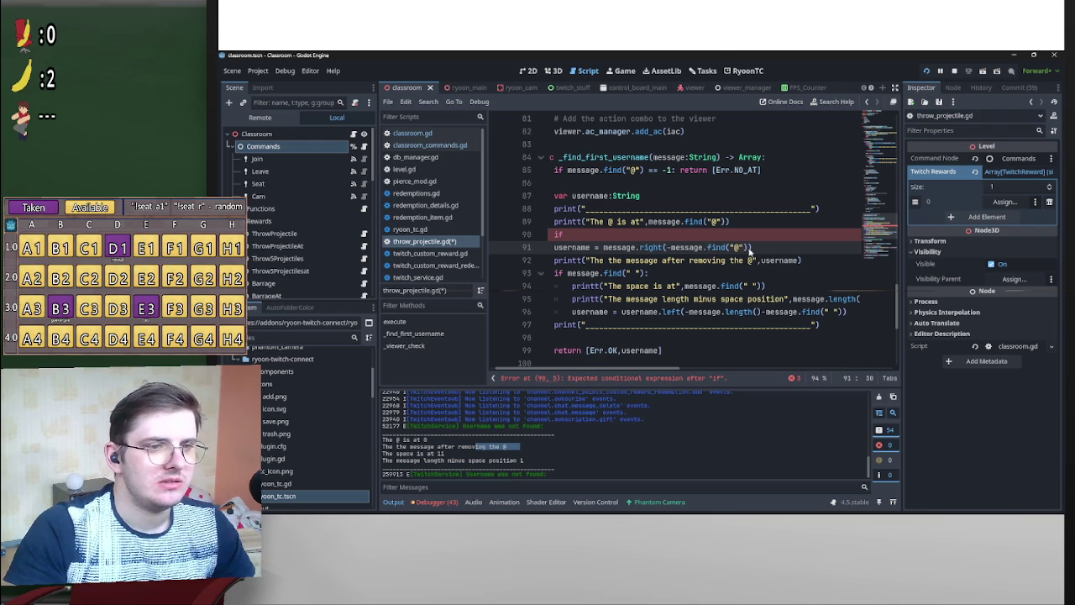
pyautogui.moveTo(744, 248); pyautogui.dragTo(668, 248)
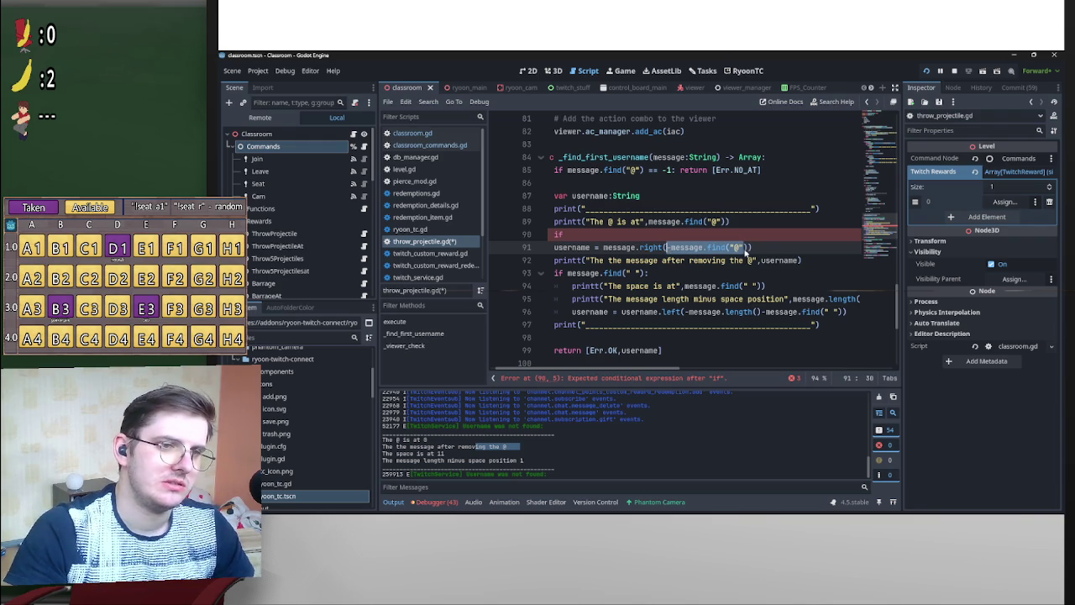
pyautogui.press('Left')
pyautogui.write('-')
pyautogui.moveTo(747, 247); pyautogui.dragTo(672, 253)
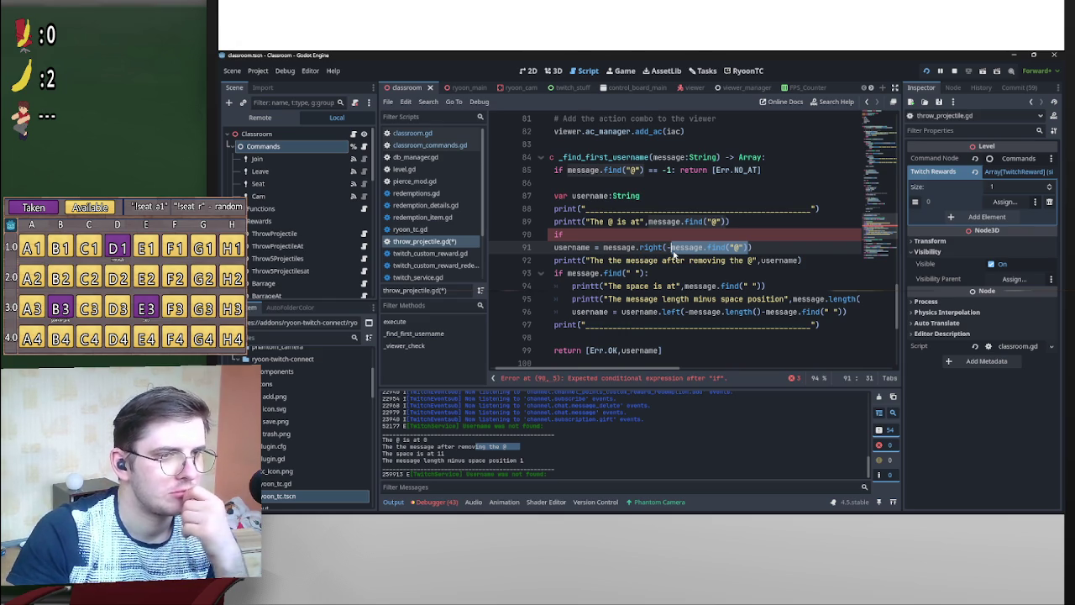
pyautogui.click(744, 250)
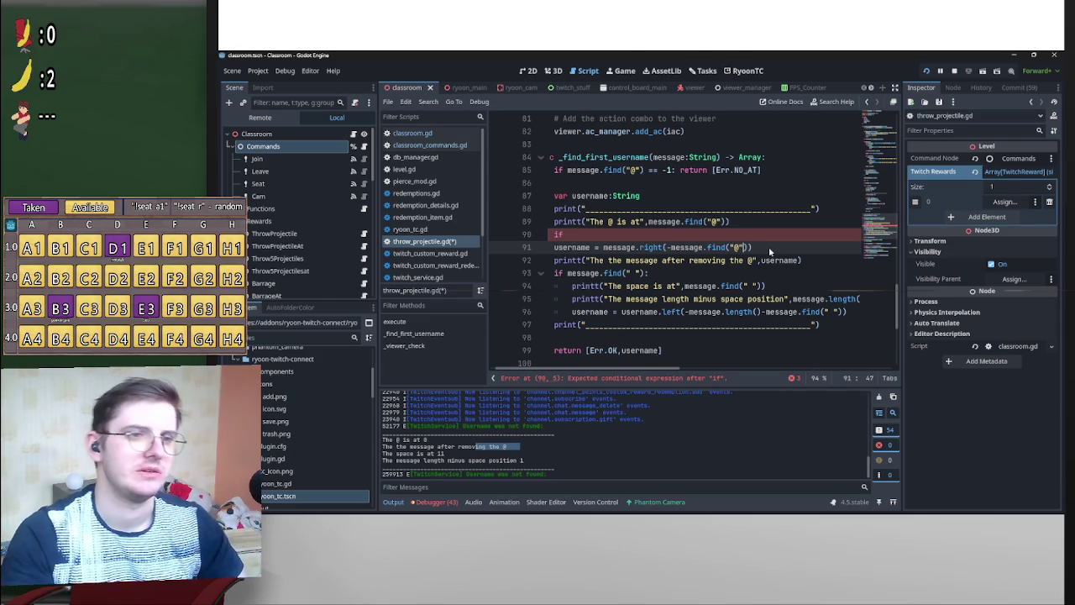
pyautogui.press('Up')
# Delete the leftover 'i' line and make the username line message.right(-(message.find("@")+1)).
pyautogui.press('BackSpace')
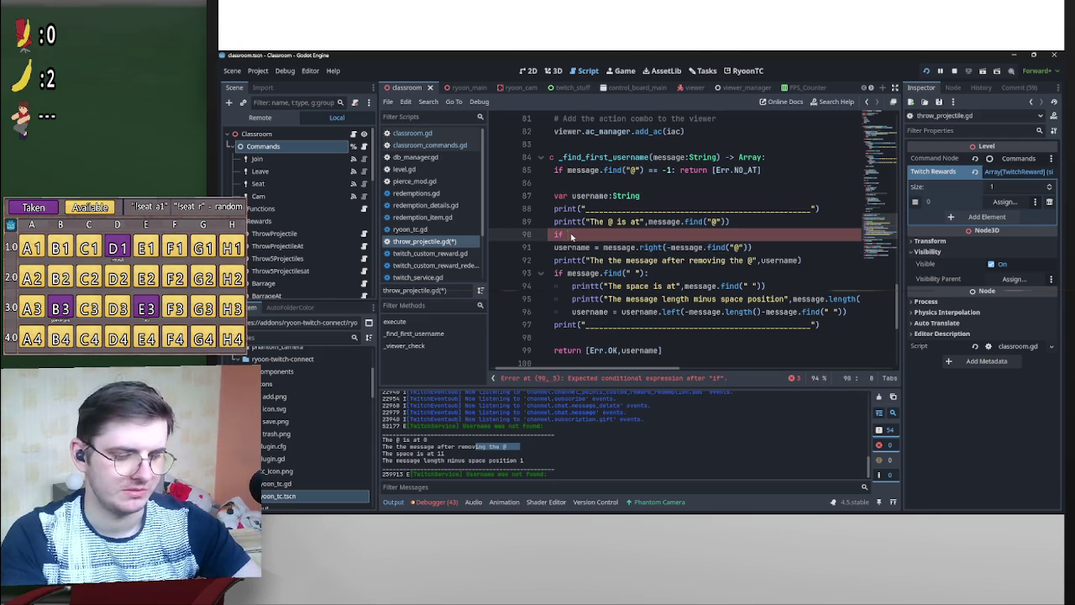
pyautogui.press('BackSpace')
pyautogui.press('BackSpace')
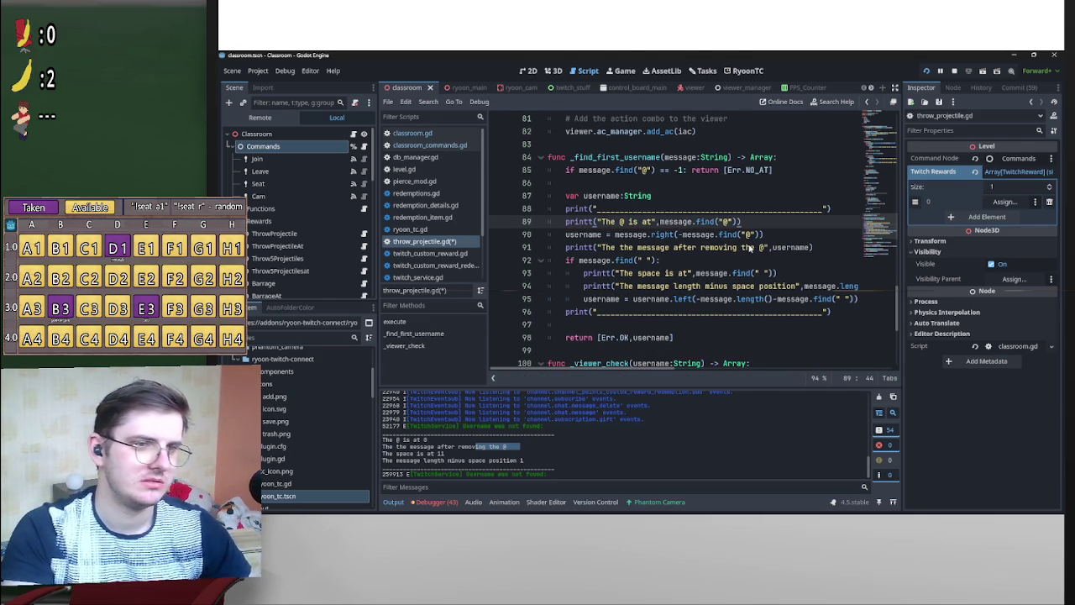
pyautogui.click(765, 239)
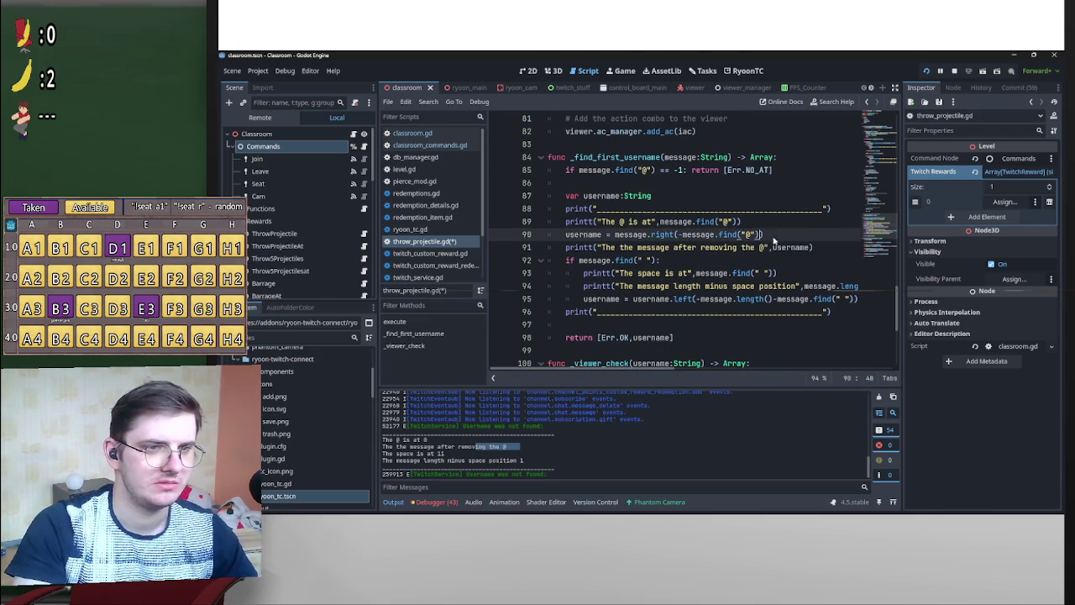
pyautogui.write('+1')
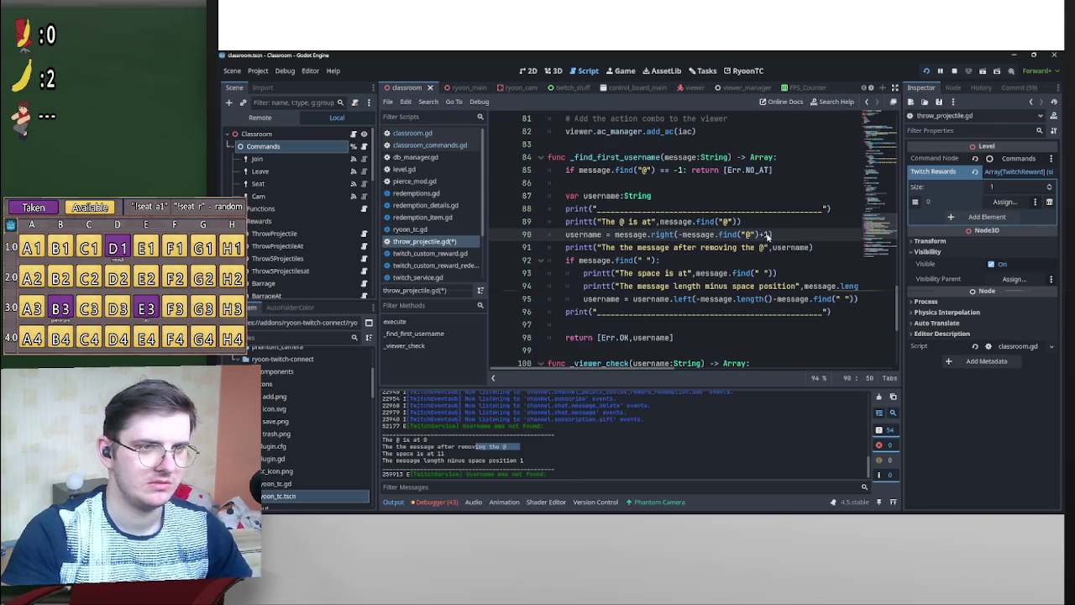
pyautogui.moveTo(768, 237); pyautogui.dragTo(684, 238)
pyautogui.write('(')
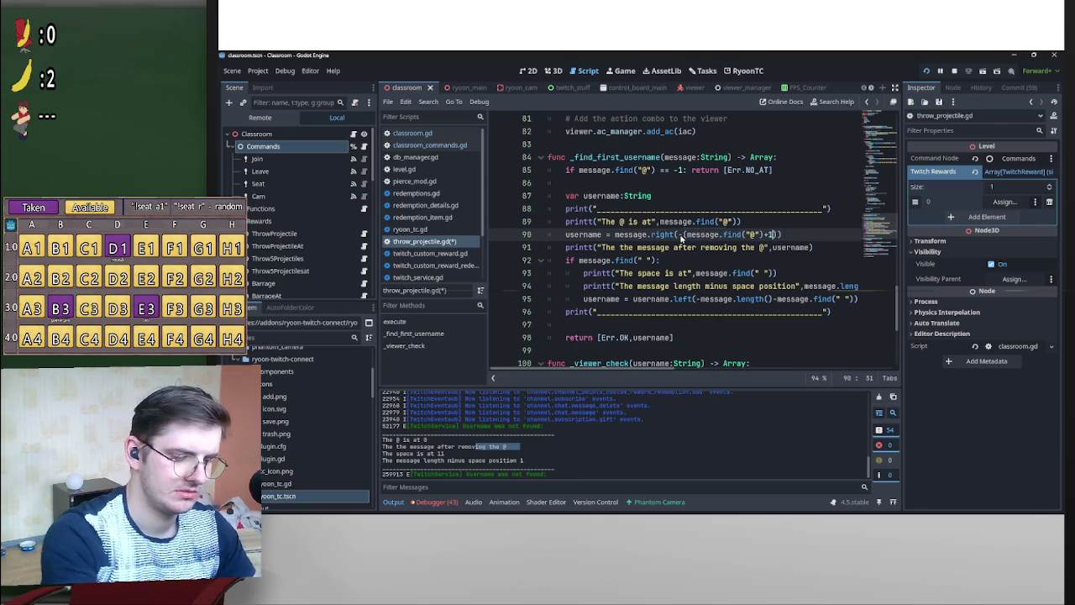
pyautogui.click(808, 208)
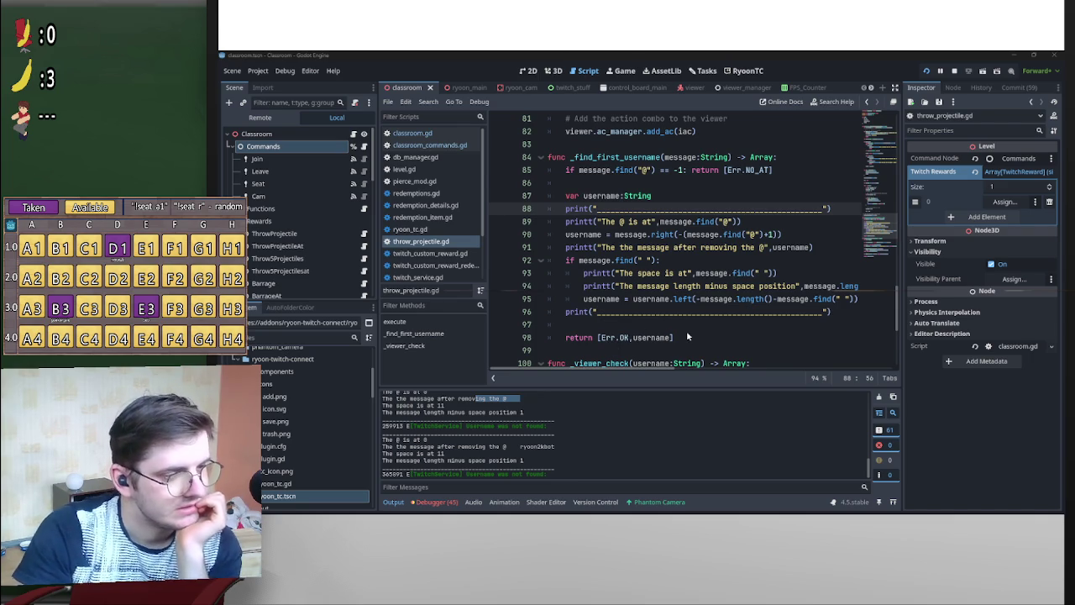
# Compare the line 95 trim expression with the output log values, then save throw_projectile.gd.
pyautogui.scroll(-1, 686, 330)
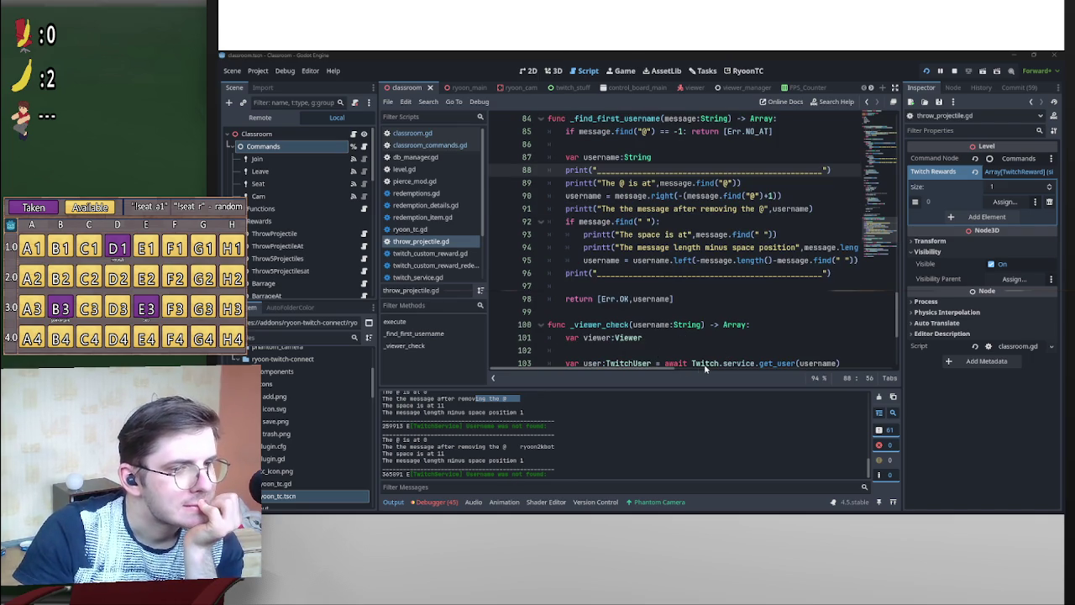
pyautogui.moveTo(656, 368)
pyautogui.mouseDown()
pyautogui.moveTo(667, 368)
pyautogui.moveTo(644, 369)
pyautogui.moveTo(677, 368)
pyautogui.moveTo(650, 370)
pyautogui.mouseUp()
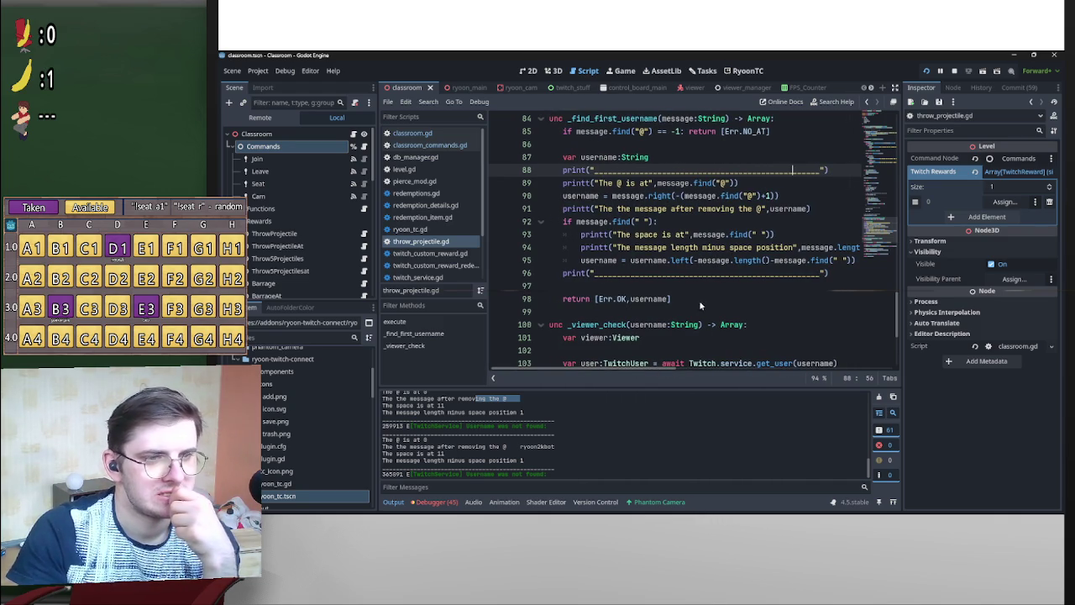
pyautogui.moveTo(697, 261); pyautogui.dragTo(847, 262)
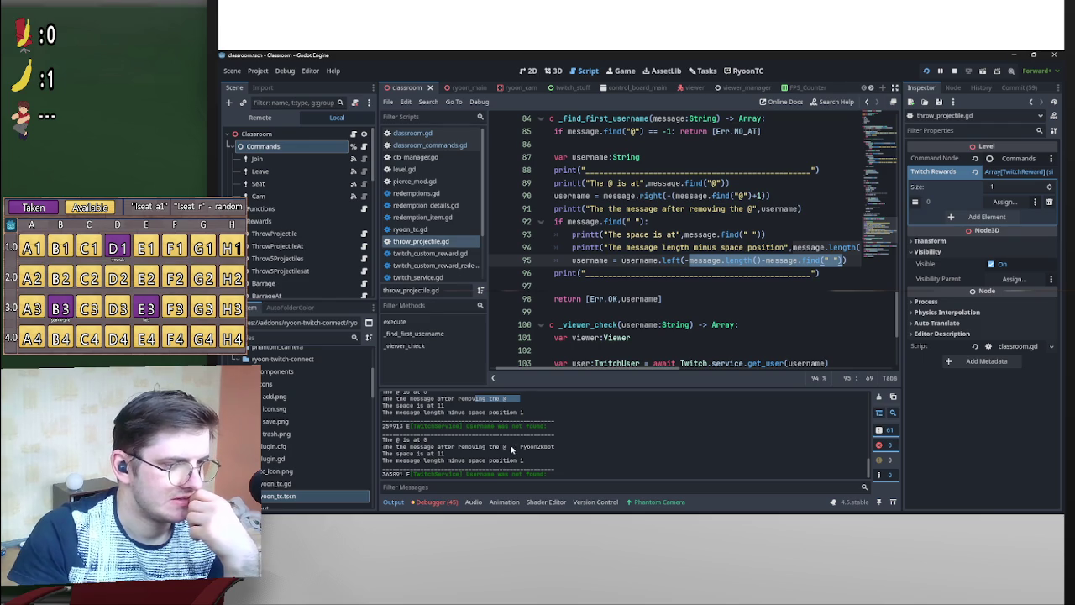
pyautogui.moveTo(510, 449)
pyautogui.mouseDown()
pyautogui.moveTo(531, 451)
pyautogui.moveTo(519, 452)
pyautogui.mouseUp()
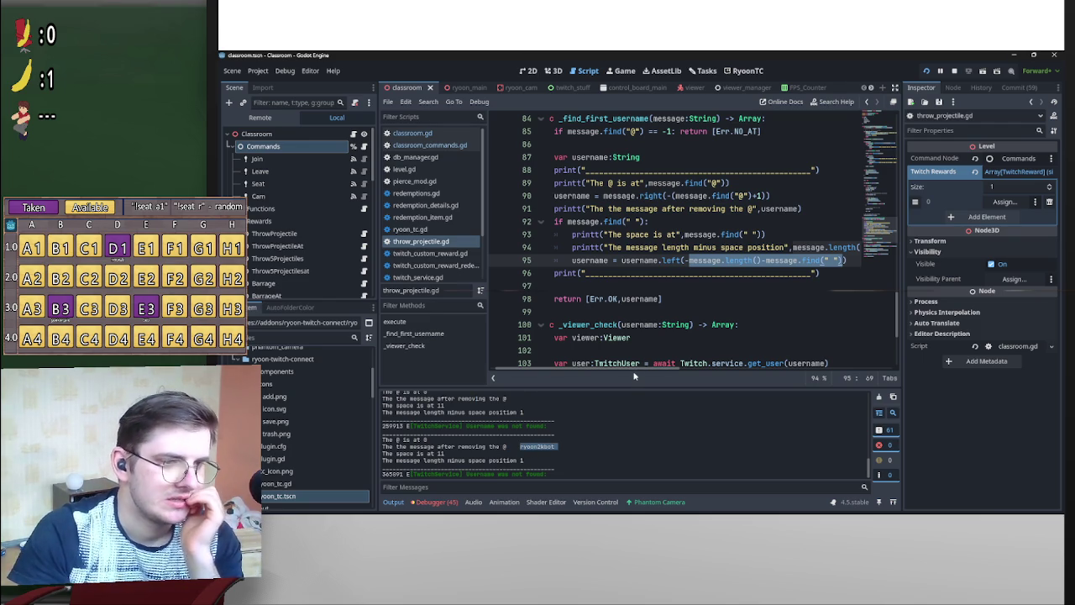
pyautogui.hscroll(-1, 619, 373)
pyautogui.moveTo(619, 373); pyautogui.dragTo(628, 373)
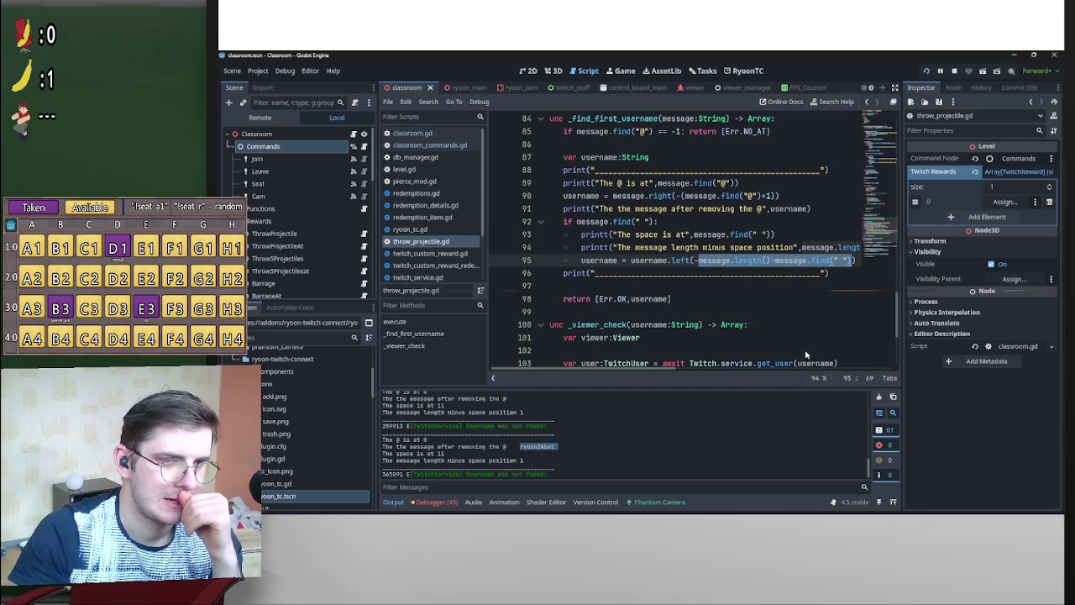
pyautogui.moveTo(681, 370); pyautogui.dragTo(711, 368)
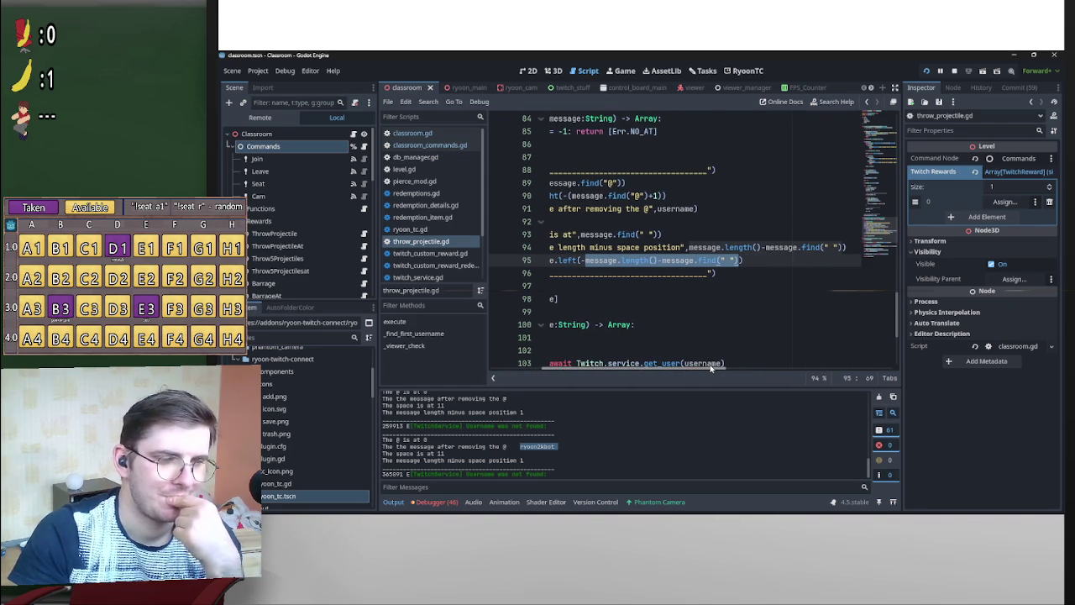
pyautogui.click(687, 247)
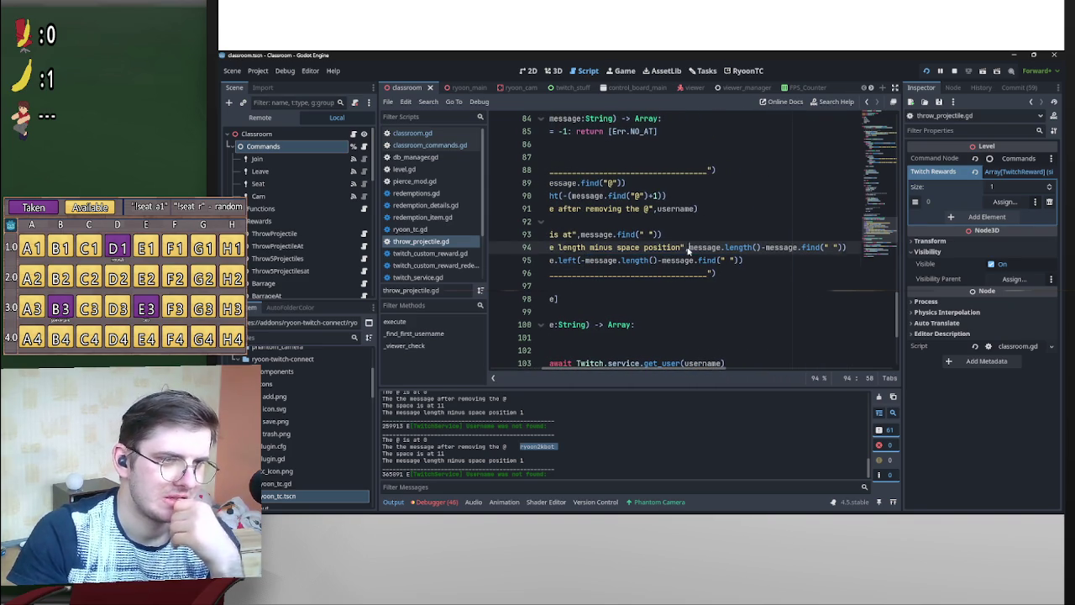
pyautogui.write(',')
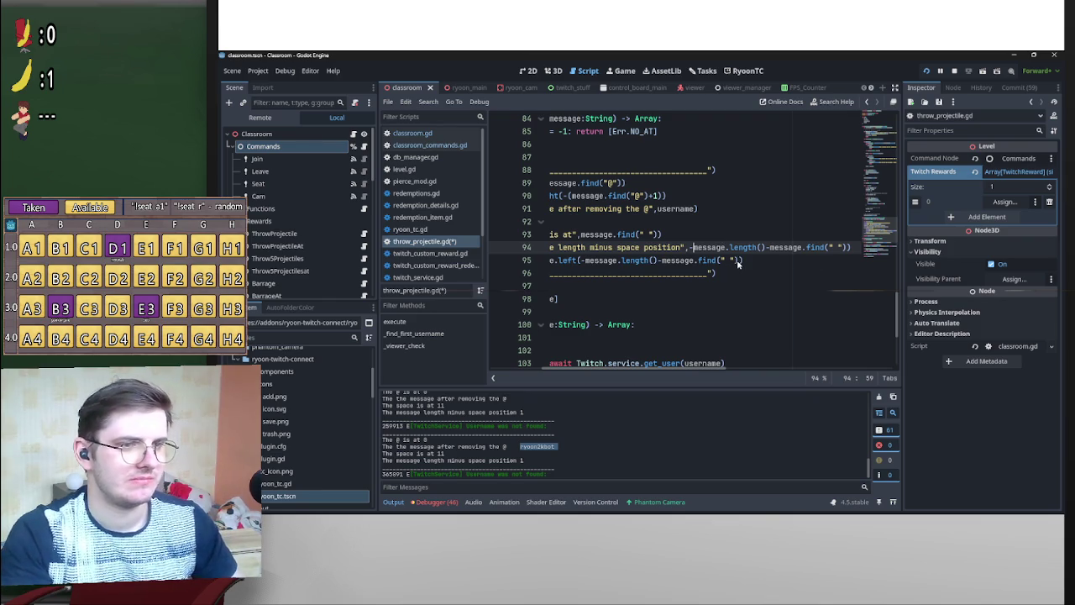
pyautogui.press('BackSpace')
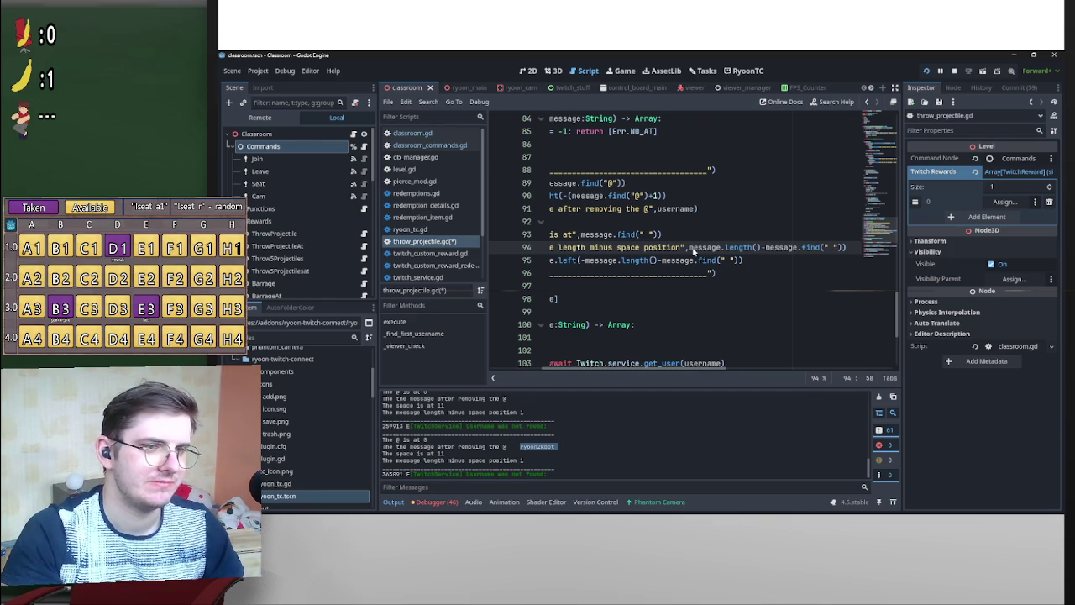
pyautogui.hotkey('ctrl', 's')
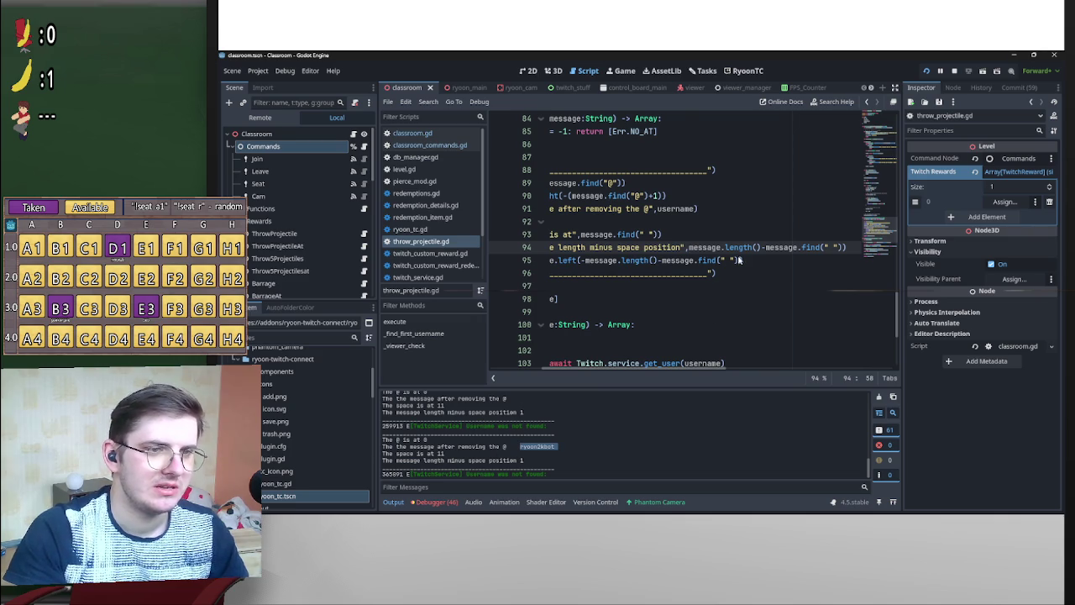
# Wrap message.length()-message.find(" ") on line 95 in parentheses and save.
pyautogui.moveTo(739, 261); pyautogui.dragTo(588, 262)
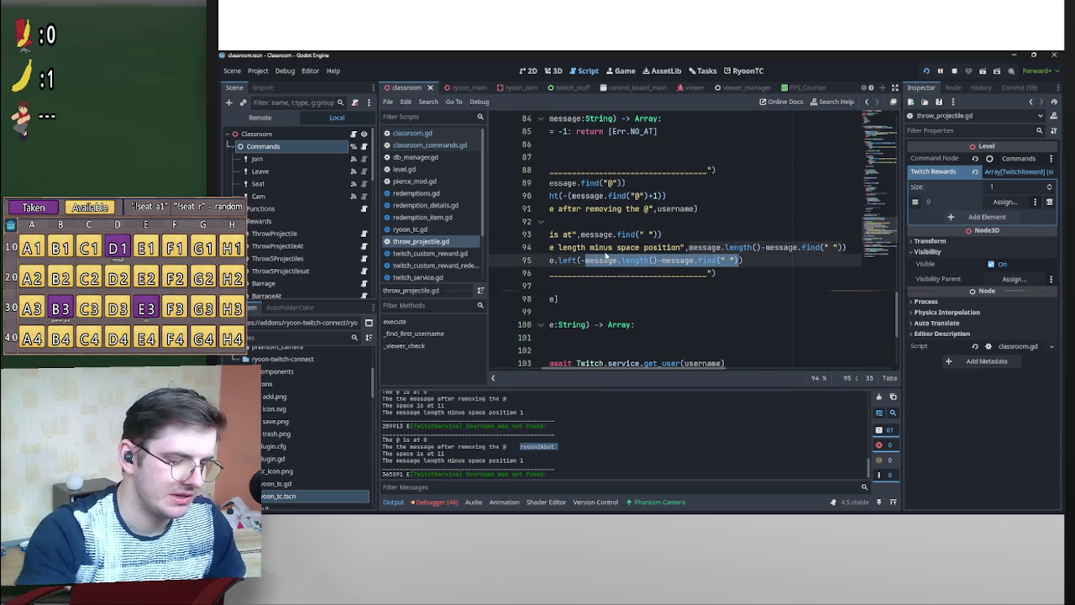
pyautogui.write('(')
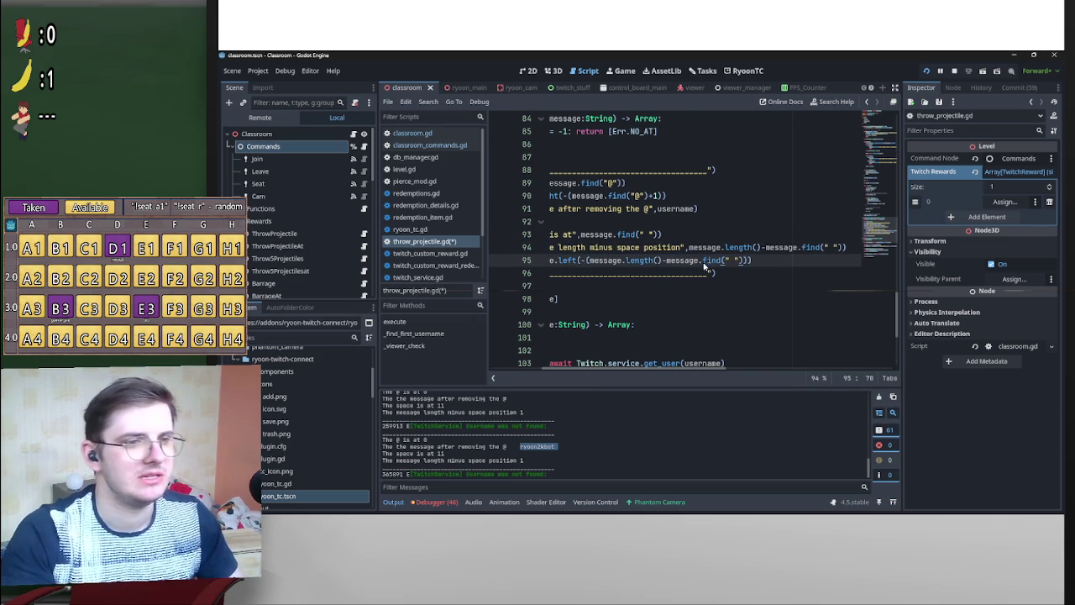
pyautogui.click(647, 227)
pyautogui.hotkey('ctrl', 's')
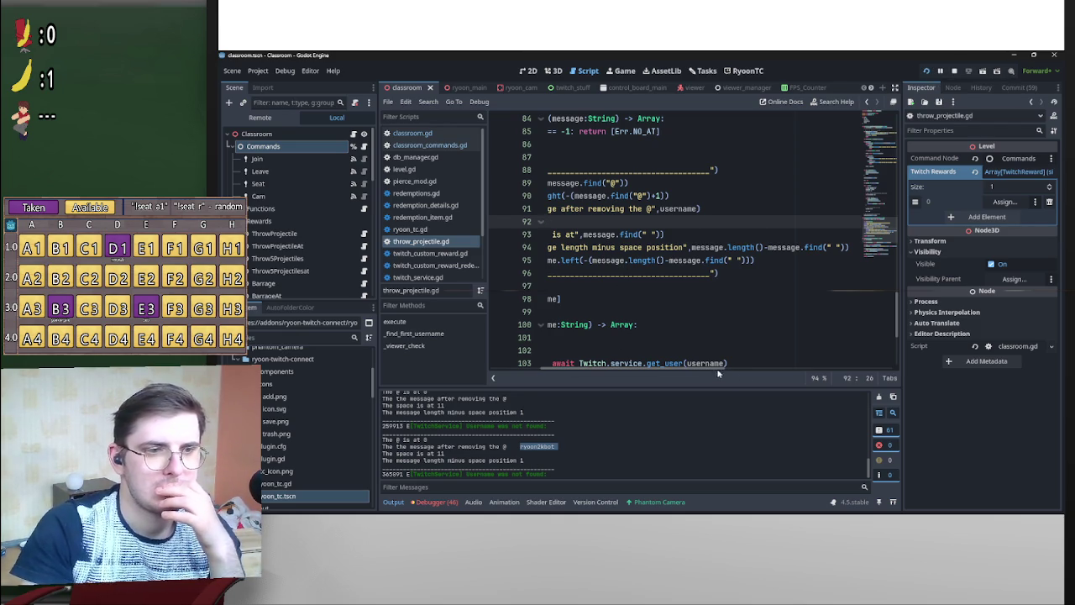
pyautogui.moveTo(718, 373); pyautogui.dragTo(641, 371)
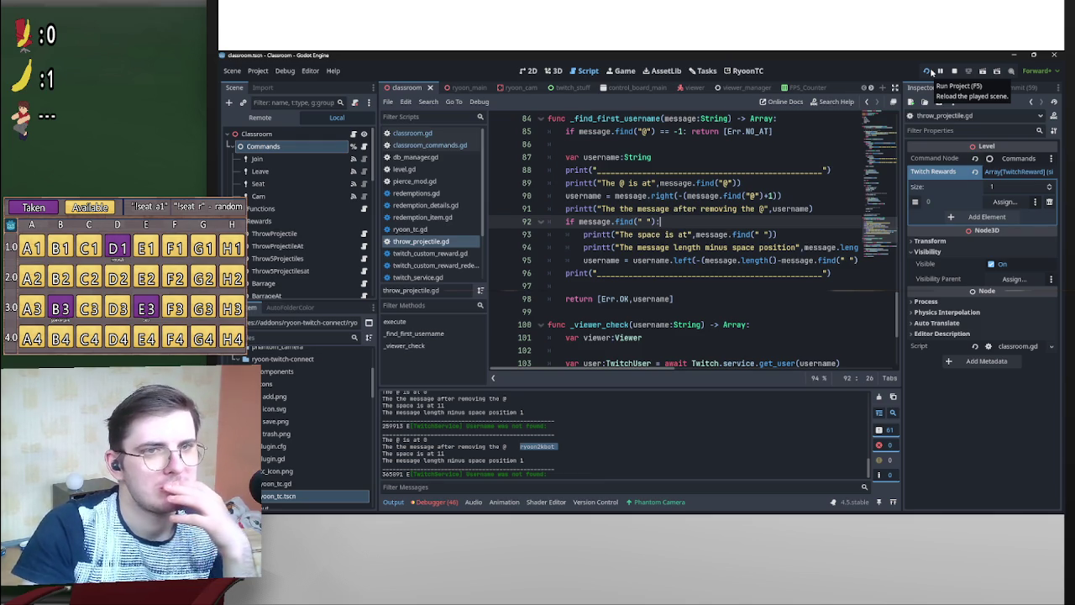
# Reload the played scene, add print(username) on line 96 after the trim, and read the printed name.
pyautogui.click(929, 73)
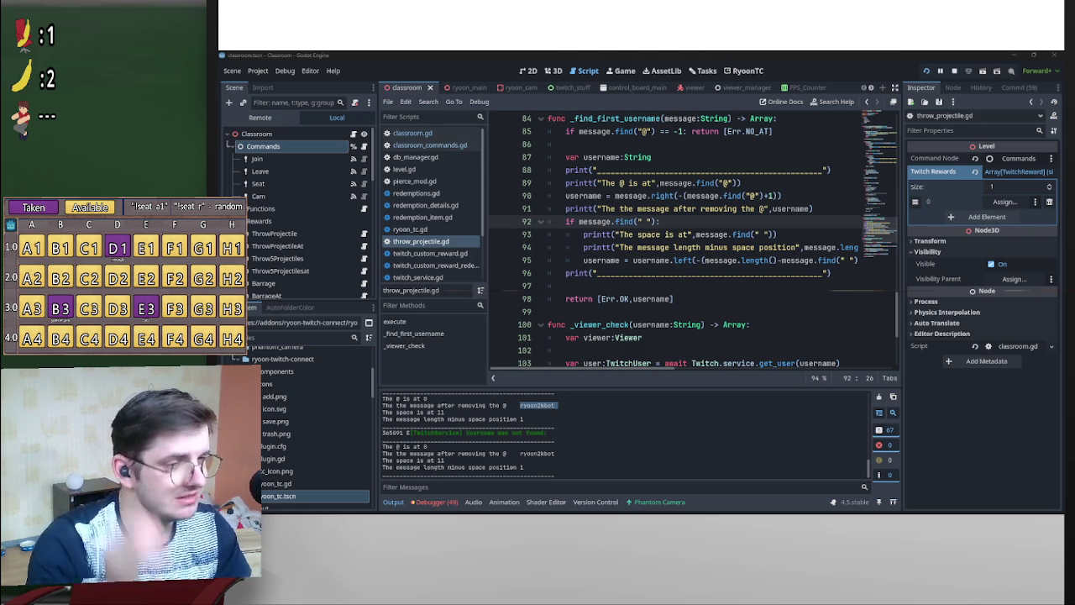
pyautogui.click(568, 274)
pyautogui.press('Return')
pyautogui.press('Up')
pyautogui.press('Tab')
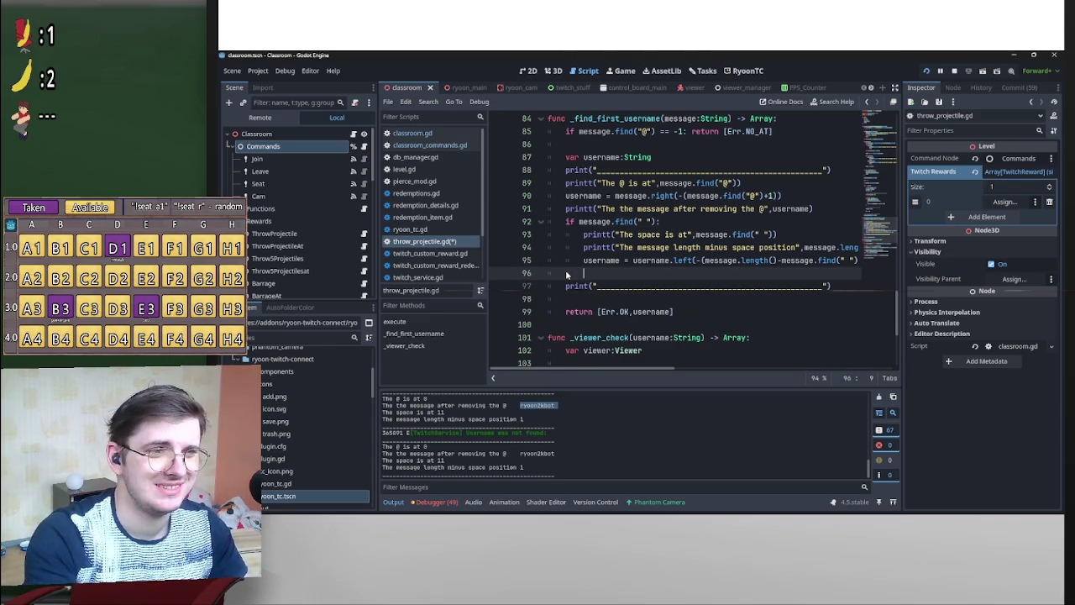
pyautogui.write('print')
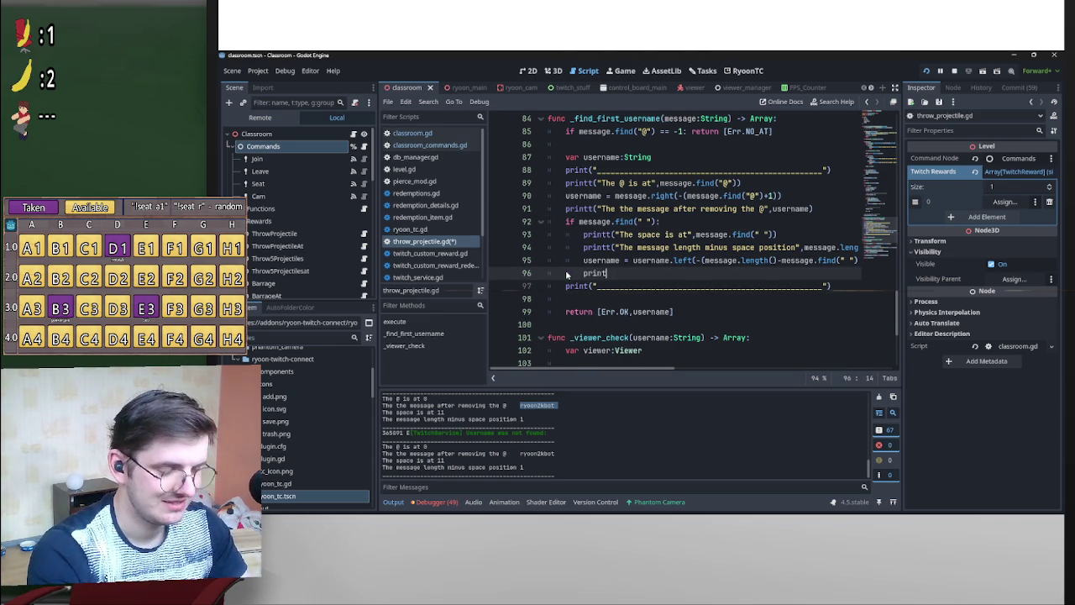
pyautogui.write('(username')
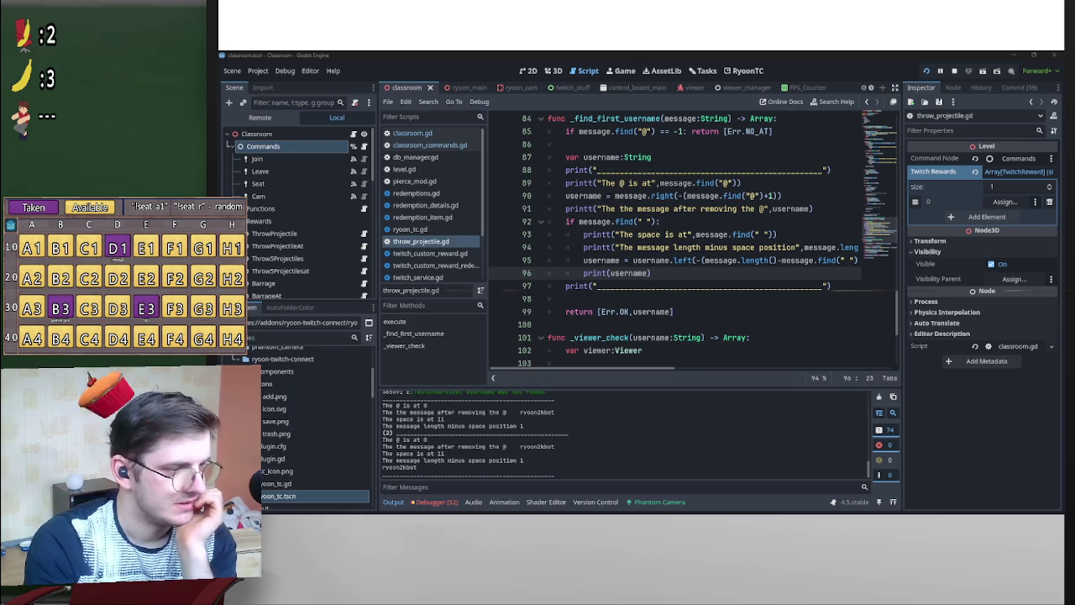
pyautogui.moveTo(439, 469); pyautogui.dragTo(389, 469)
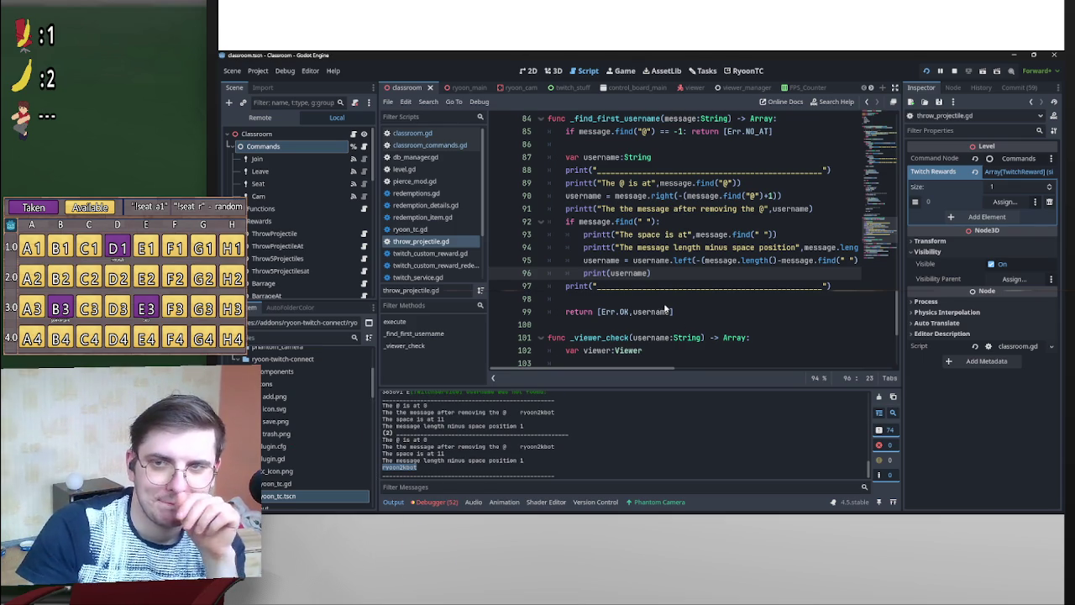
# Fold _find_first_username, change the cached_data lookup key from username to user.id, and save.
pyautogui.hotkey('alt', 'f')
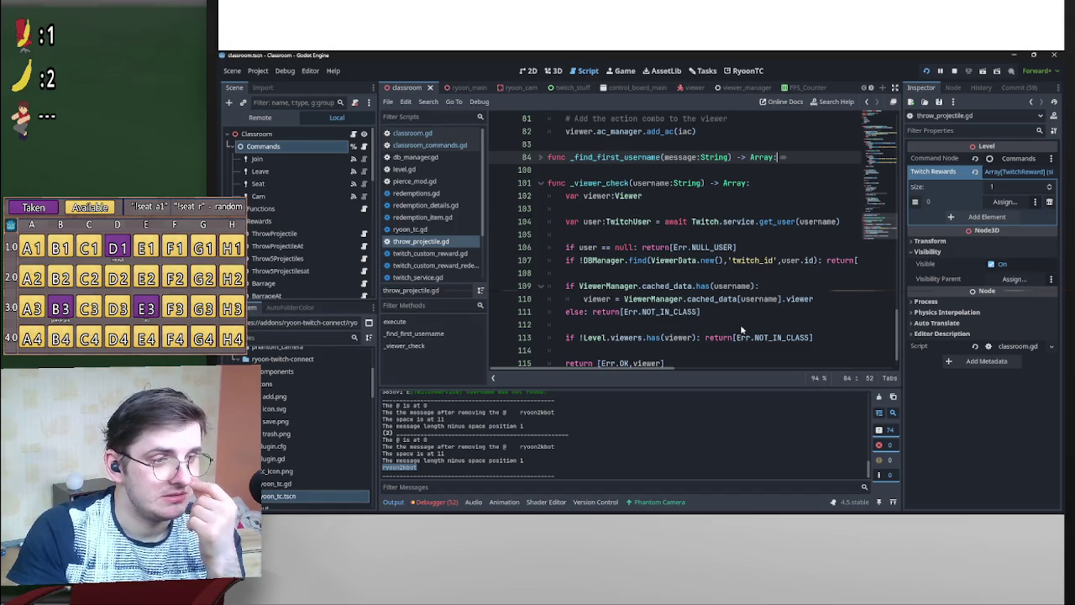
pyautogui.scroll(-1, 744, 330)
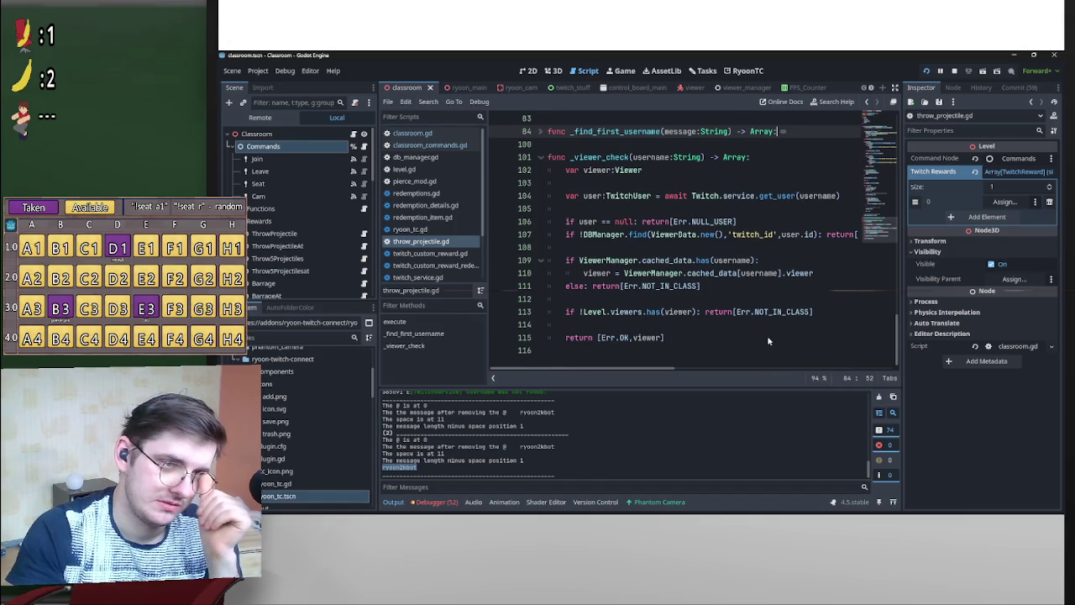
pyautogui.click(584, 279)
pyautogui.press('Return')
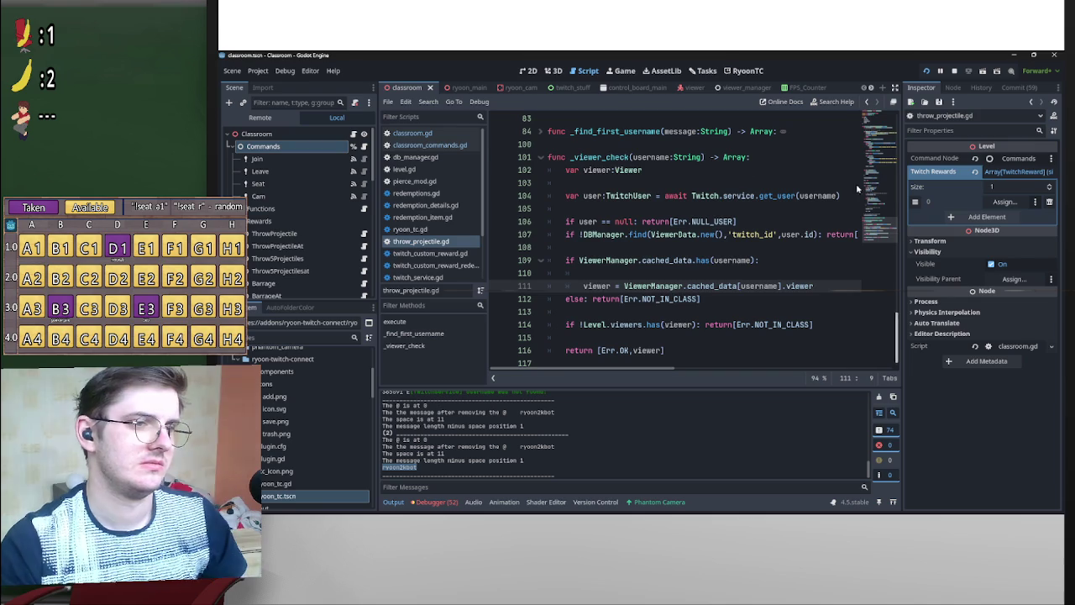
pyautogui.click(620, 272)
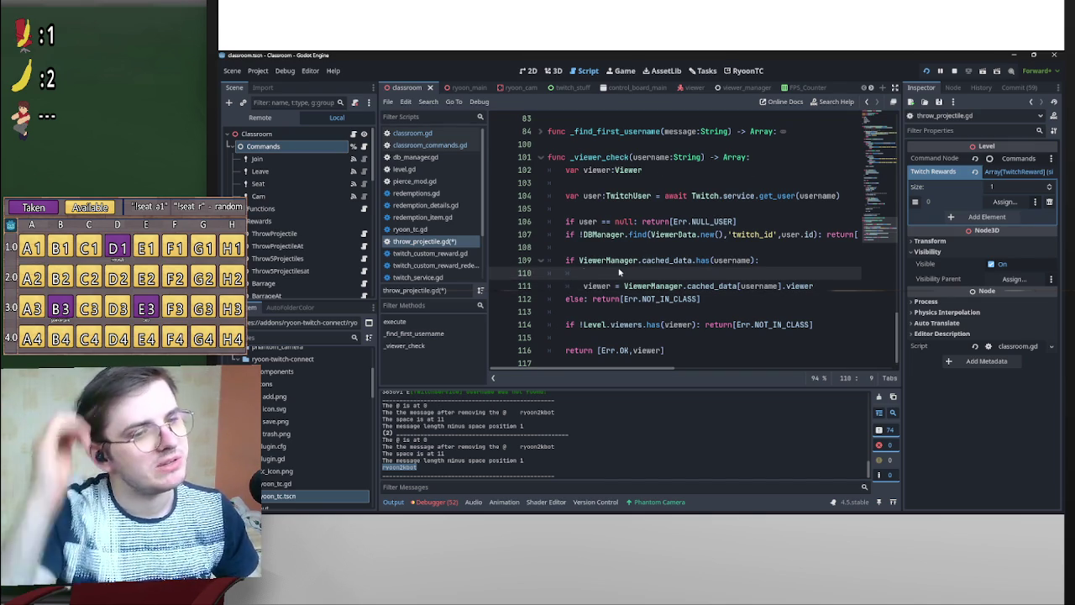
pyautogui.moveTo(779, 289); pyautogui.dragTo(741, 290)
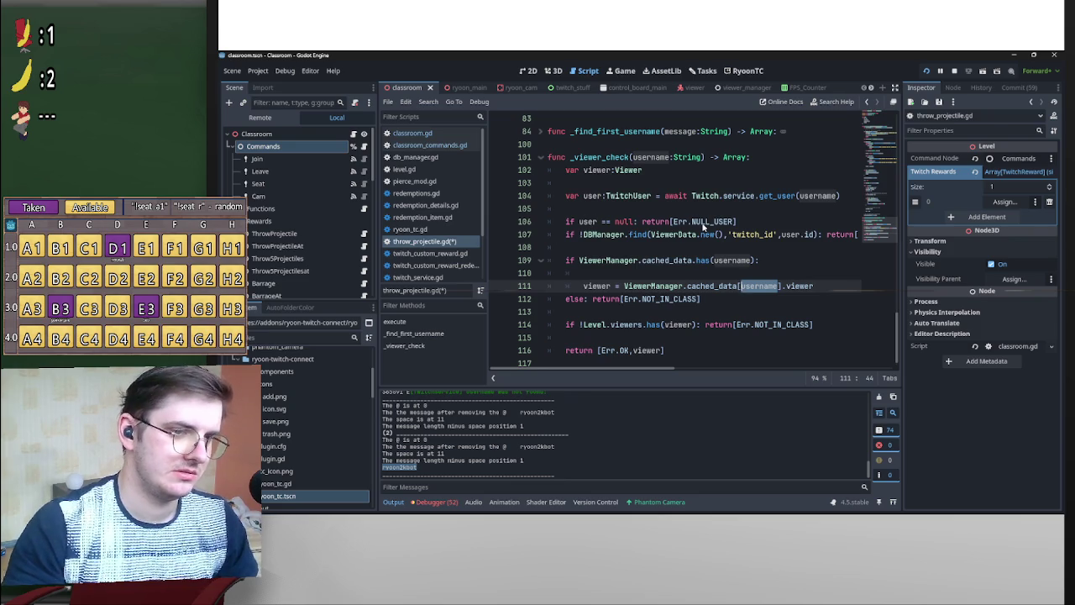
pyautogui.write('user.')
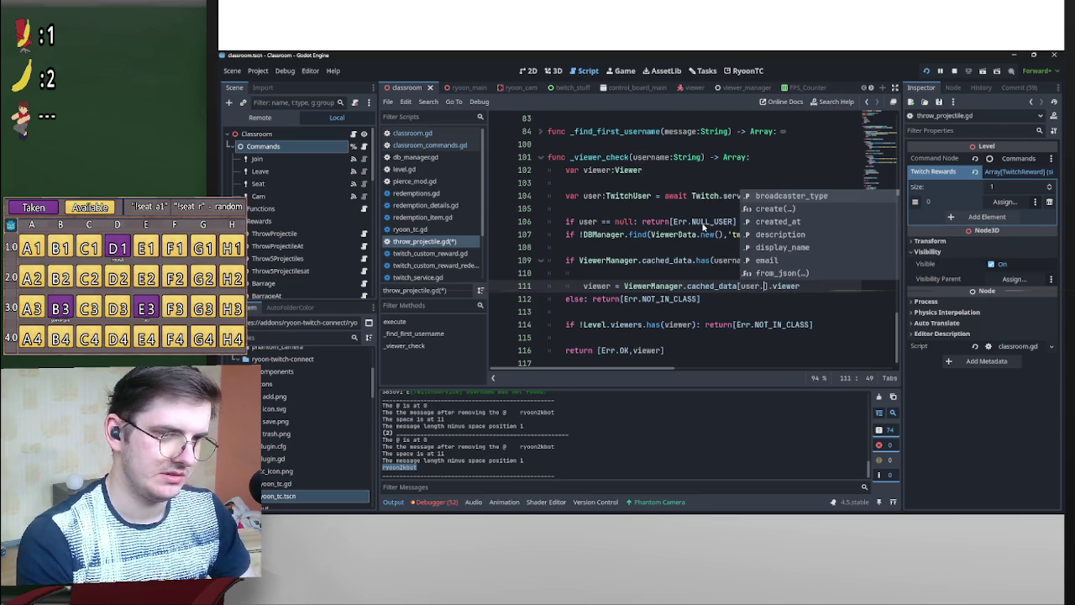
pyautogui.write('u')
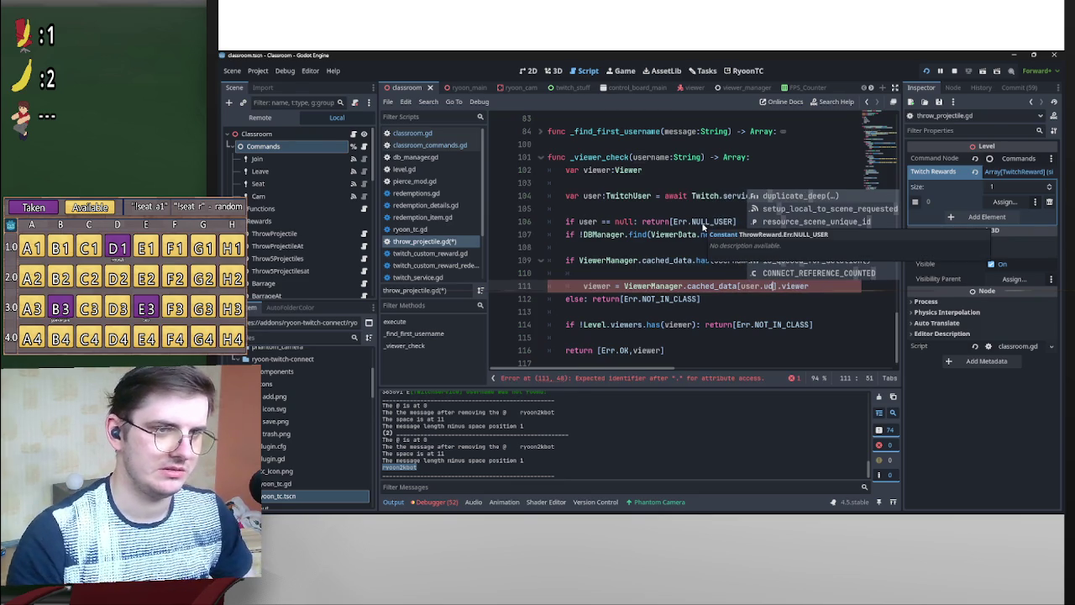
pyautogui.press('BackSpace')
pyautogui.write('id')
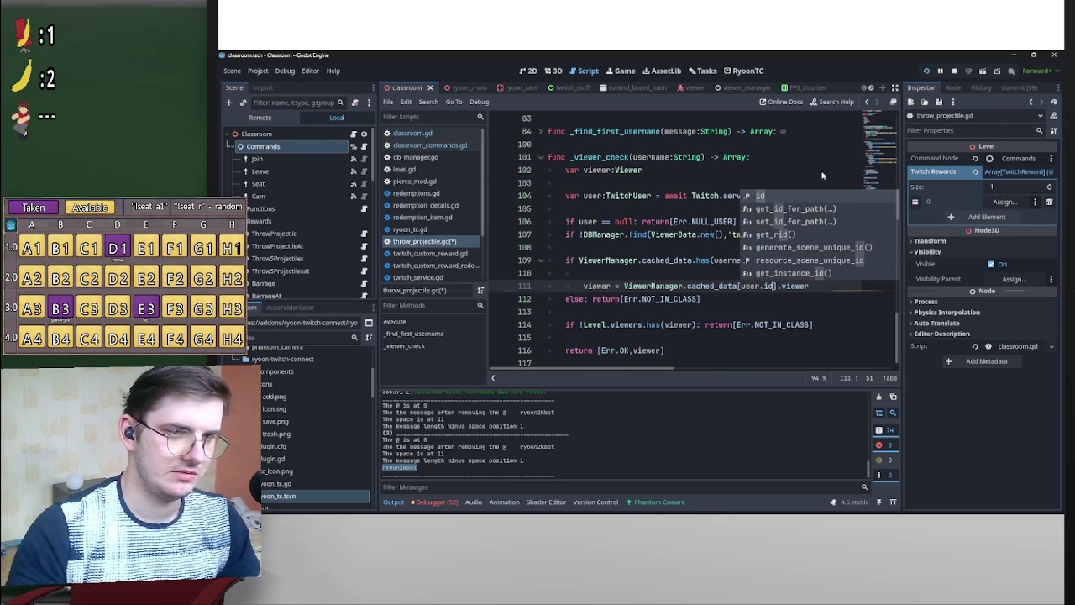
pyautogui.click(815, 172)
pyautogui.hotkey('ctrl', 's')
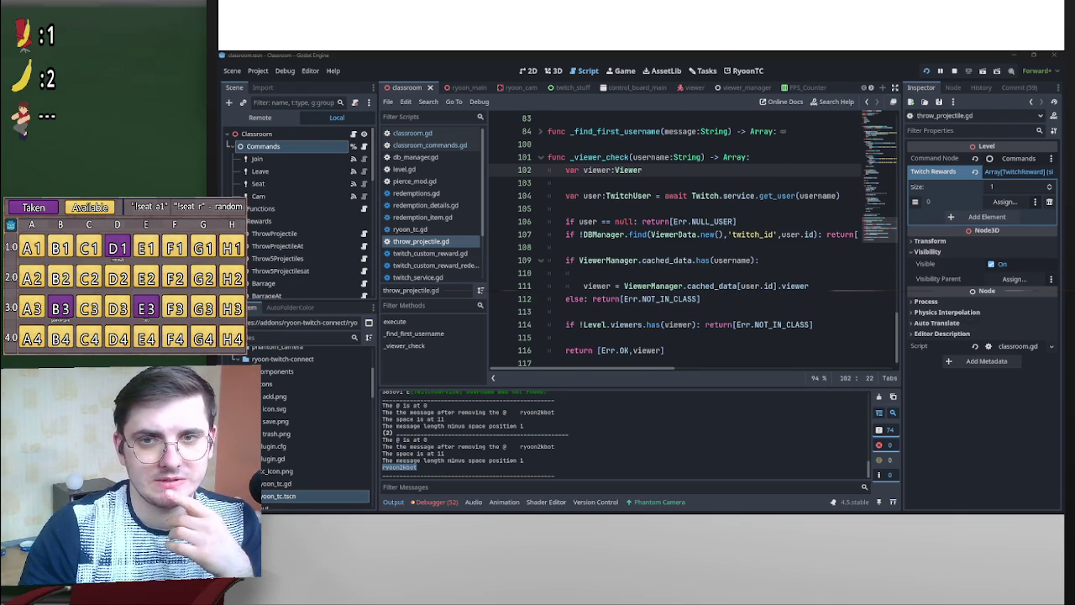
# Replace username with user.id in the cached_data.has() check on line 109.
pyautogui.moveTo(774, 289)
pyautogui.mouseDown()
pyautogui.moveTo(747, 289)
pyautogui.moveTo(759, 287)
pyautogui.mouseUp()
pyautogui.hotkey('ctrl', 'c')
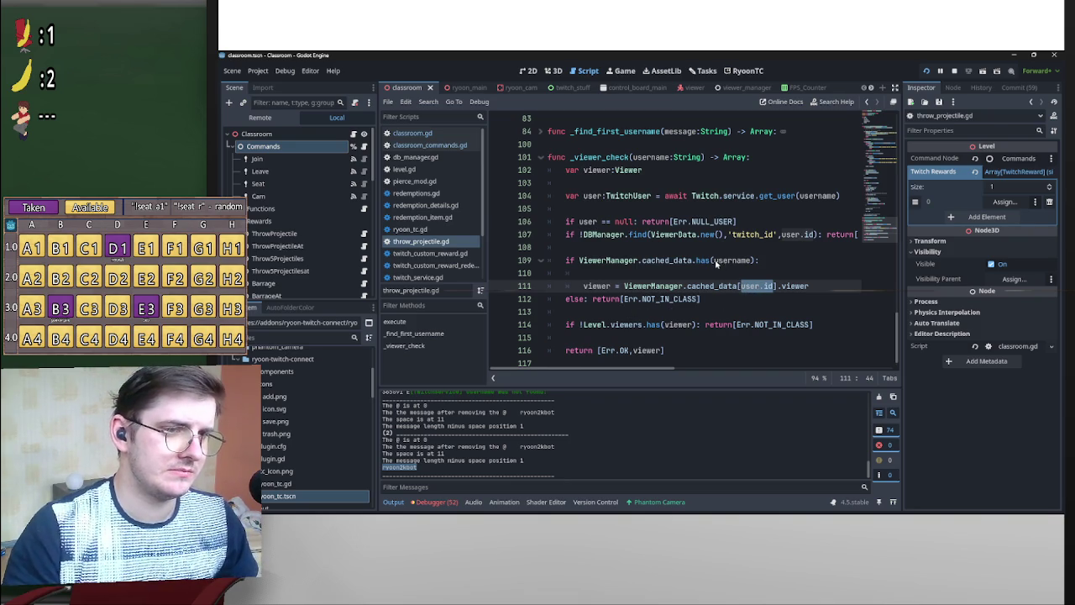
pyautogui.doubleClick(735, 261)
pyautogui.hotkey('ctrl', 'v')
pyautogui.click(765, 236)
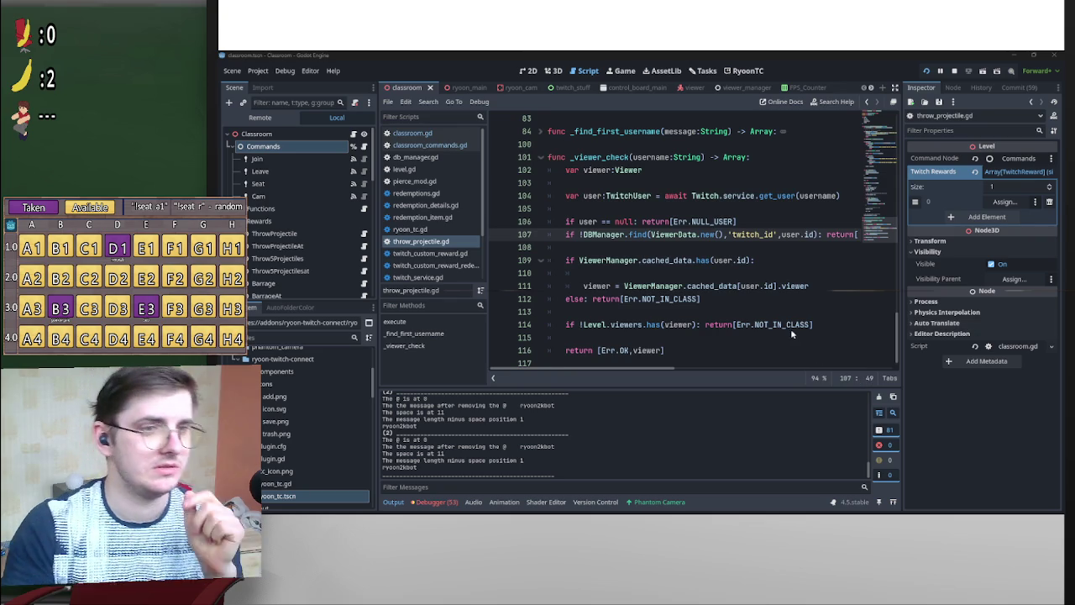
# Unfold _find_first_username and delete the print(username), separator print, and space-check printt lines.
pyautogui.scroll(4, 600, 289)
pyautogui.scroll(8, 600, 289)
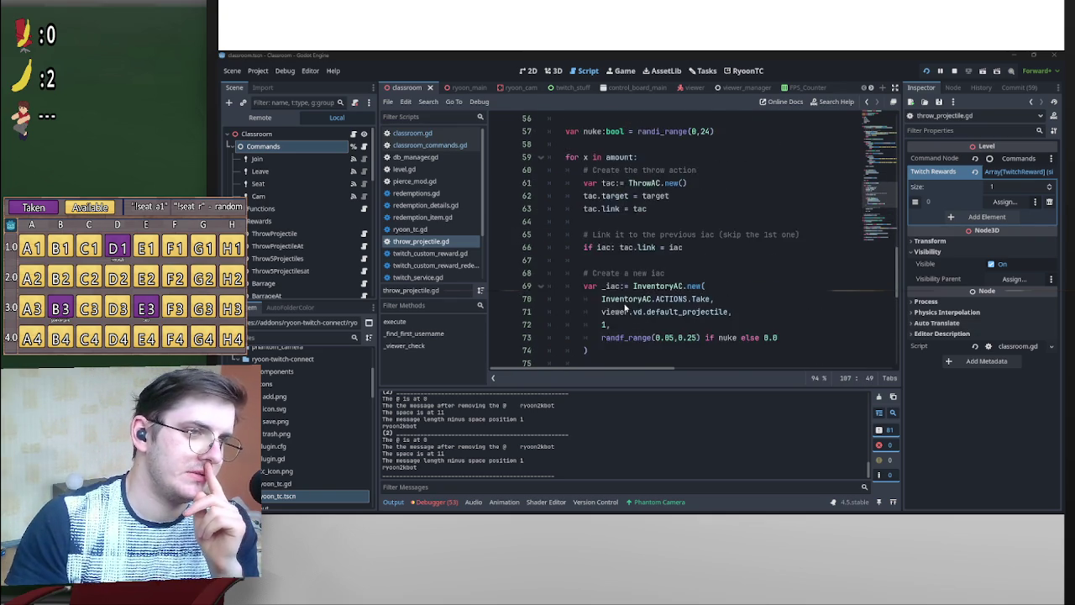
pyautogui.scroll(-11, 608, 293)
pyautogui.click(542, 172)
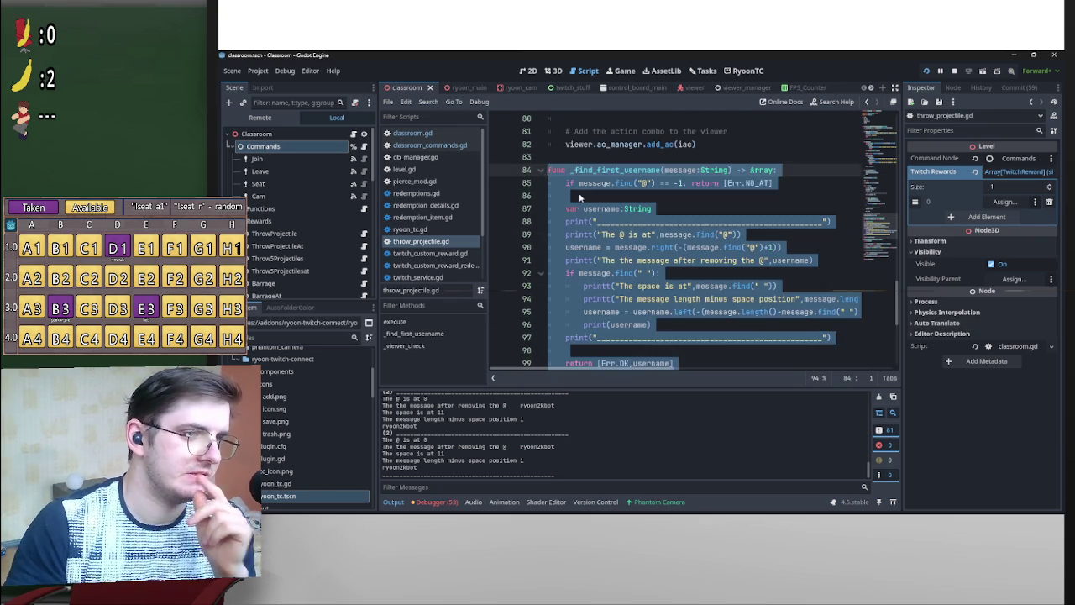
pyautogui.scroll(-3, 677, 230)
pyautogui.click(683, 287)
pyautogui.scroll(1, 786, 274)
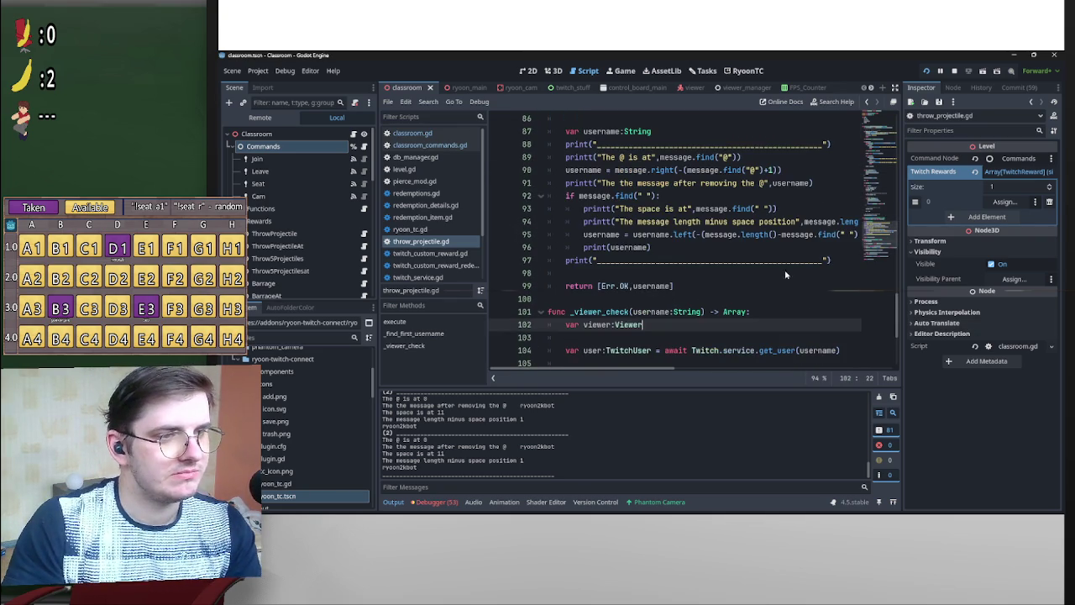
pyautogui.moveTo(825, 261)
pyautogui.mouseDown()
pyautogui.moveTo(596, 265)
pyautogui.moveTo(550, 261)
pyautogui.moveTo(548, 247)
pyautogui.mouseUp()
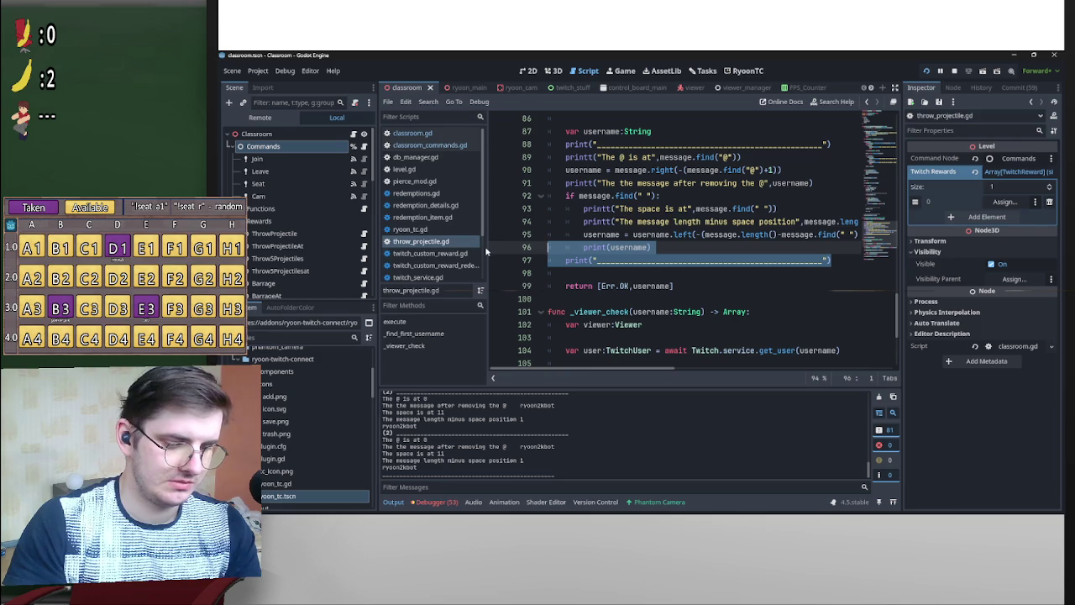
pyautogui.press('BackSpace')
pyautogui.press('BackSpace')
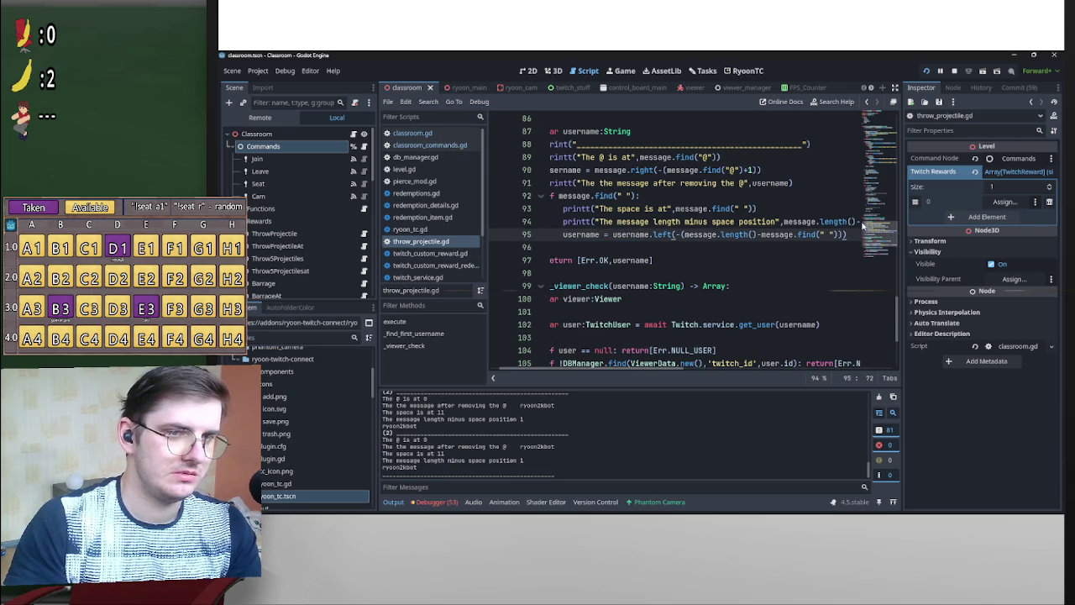
pyautogui.moveTo(550, 210); pyautogui.dragTo(542, 238)
pyautogui.press('BackSpace')
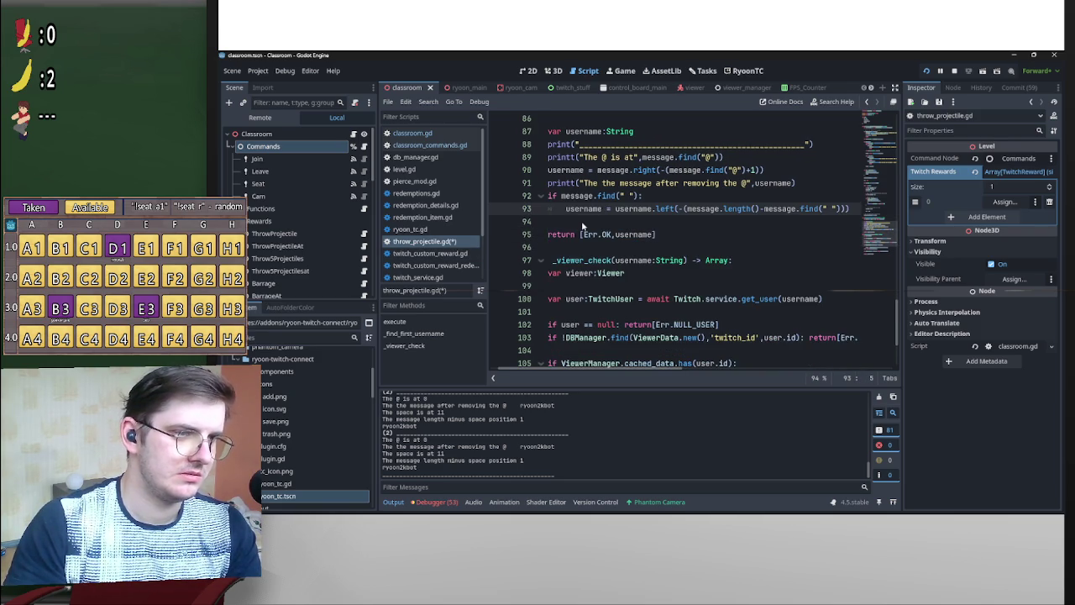
# Delete the printt after the @ removal and the print lines at the function's top.
pyautogui.scroll(2, 582, 225)
pyautogui.moveTo(806, 260); pyautogui.dragTo(489, 260)
pyautogui.press('BackSpace')
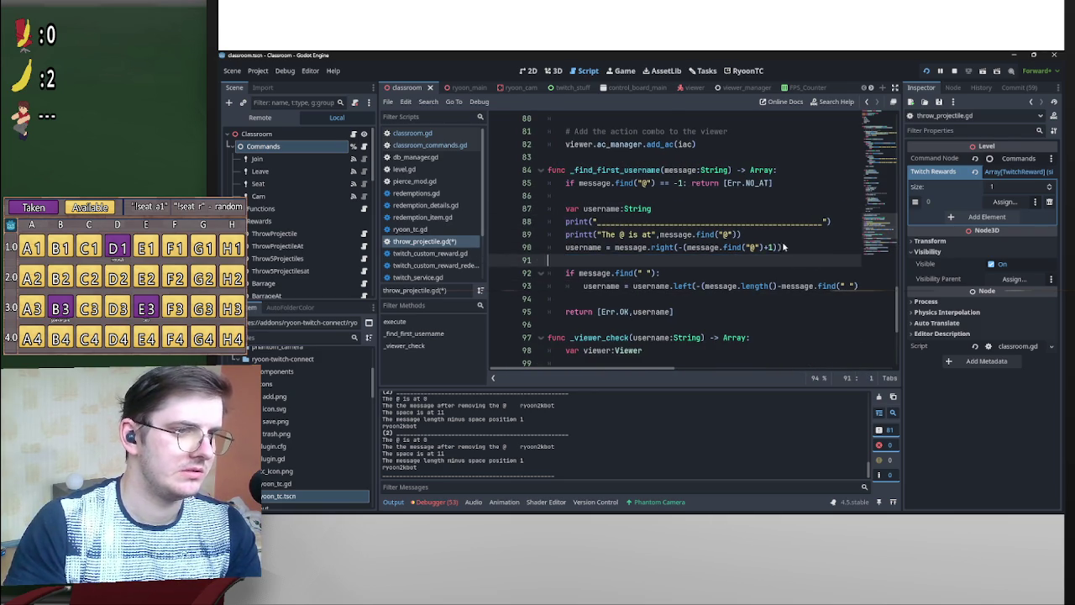
pyautogui.press('BackSpace')
pyautogui.moveTo(748, 236); pyautogui.dragTo(455, 224)
pyautogui.press('BackSpace')
pyautogui.press('BackSpace')
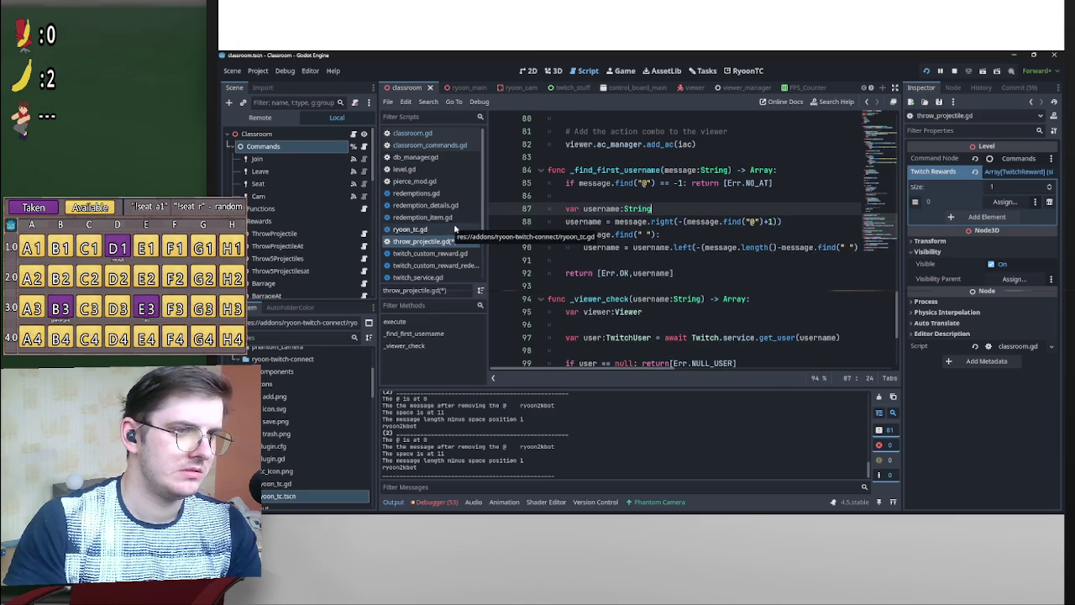
pyautogui.press('Return')
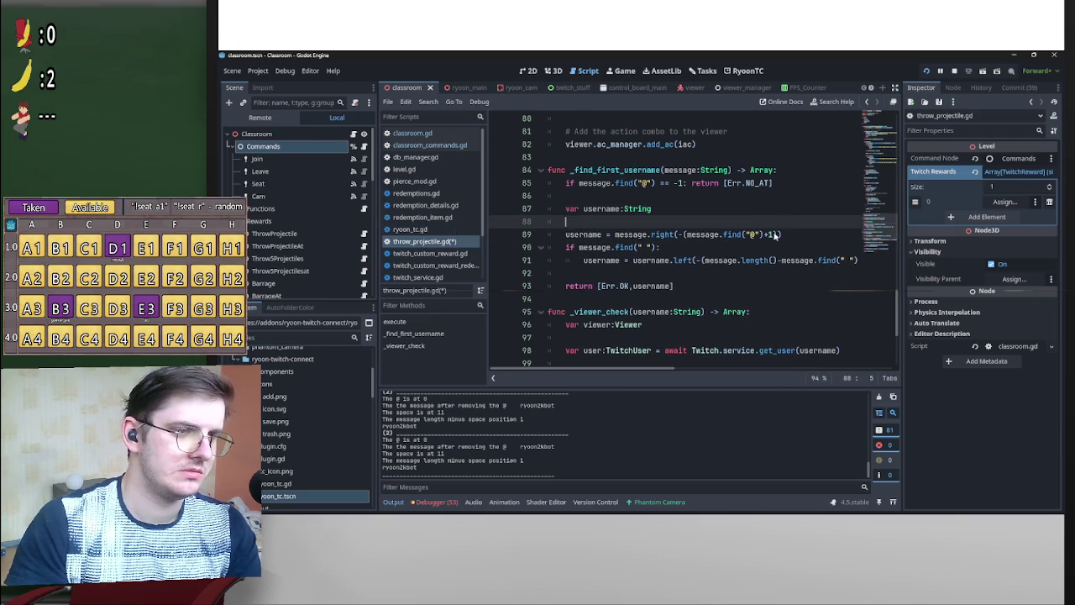
pyautogui.press('BackSpace')
pyautogui.click(668, 236)
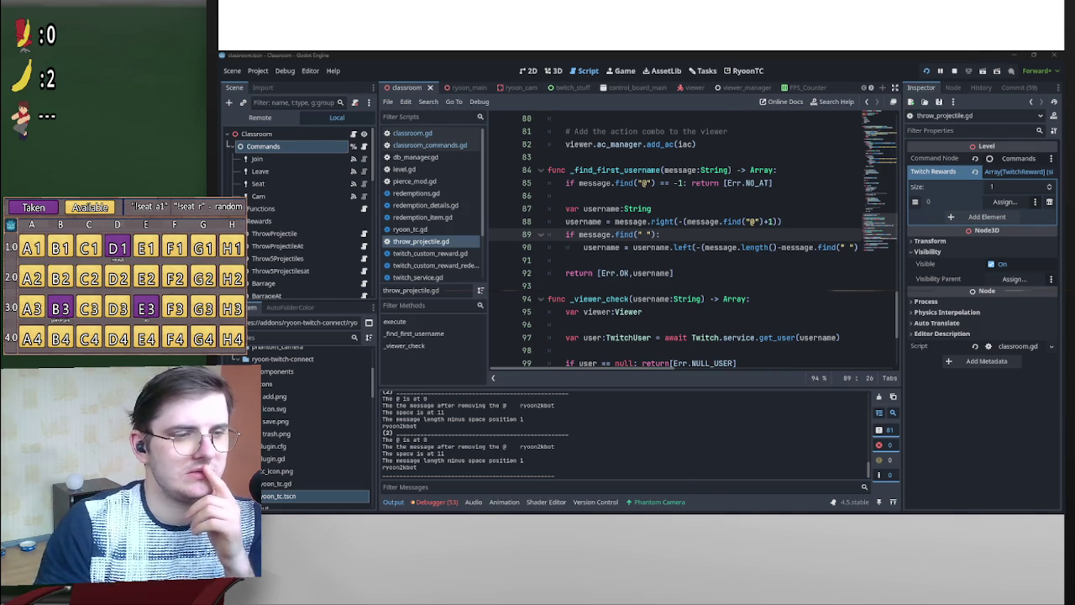
# Bring the Classroom (DEBUG) window forward and enable the 3D camera override to look around.
pyautogui.moveTo(762, 505)
pyautogui.click(802, 466)
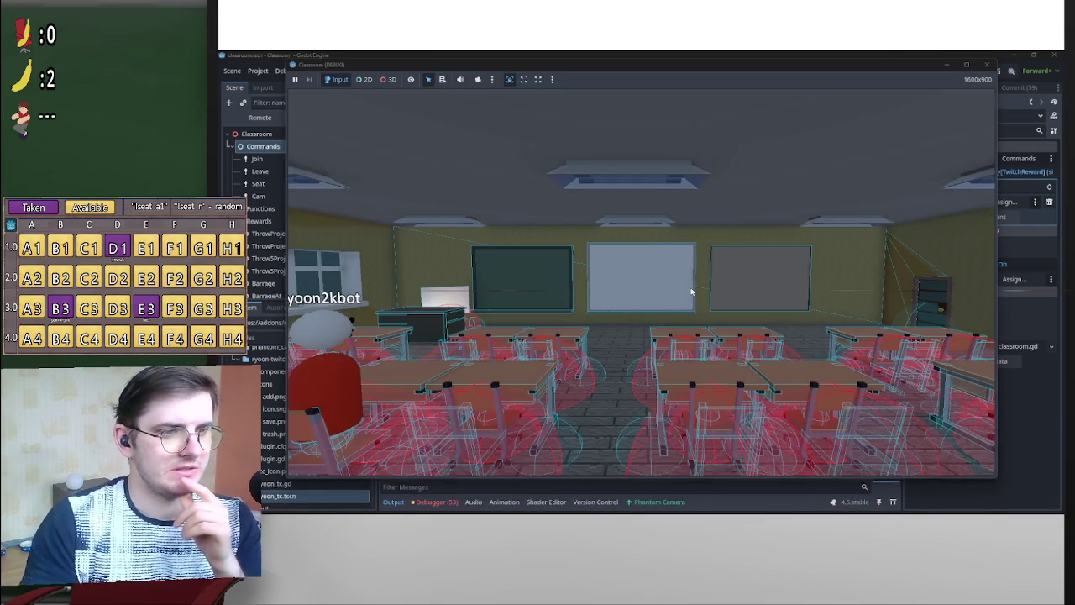
pyautogui.click(478, 79)
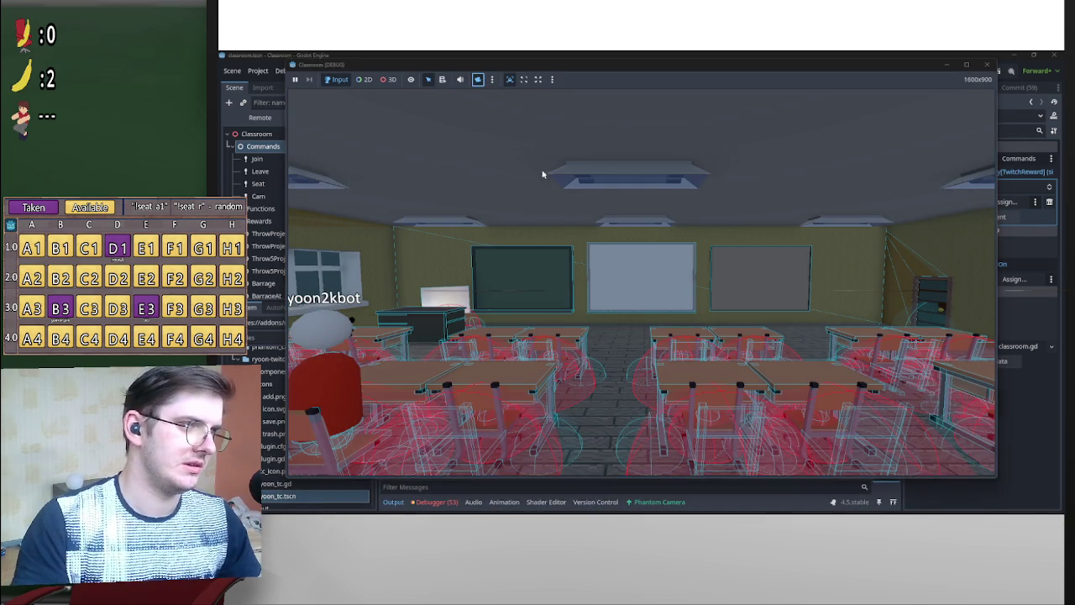
pyautogui.click(388, 79)
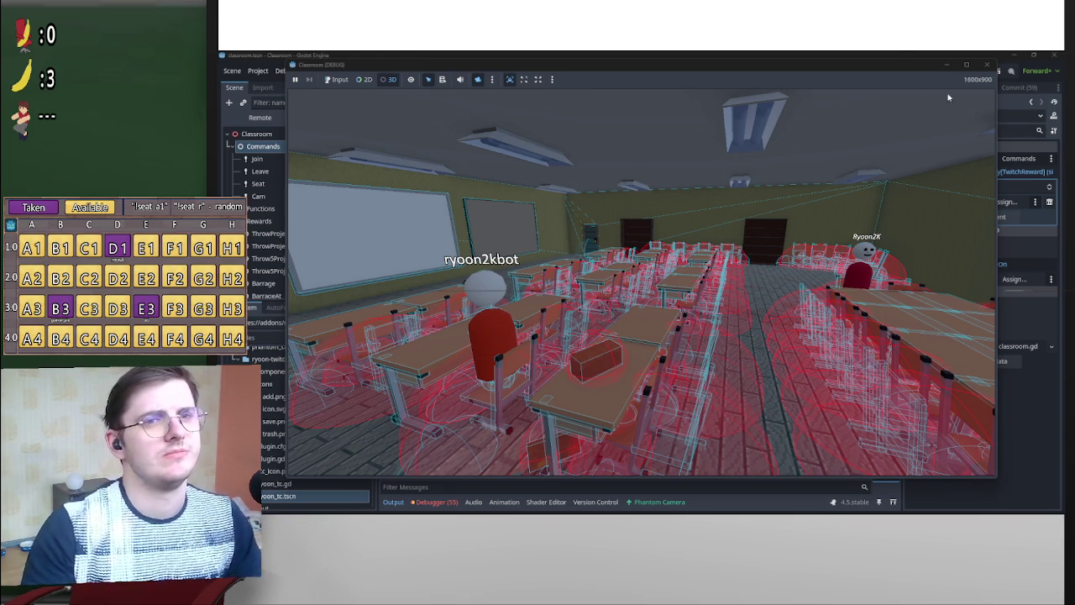
# Close the running game window to stop the classroom test run.
pyautogui.moveTo(967, 66)
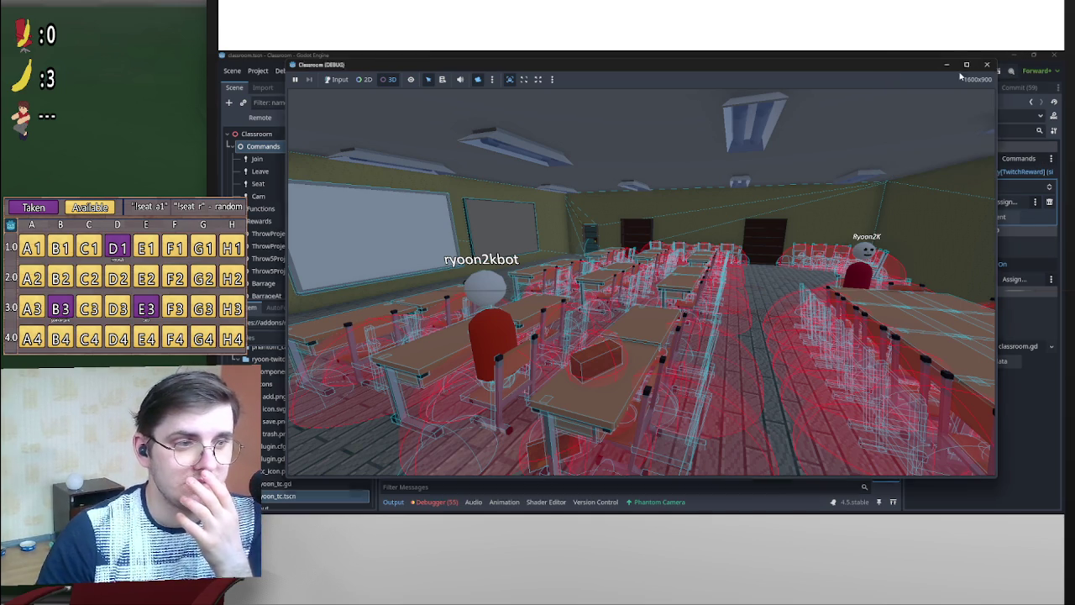
pyautogui.press('F8')
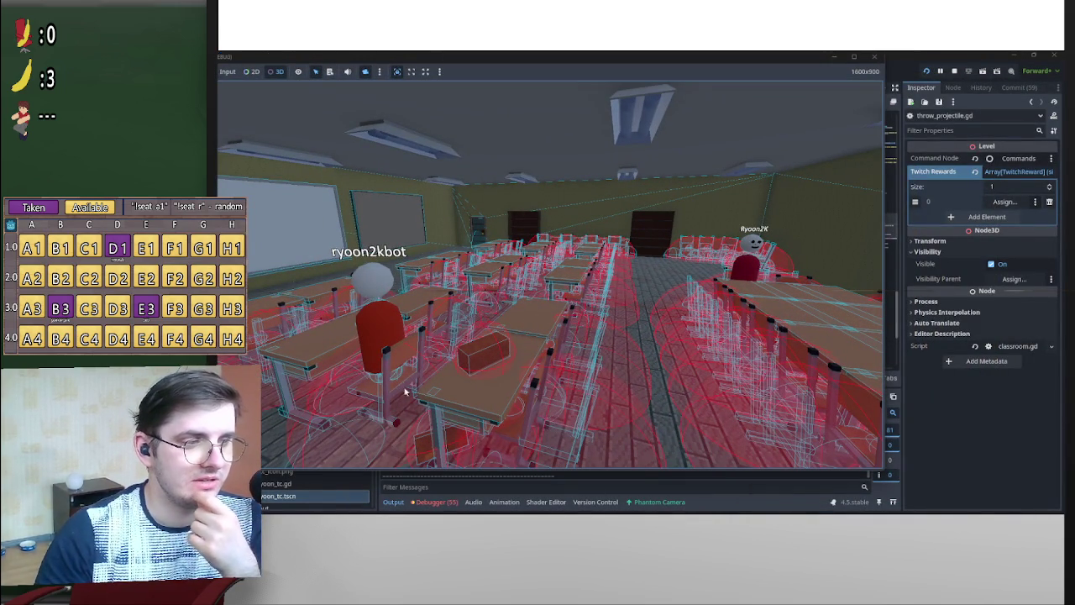
pyautogui.press('super+Down')
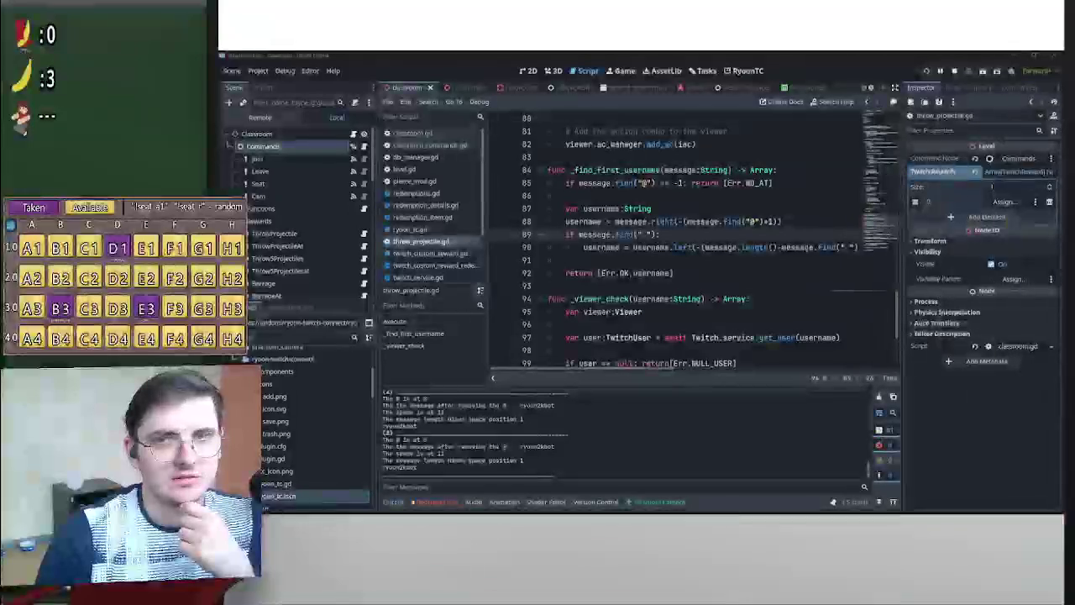
# Open viewer.gd and scroll back to its first line.
pyautogui.click(691, 88)
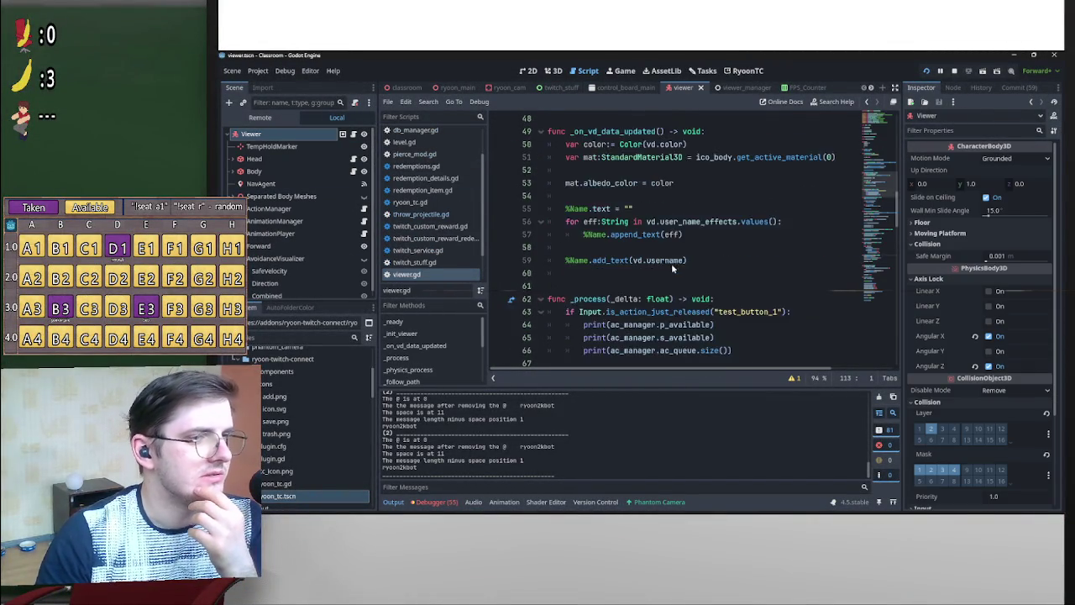
pyautogui.scroll(15, 671, 263)
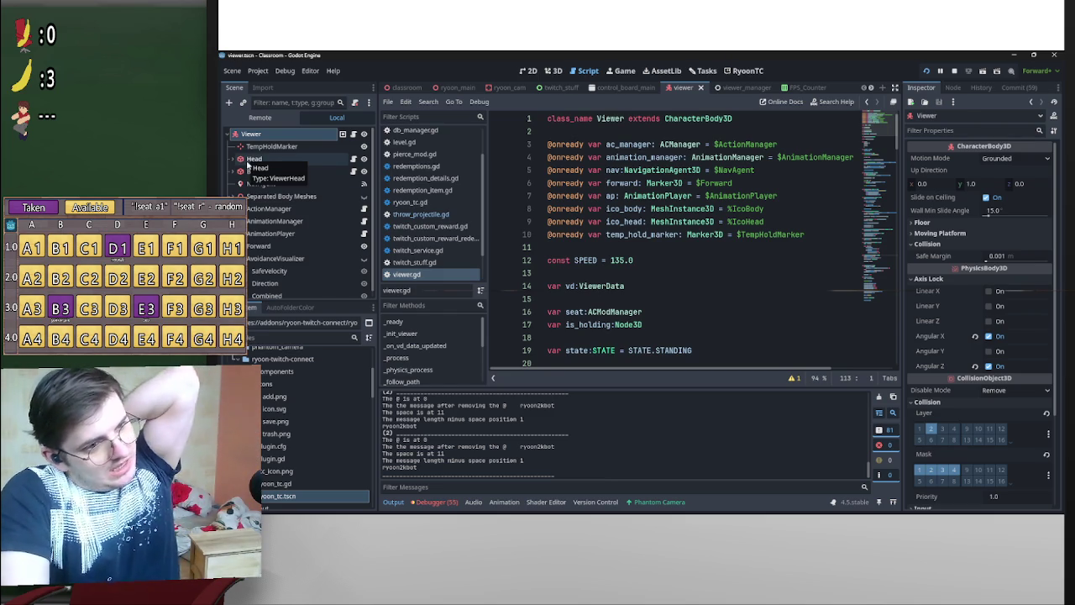
pyautogui.moveTo(685, 228)
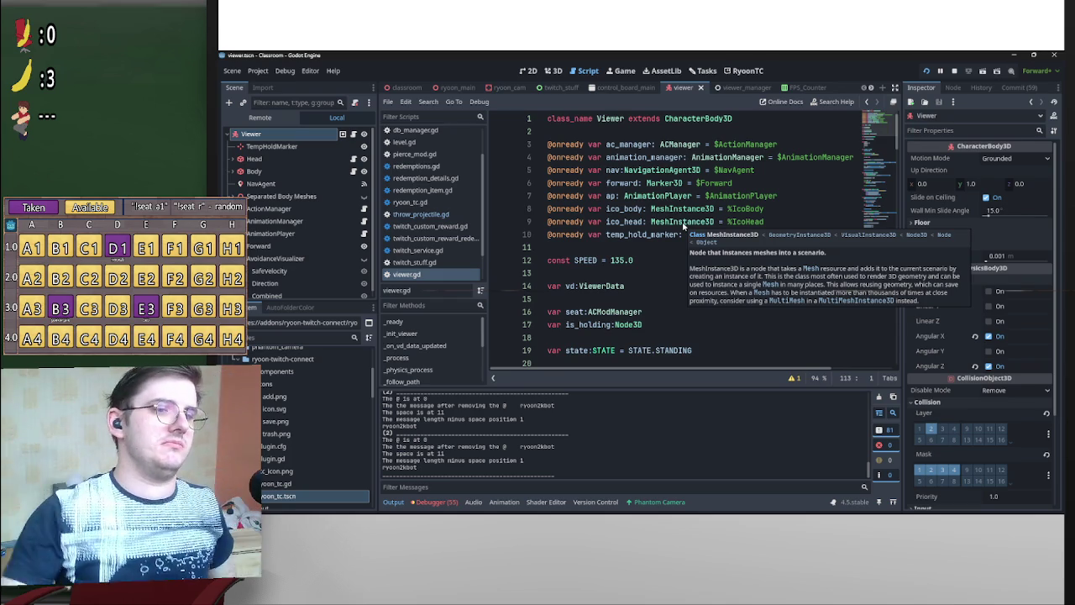
pyautogui.scroll(-1, 665, 210)
pyautogui.scroll(-3, 665, 210)
pyautogui.scroll(4, 669, 231)
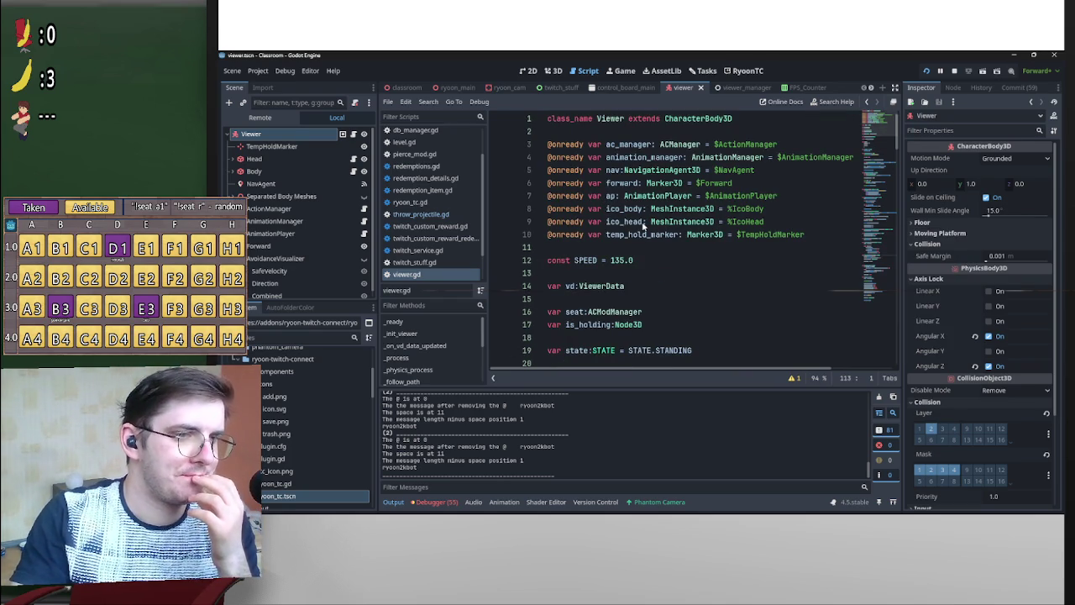
# Expand the Head node in the Scene dock to reveal its Face child.
pyautogui.click(235, 159)
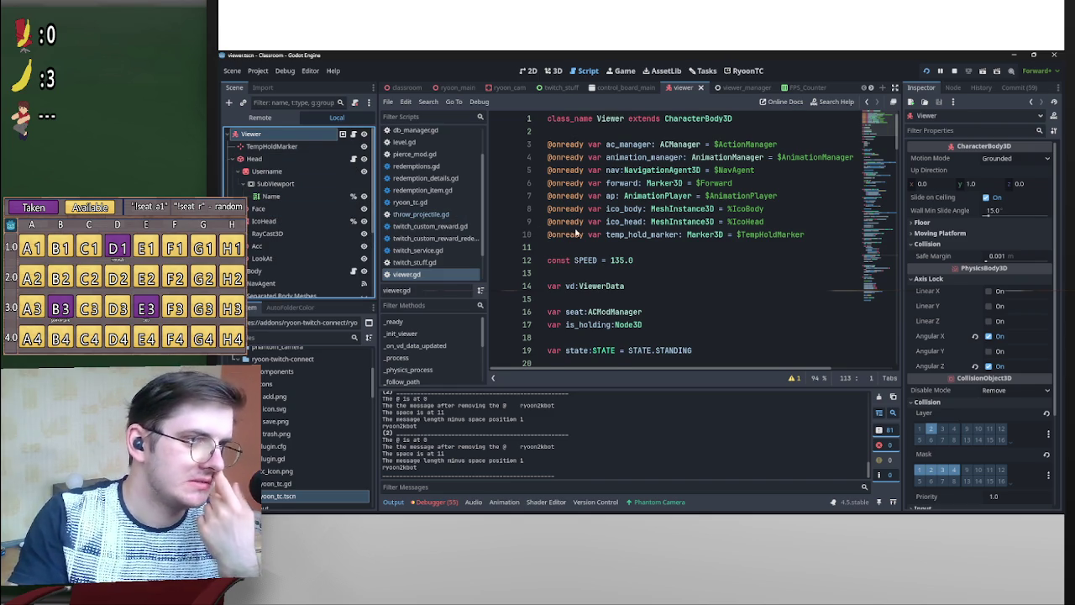
pyautogui.scroll(-3, 592, 246)
pyautogui.scroll(-3, 592, 245)
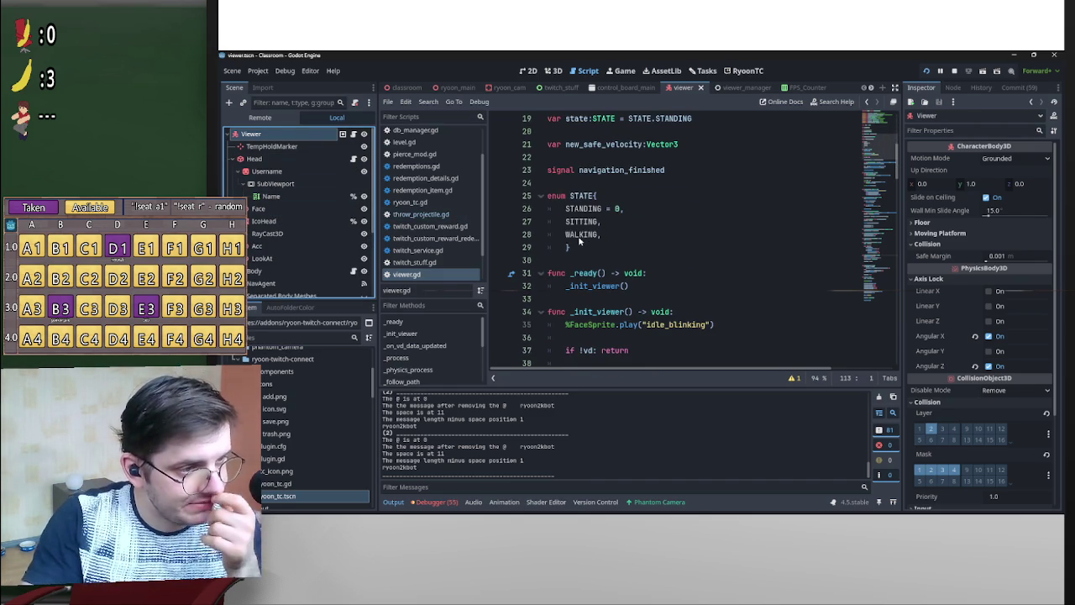
pyautogui.scroll(-3, 597, 238)
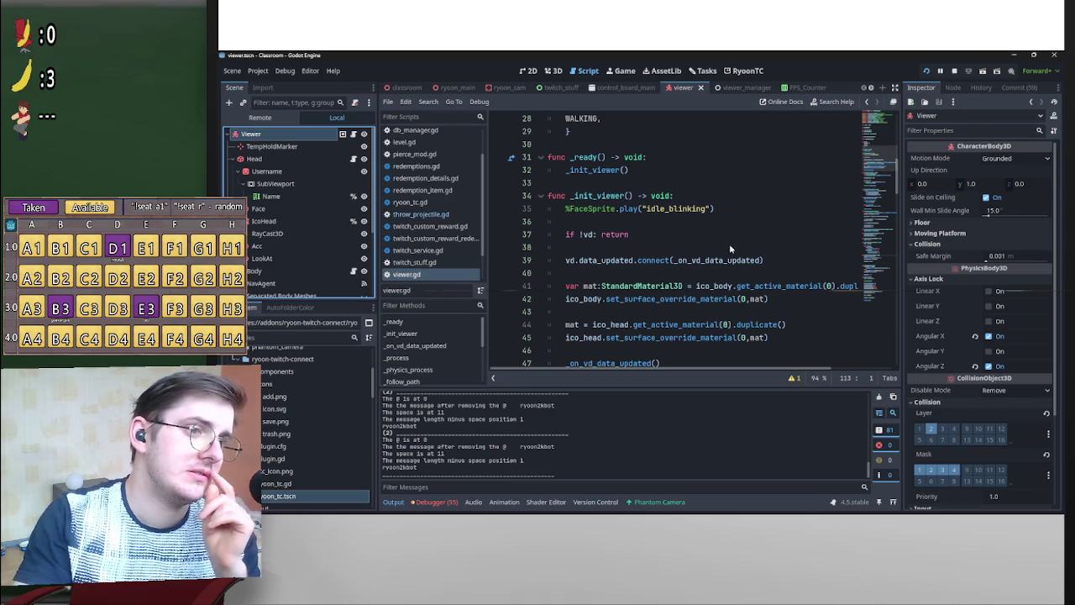
pyautogui.scroll(5, 732, 243)
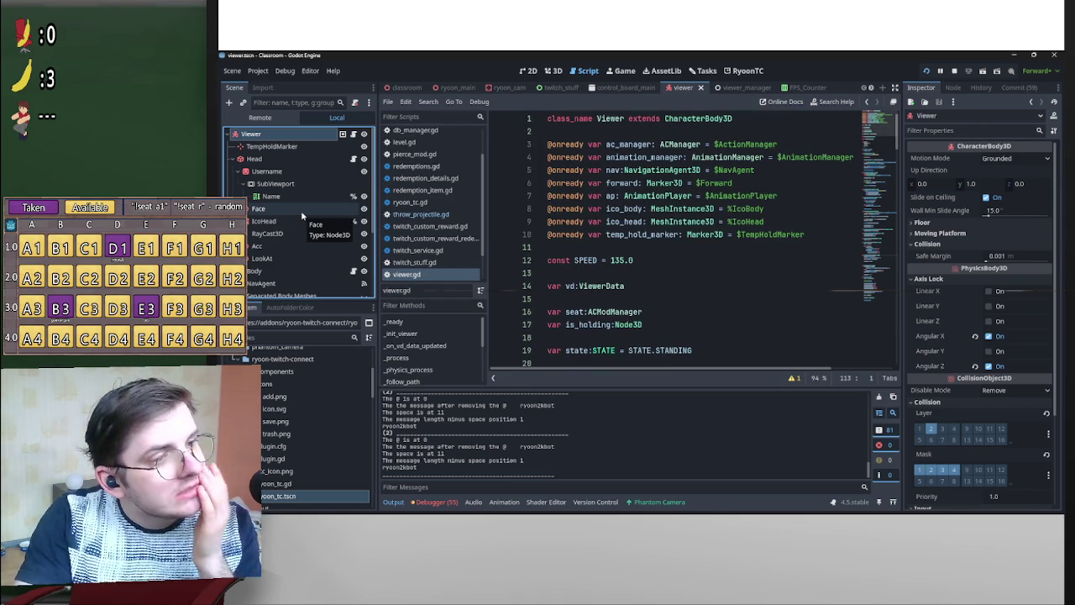
# Drag the Face node into viewer.gd line 11 and give Face a scene-unique name.
pyautogui.moveTo(301, 210)
pyautogui.mouseDown()
pyautogui.moveTo(521, 225)
pyautogui.moveTo(600, 252)
pyautogui.mouseUp()
pyautogui.doubleClick(615, 248)
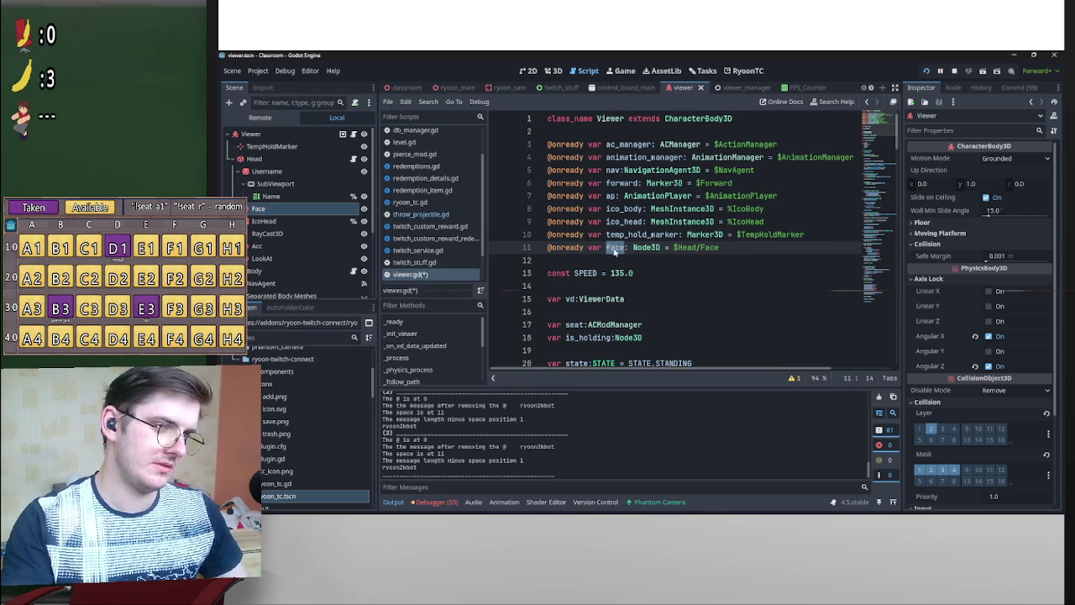
pyautogui.rightClick(279, 210)
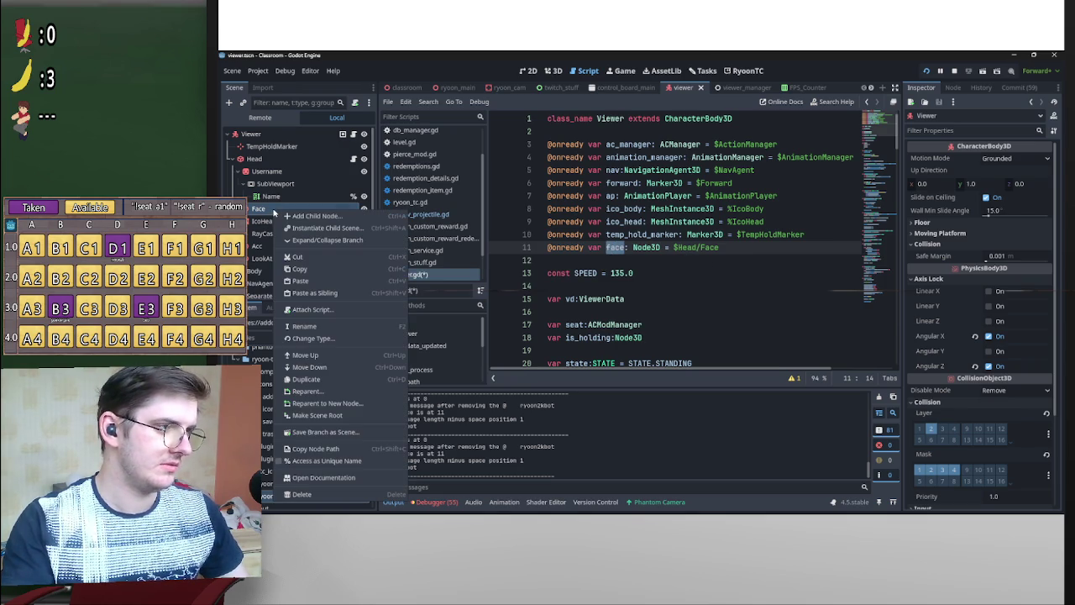
pyautogui.click(319, 461)
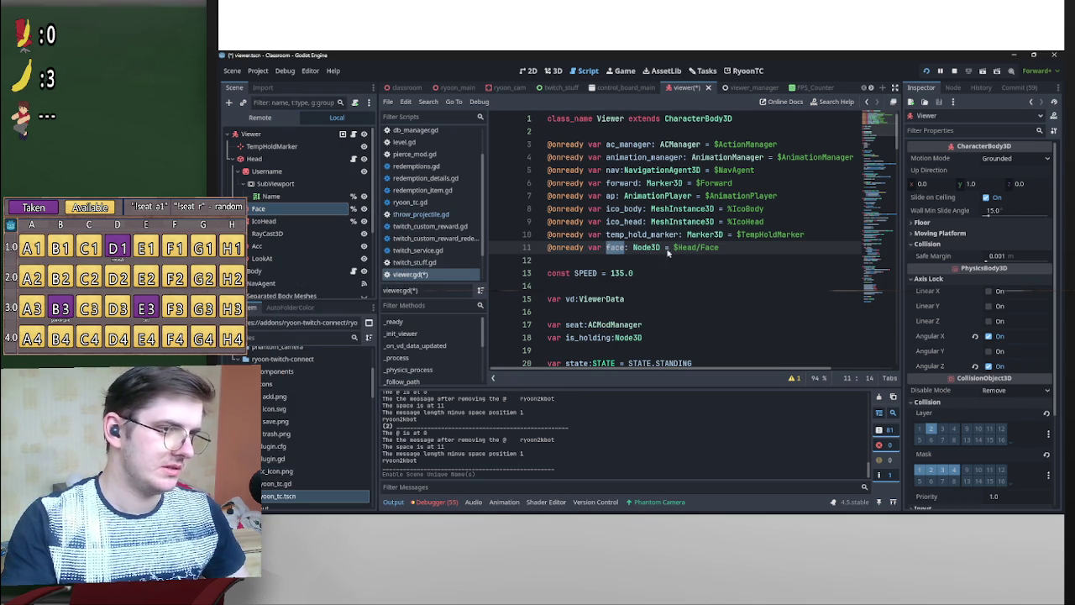
# Change the face reference path from $Head/Face to %Face, then return to the classroom scene.
pyautogui.moveTo(699, 250); pyautogui.dragTo(673, 249)
pyautogui.write('%')
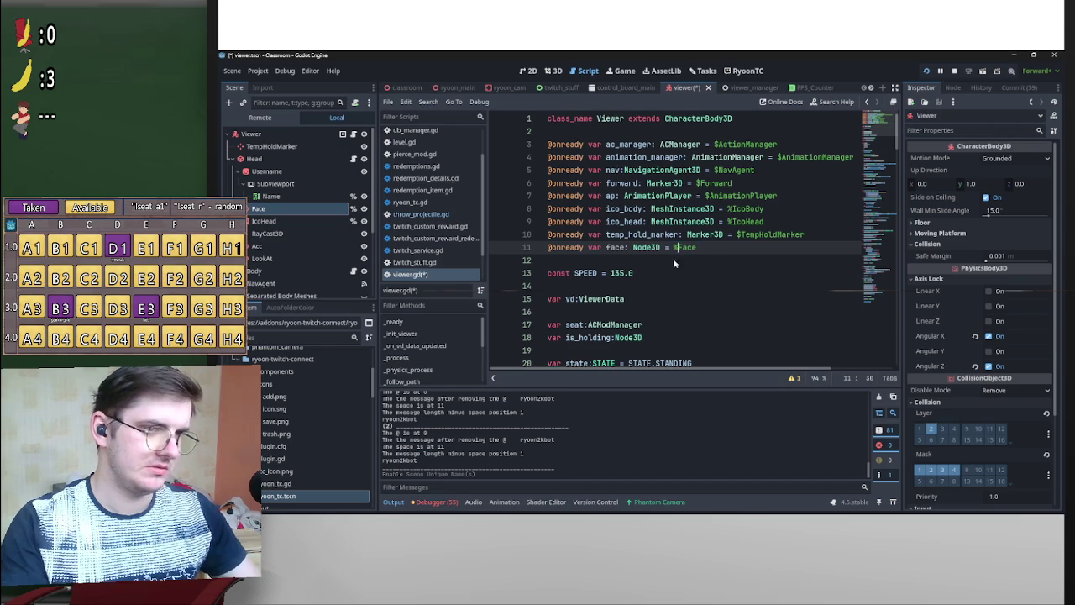
pyautogui.moveTo(606, 248); pyautogui.dragTo(626, 247)
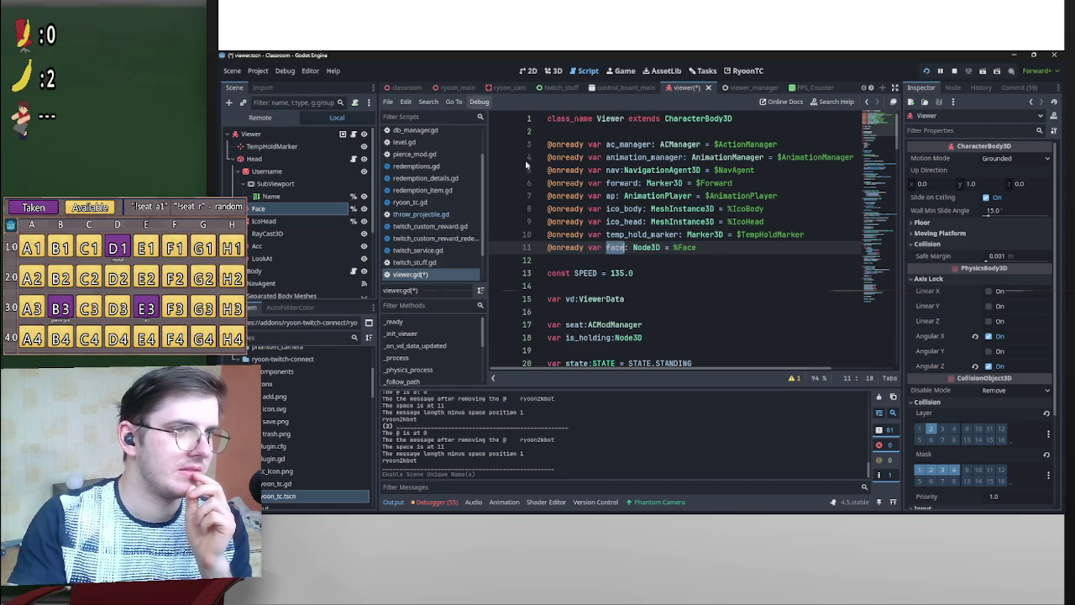
pyautogui.click(401, 89)
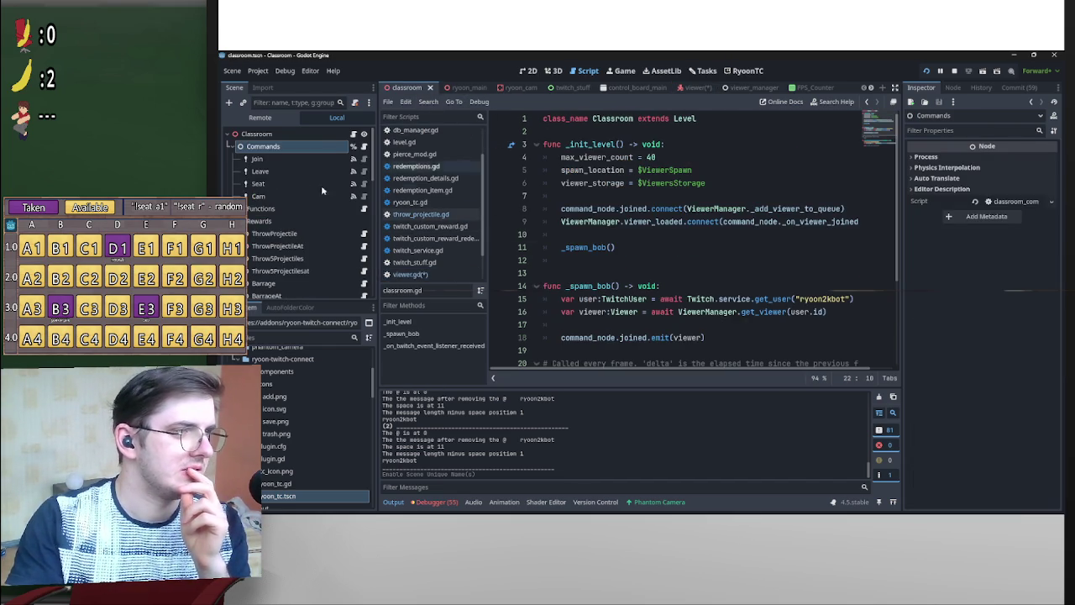
# Open the ThrowProjectile command's throw_projectile.gd and locate the target assignment on line 44.
pyautogui.click(364, 233)
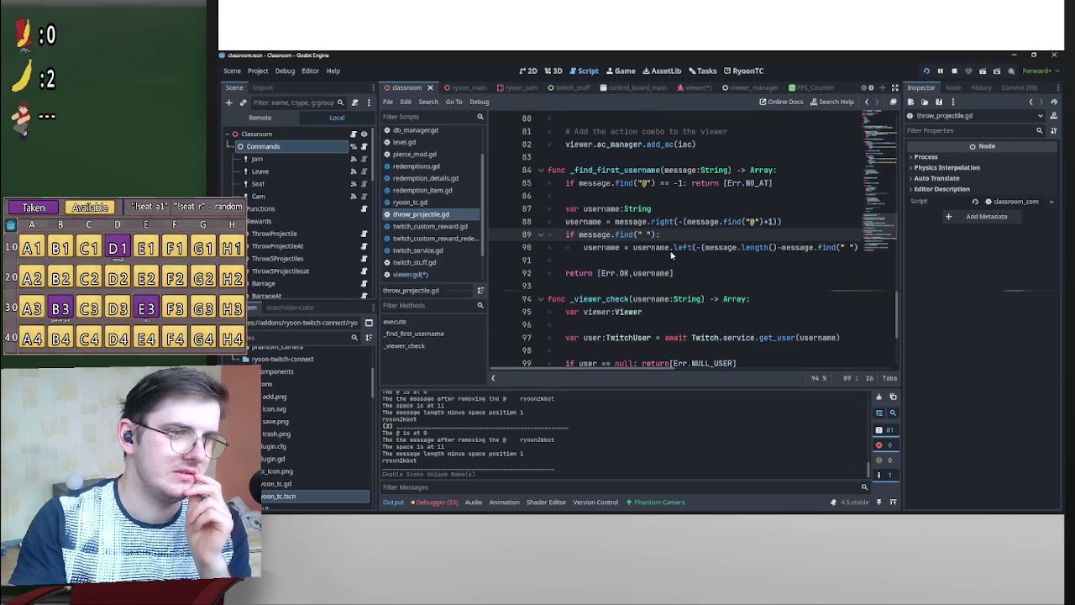
pyautogui.scroll(9, 708, 274)
pyautogui.scroll(-5, 708, 274)
pyautogui.scroll(-8, 708, 275)
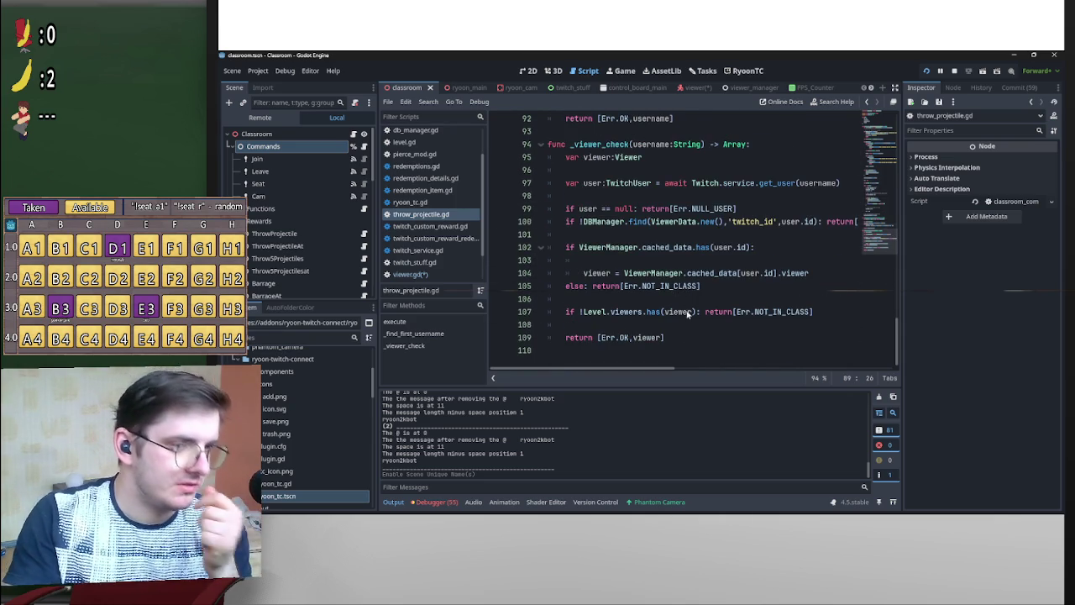
pyautogui.scroll(13, 697, 327)
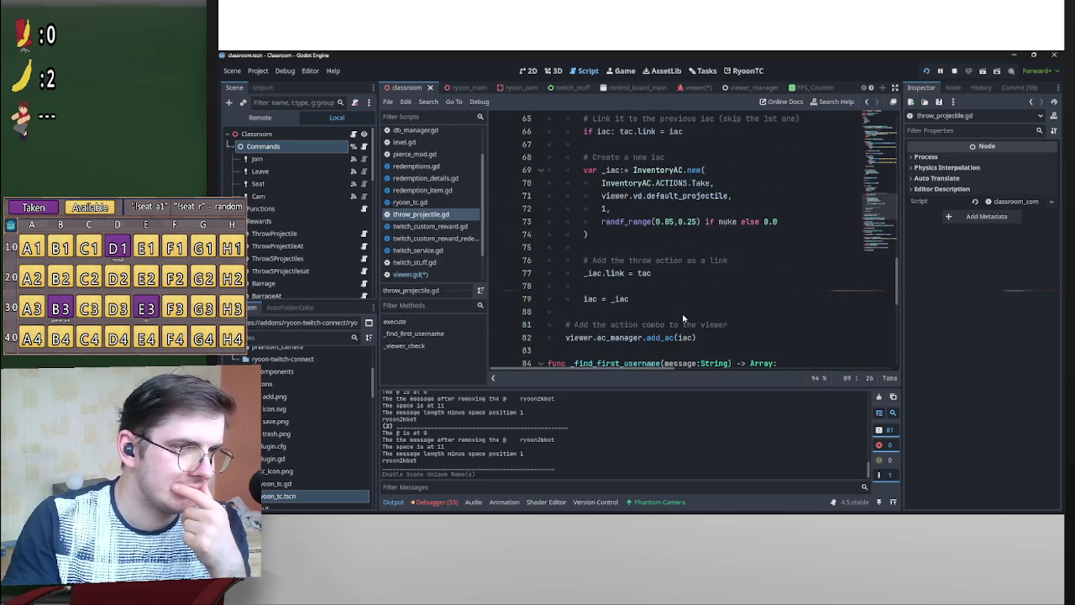
pyautogui.scroll(7, 689, 314)
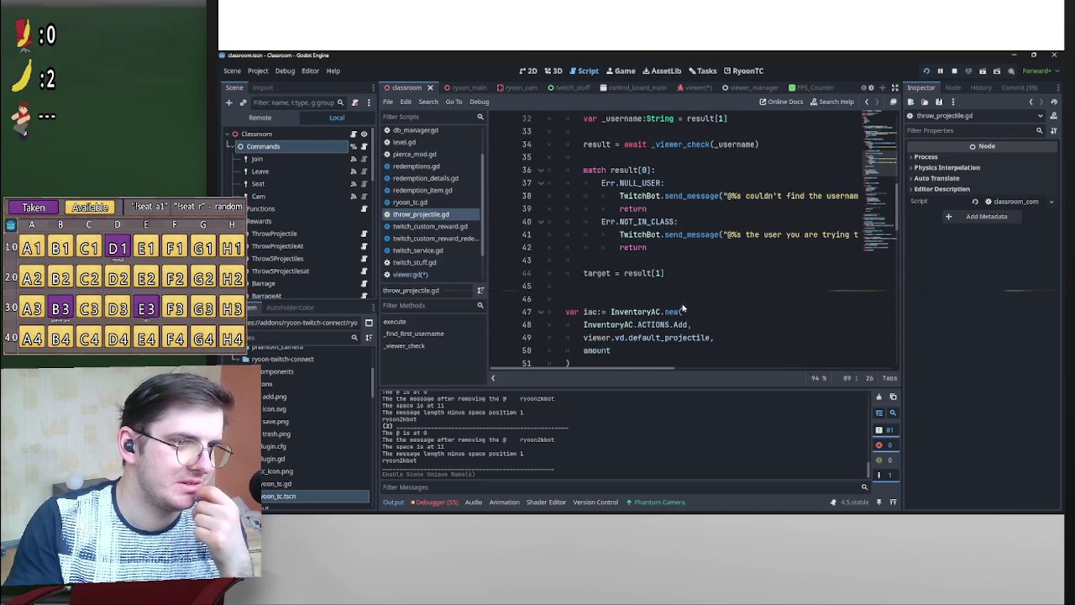
# Change line 44 to target = result[1].face, save everything, and run the project with F5.
pyautogui.click(673, 273)
pyautogui.write('.f')
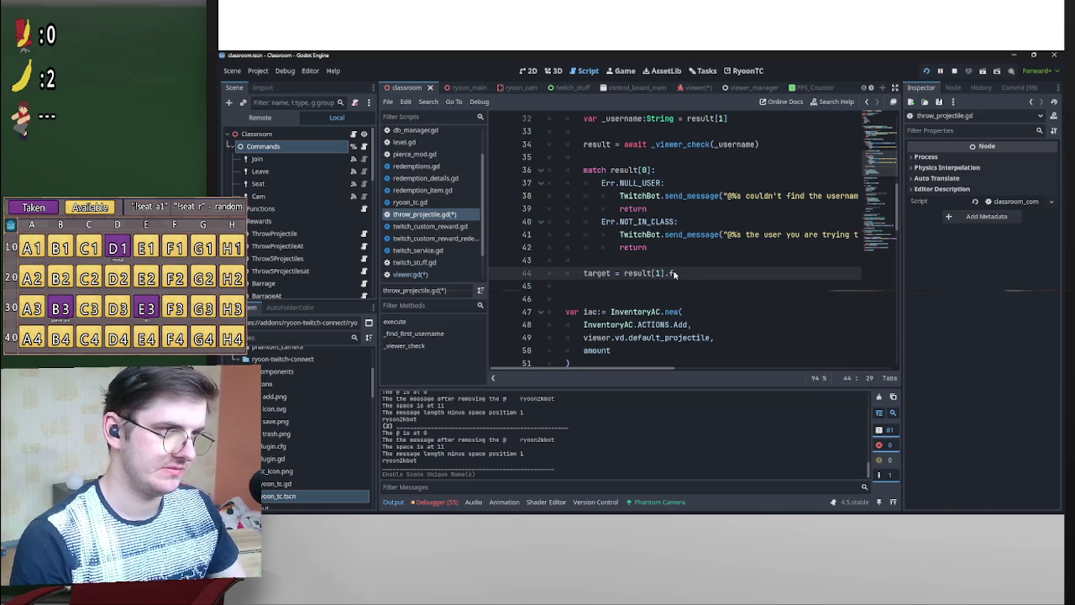
pyautogui.write('ace')
pyautogui.click(682, 265)
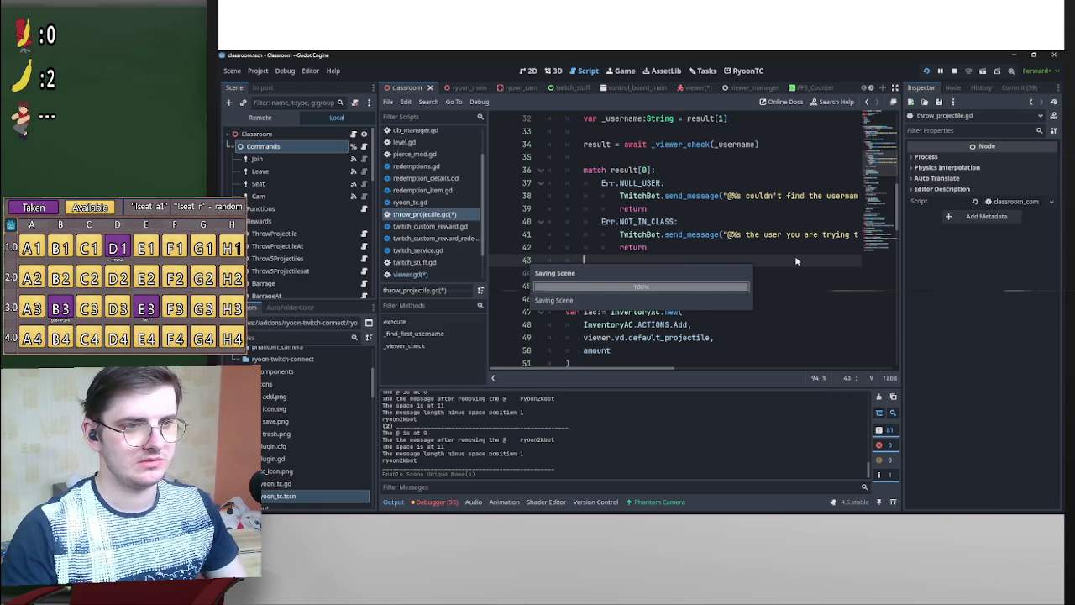
pyautogui.hotkey('ctrl', 's')
pyautogui.press('F5')
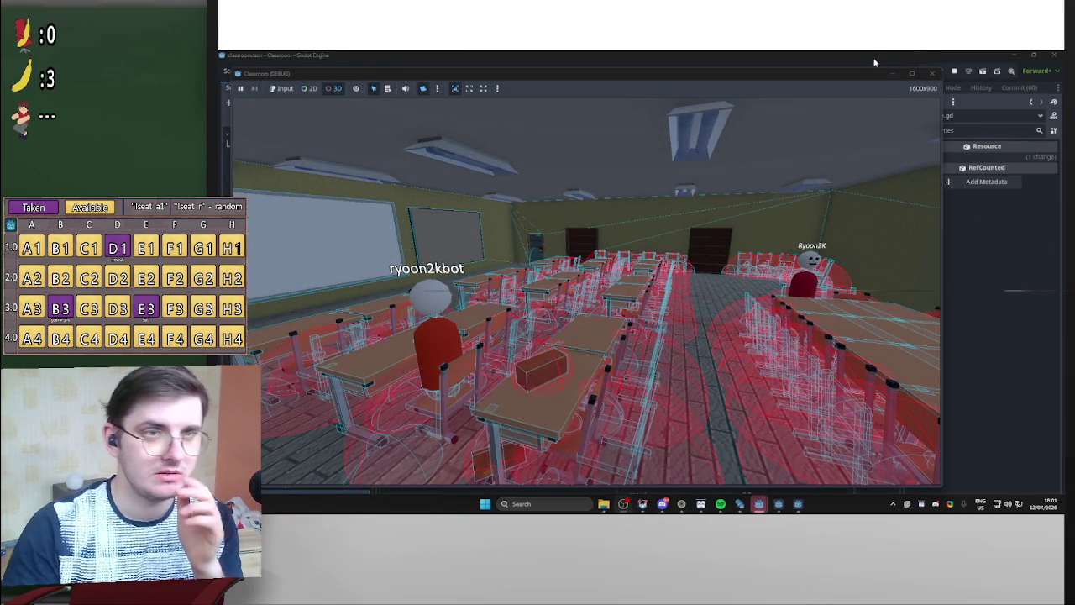
# Resize and move the Classroom (DEBUG) window to reveal the error at projectile.gd line 51.
pyautogui.moveTo(870, 78)
pyautogui.mouseDown()
pyautogui.moveTo(840, 175)
pyautogui.moveTo(891, 84)
pyautogui.moveTo(924, 59)
pyautogui.moveTo(942, 139)
pyautogui.moveTo(840, 108)
pyautogui.moveTo(1050, 234)
pyautogui.moveTo(1067, 262)
pyautogui.mouseUp()
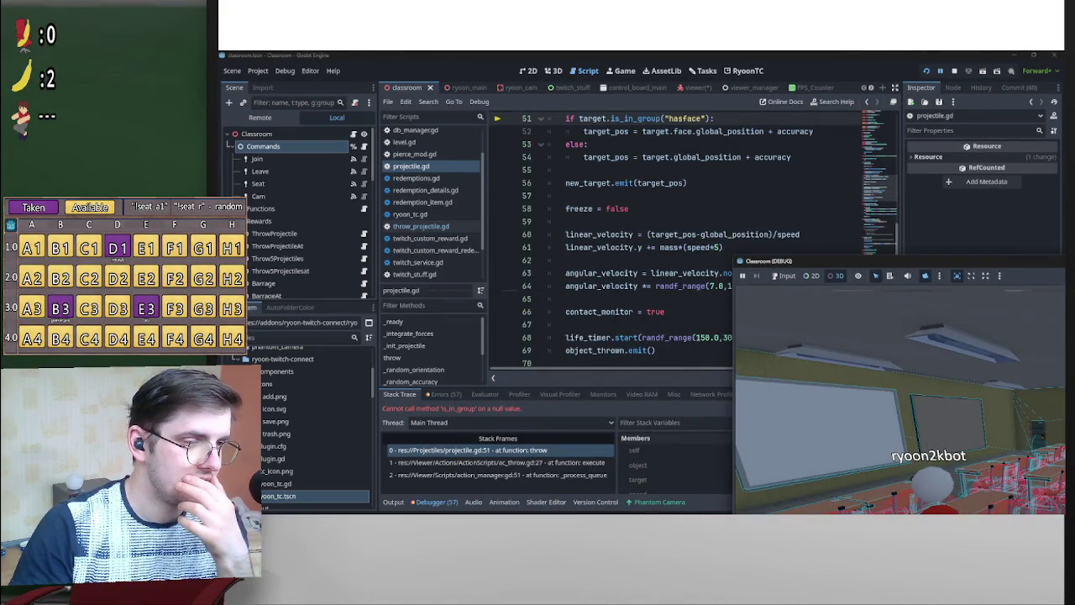
pyautogui.moveTo(840, 261)
pyautogui.mouseDown()
pyautogui.moveTo(869, 121)
pyautogui.moveTo(922, 70)
pyautogui.mouseUp()
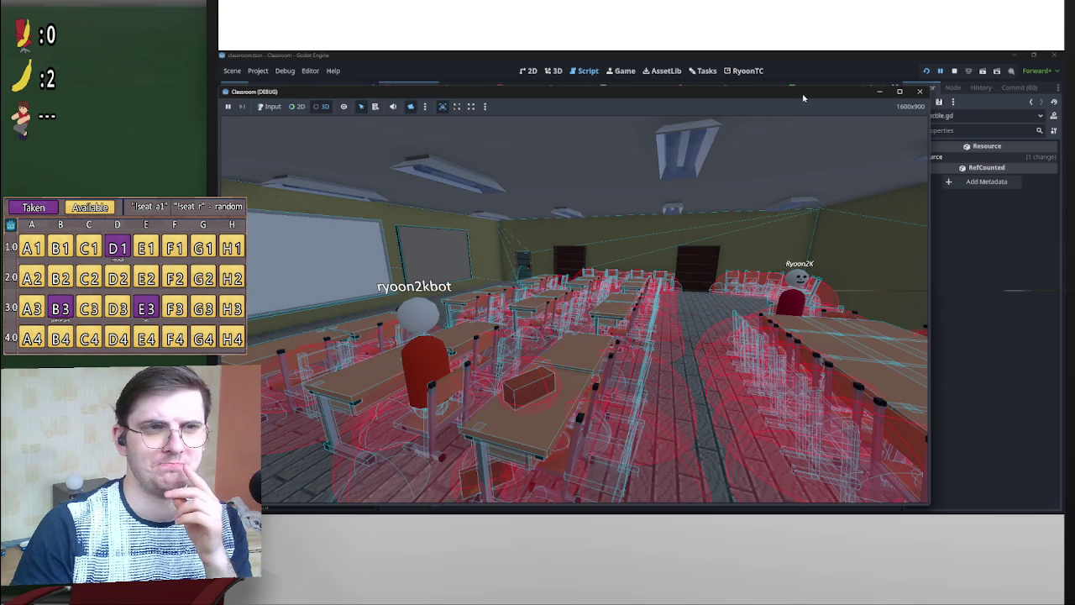
pyautogui.moveTo(803, 98)
pyautogui.mouseDown()
pyautogui.moveTo(1008, 382)
pyautogui.moveTo(740, 468)
pyautogui.moveTo(714, 433)
pyautogui.moveTo(753, 343)
pyautogui.mouseUp()
pyautogui.scroll(3, 706, 237)
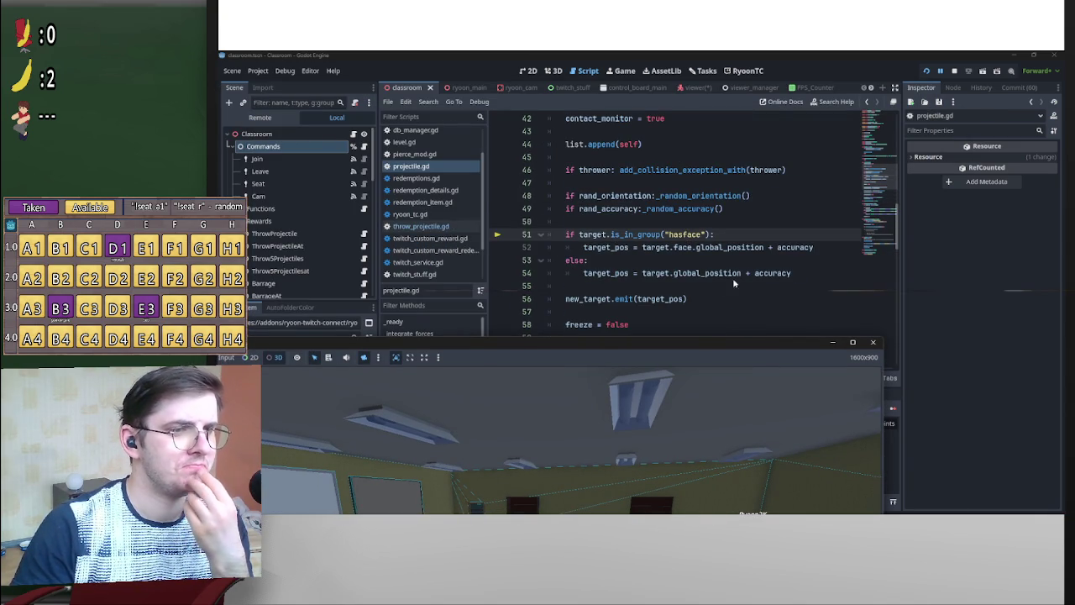
pyautogui.scroll(2, 749, 294)
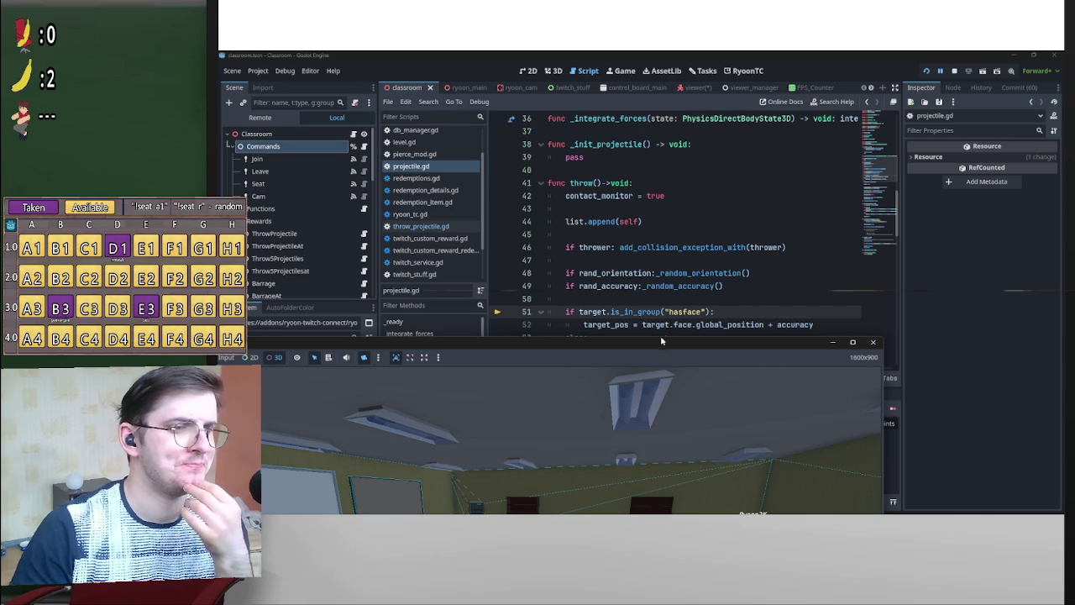
pyautogui.scroll(-2, 696, 322)
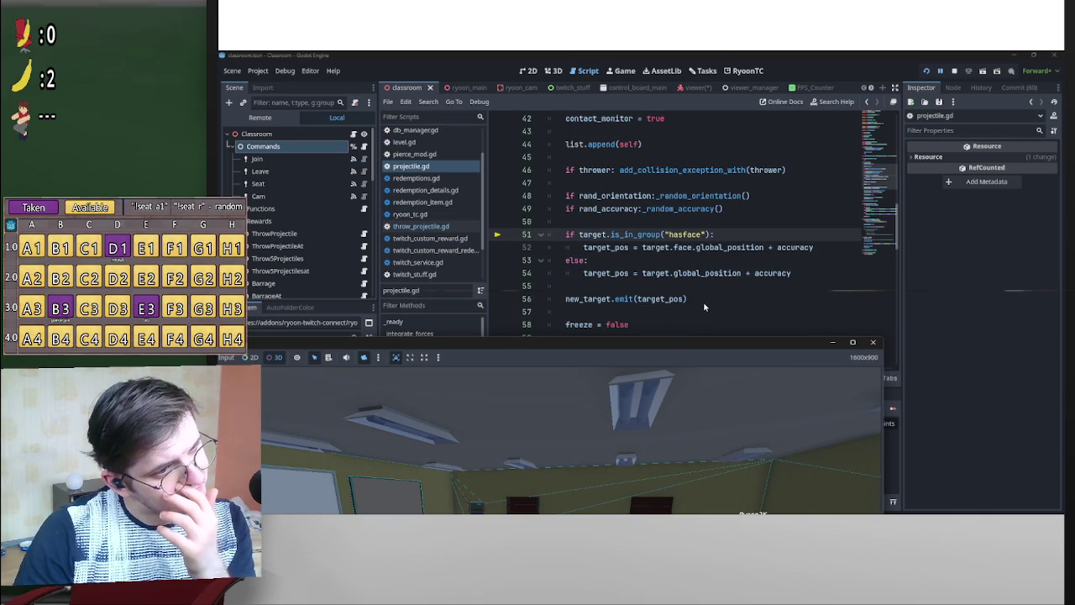
pyautogui.scroll(-1, 704, 304)
pyautogui.scroll(1, 720, 298)
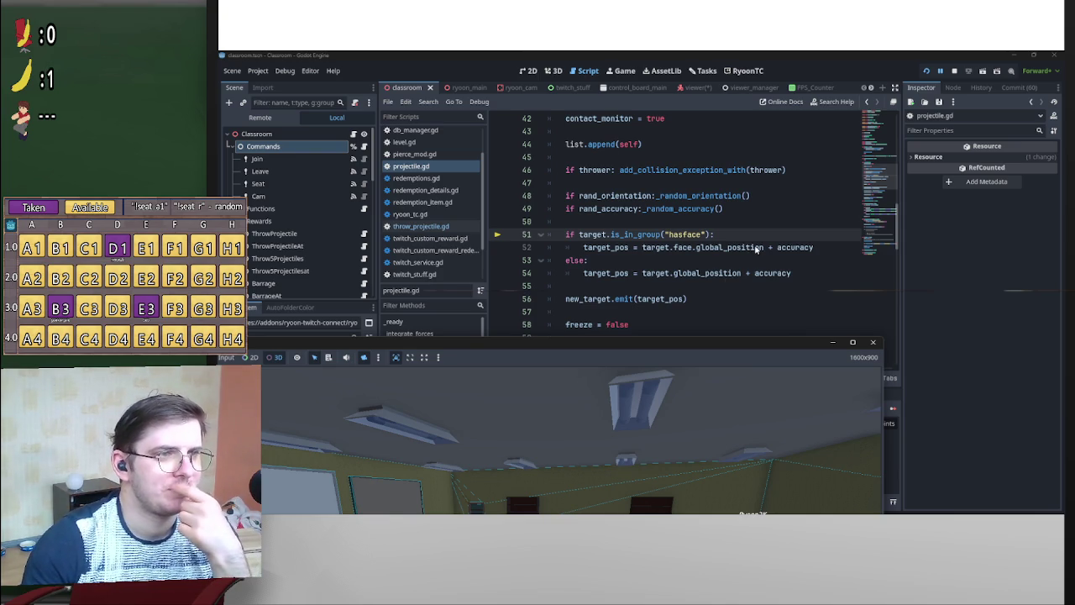
pyautogui.click(711, 239)
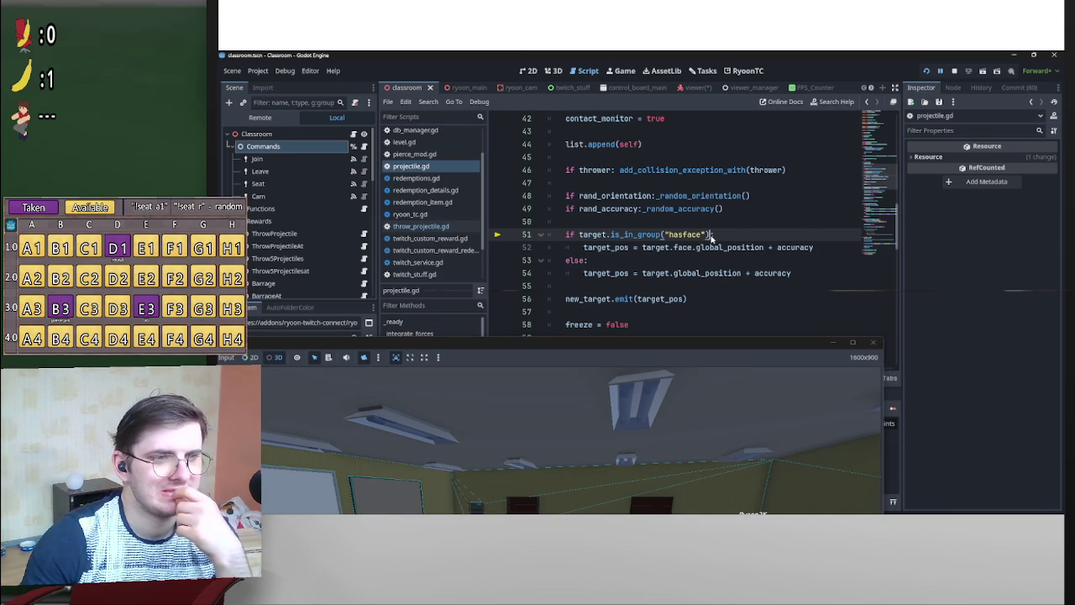
pyautogui.moveTo(711, 238); pyautogui.dragTo(611, 237)
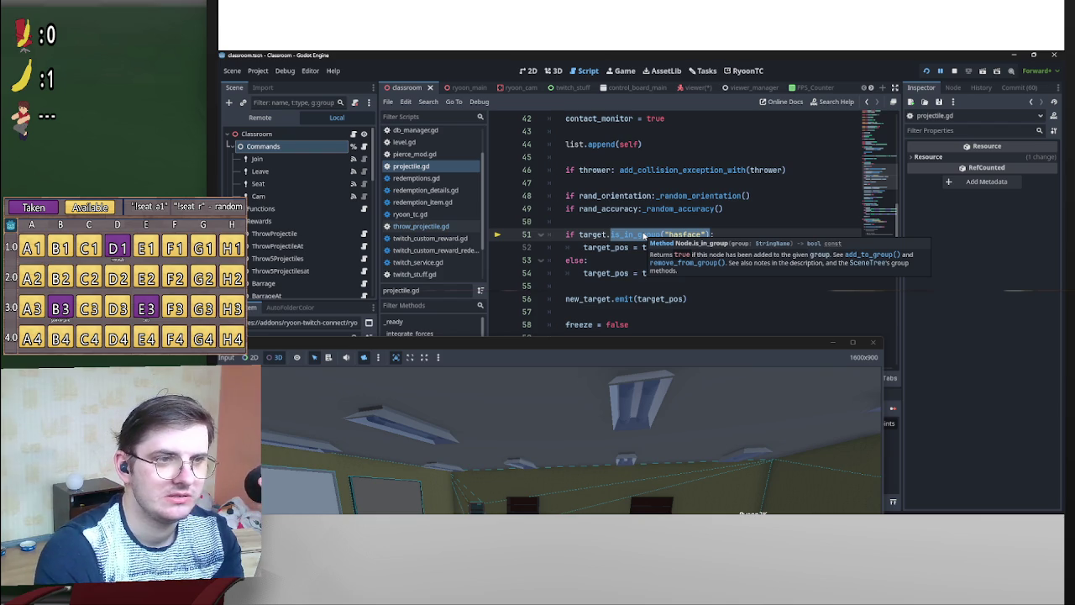
pyautogui.click(660, 235)
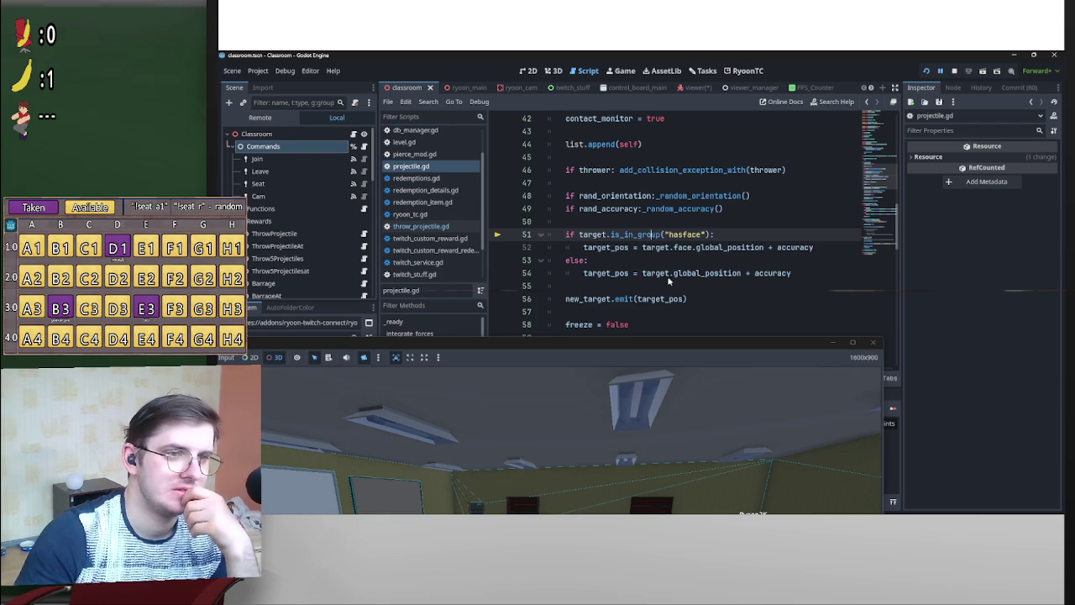
pyautogui.click(827, 274)
pyautogui.moveTo(822, 275); pyautogui.dragTo(563, 237)
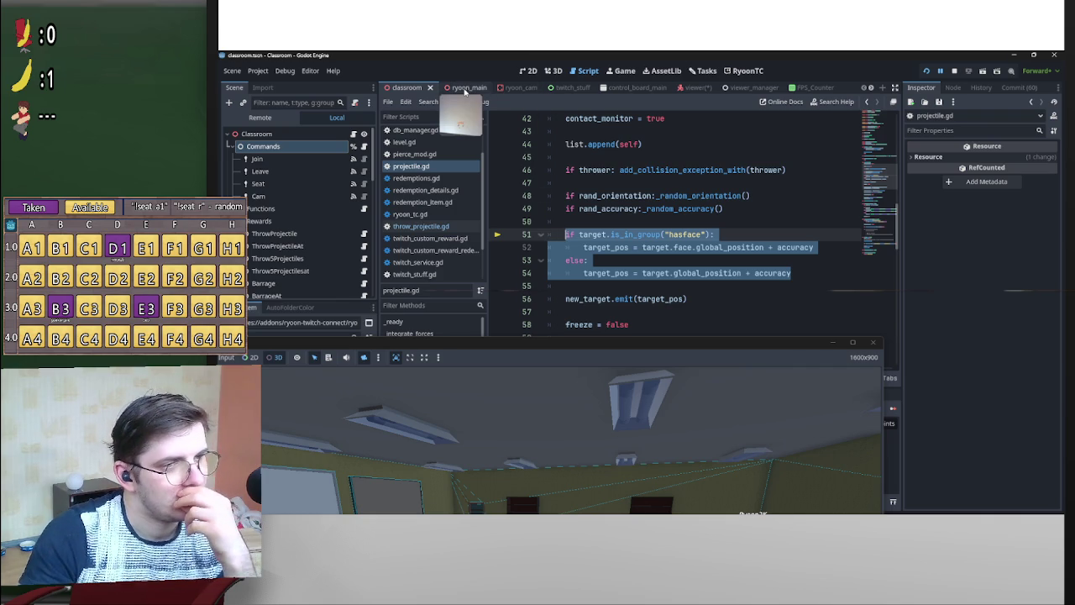
# Rewrite line 51 as if target.get("face") != null:, save projectile.gd, and check the get() docs.
pyautogui.click(678, 226)
pyautogui.moveTo(710, 239)
pyautogui.mouseDown()
pyautogui.moveTo(579, 241)
pyautogui.moveTo(612, 242)
pyautogui.mouseUp()
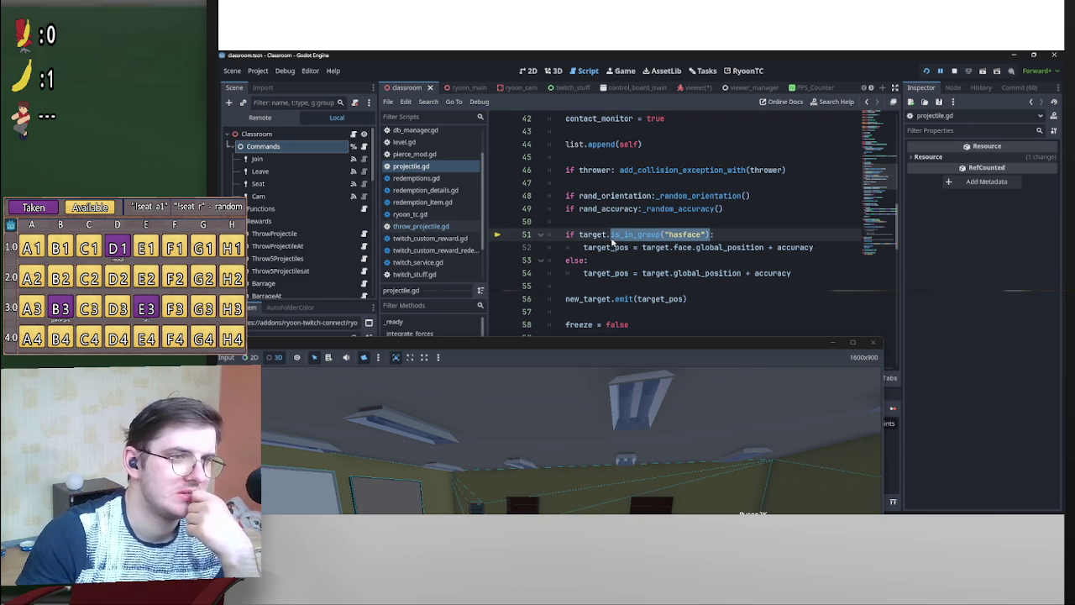
pyautogui.press('BackSpace')
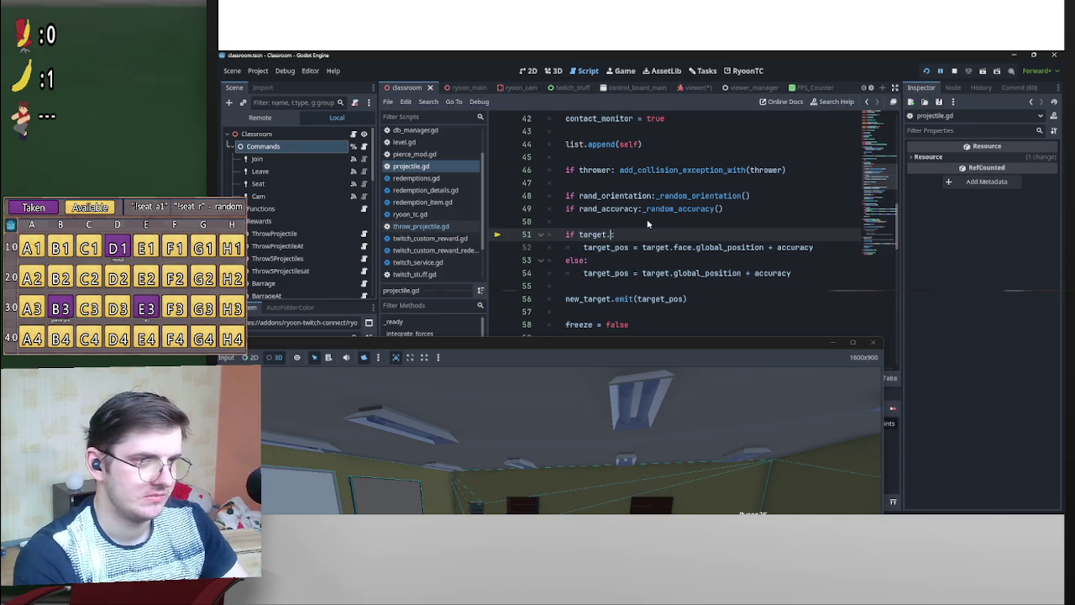
pyautogui.write('get(')
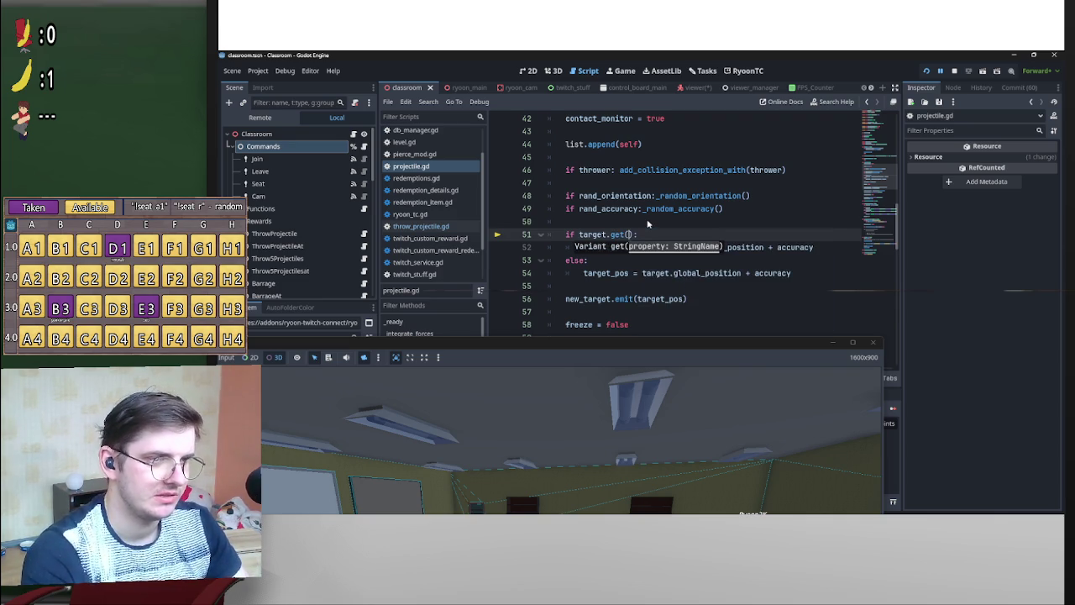
pyautogui.write('"face')
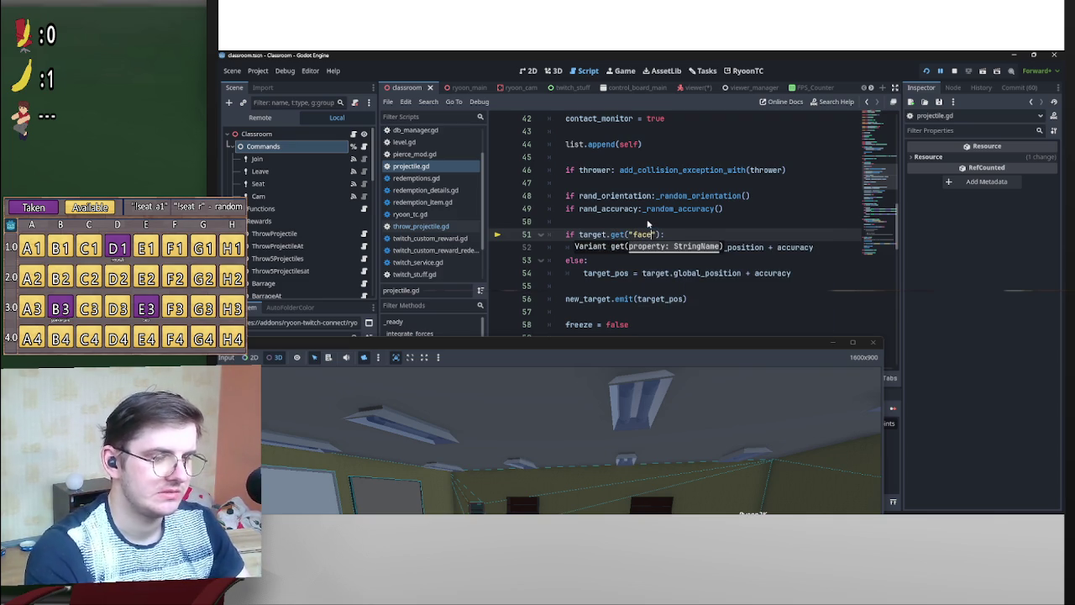
pyautogui.click(656, 225)
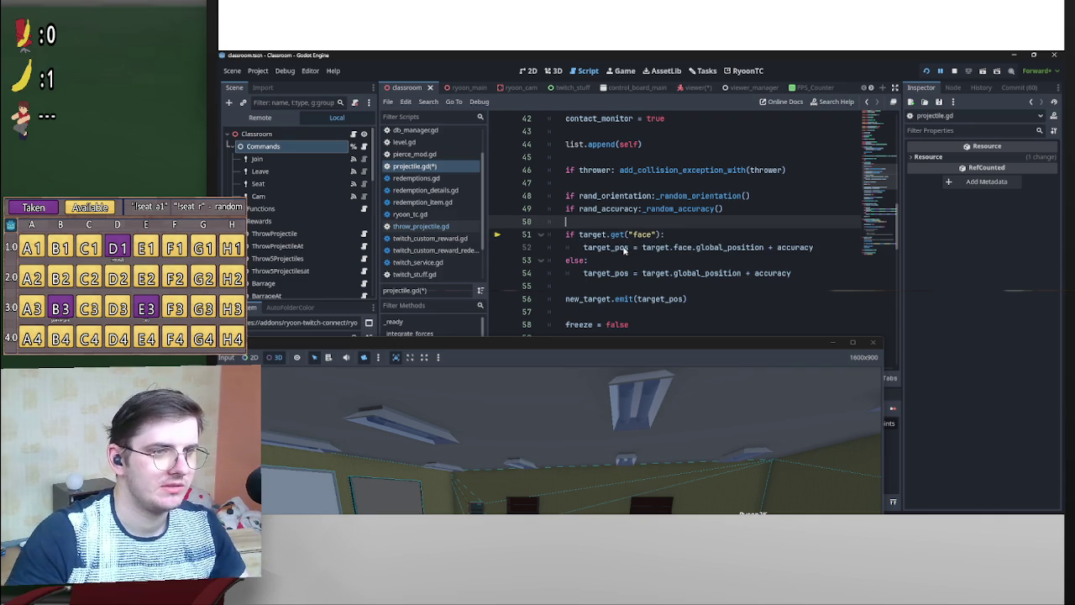
pyautogui.click(717, 232)
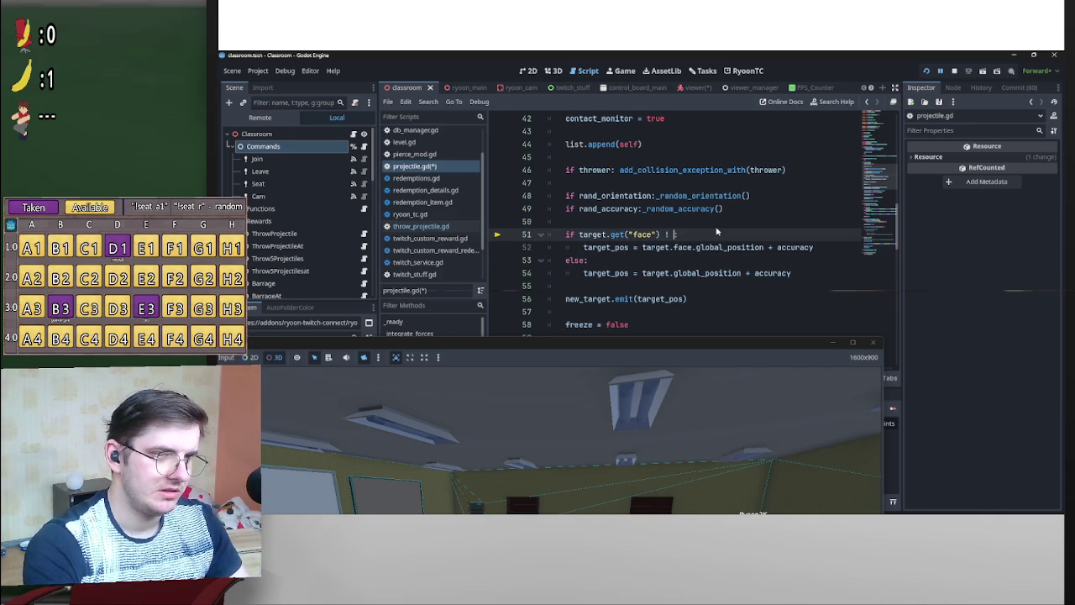
pyautogui.press('BackSpace')
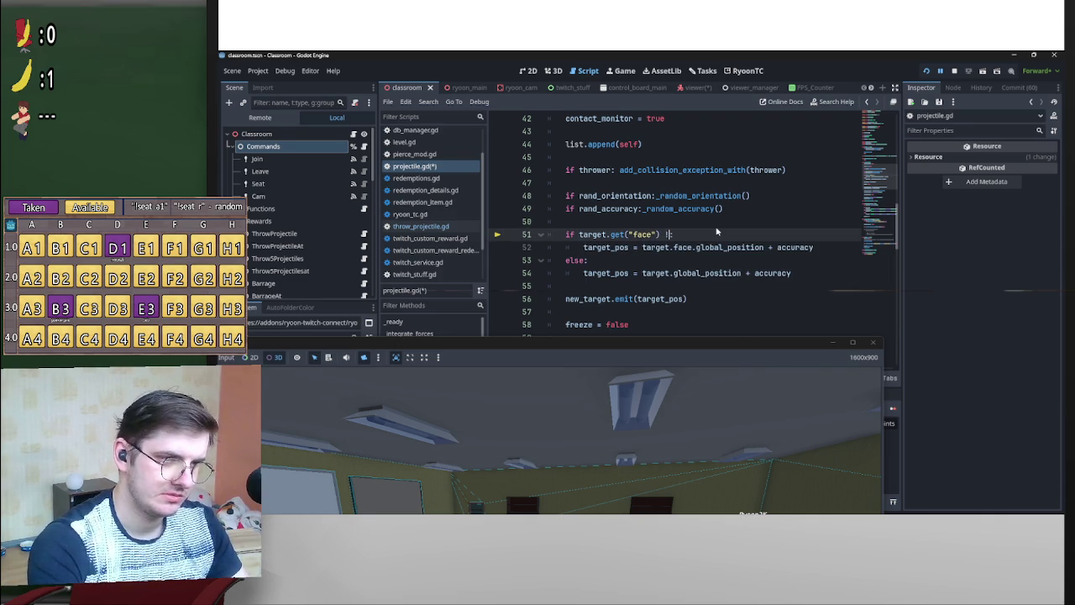
pyautogui.write('=bull')
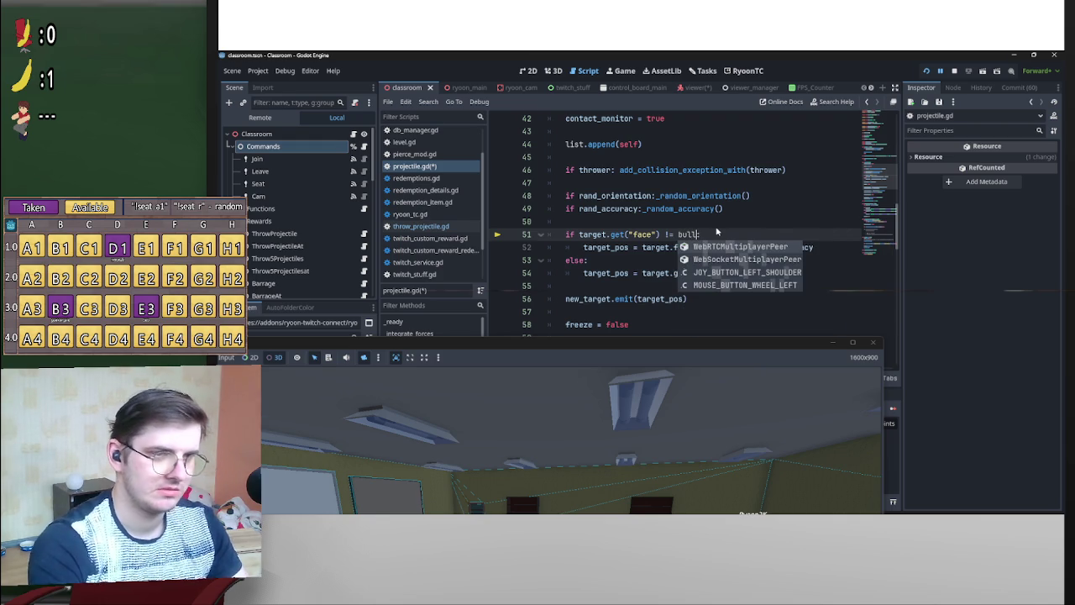
pyautogui.press('BackSpace')
pyautogui.press('BackSpace')
pyautogui.press('BackSpace')
pyautogui.write('n')
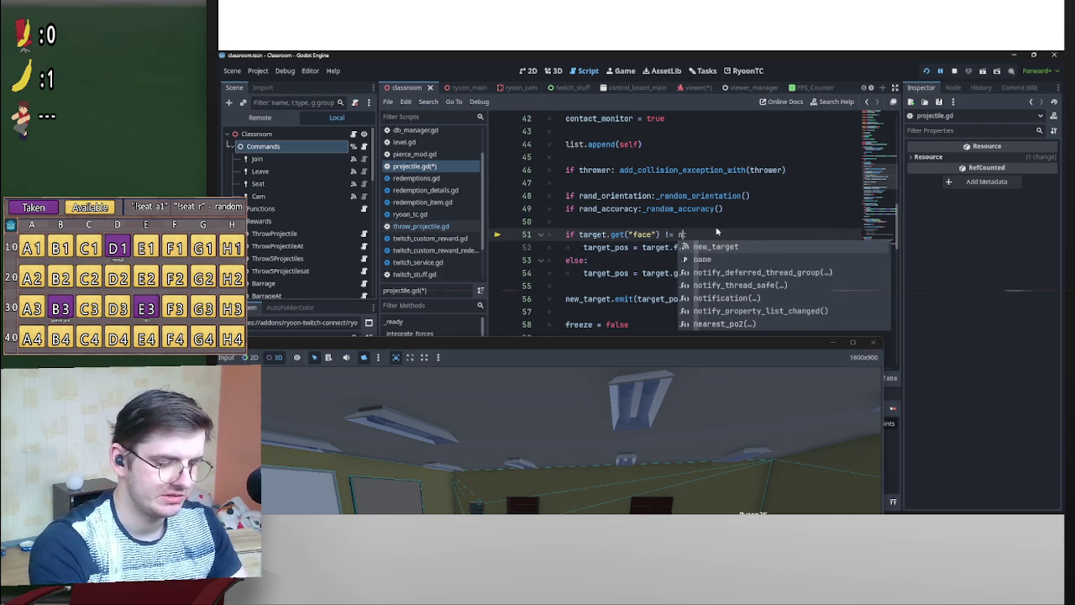
pyautogui.write('ull:')
pyautogui.hotkey('ctrl', 's')
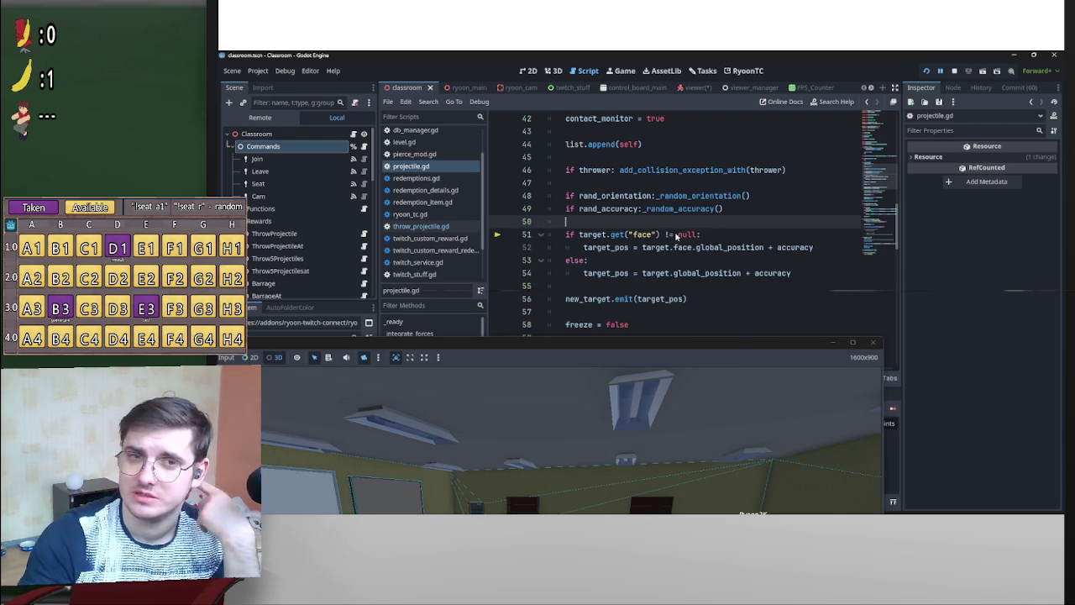
pyautogui.keyDown('ctrl'); pyautogui.click(611, 234); pyautogui.keyUp('ctrl')
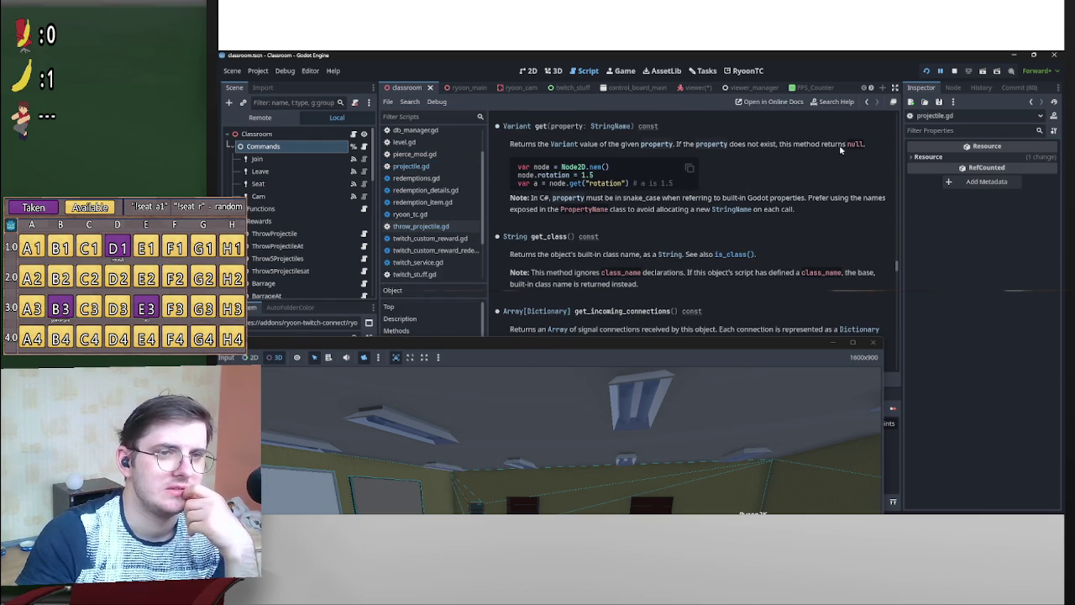
pyautogui.hotkey('alt', 'Left')
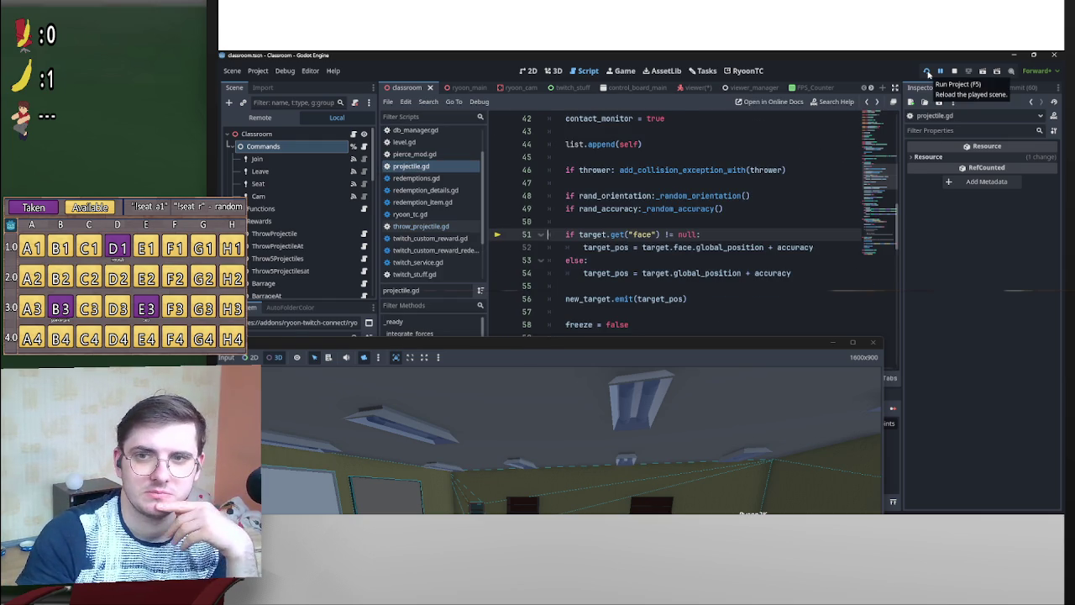
# Run the project, connect to Twitch, and load the classroom level from Level Select.
pyautogui.click(928, 72)
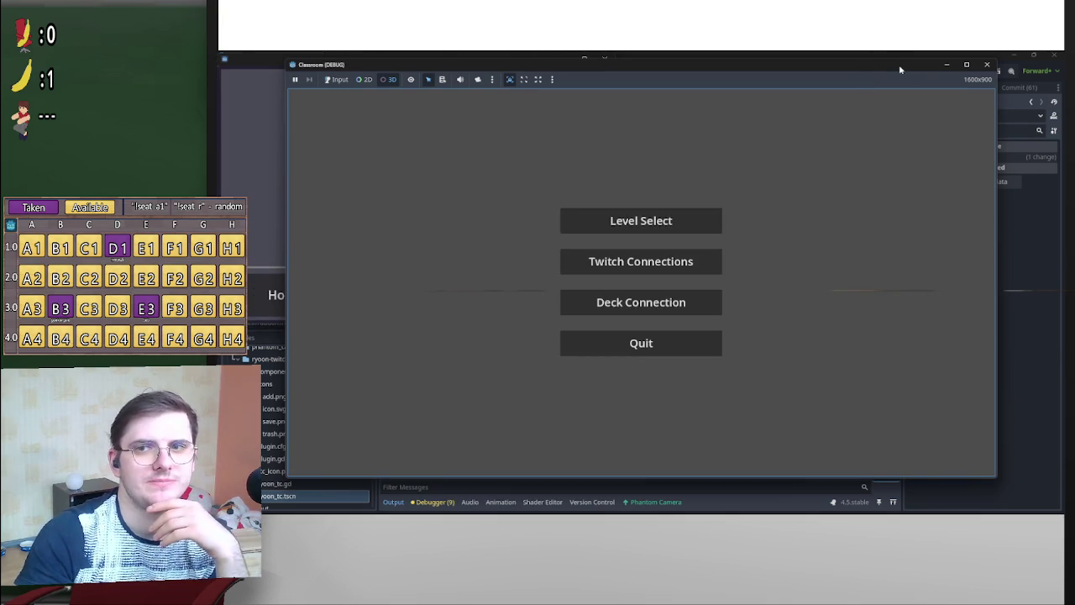
pyautogui.click(590, 260)
pyautogui.click(566, 288)
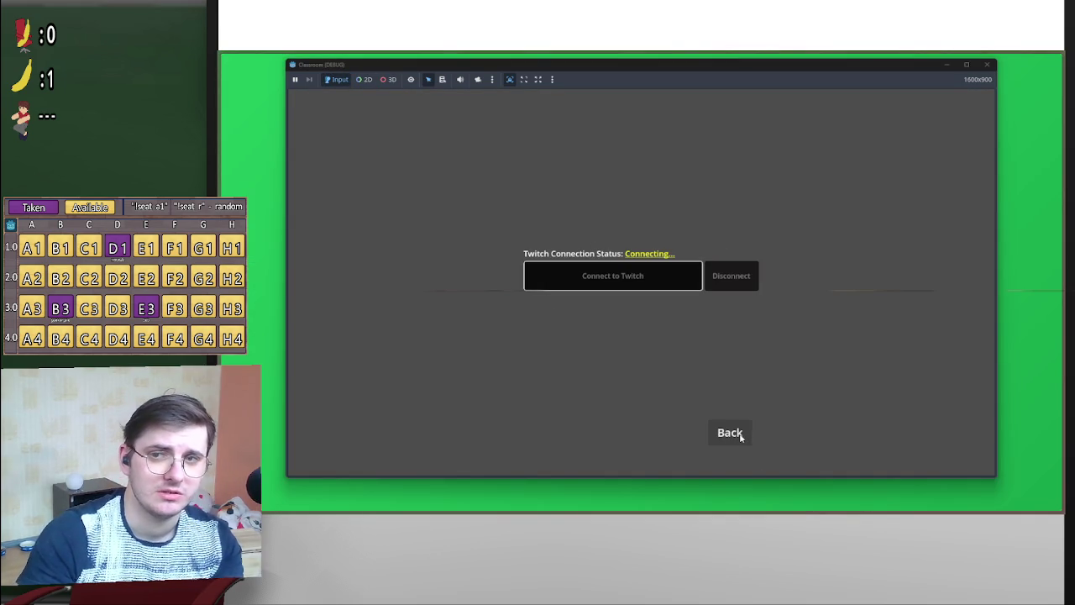
pyautogui.click(741, 436)
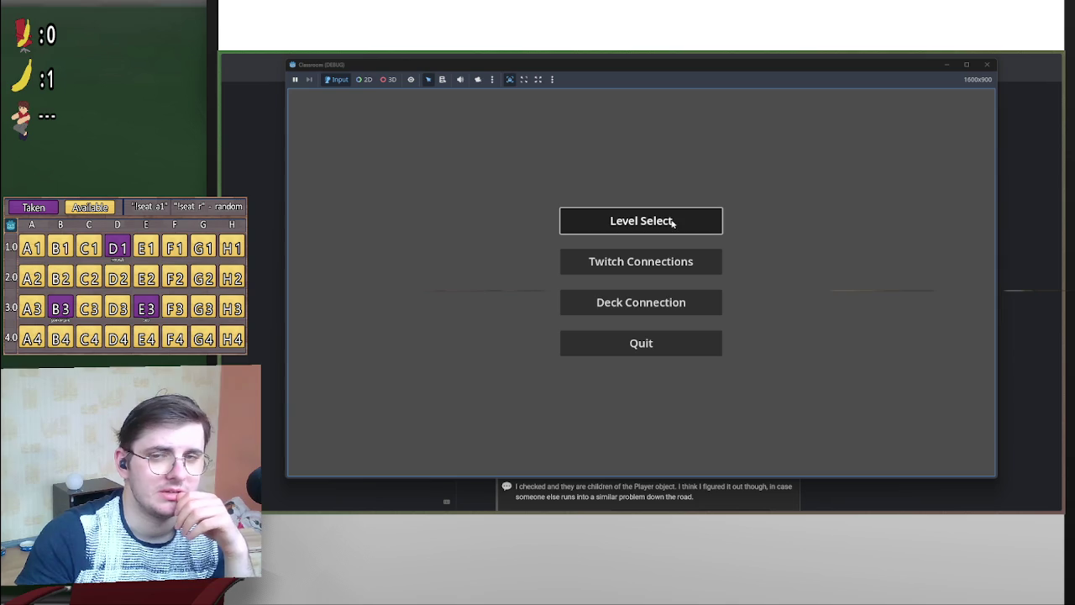
pyautogui.click(630, 223)
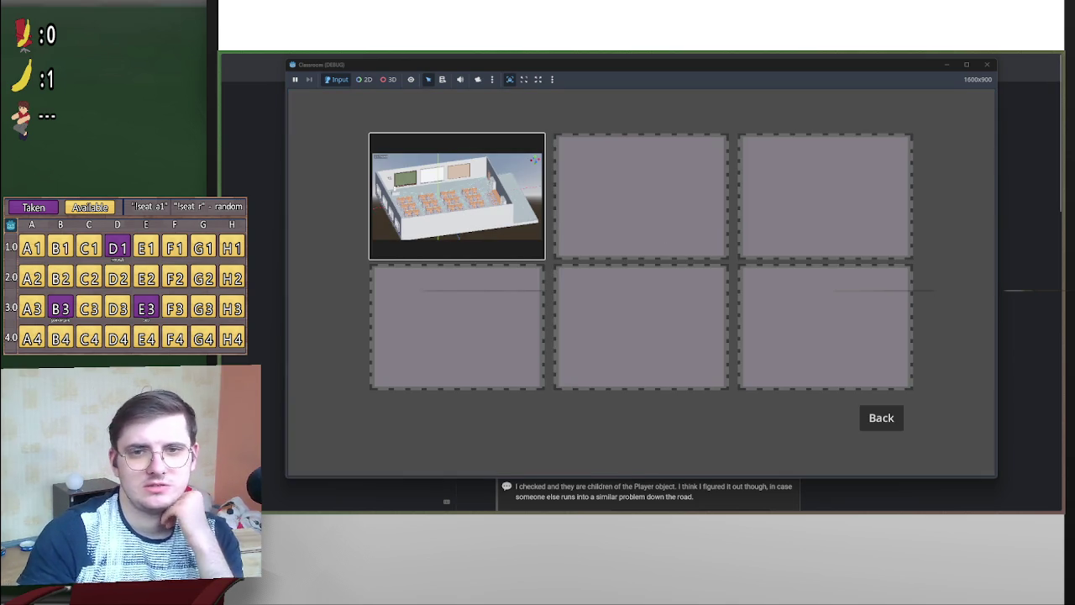
pyautogui.click(457, 195)
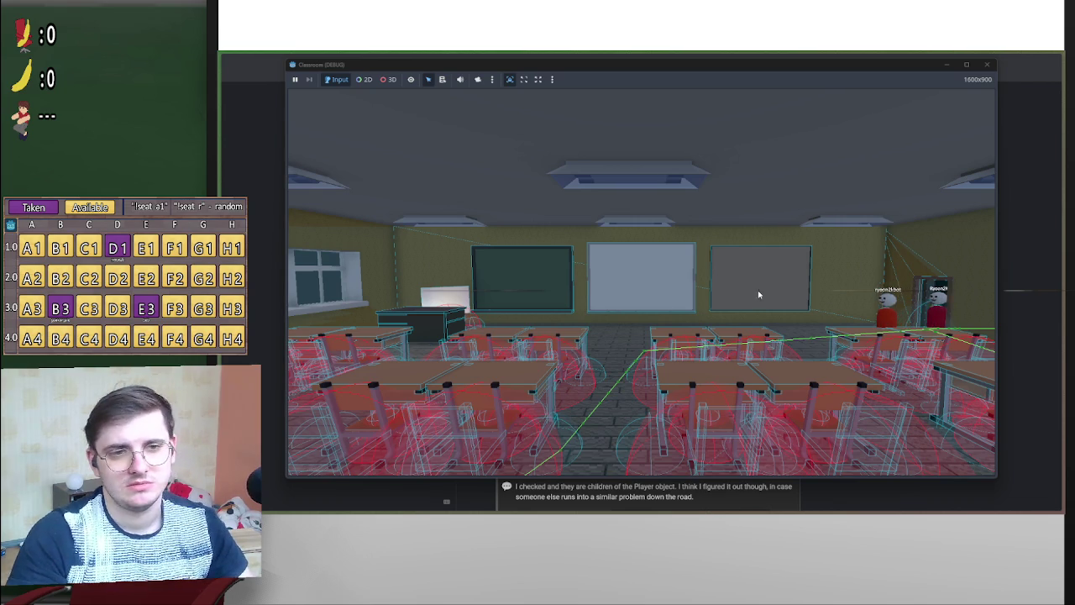
# Enable 3D selection and the camera override in the running game, then return to the editor.
pyautogui.click(392, 79)
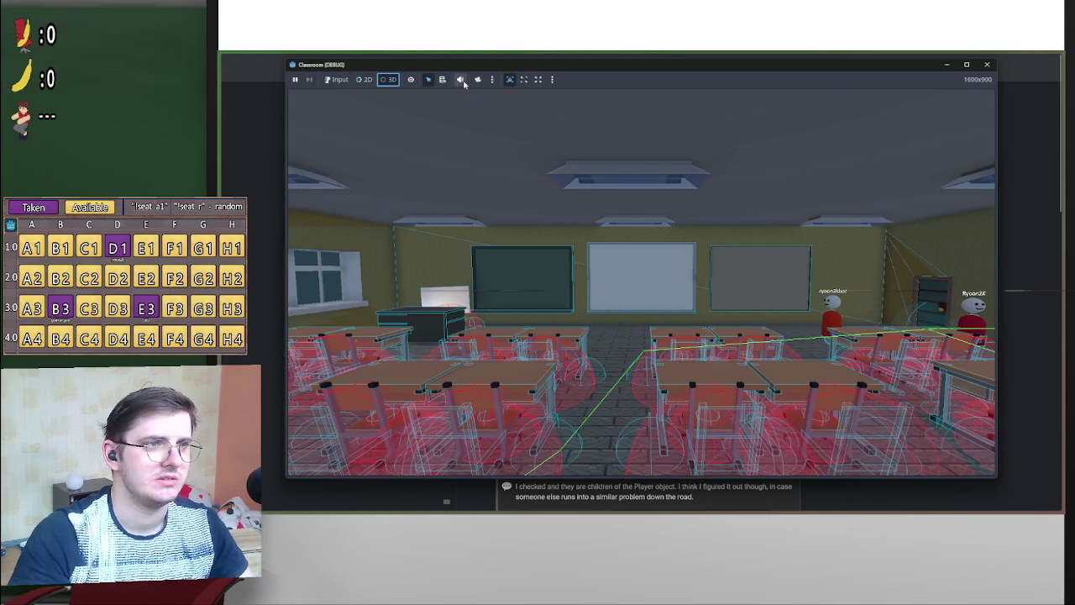
pyautogui.click(478, 79)
pyautogui.scroll(-5, 643, 285)
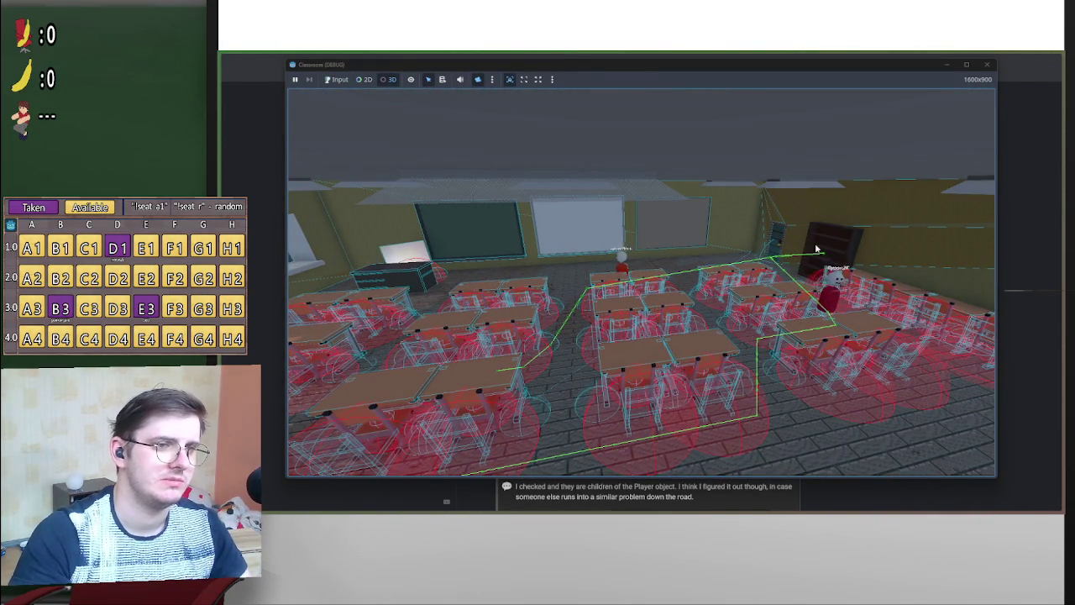
pyautogui.hotkey('alt', 'Tab')
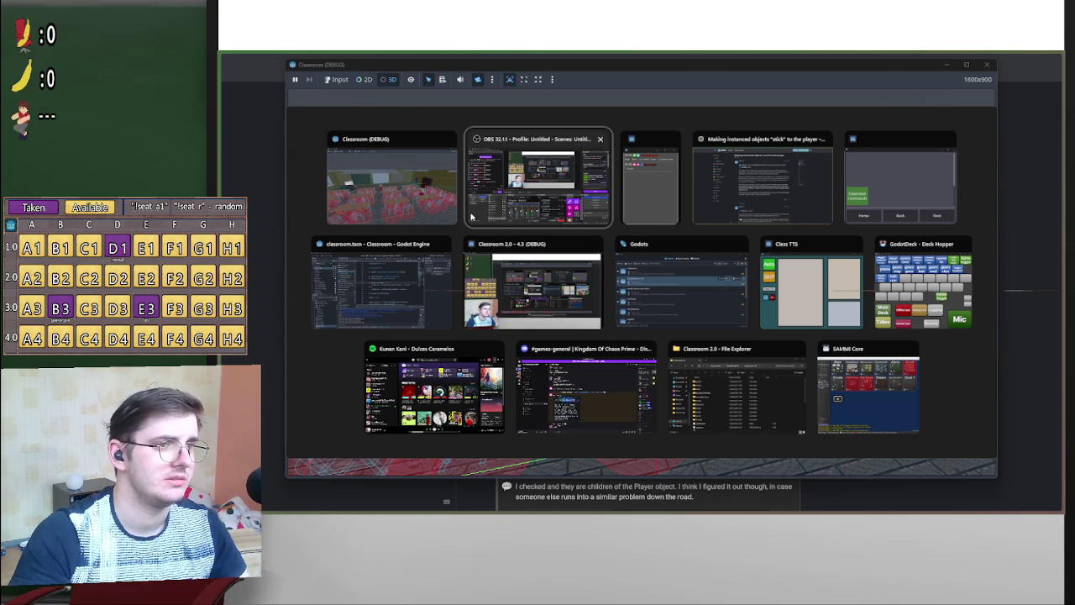
pyautogui.click(381, 285)
# Shrink the game window, open viewer.gd, and focus the Viewer's 3D view on the Face node.
pyautogui.doubleClick(490, 62)
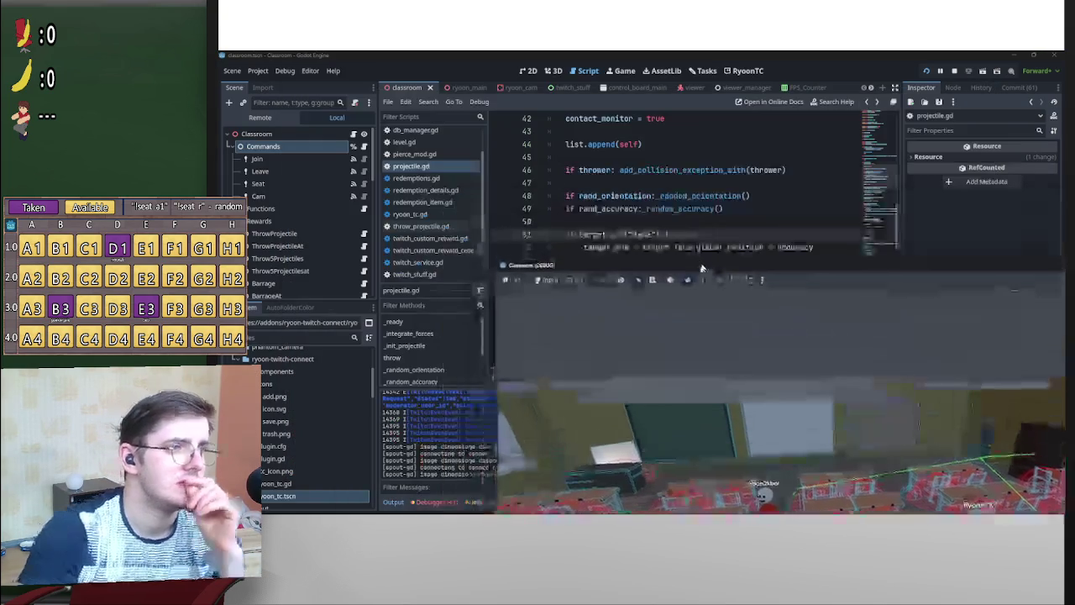
pyautogui.click(686, 87)
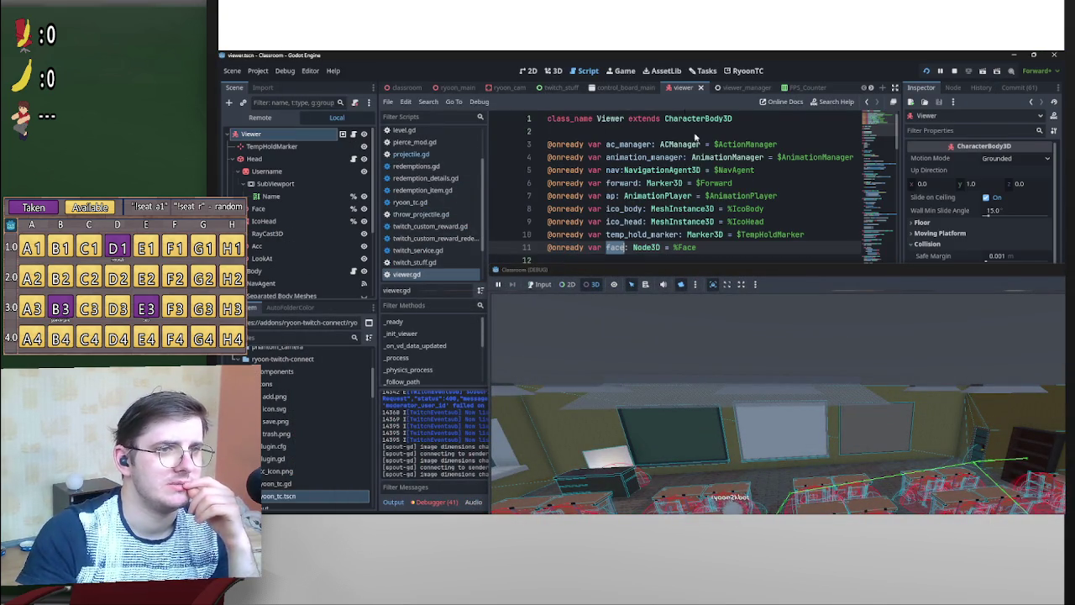
pyautogui.moveTo(716, 280)
pyautogui.mouseDown()
pyautogui.moveTo(637, 315)
pyautogui.moveTo(584, 393)
pyautogui.moveTo(588, 381)
pyautogui.mouseUp()
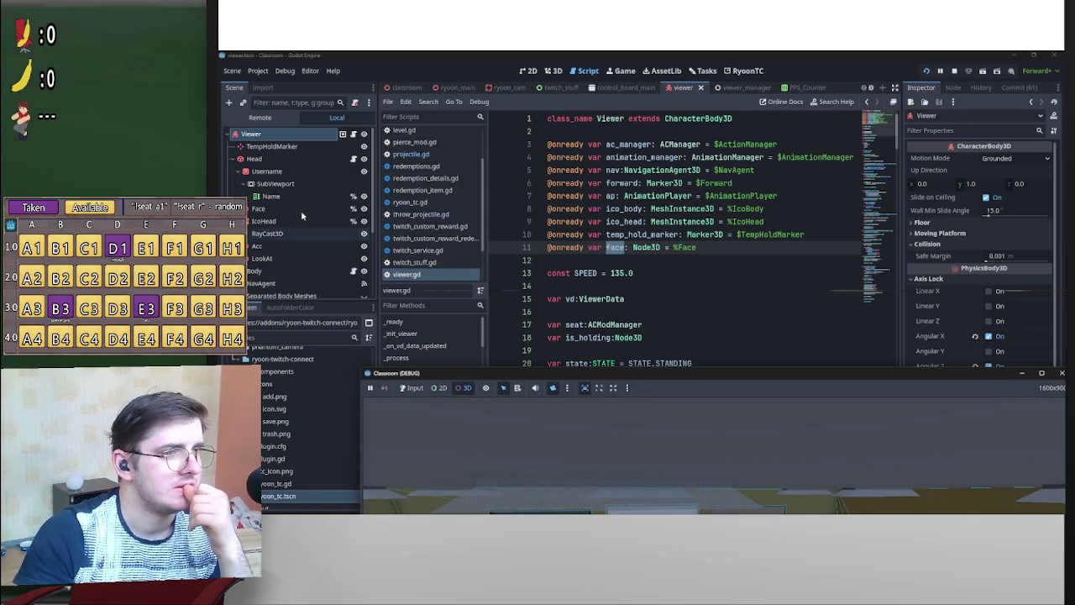
pyautogui.press('Up')
pyautogui.press('Up')
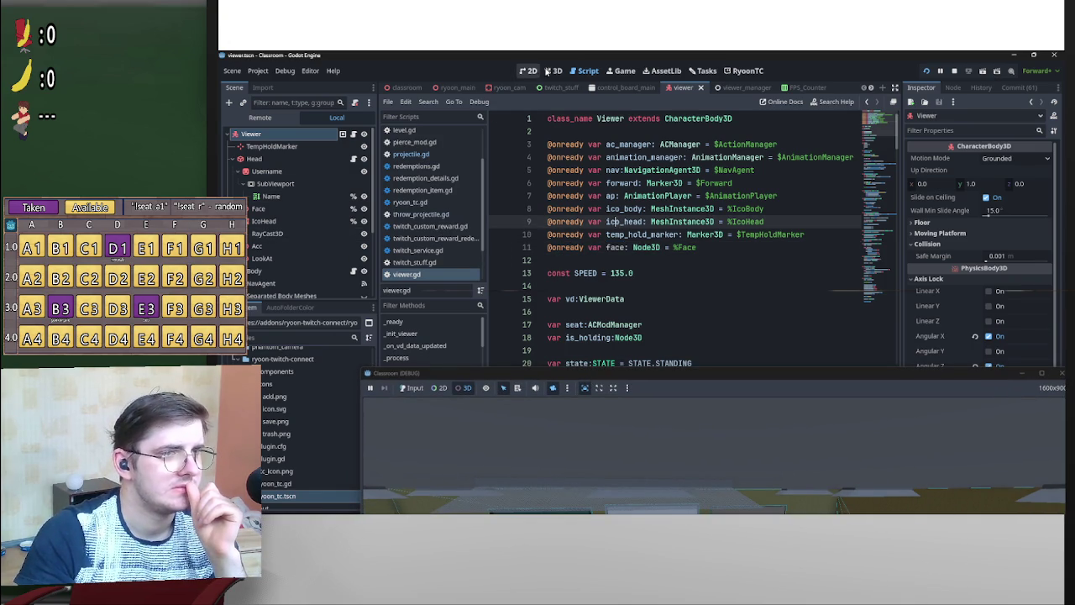
pyautogui.click(551, 70)
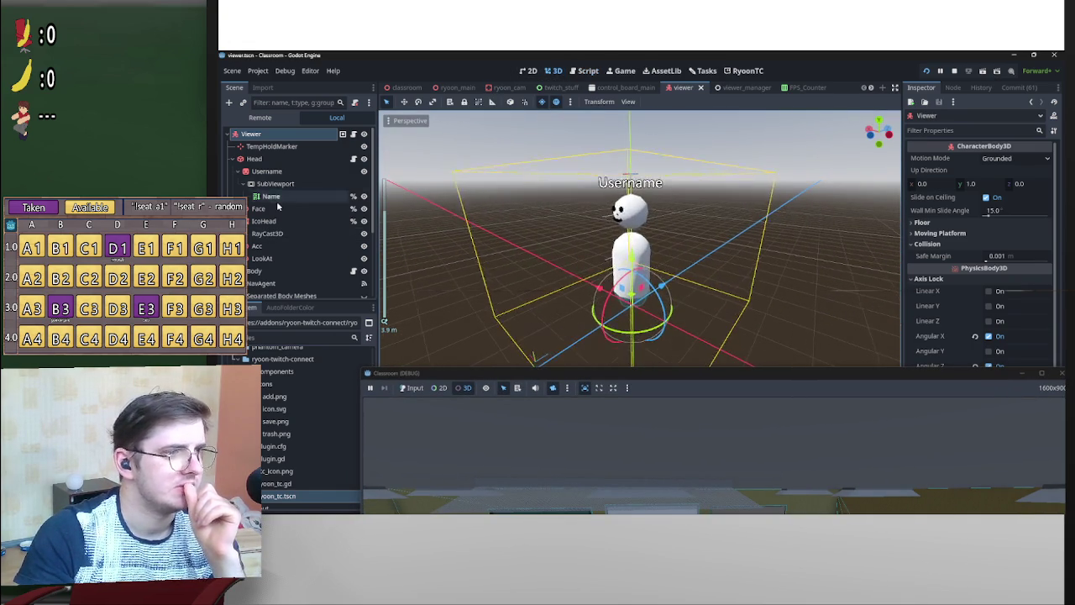
pyautogui.click(278, 208)
pyautogui.press('f')
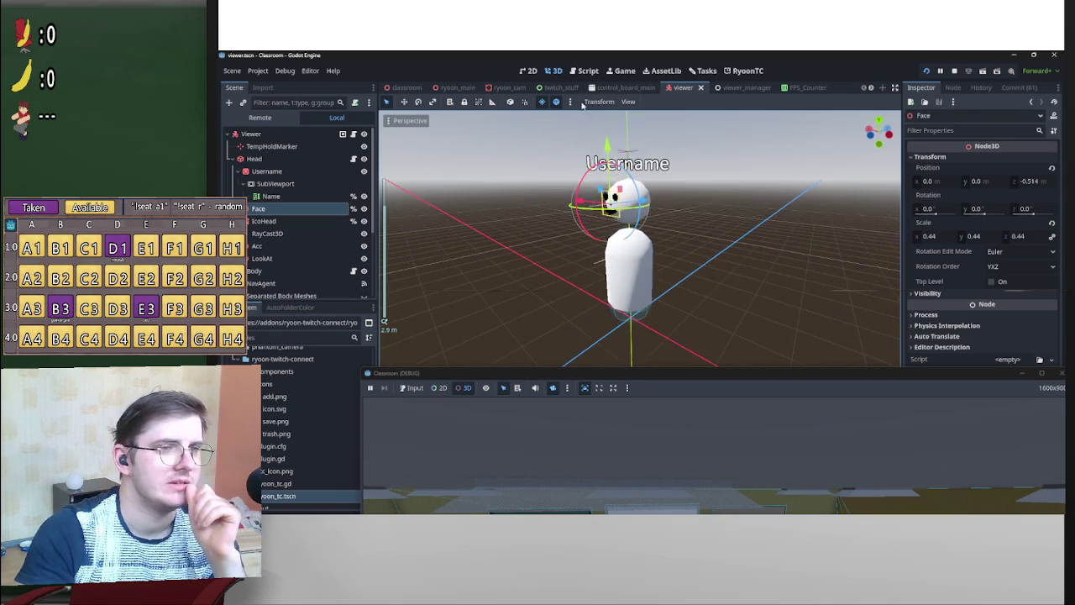
# Change viewer.gd's SPEED constant from 135.0 to 160.0 and bring the game window forward.
pyautogui.click(354, 134)
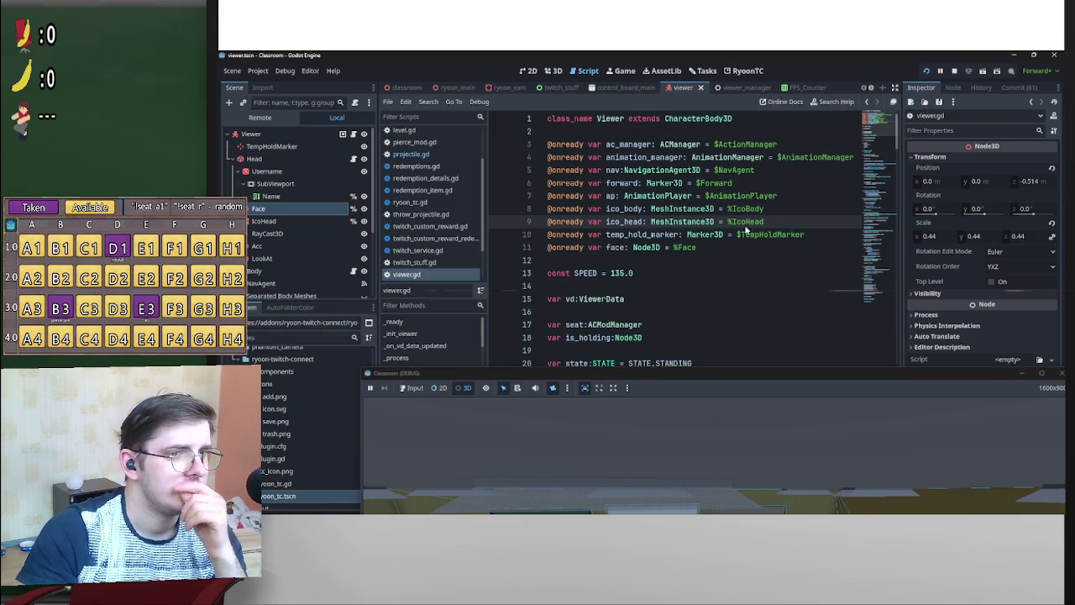
pyautogui.click(618, 278)
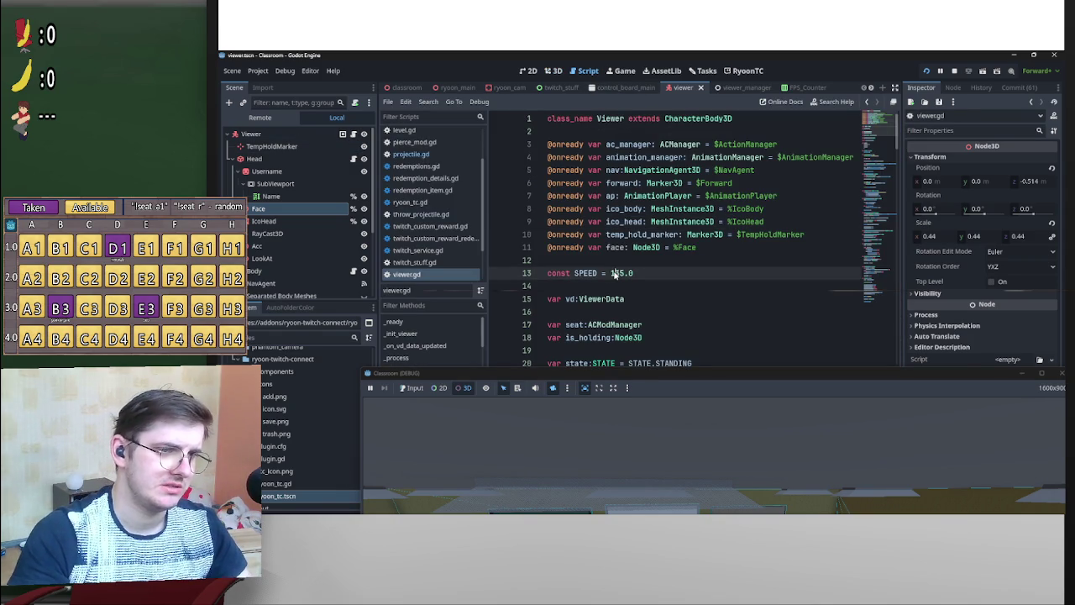
pyautogui.moveTo(612, 273); pyautogui.dragTo(626, 275)
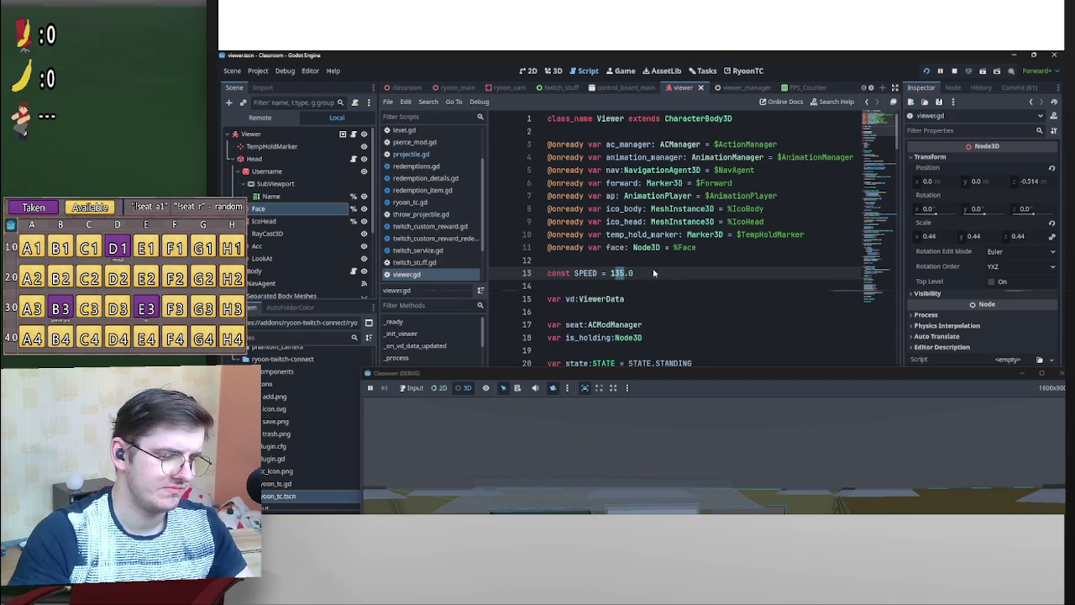
pyautogui.write('160')
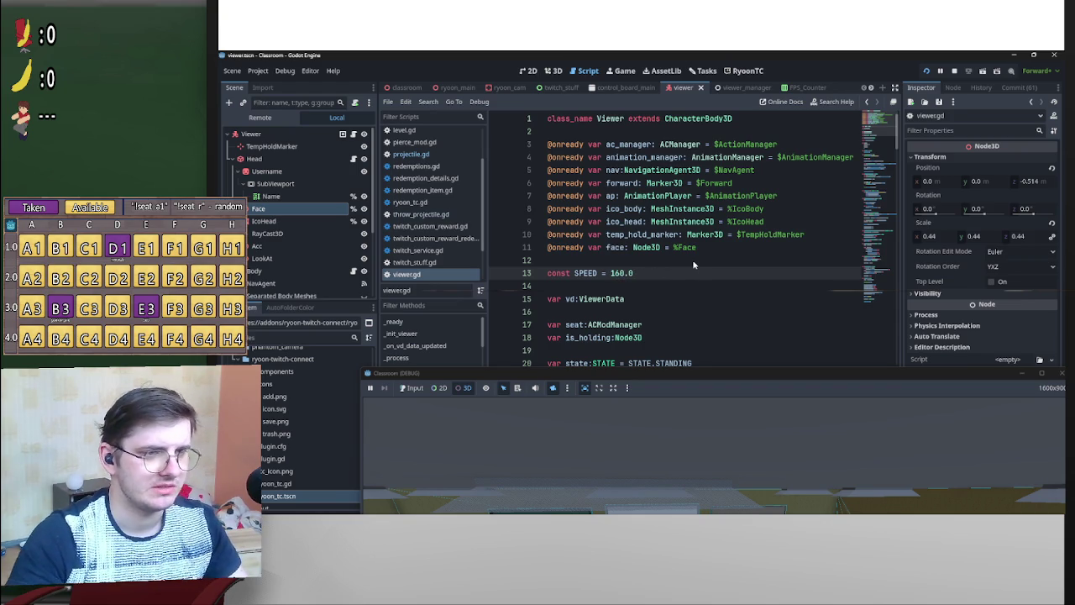
pyautogui.moveTo(820, 372)
pyautogui.mouseDown()
pyautogui.moveTo(694, 120)
pyautogui.moveTo(694, 82)
pyautogui.mouseUp()
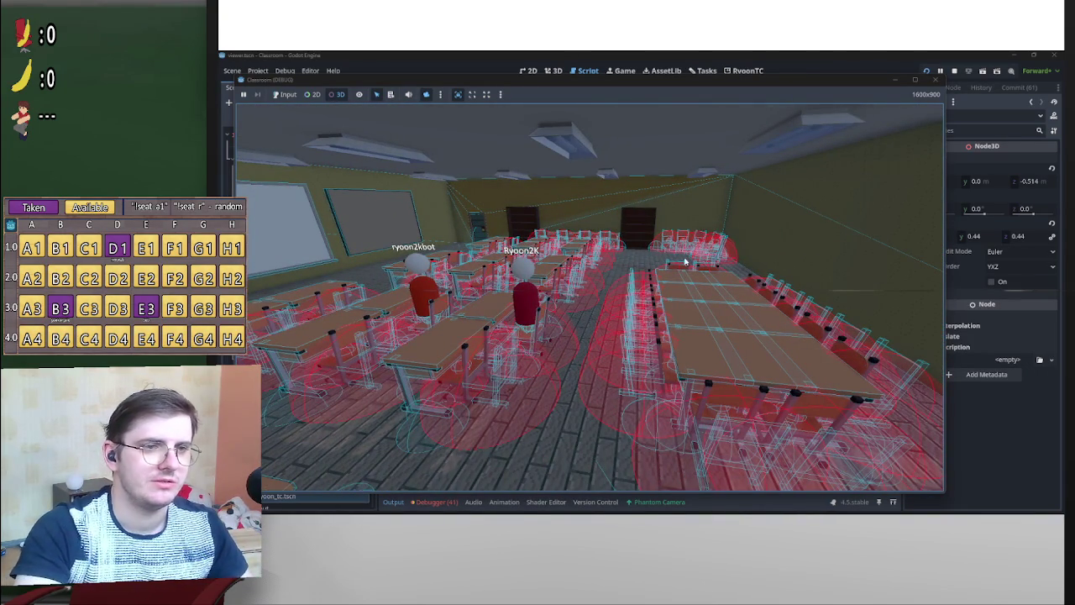
pyautogui.click(702, 240)
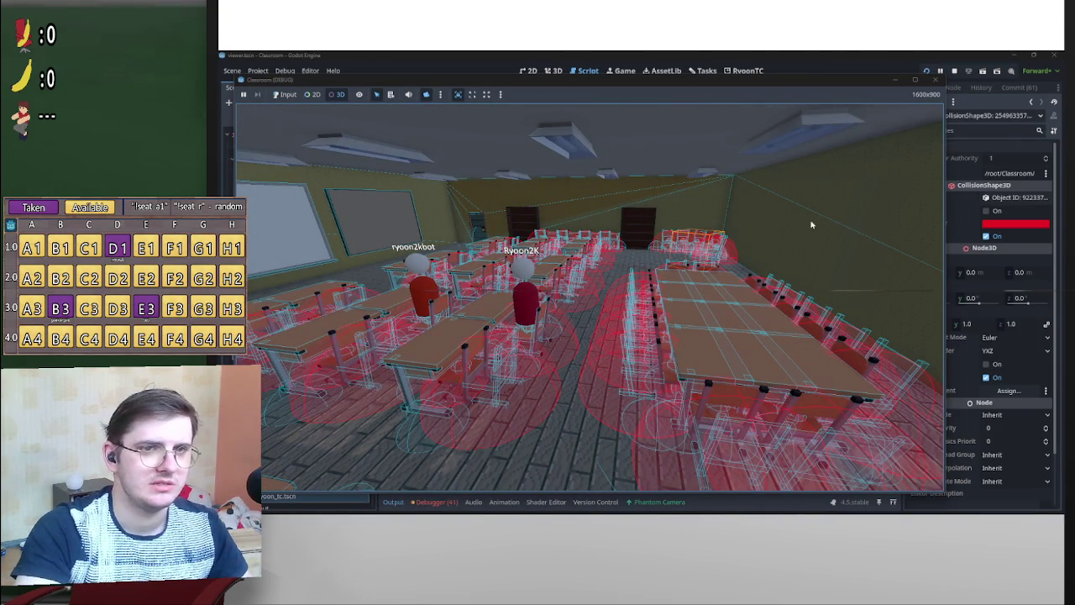
pyautogui.moveTo(747, 82); pyautogui.dragTo(748, 227)
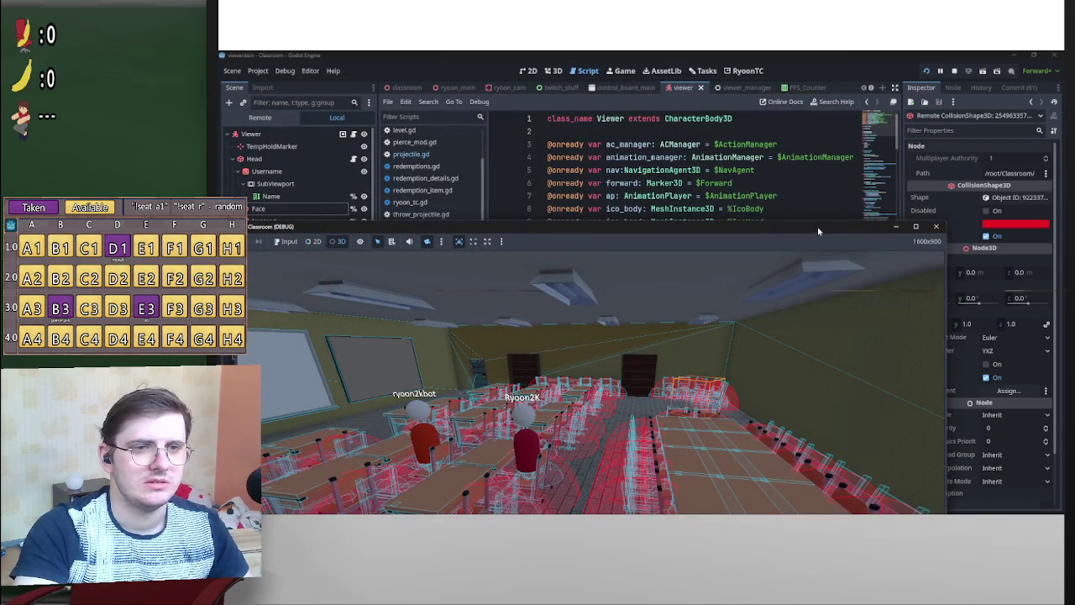
pyautogui.moveTo(818, 226)
pyautogui.mouseDown()
pyautogui.moveTo(758, 392)
pyautogui.moveTo(744, 132)
pyautogui.moveTo(740, 196)
pyautogui.moveTo(789, 248)
pyautogui.moveTo(844, 351)
pyautogui.moveTo(798, 173)
pyautogui.moveTo(823, 285)
pyautogui.moveTo(816, 240)
pyautogui.mouseUp()
pyautogui.click(259, 118)
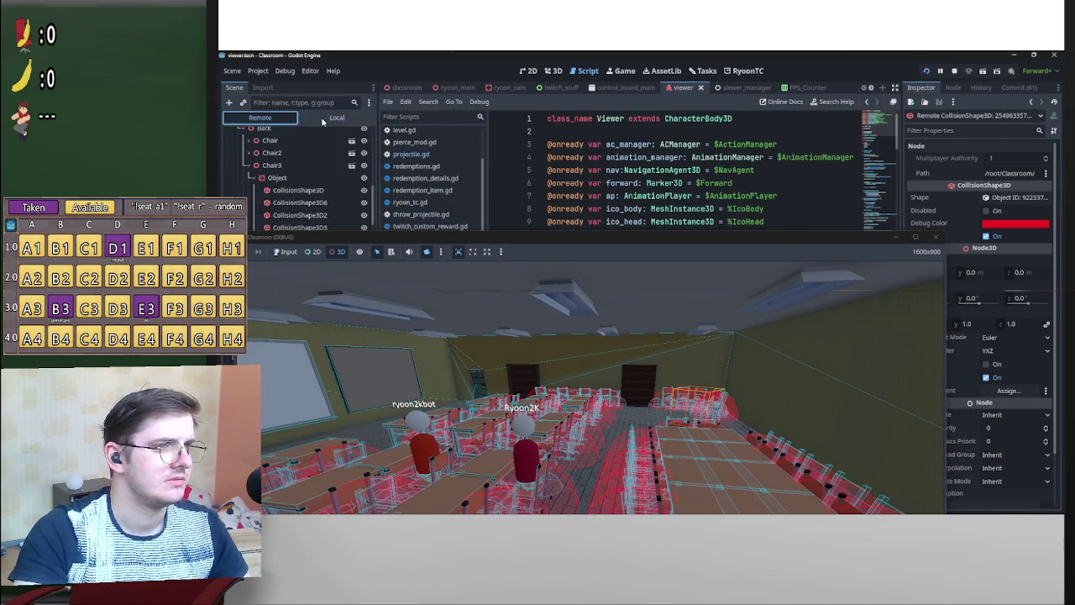
pyautogui.moveTo(484, 251); pyautogui.dragTo(549, 368)
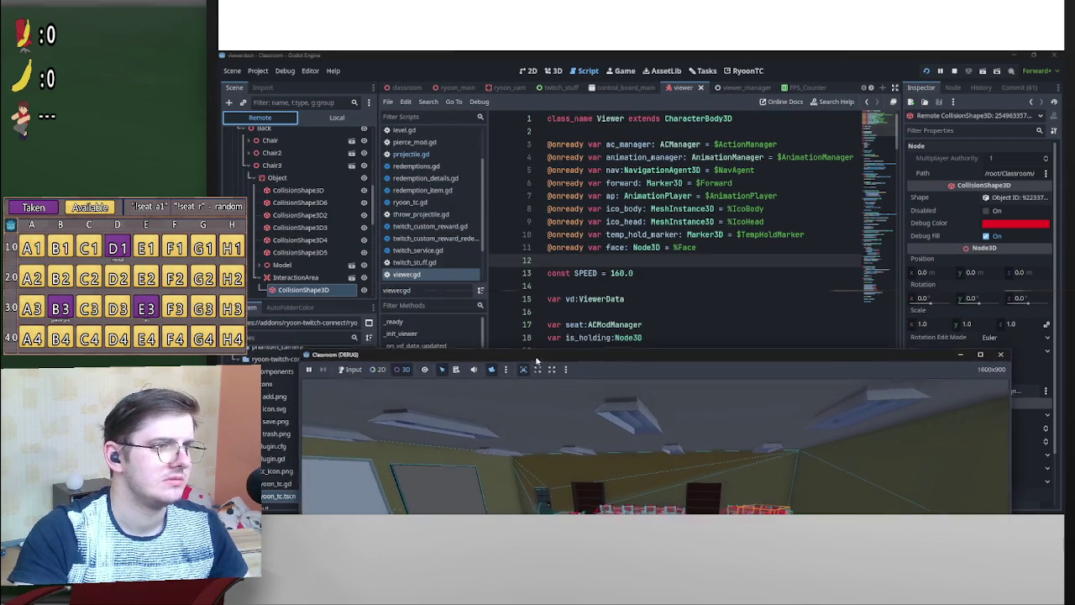
pyautogui.click(286, 179)
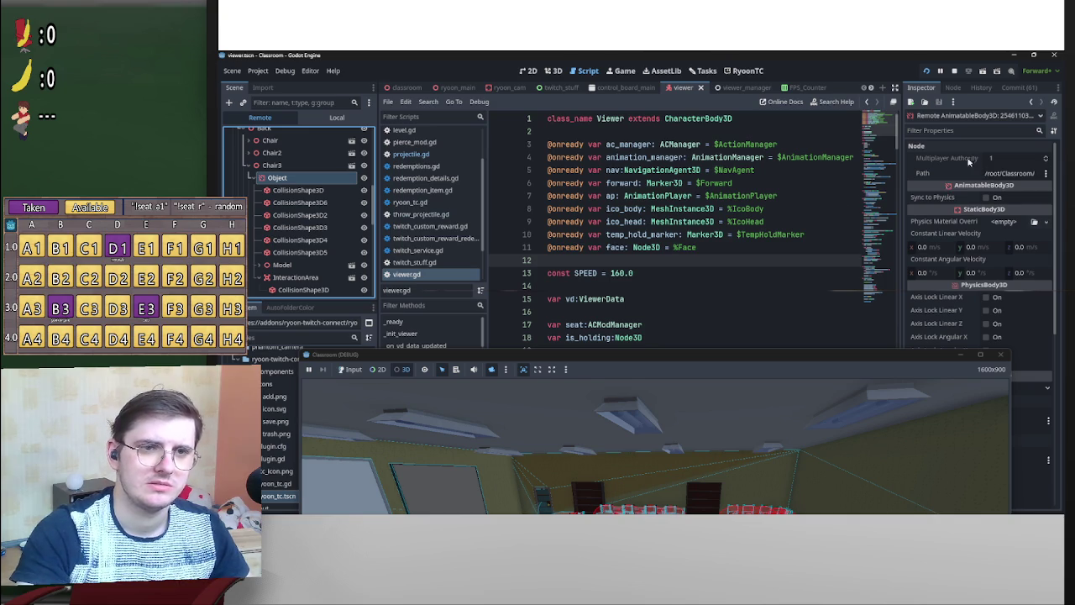
pyautogui.scroll(1, 319, 210)
pyautogui.click(278, 186)
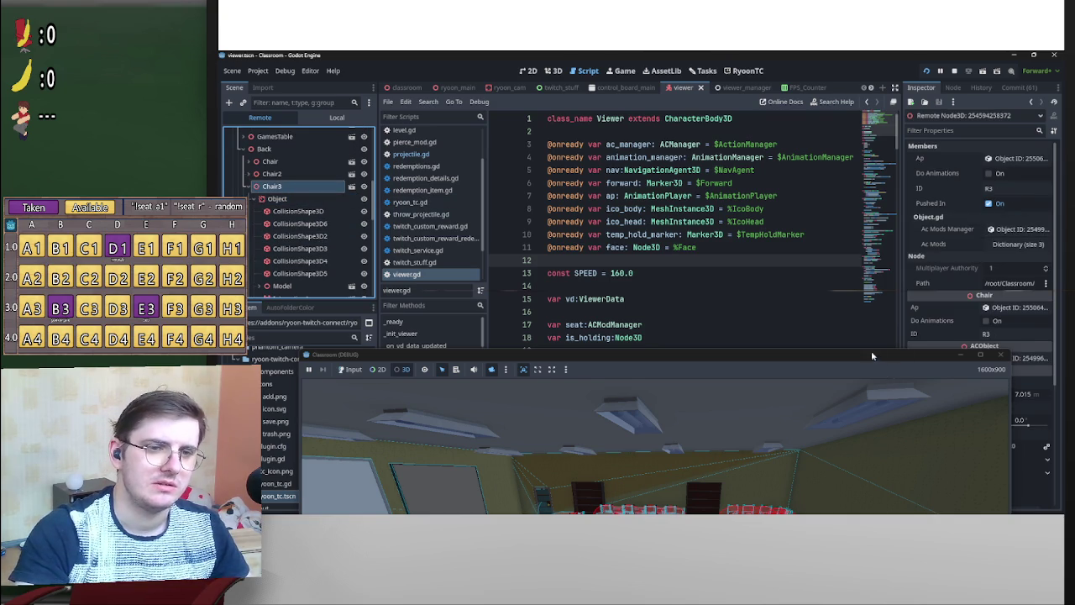
pyautogui.moveTo(871, 356); pyautogui.dragTo(787, 86)
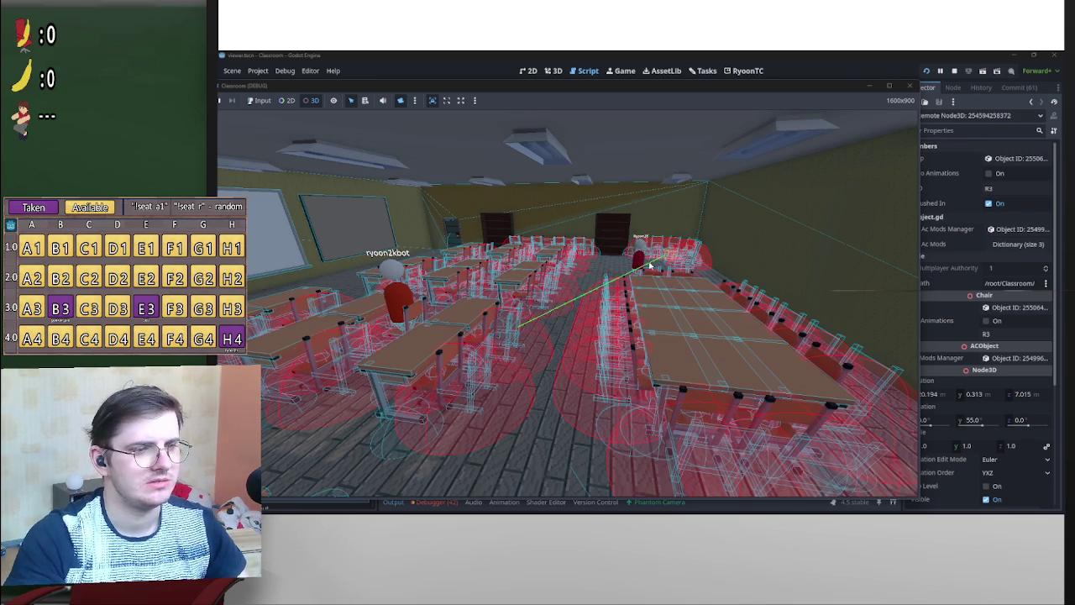
# Raise the viewer SPEED value from 160 to 300 and bring the game window back to test.
pyautogui.doubleClick(792, 89)
pyautogui.moveTo(588, 136); pyautogui.dragTo(619, 315)
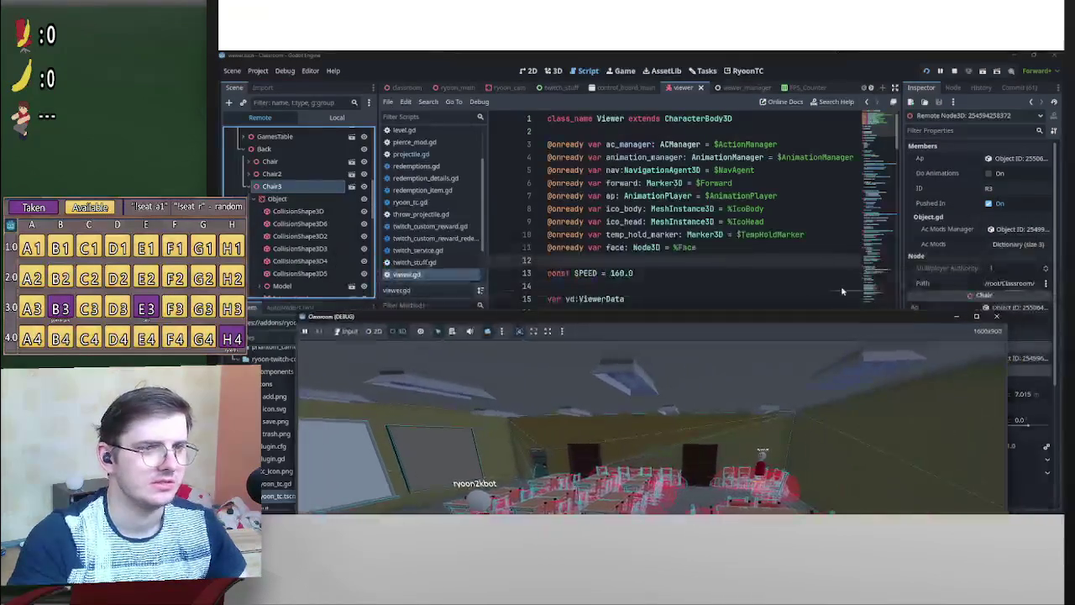
pyautogui.click(620, 273)
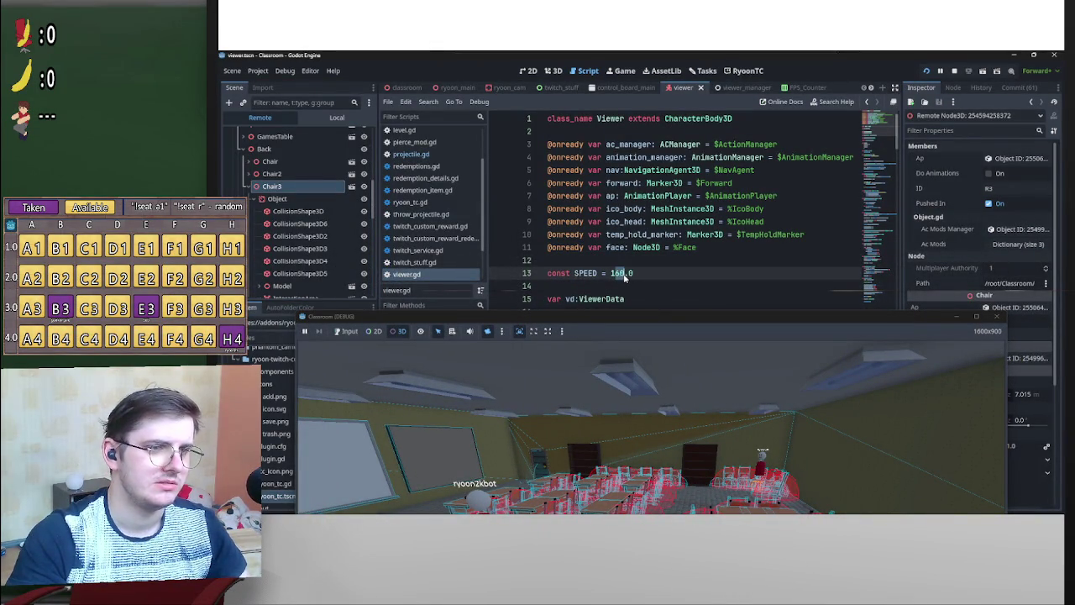
pyautogui.doubleClick(620, 273)
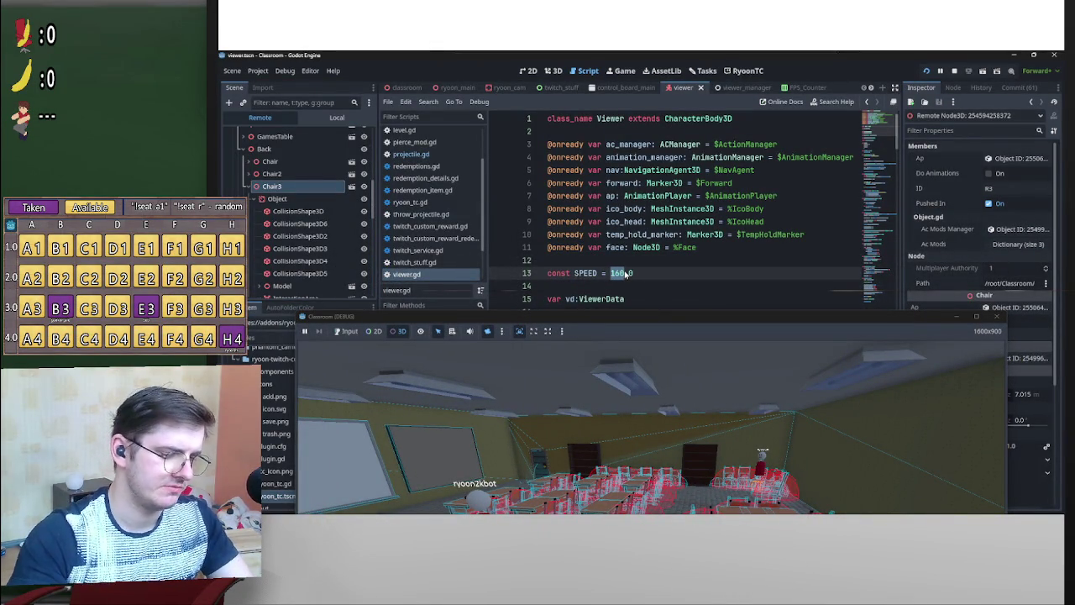
pyautogui.write('300')
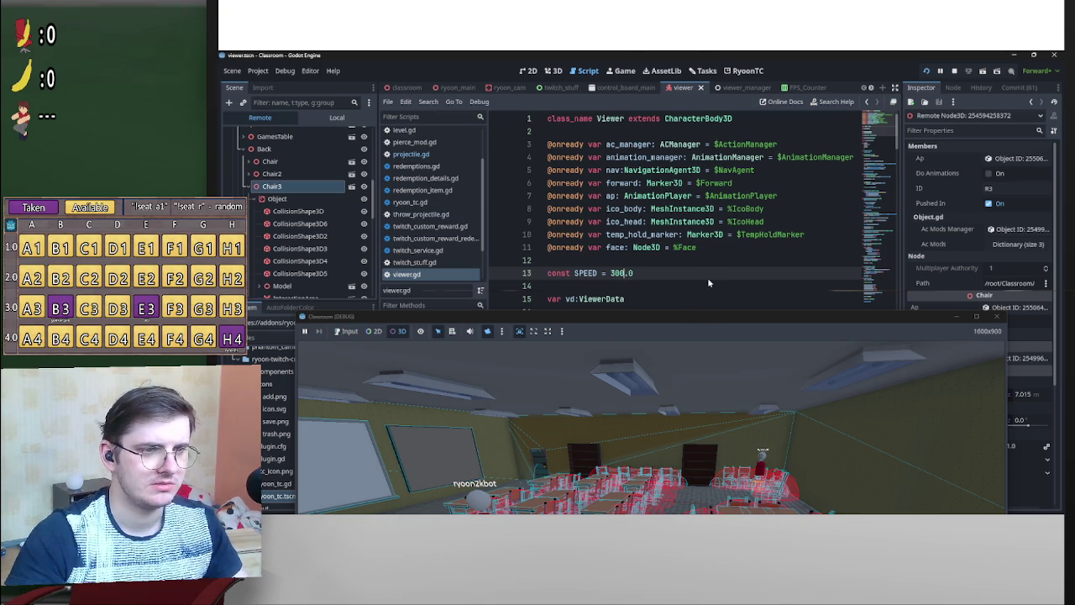
pyautogui.press('End')
pyautogui.moveTo(759, 315); pyautogui.dragTo(714, 85)
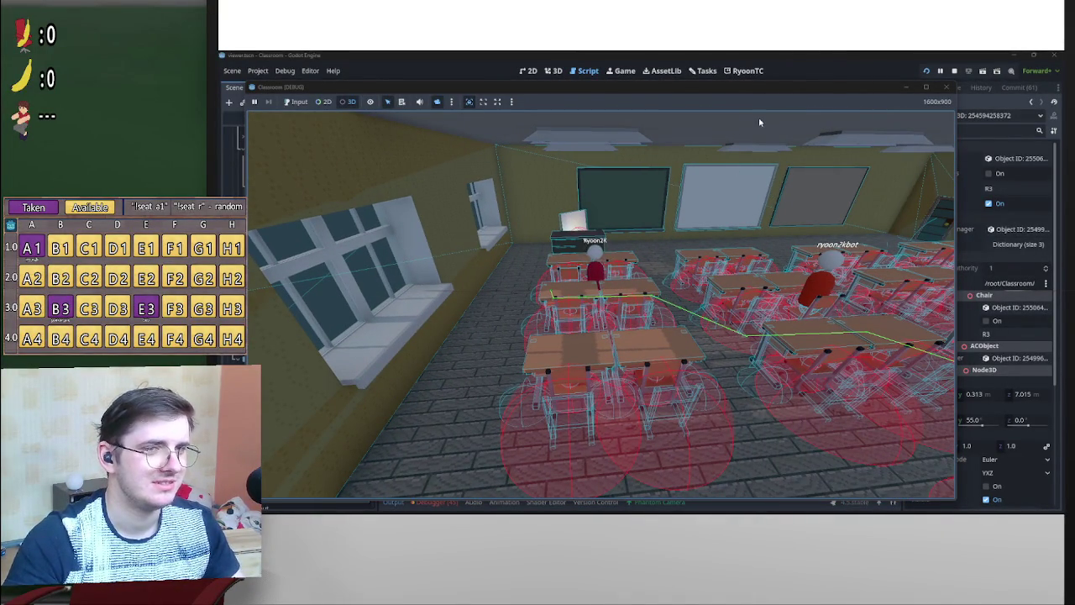
# Retype the SPEED value as 150, save viewer.gd, and move the game window back up.
pyautogui.moveTo(758, 169); pyautogui.dragTo(762, 330)
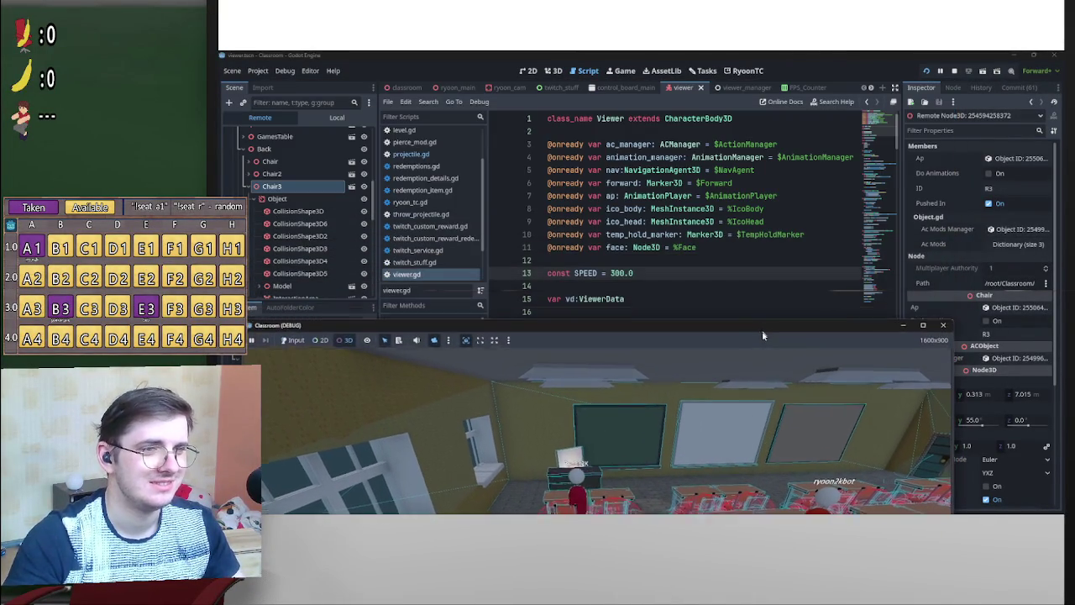
pyautogui.doubleClick(615, 273)
pyautogui.write('150')
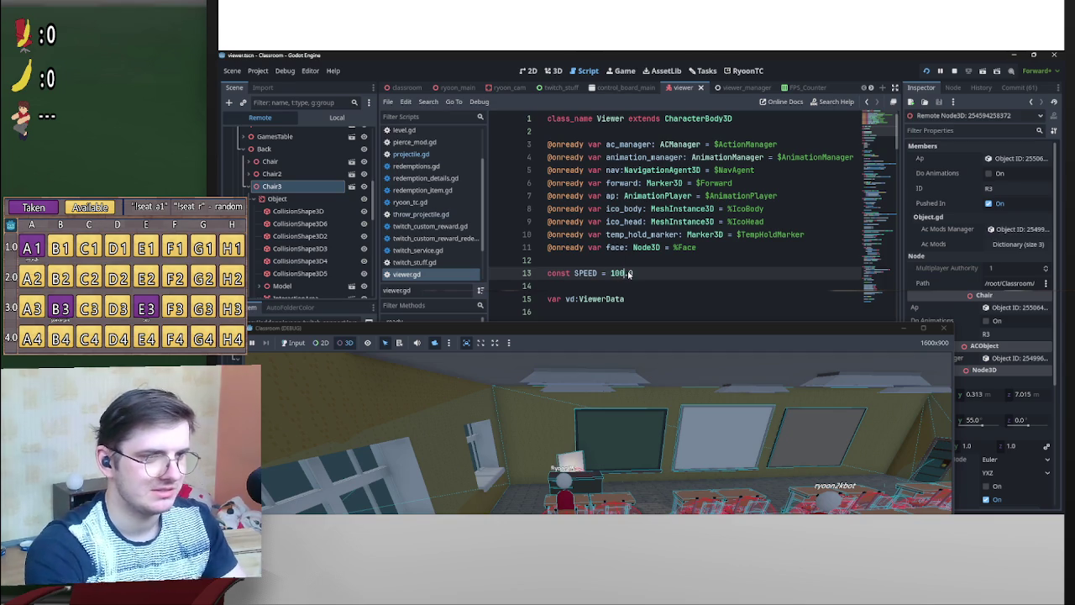
pyautogui.write('0')
pyautogui.click(677, 260)
pyautogui.hotkey('ctrl', 's')
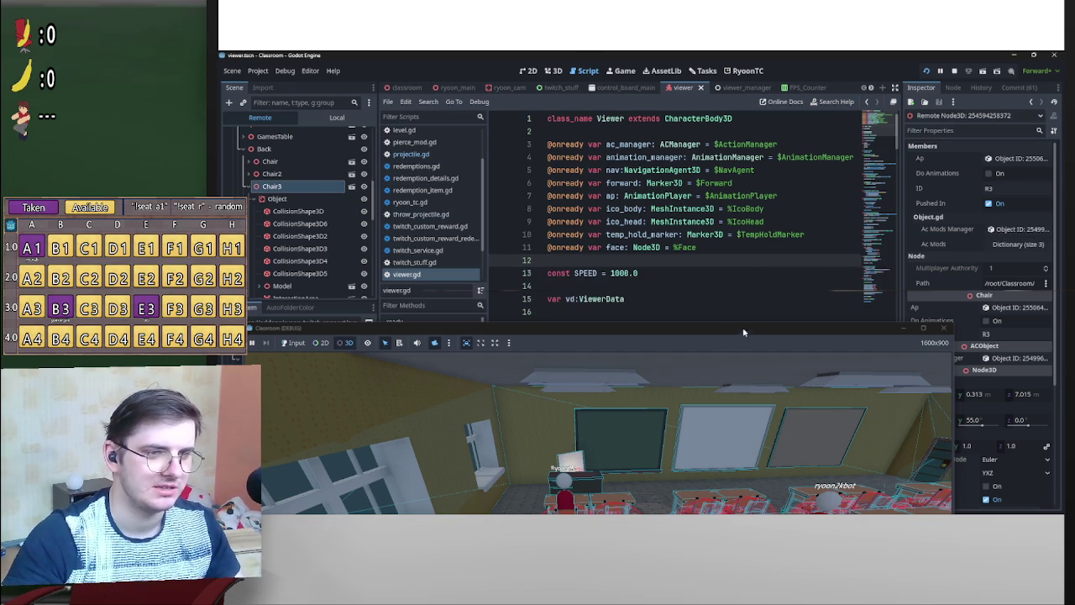
pyautogui.moveTo(732, 335); pyautogui.dragTo(756, 112)
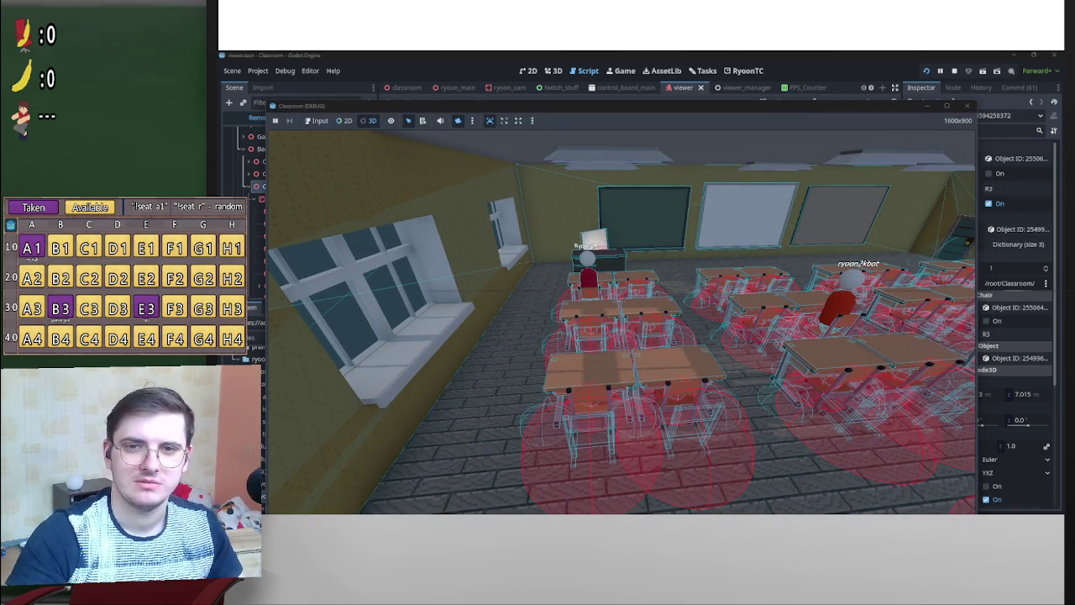
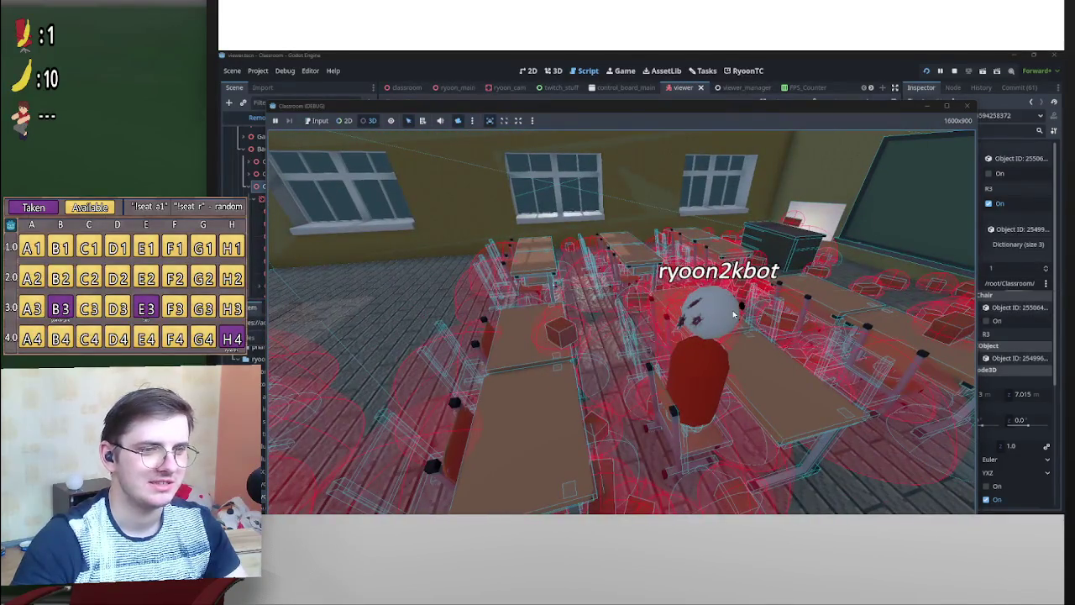
# Select ryoon2kbot in the running game, then the local IcoHead node in the Scene dock.
pyautogui.click(733, 313)
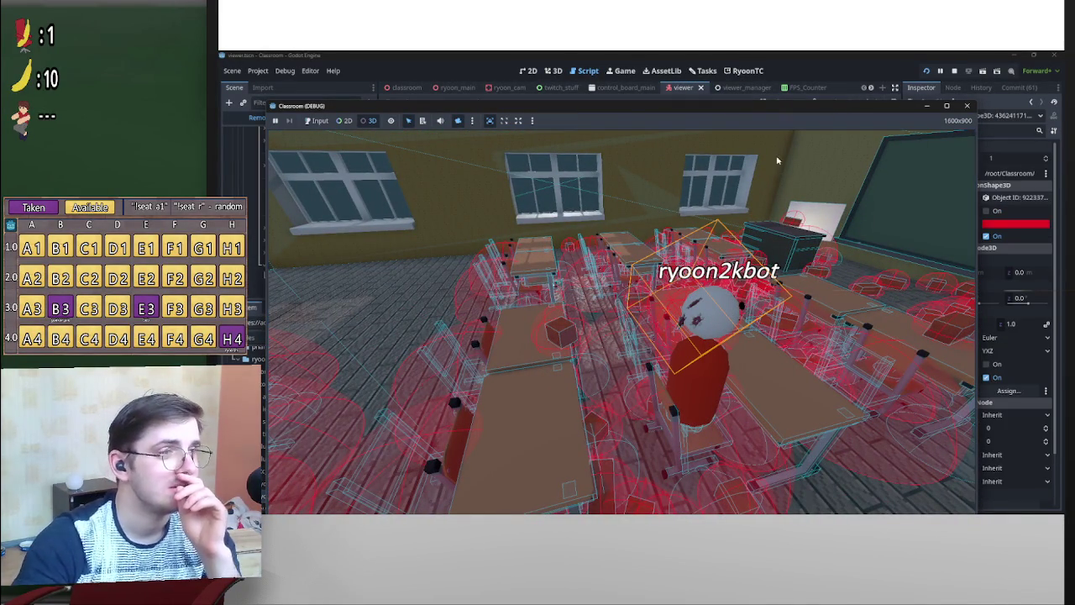
pyautogui.moveTo(739, 107); pyautogui.dragTo(703, 275)
pyautogui.click(337, 116)
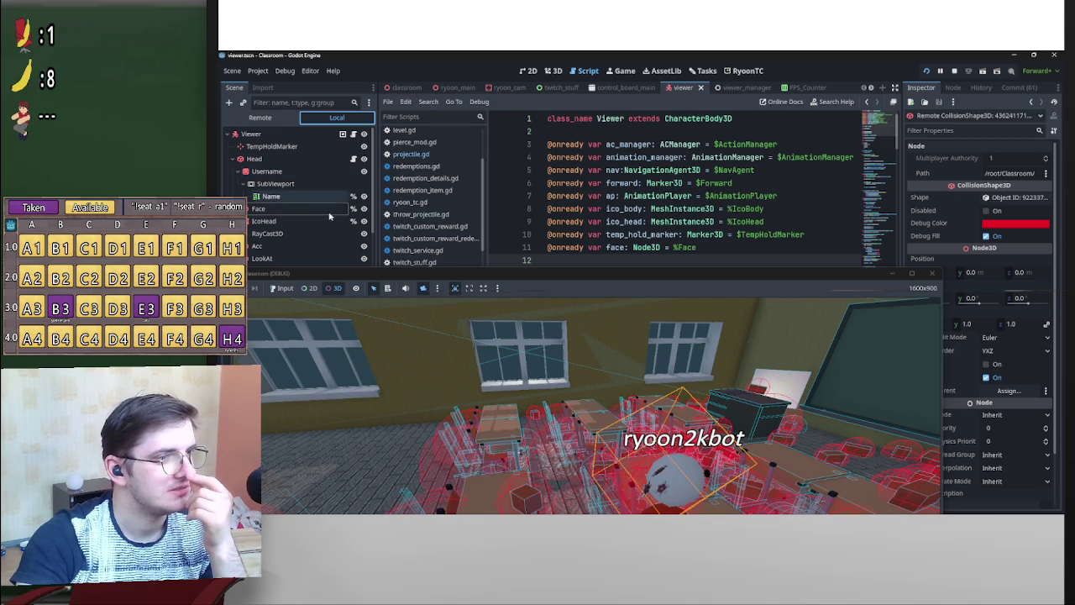
pyautogui.click(300, 222)
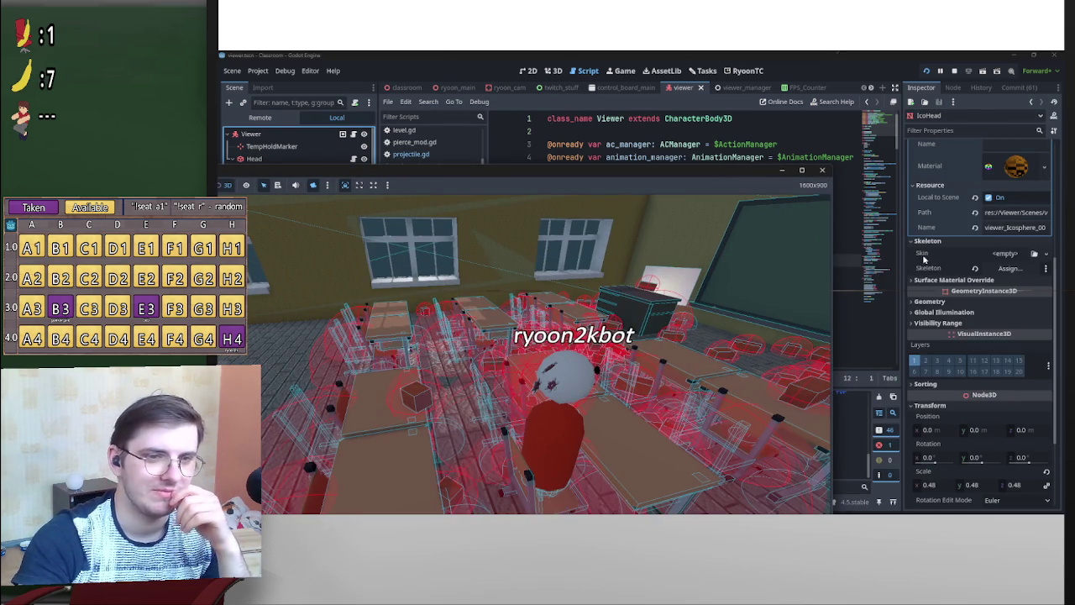
# Expand IcoHead's Visibility Range and Visibility sections in the Inspector.
pyautogui.click(932, 323)
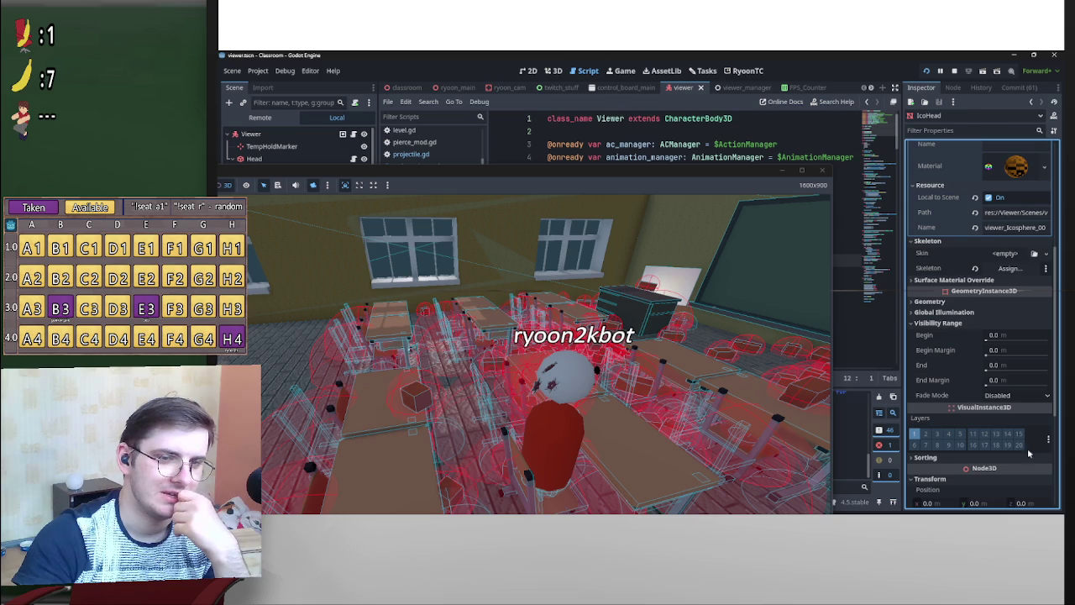
pyautogui.scroll(-2, 941, 416)
pyautogui.scroll(-2, 947, 424)
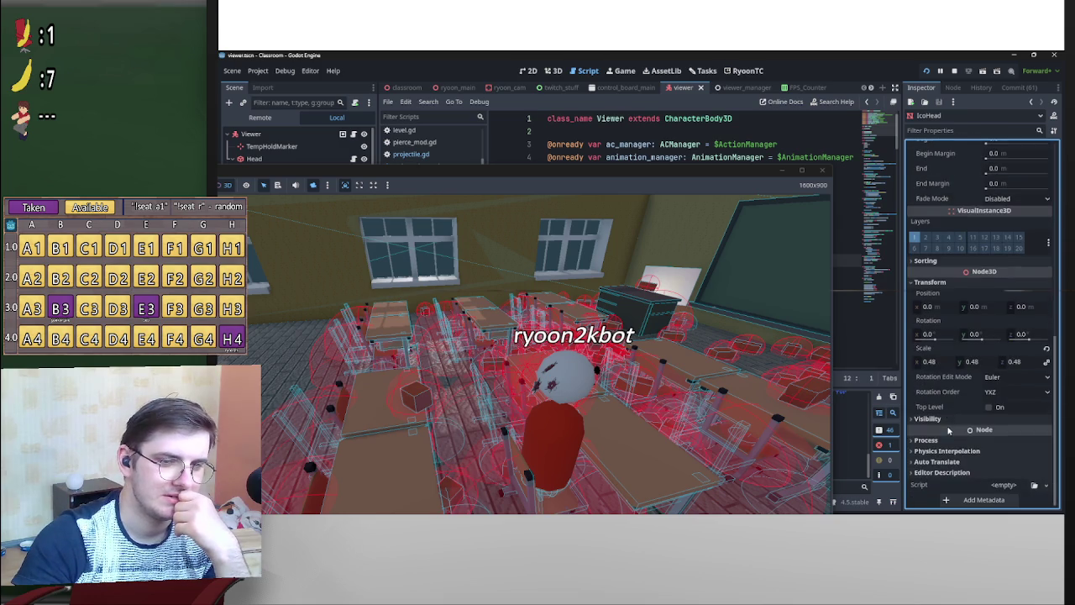
pyautogui.click(938, 419)
pyautogui.click(937, 420)
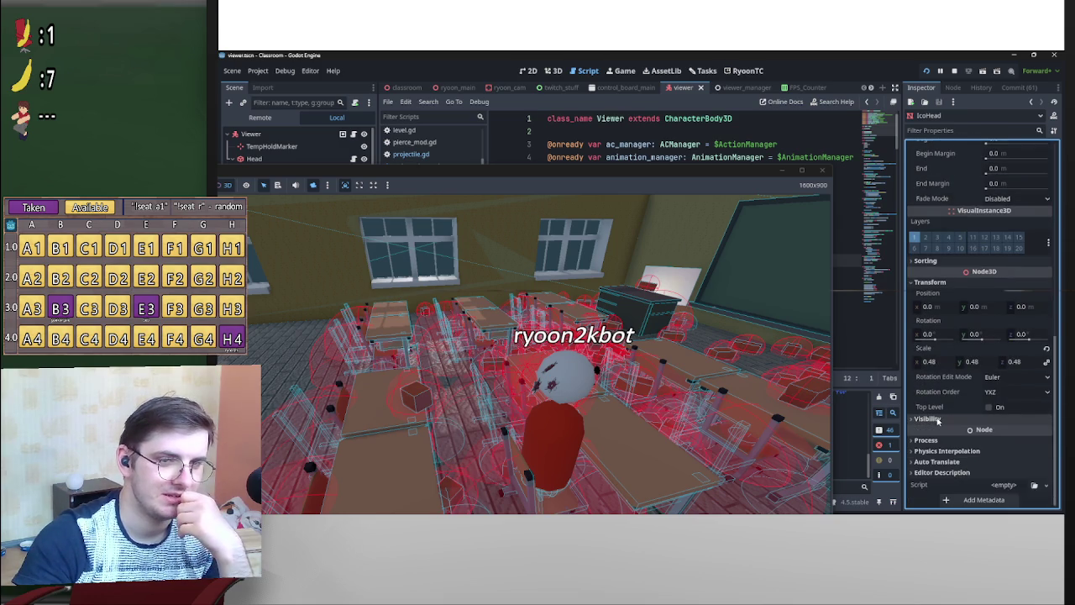
pyautogui.click(937, 420)
pyautogui.click(937, 420)
pyautogui.click(938, 419)
pyautogui.click(938, 419)
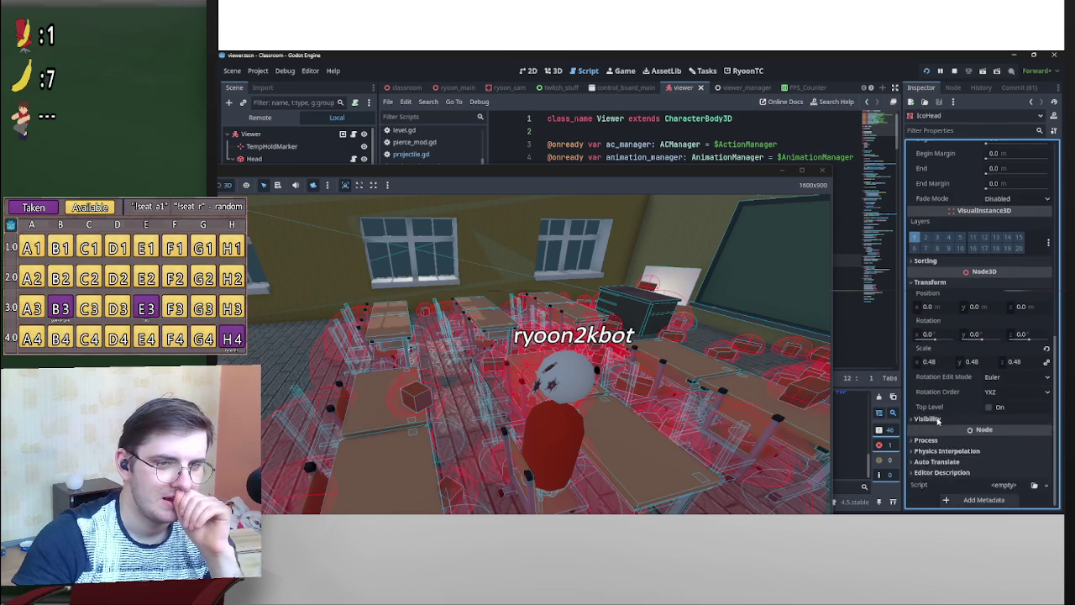
pyautogui.click(937, 420)
pyautogui.click(938, 419)
pyautogui.click(938, 419)
# Select the Username node and expand its Visibility Range settings.
pyautogui.moveTo(435, 174); pyautogui.dragTo(466, 294)
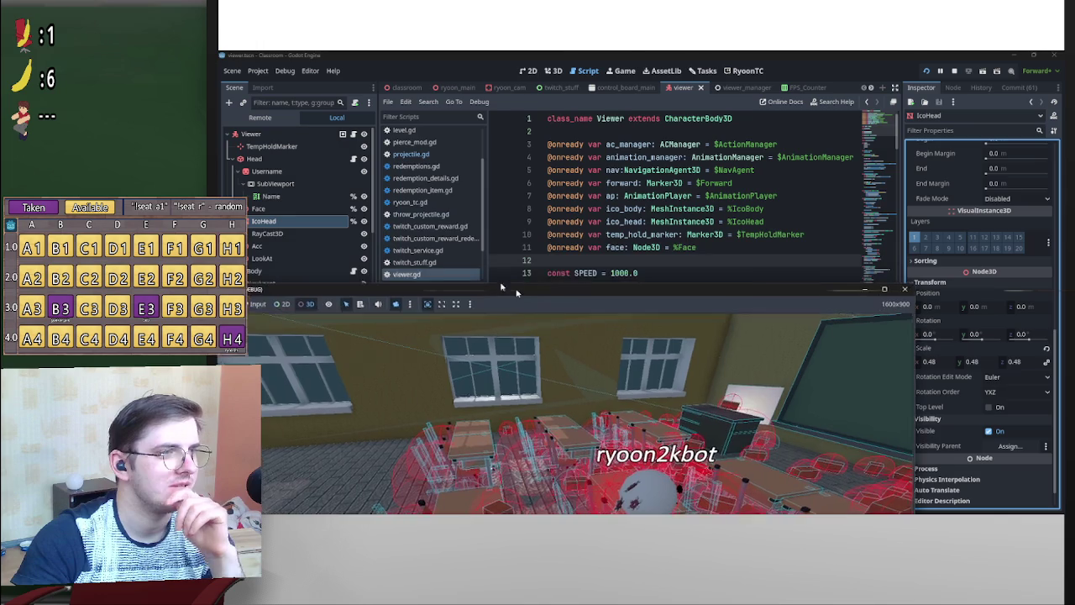
pyautogui.click(267, 170)
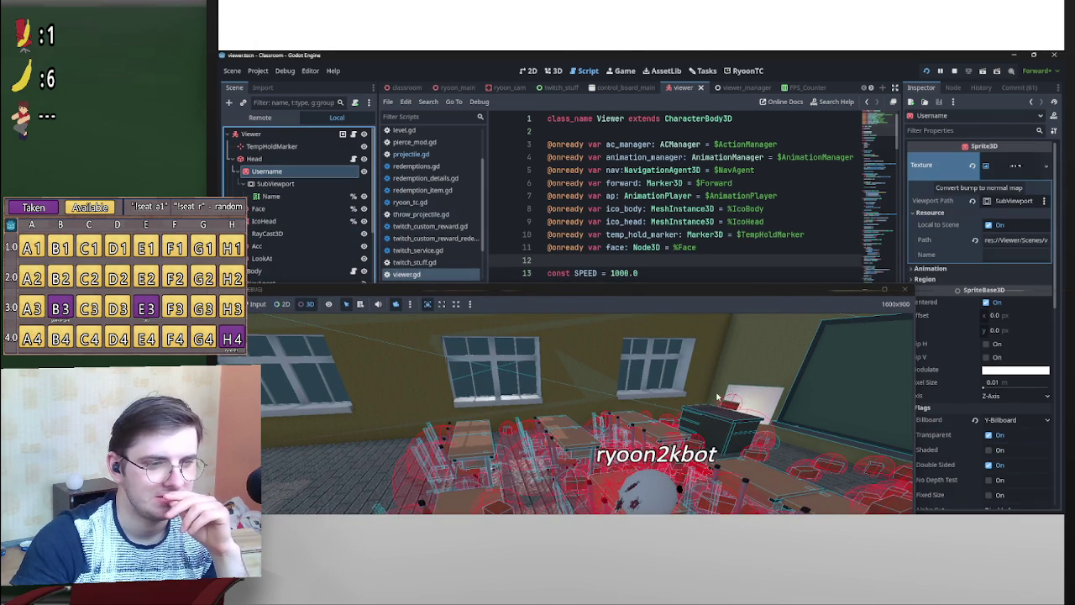
pyautogui.moveTo(762, 290)
pyautogui.mouseDown()
pyautogui.moveTo(732, 221)
pyautogui.moveTo(731, 173)
pyautogui.mouseUp()
pyautogui.scroll(-5, 942, 380)
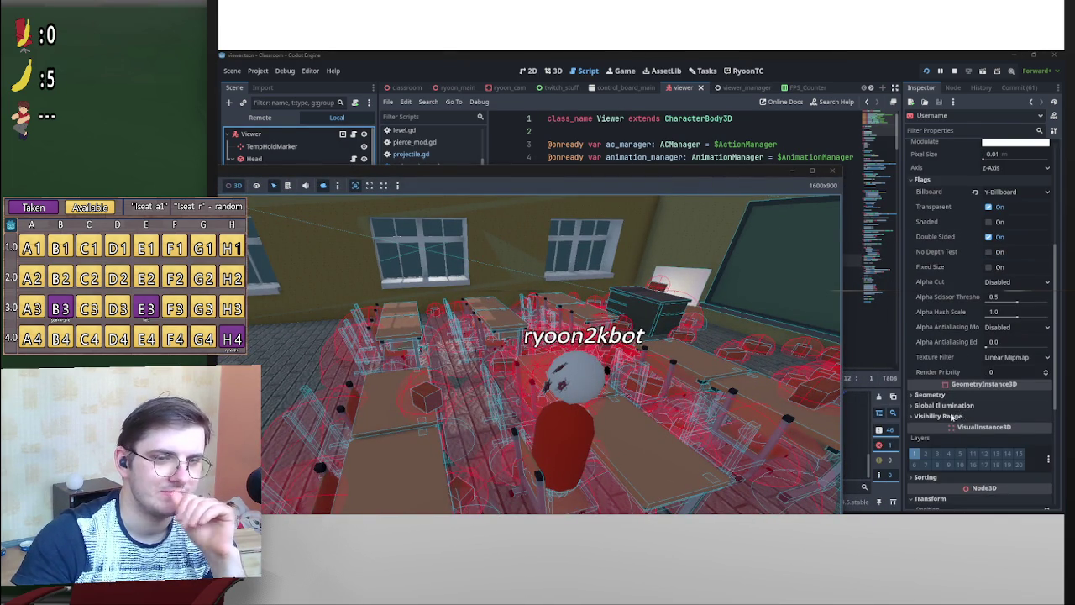
pyautogui.click(949, 417)
pyautogui.scroll(-6, 946, 424)
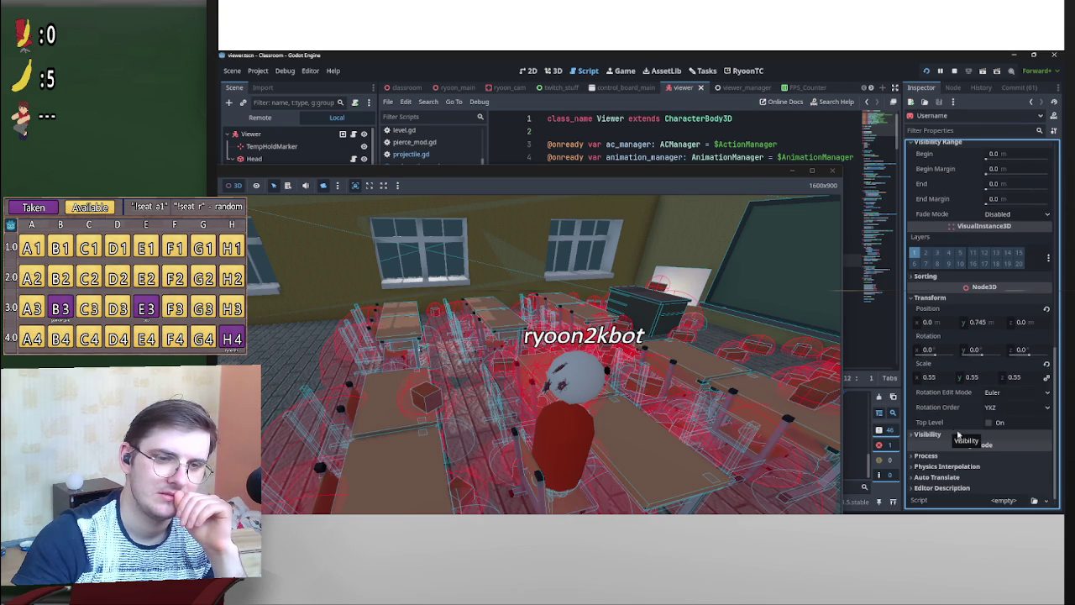
pyautogui.click(947, 435)
pyautogui.click(947, 437)
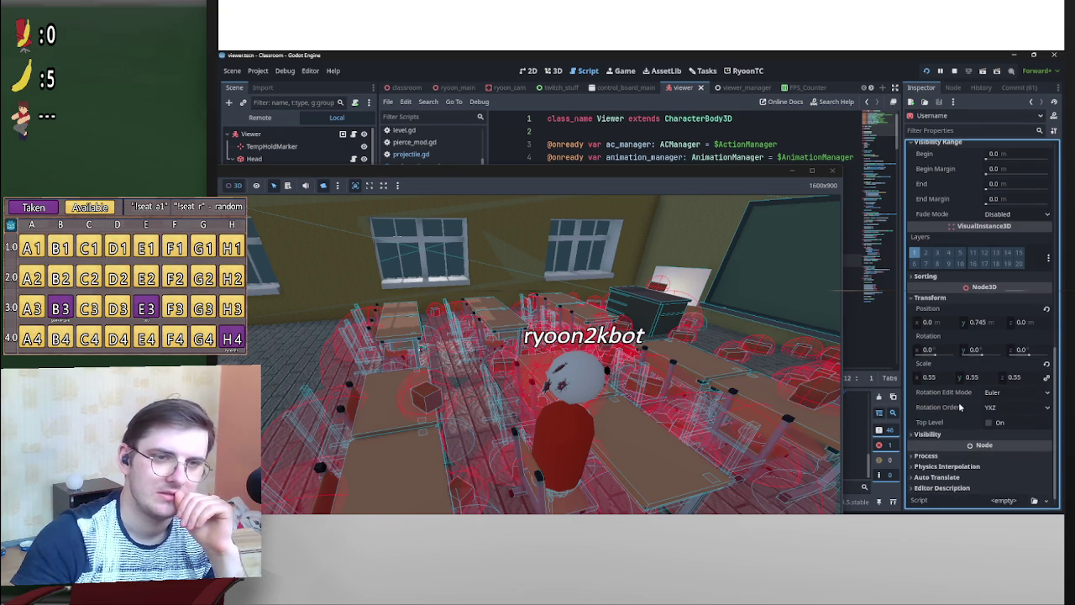
# Expand the Username sprite's Geometry and Global Illumination sections.
pyautogui.scroll(3, 961, 407)
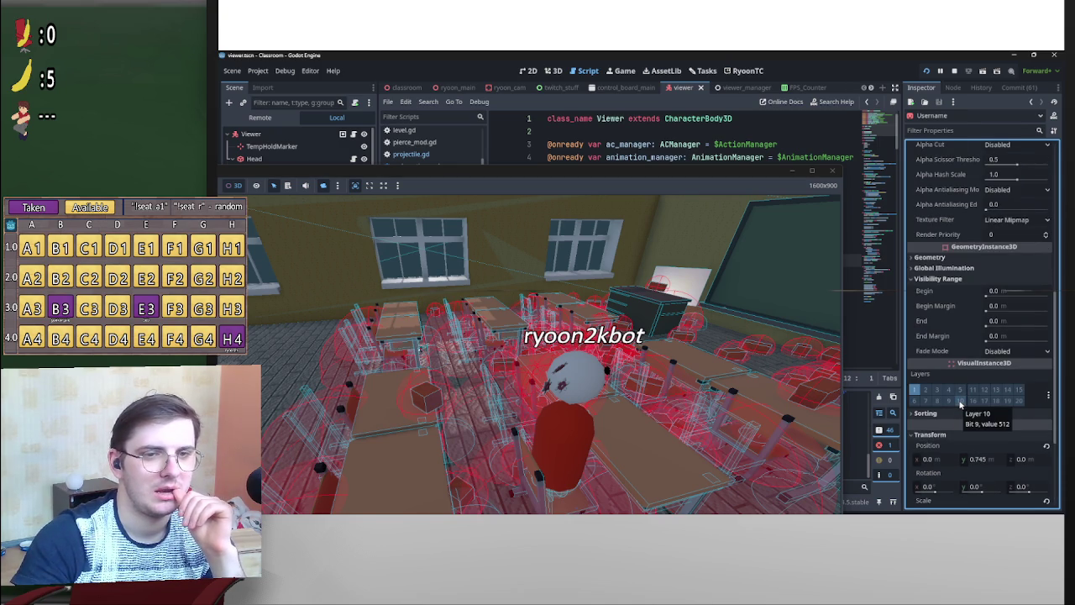
pyautogui.scroll(2, 961, 406)
pyautogui.scroll(2, 962, 406)
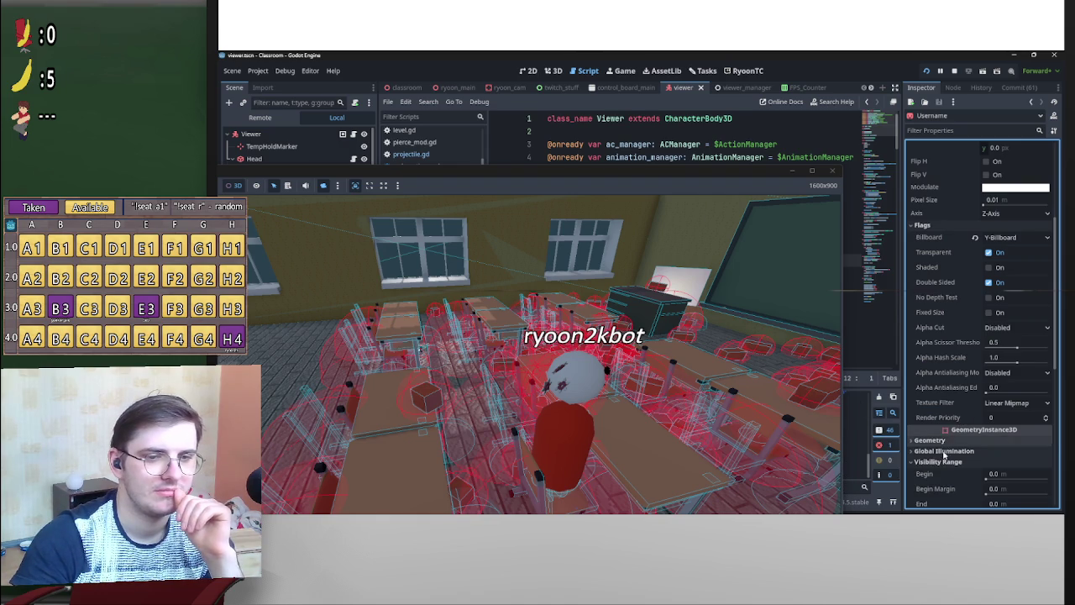
pyautogui.click(934, 440)
pyautogui.scroll(-3, 945, 445)
pyautogui.click(949, 461)
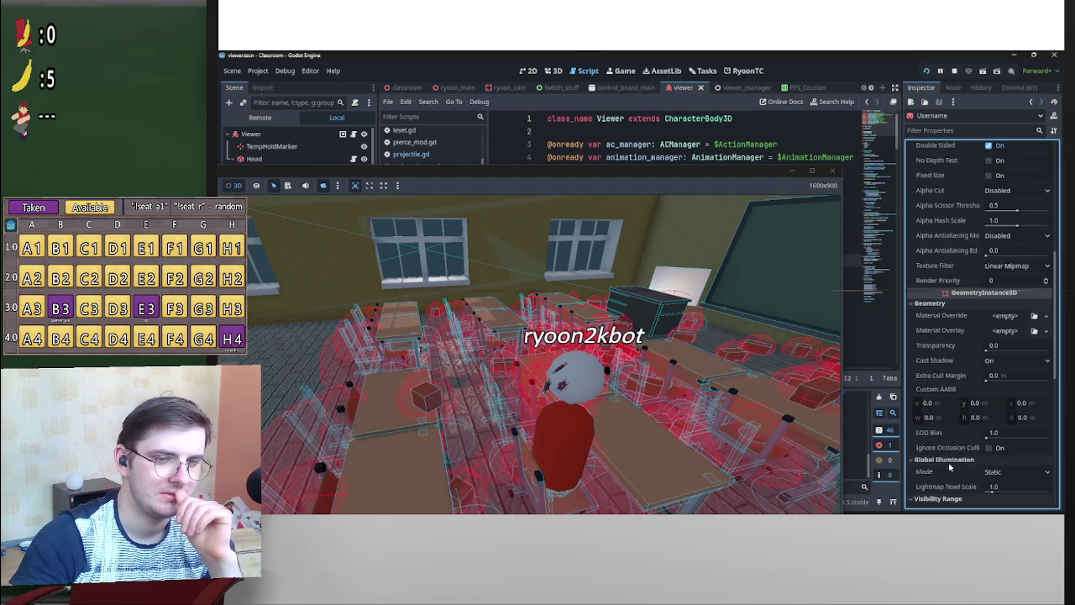
pyautogui.scroll(-2, 949, 461)
# Pick a CollisionShape3D in the running game to inspect it remotely.
pyautogui.click(692, 278)
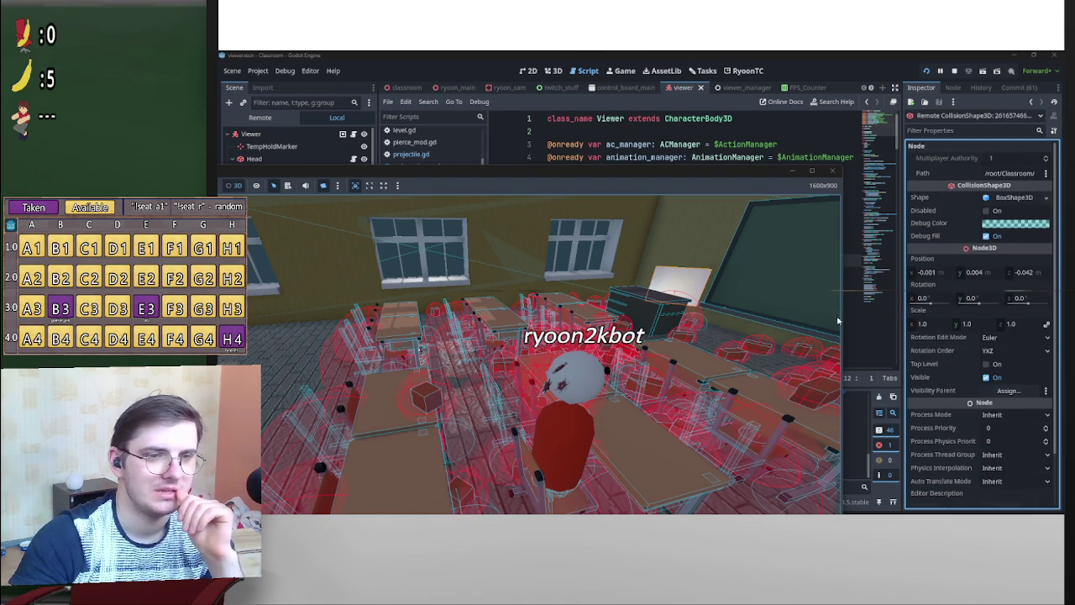
pyautogui.click(924, 390)
pyautogui.scroll(1, 938, 397)
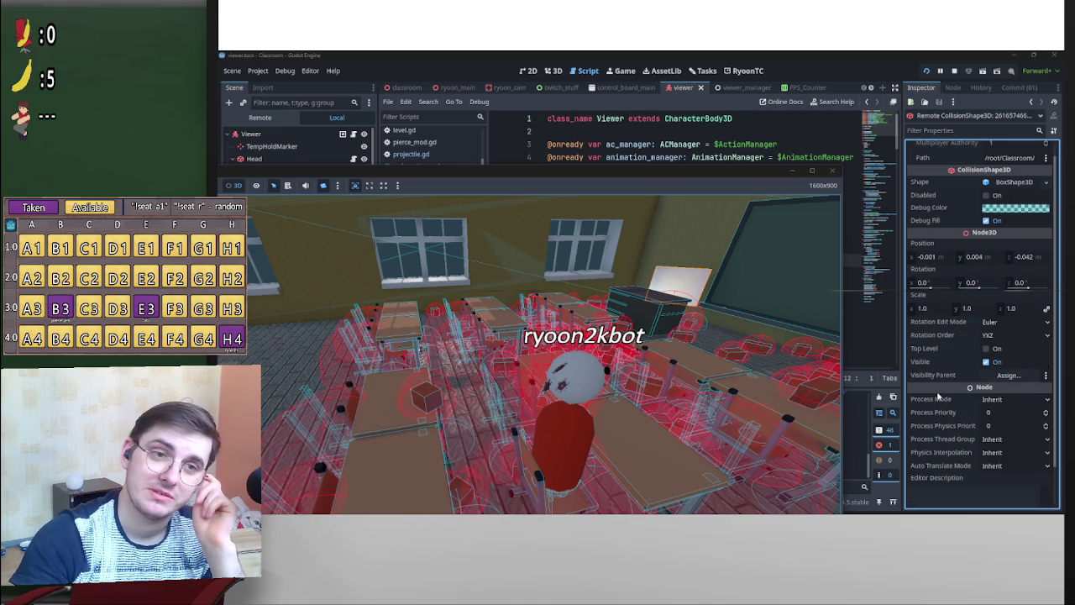
# Select the remote Sprite3D under RyoonCam and browse its properties.
pyautogui.moveTo(357, 174); pyautogui.dragTo(357, 323)
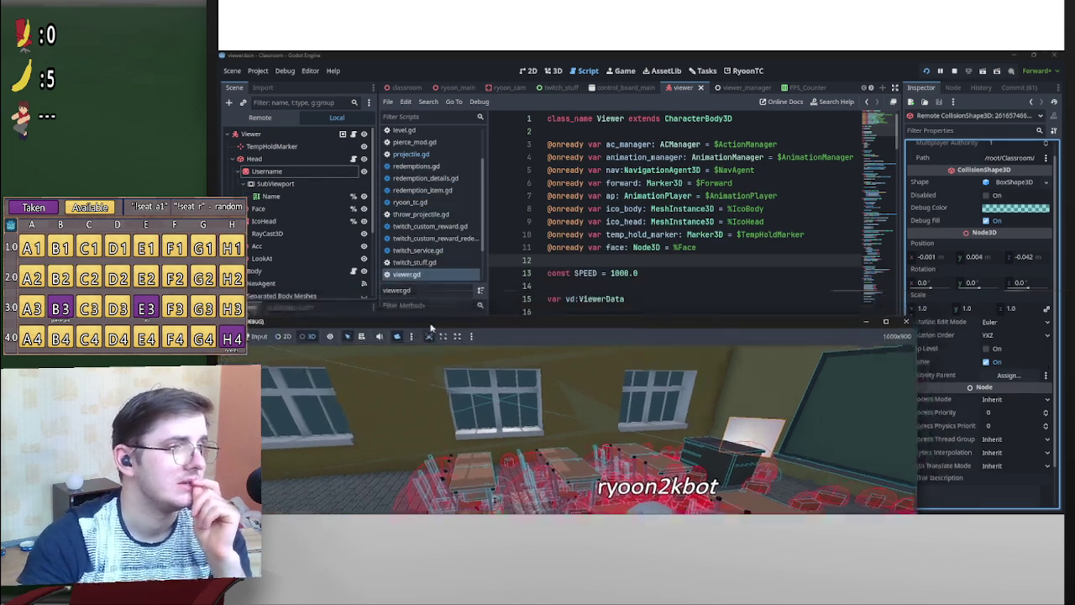
pyautogui.click(243, 102)
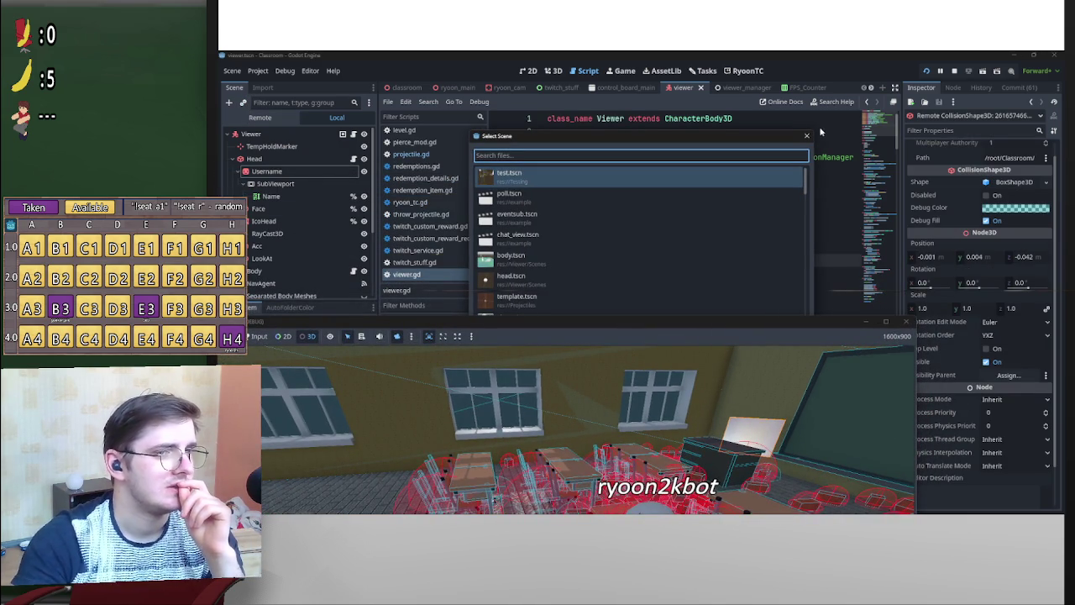
pyautogui.click(807, 137)
pyautogui.click(260, 118)
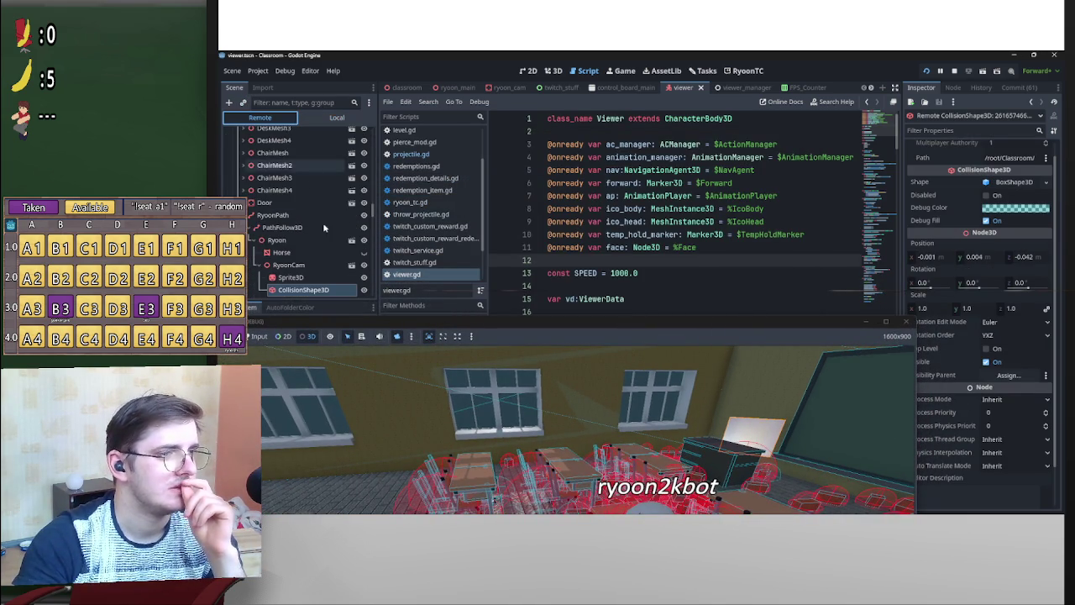
pyautogui.scroll(-1, 302, 243)
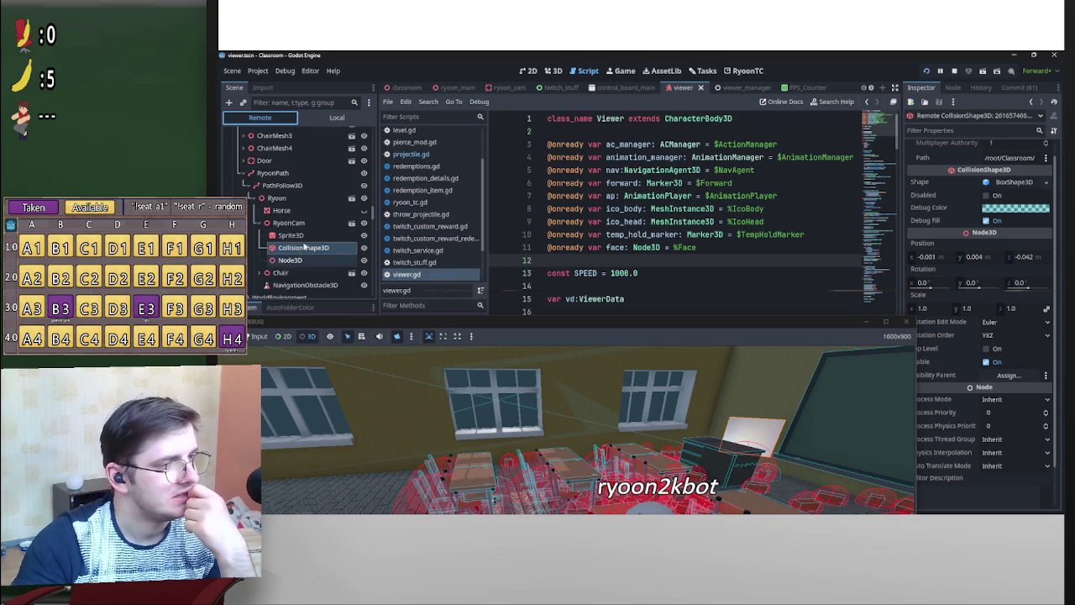
pyautogui.click(291, 235)
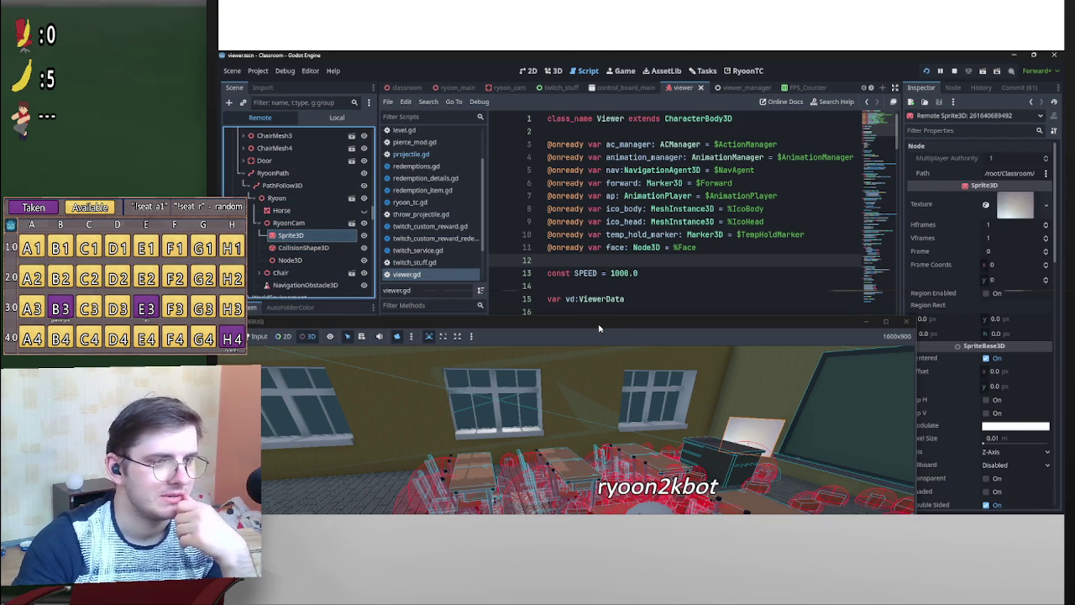
pyautogui.moveTo(599, 328)
pyautogui.mouseDown()
pyautogui.moveTo(561, 235)
pyautogui.moveTo(559, 156)
pyautogui.mouseUp()
pyautogui.scroll(-5, 941, 345)
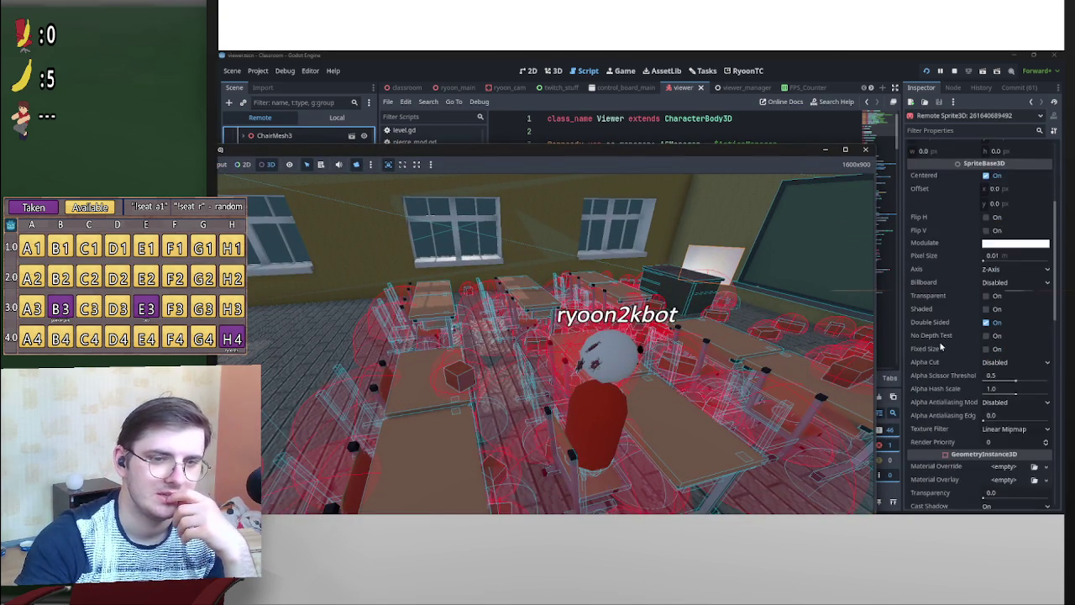
pyautogui.scroll(-5, 941, 346)
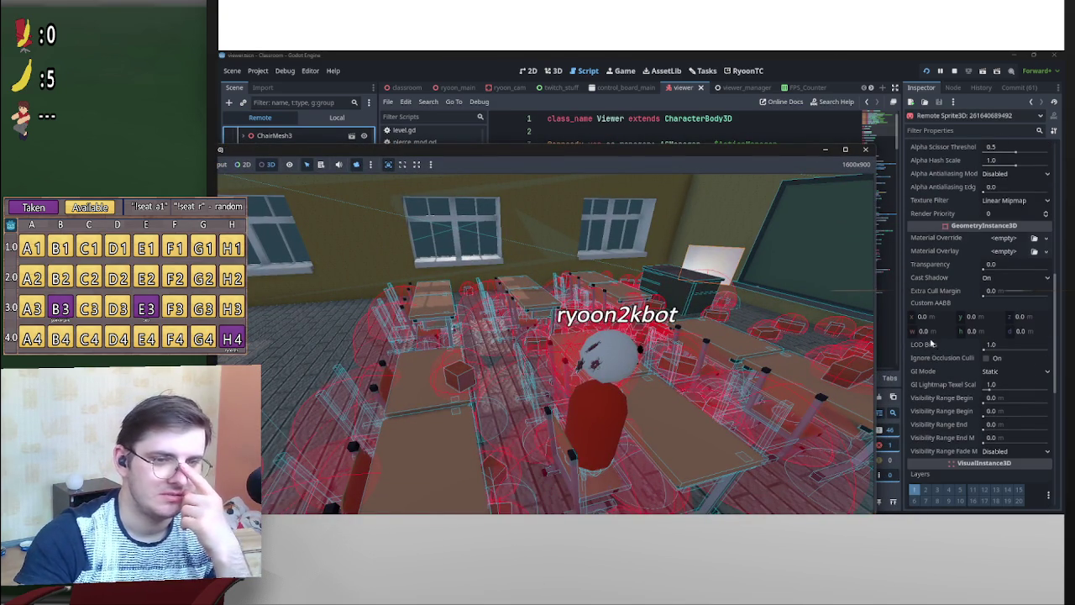
pyautogui.scroll(-5, 922, 382)
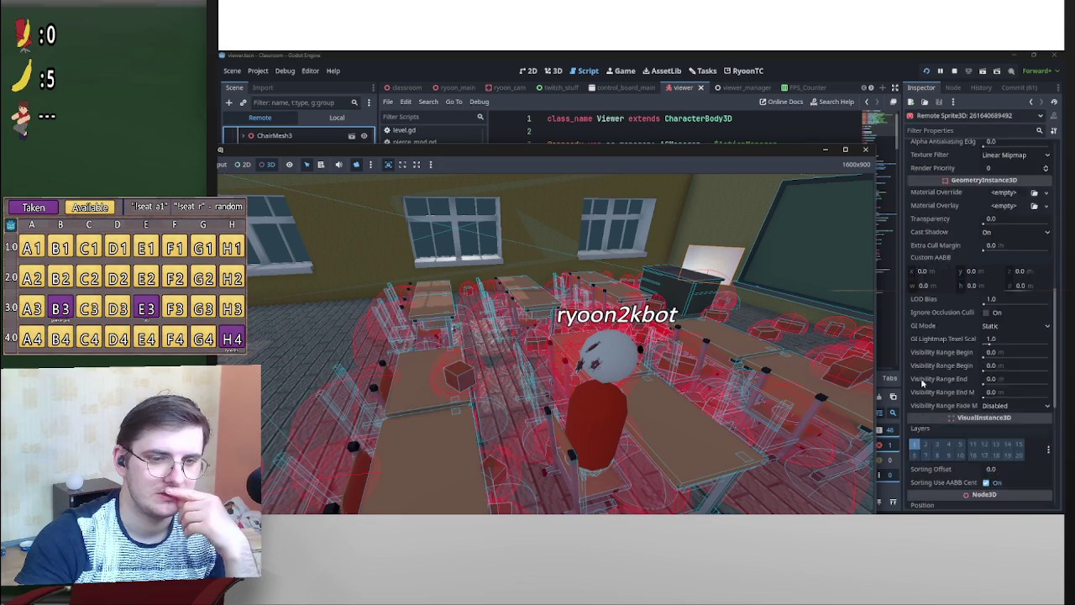
pyautogui.scroll(-2, 923, 386)
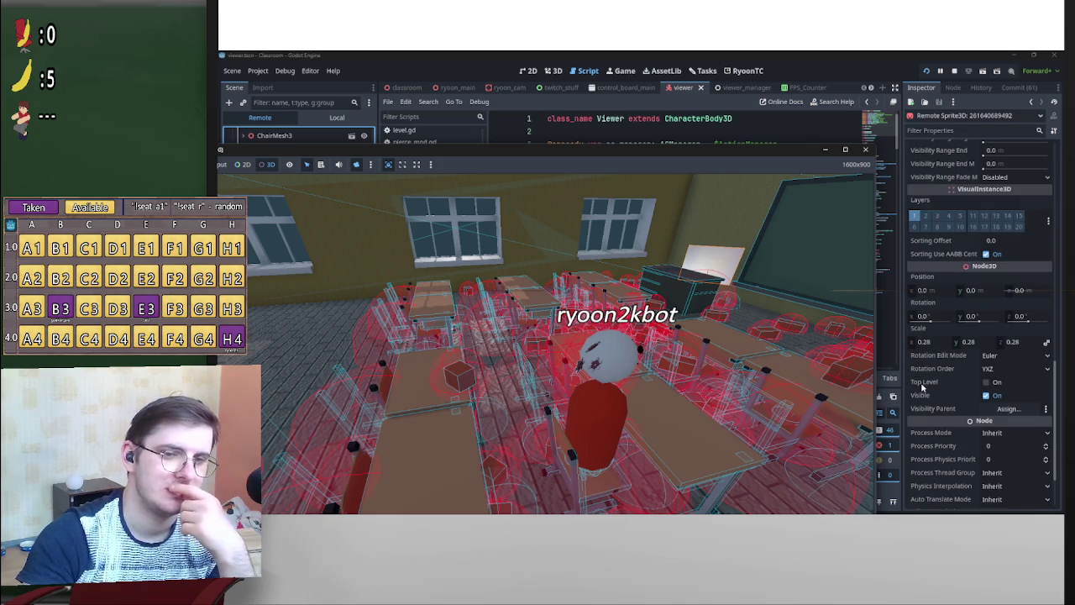
pyautogui.scroll(-3, 945, 386)
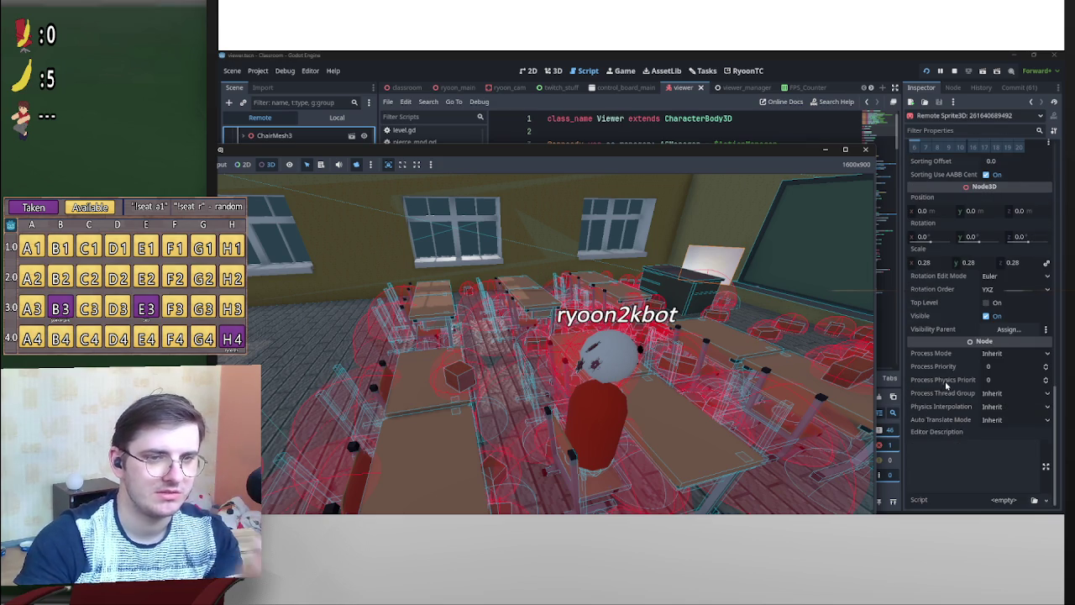
pyautogui.scroll(5, 946, 385)
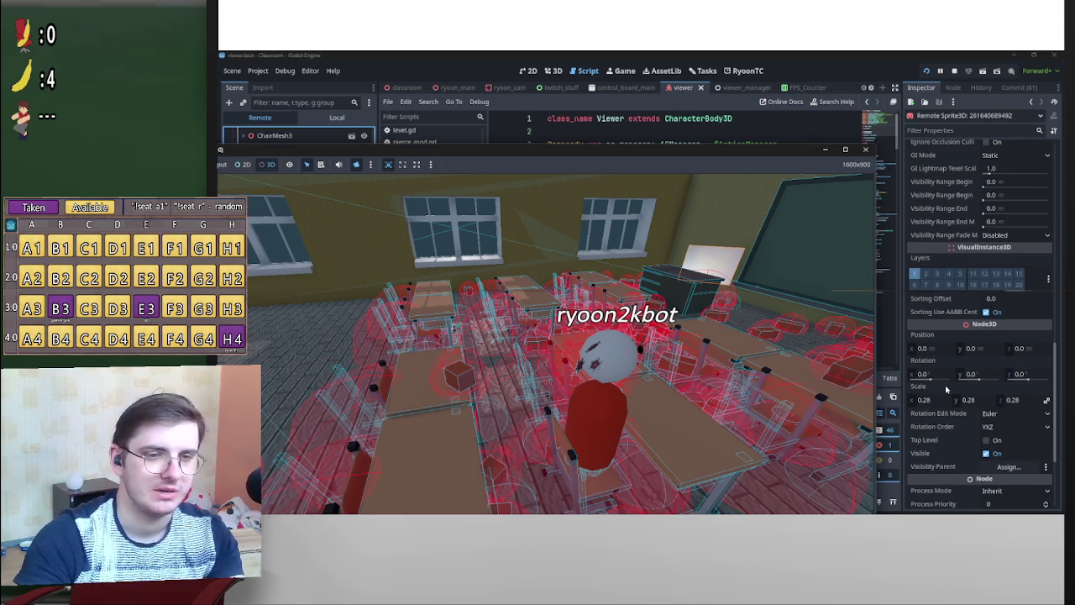
pyautogui.scroll(5, 939, 390)
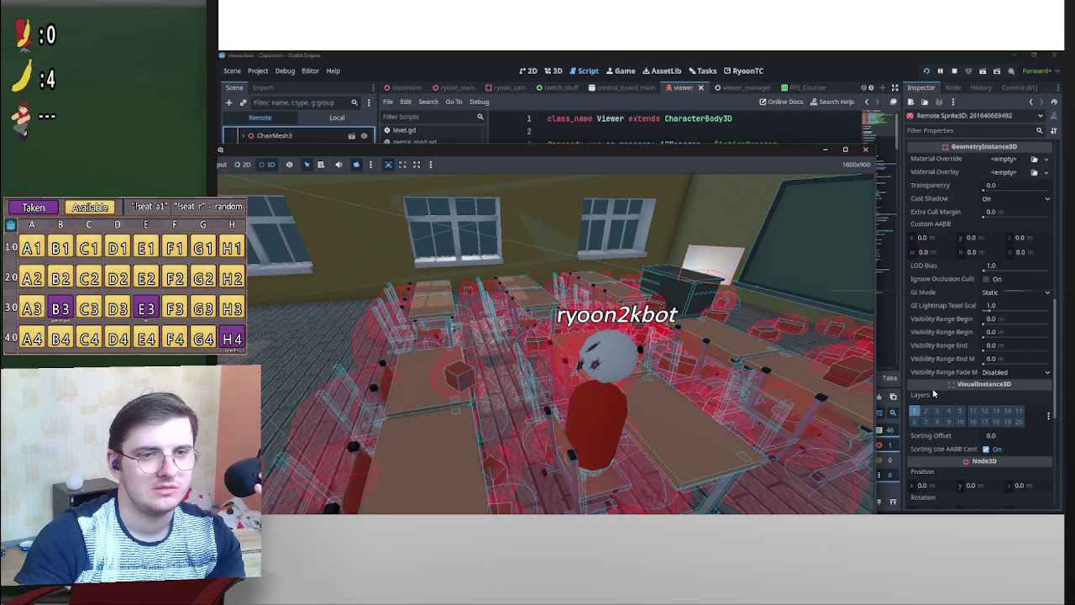
pyautogui.scroll(5, 933, 321)
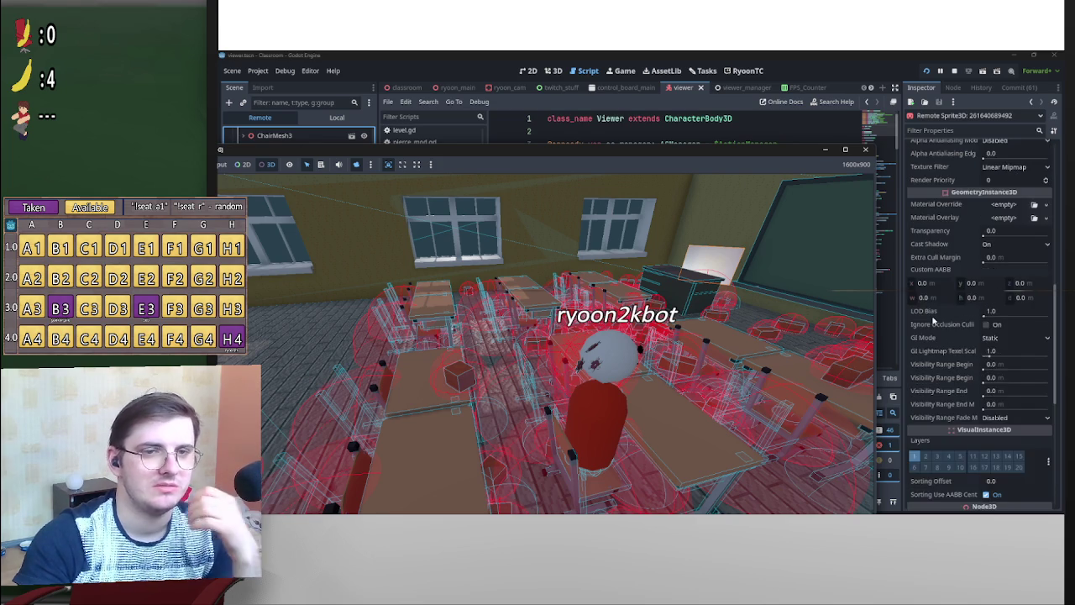
pyautogui.scroll(13, 943, 315)
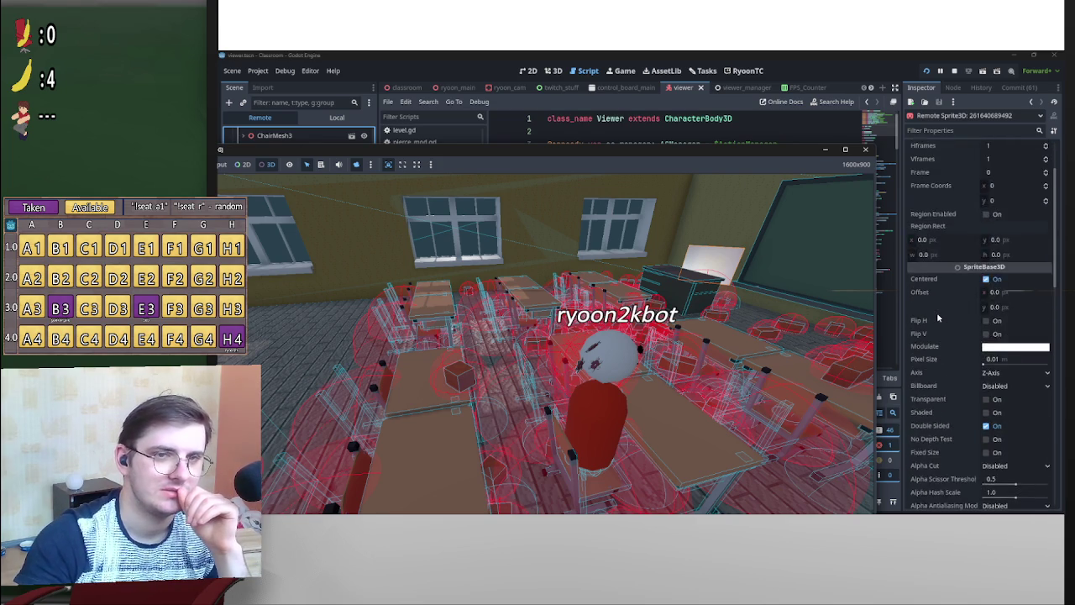
pyautogui.scroll(-18, 942, 317)
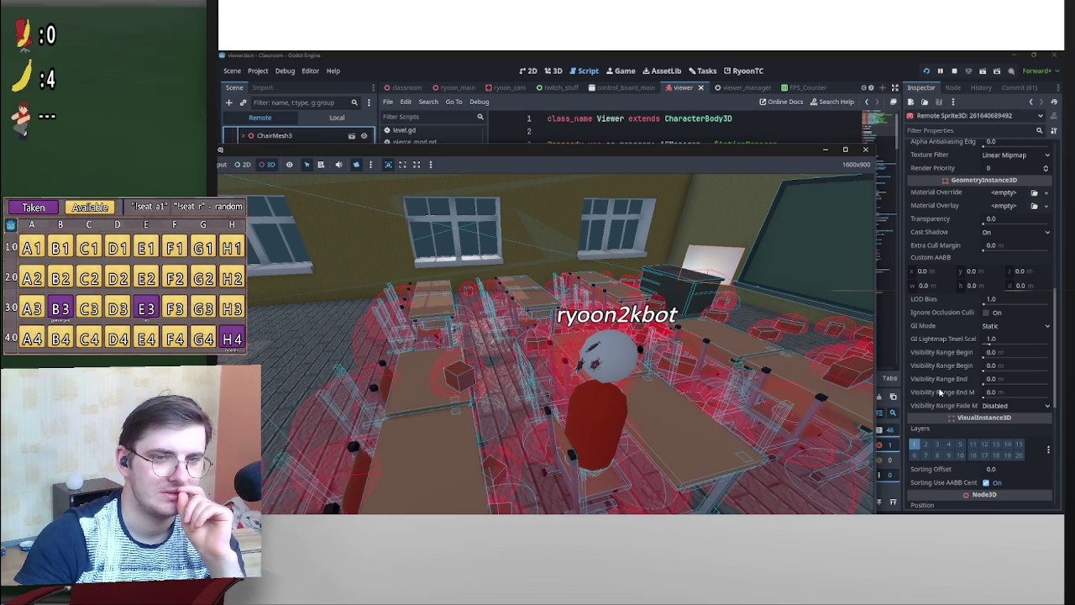
pyautogui.scroll(-5, 940, 390)
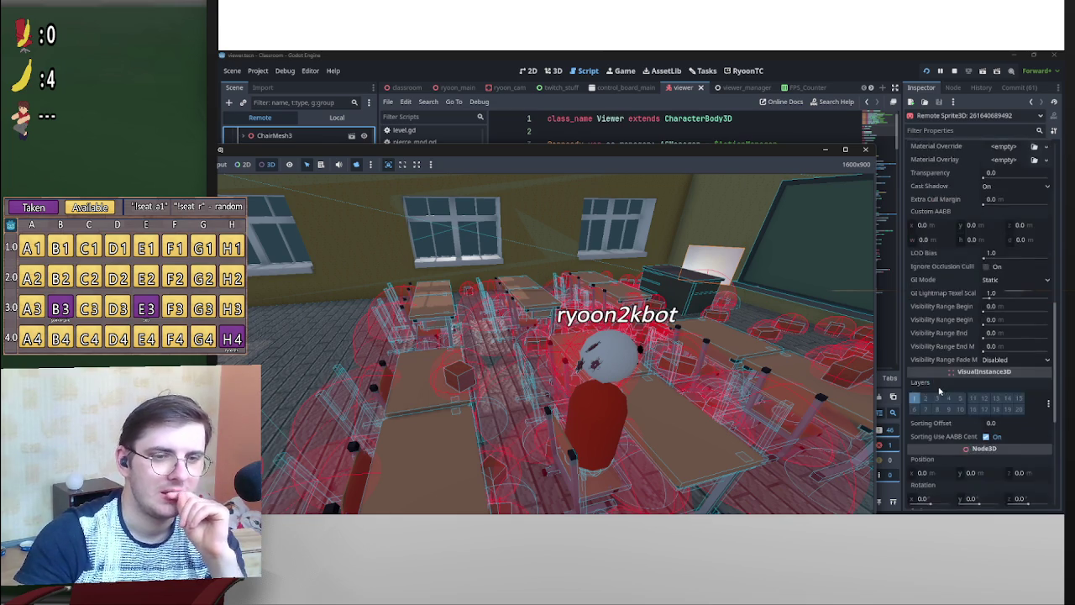
pyautogui.scroll(-5, 940, 391)
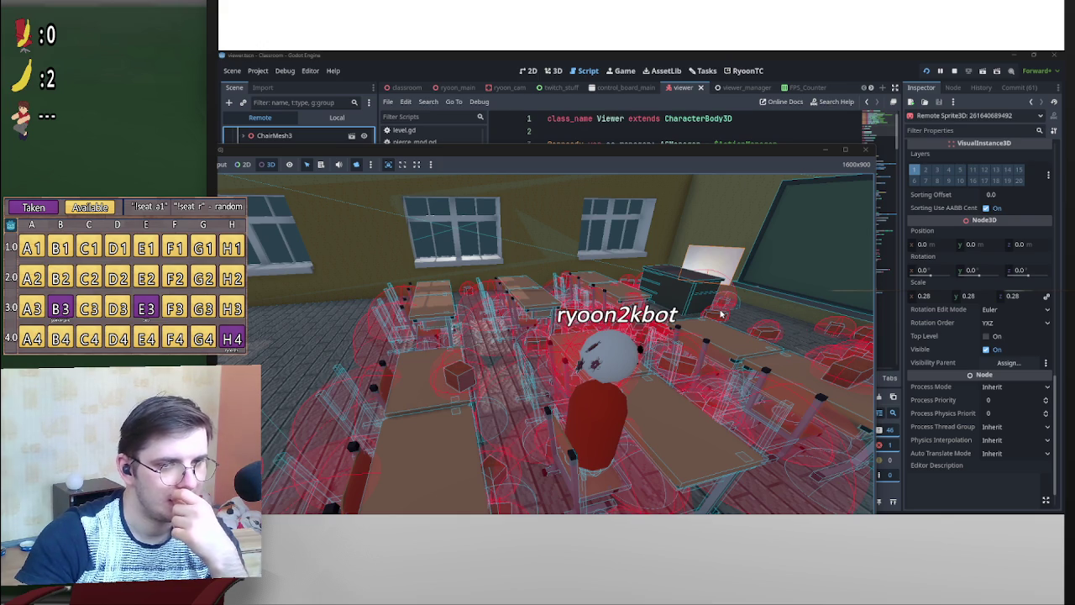
pyautogui.scroll(-1, 946, 366)
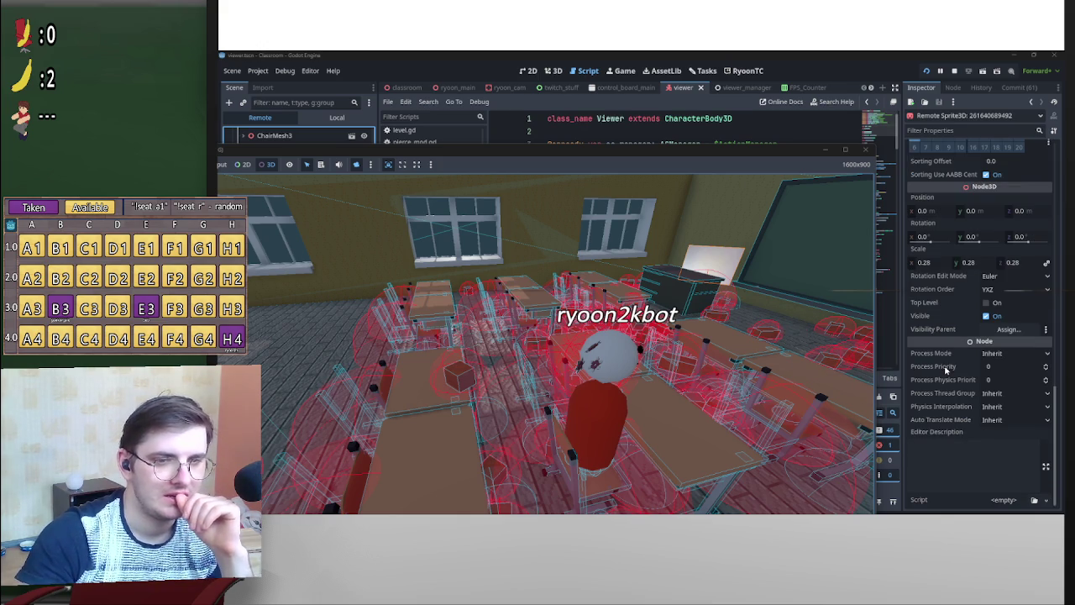
pyautogui.scroll(5, 946, 370)
pyautogui.scroll(4, 944, 371)
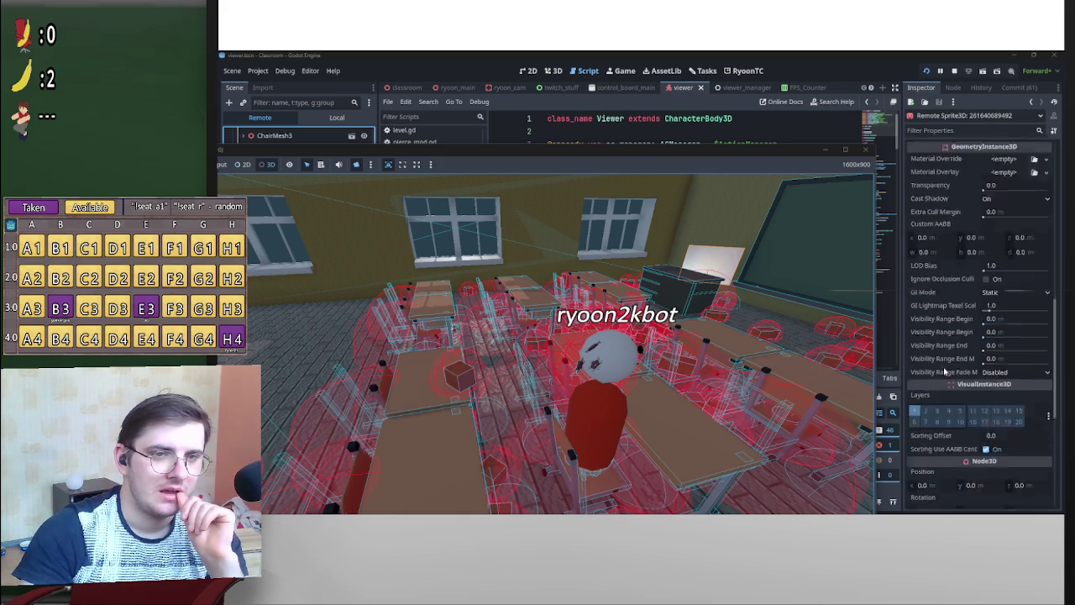
pyautogui.scroll(1, 946, 372)
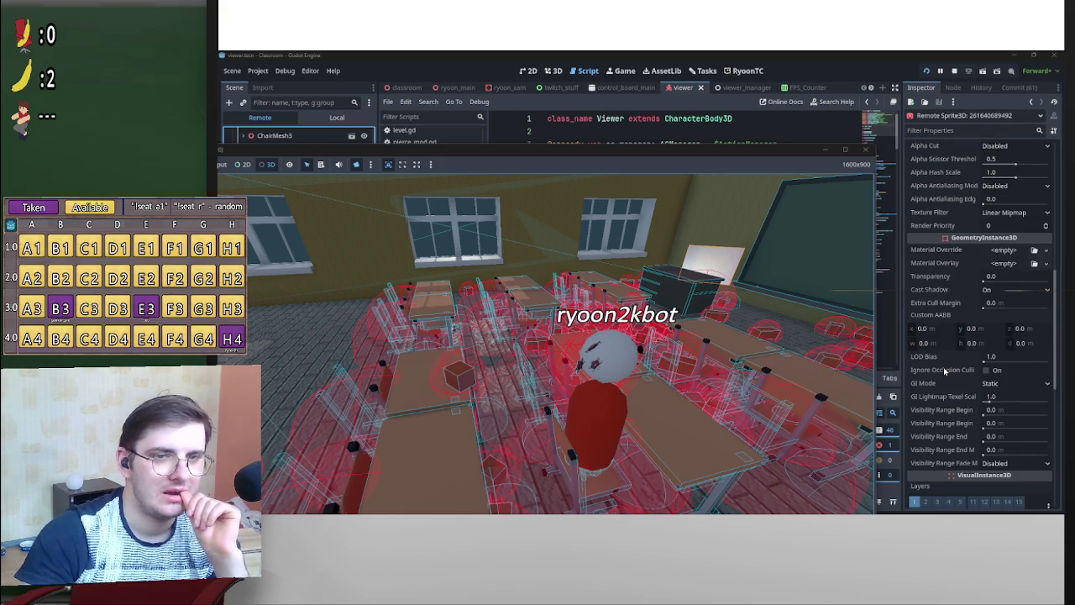
# Move the game window aside and read through the ryoon_cam script.
pyautogui.moveTo(551, 150)
pyautogui.mouseDown()
pyautogui.moveTo(551, 377)
pyautogui.moveTo(550, 269)
pyautogui.moveTo(498, 92)
pyautogui.mouseUp()
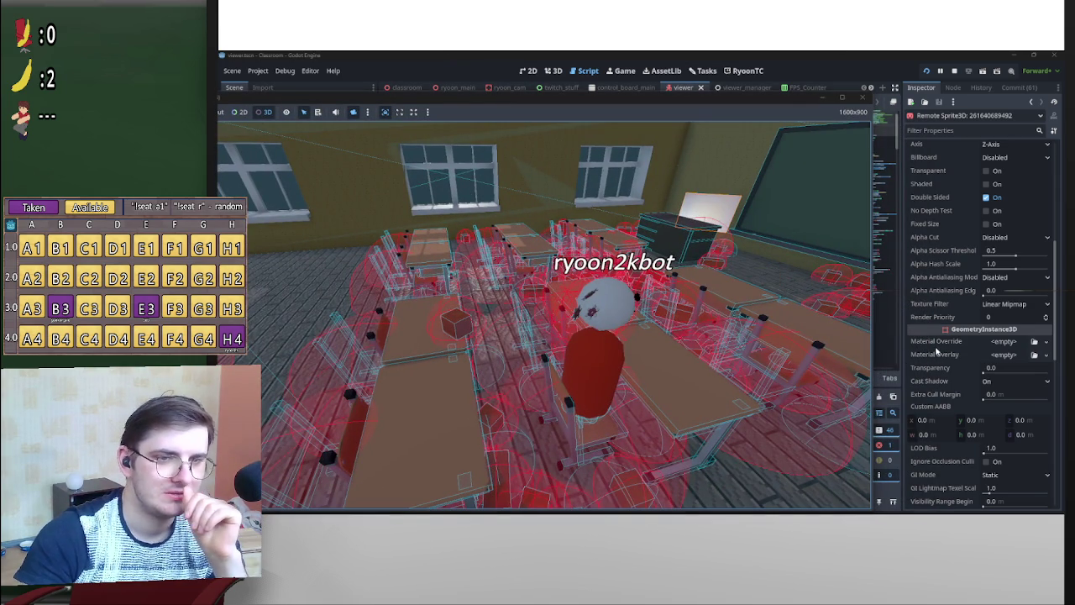
pyautogui.scroll(2, 932, 340)
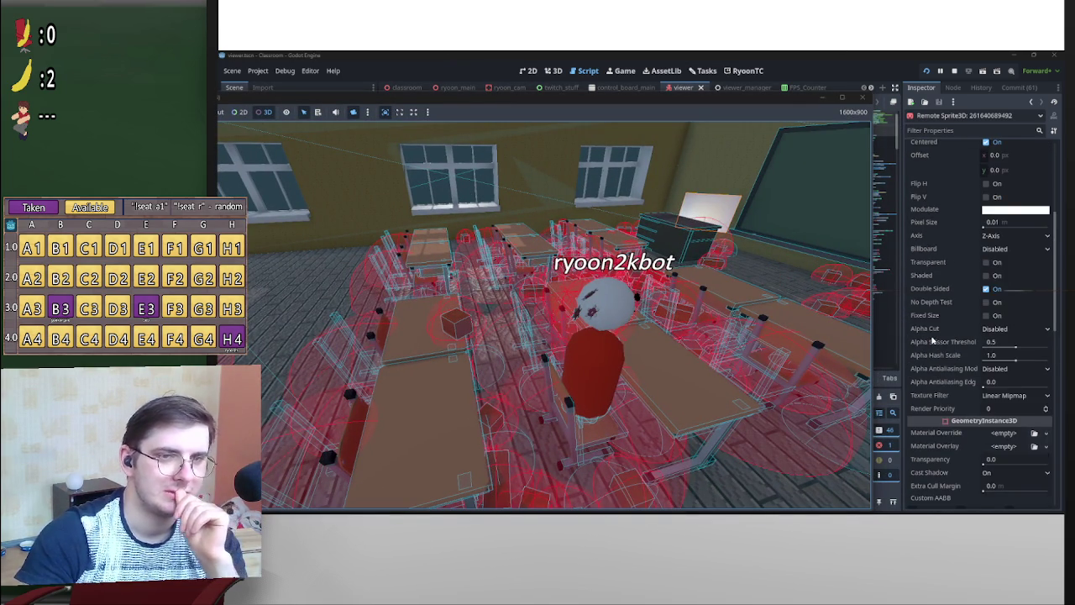
pyautogui.scroll(5, 933, 339)
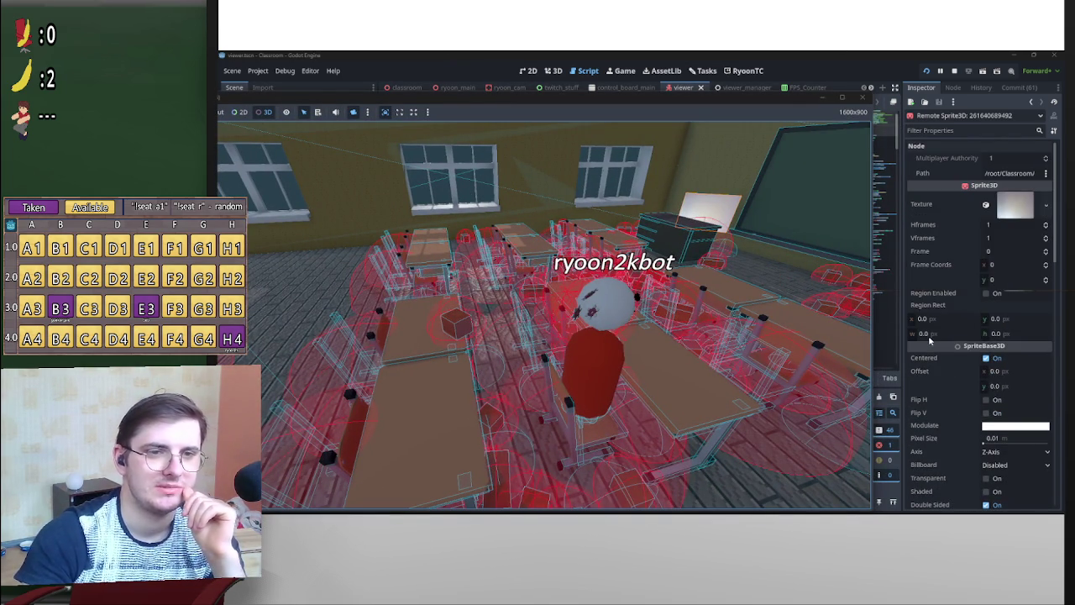
pyautogui.scroll(-2, 931, 336)
pyautogui.scroll(-2, 965, 231)
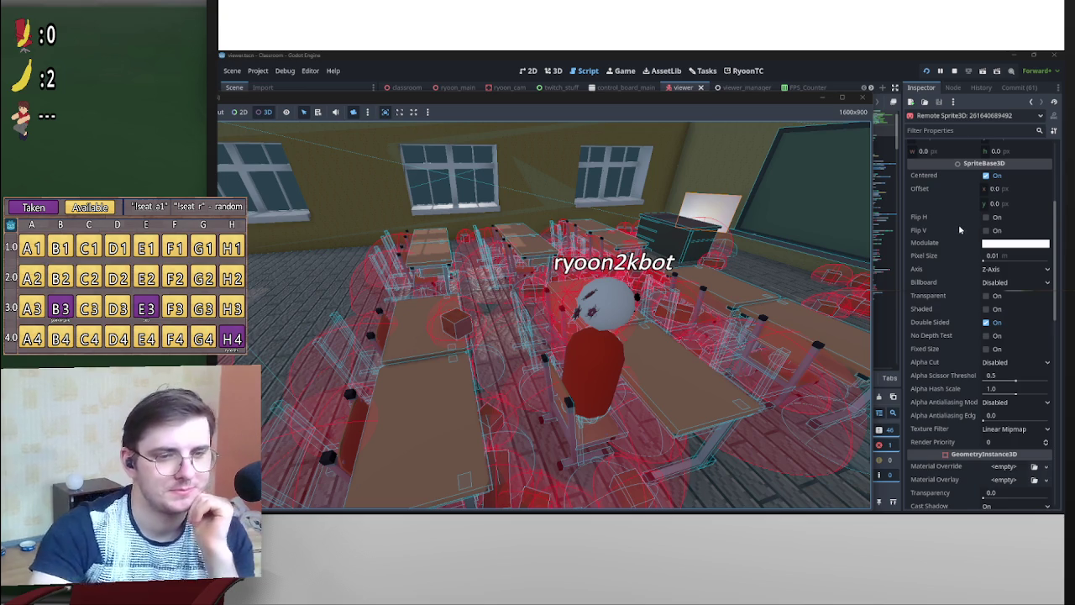
pyautogui.scroll(-5, 957, 222)
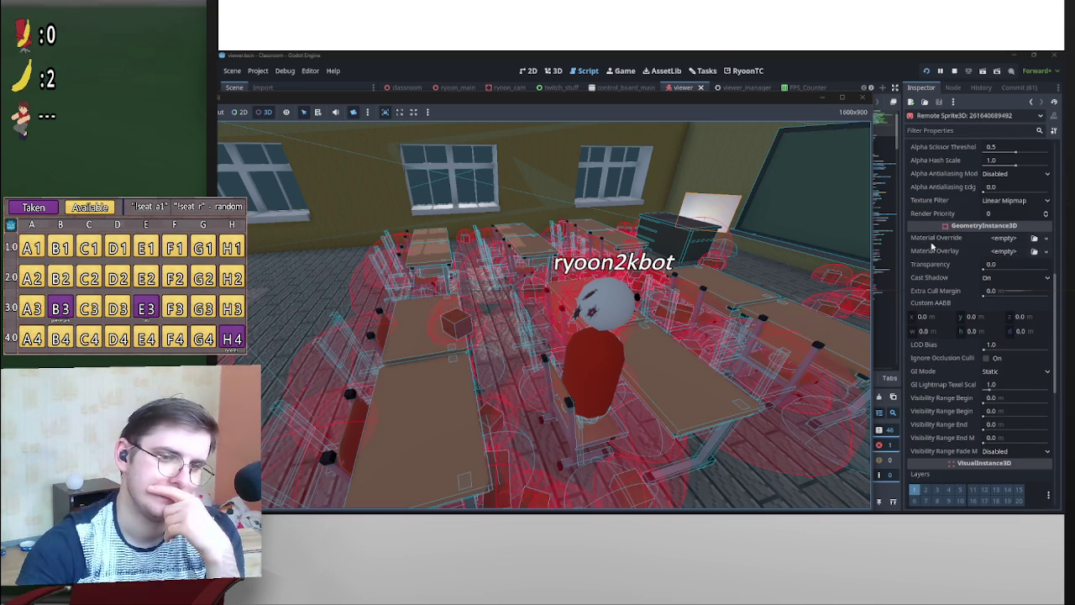
pyautogui.scroll(-3, 921, 274)
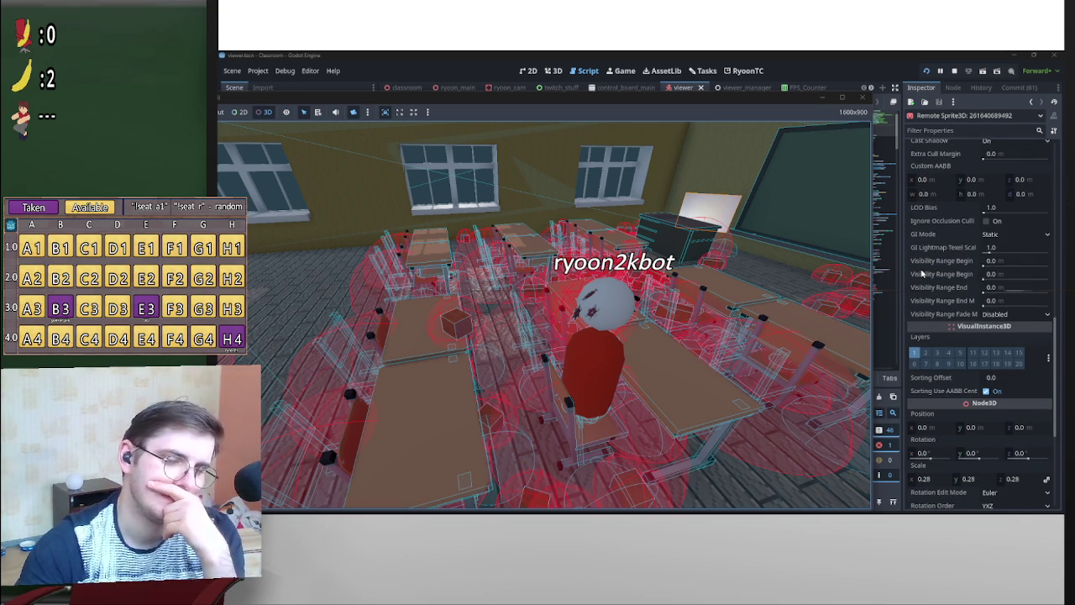
pyautogui.scroll(-1, 921, 274)
pyautogui.scroll(-2, 921, 274)
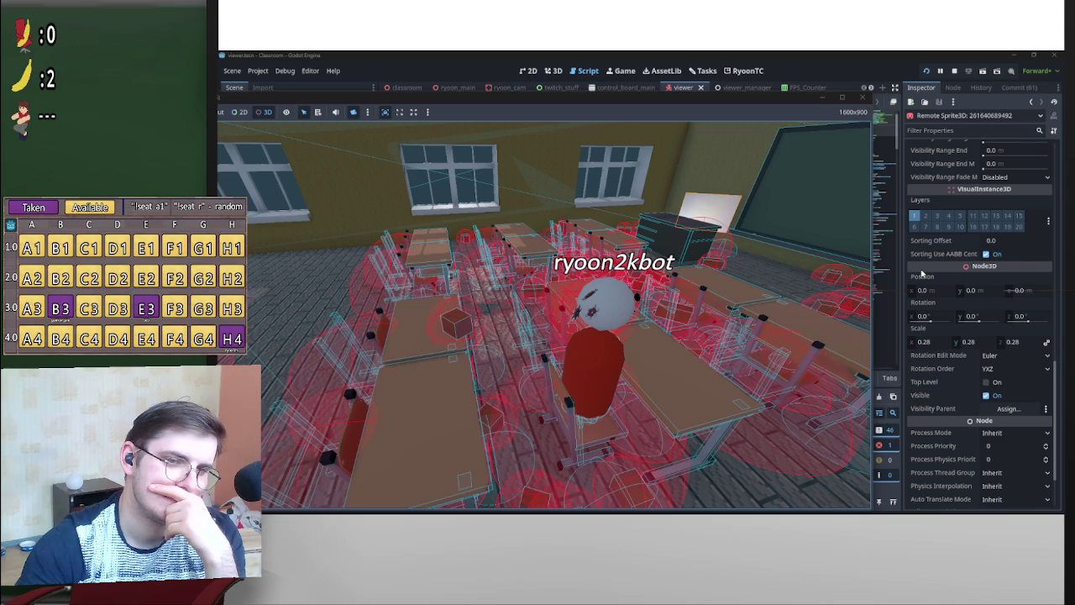
pyautogui.scroll(-1, 921, 274)
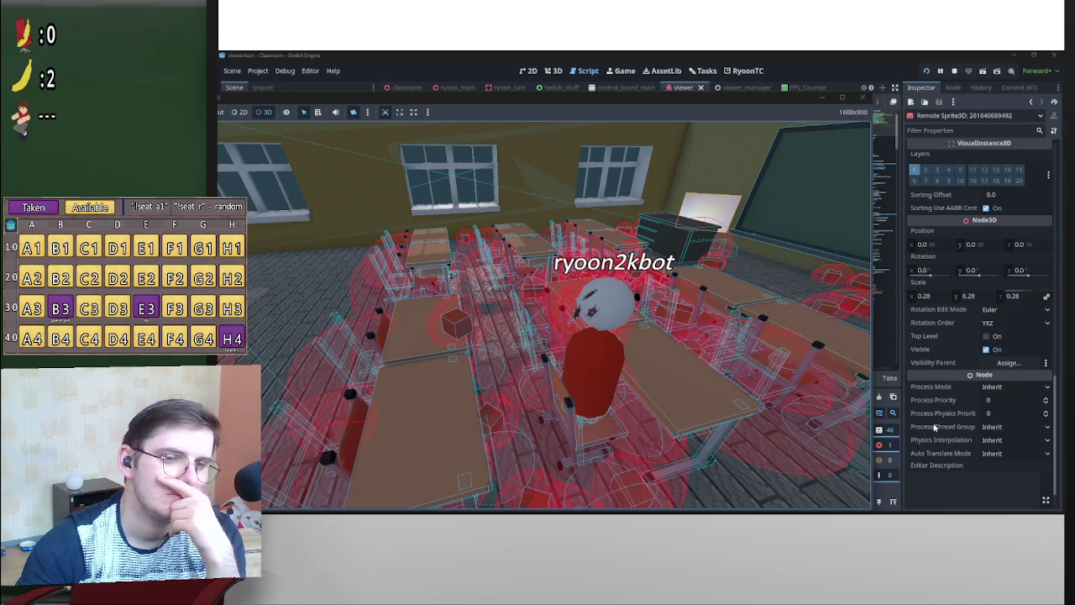
pyautogui.scroll(5, 935, 326)
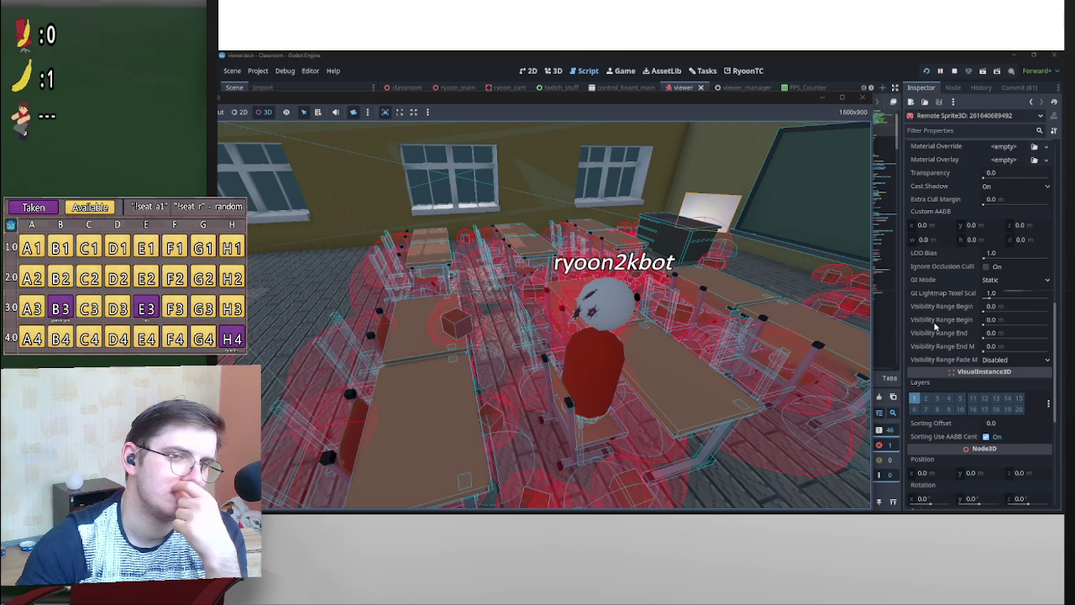
pyautogui.scroll(1, 935, 327)
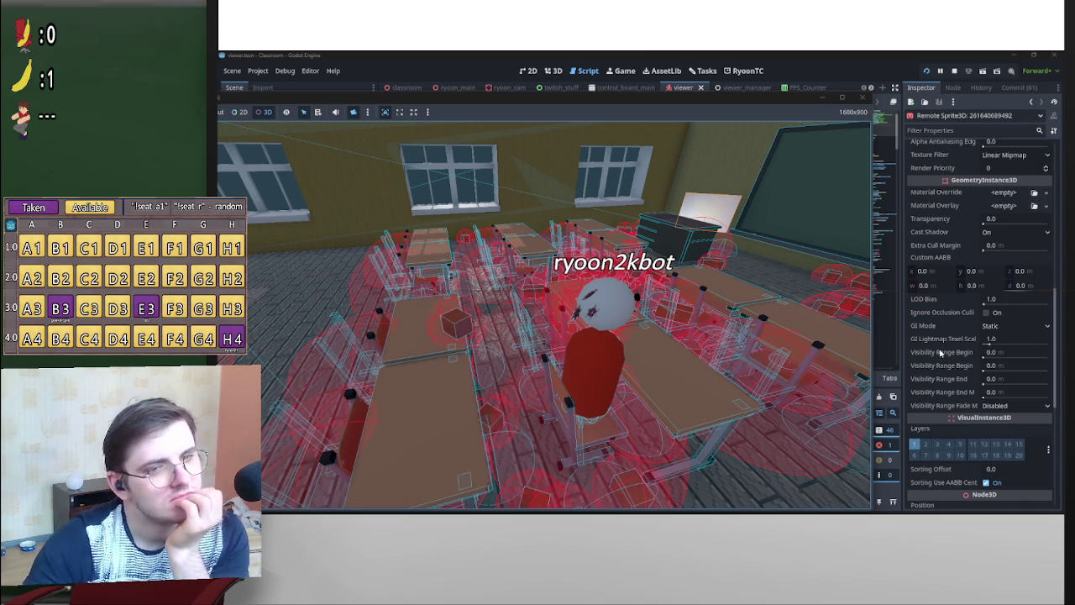
pyautogui.scroll(2, 941, 353)
pyautogui.scroll(1, 941, 355)
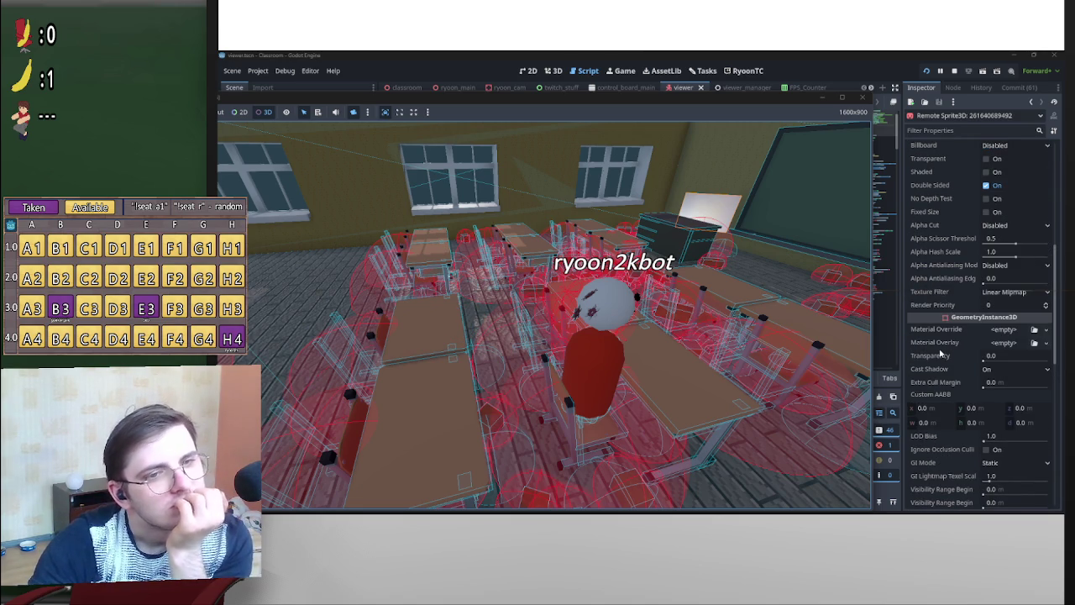
pyautogui.scroll(3, 941, 355)
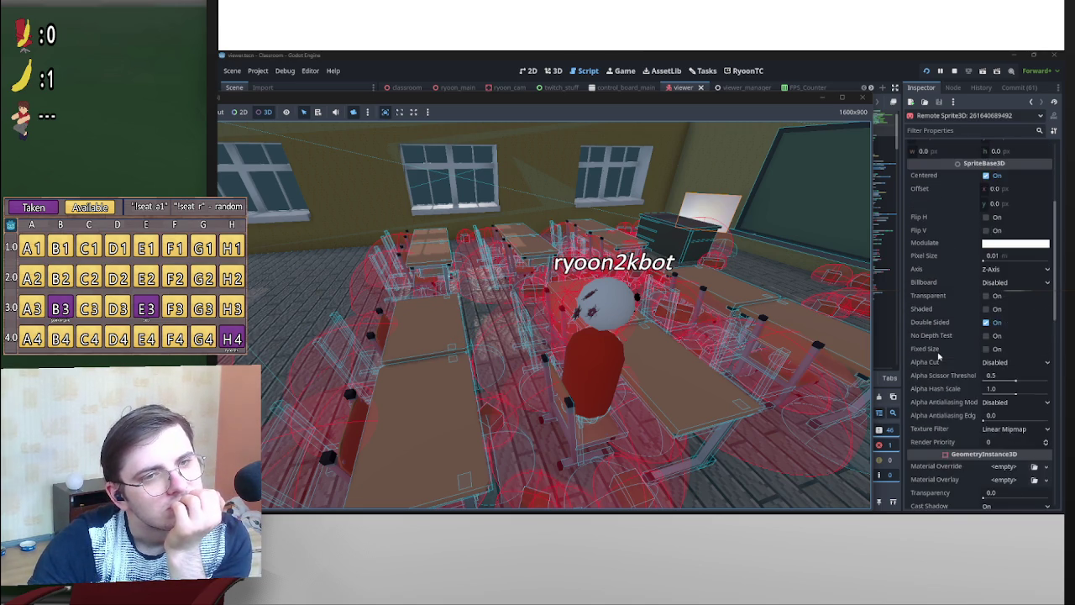
pyautogui.scroll(2, 939, 357)
pyautogui.scroll(2, 939, 357)
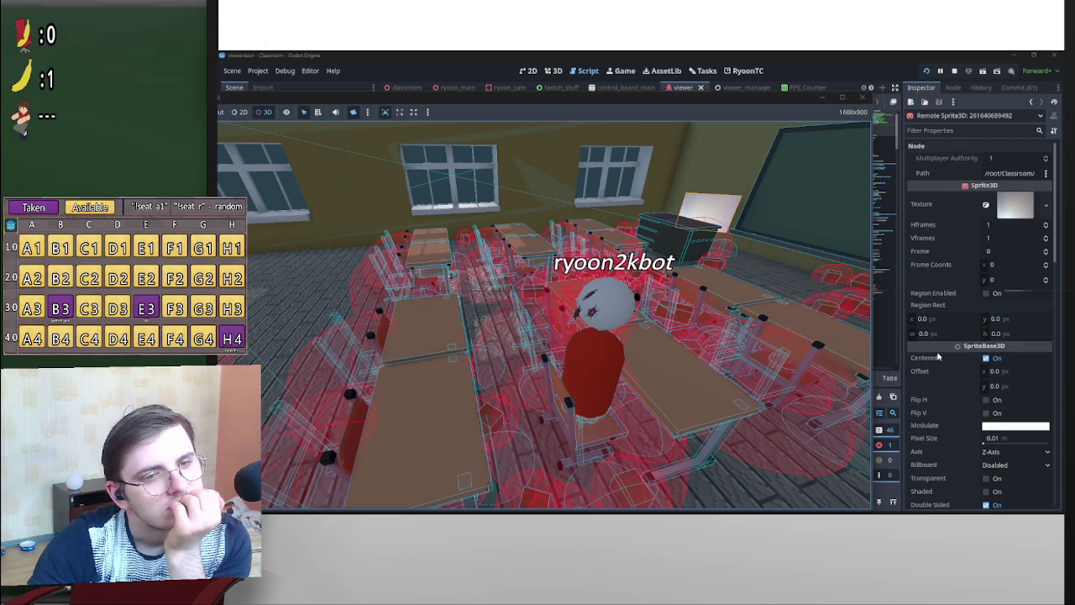
# Open the ryoon_cam scene locally and select its Sprite3D node.
pyautogui.doubleClick(453, 102)
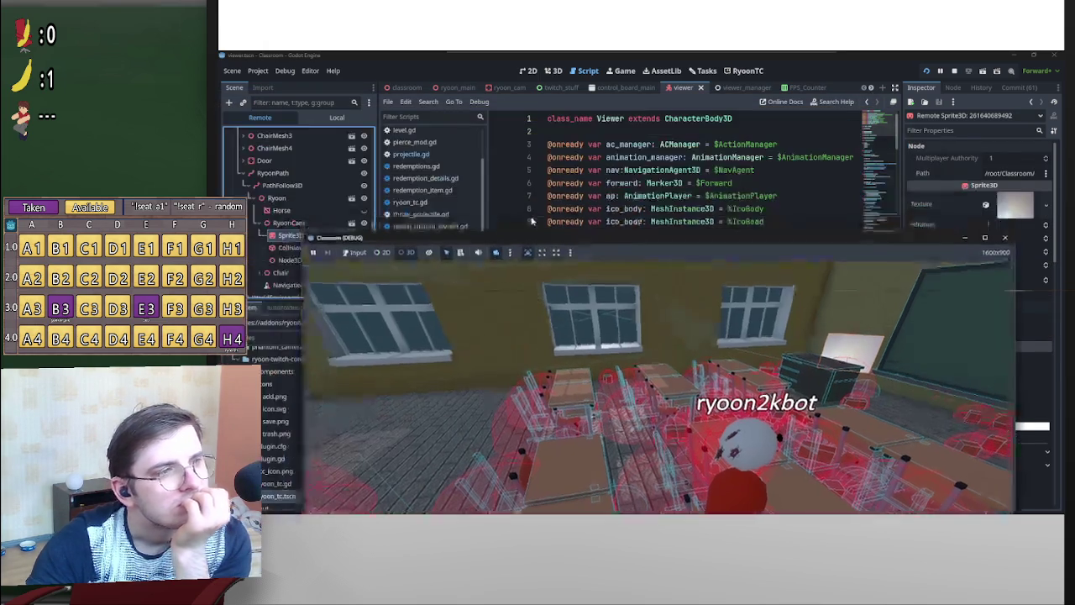
pyautogui.click(328, 117)
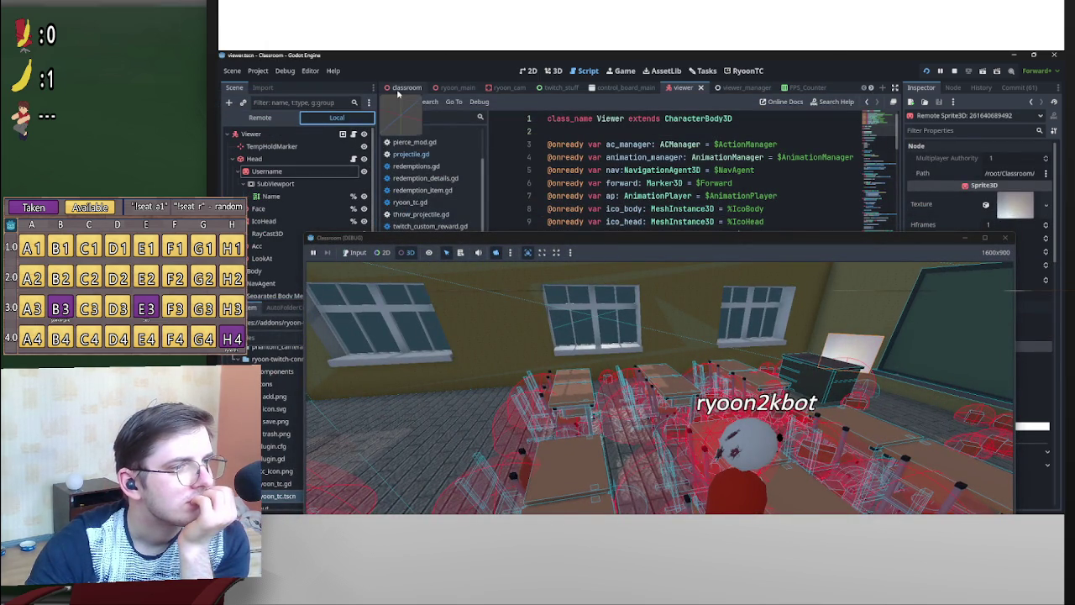
pyautogui.click(502, 87)
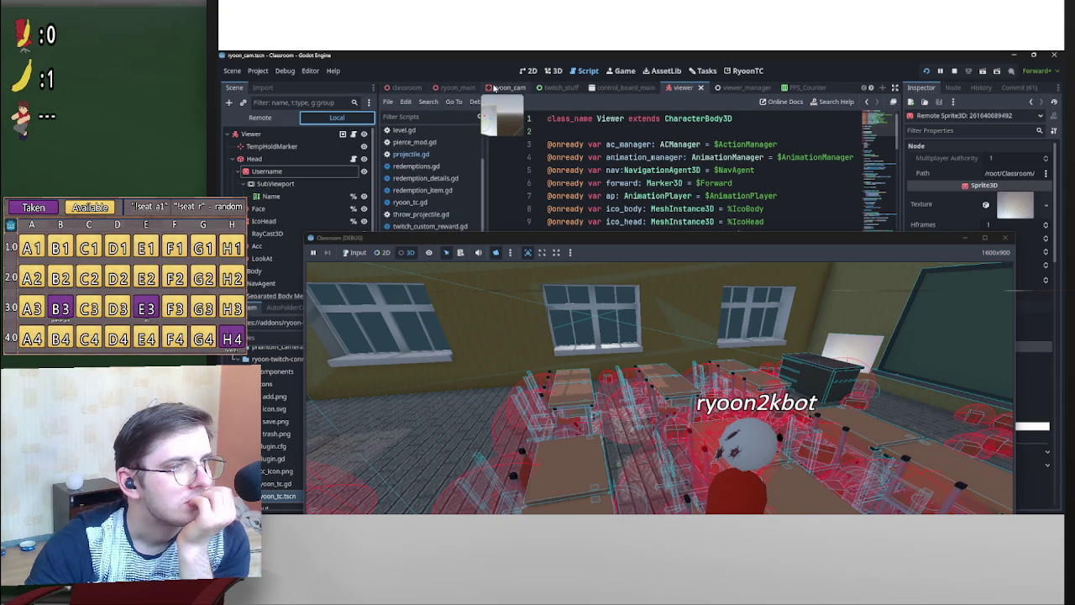
pyautogui.click(259, 146)
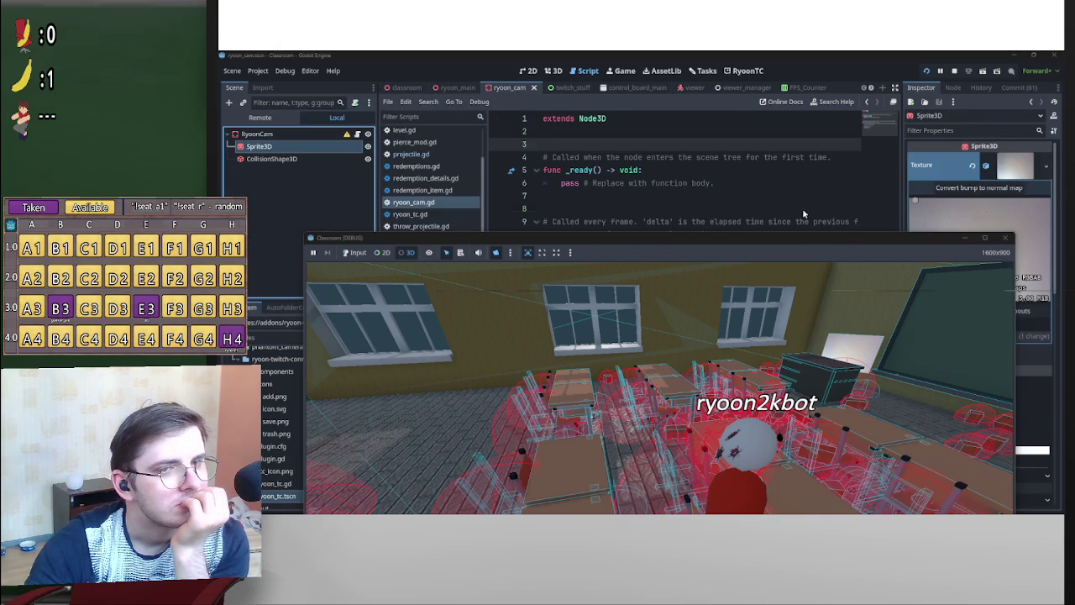
pyautogui.moveTo(797, 238); pyautogui.dragTo(655, 98)
# Browse the Sprite3D's Visibility Range, Sorting and Visibility sections.
pyautogui.scroll(-3, 952, 275)
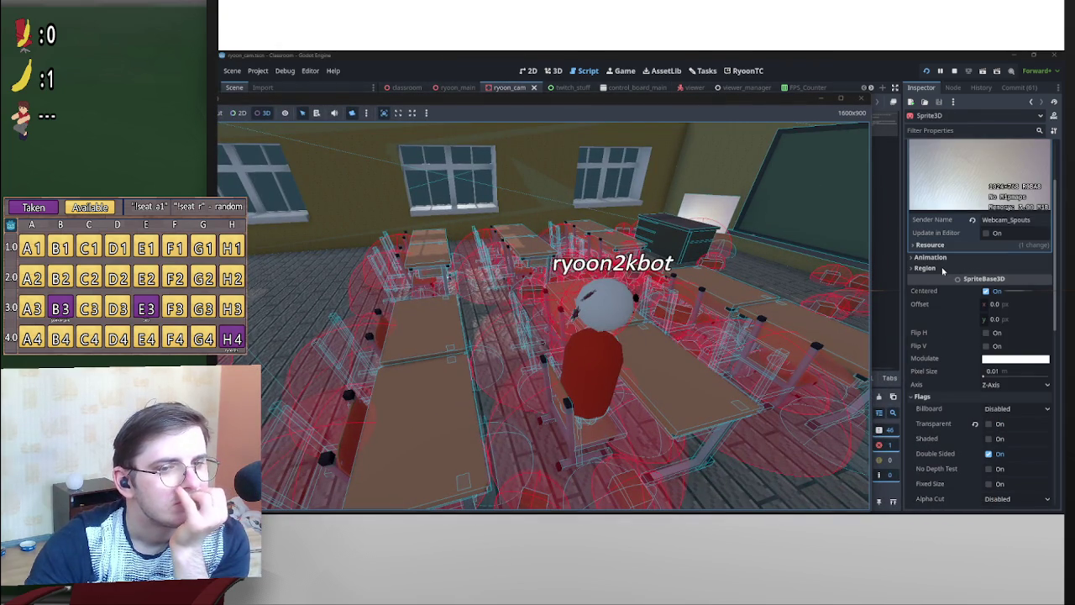
pyautogui.scroll(-5, 943, 270)
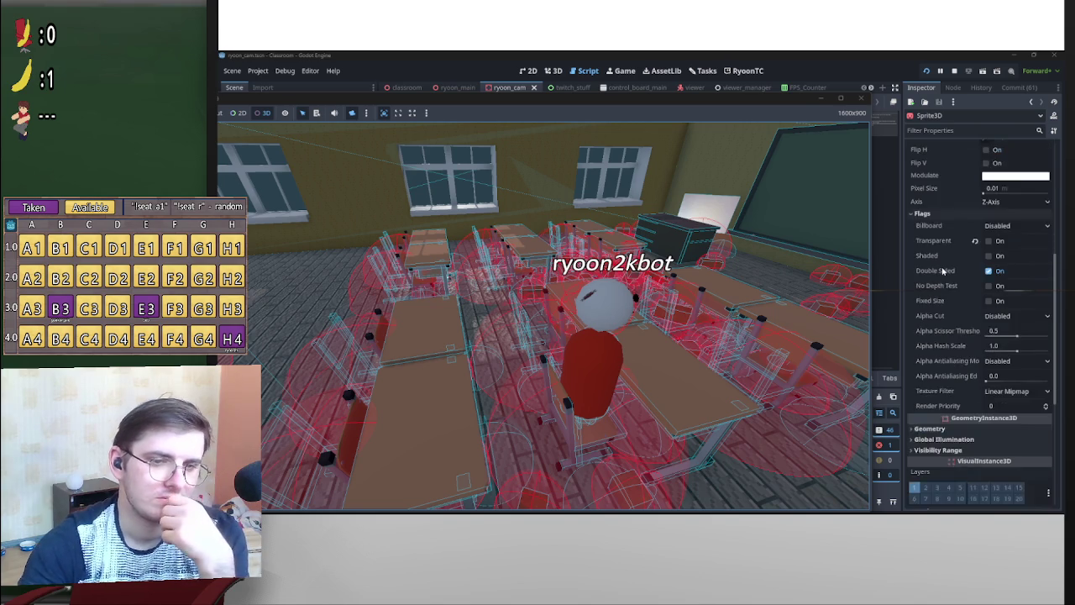
pyautogui.scroll(-5, 941, 370)
pyautogui.click(938, 360)
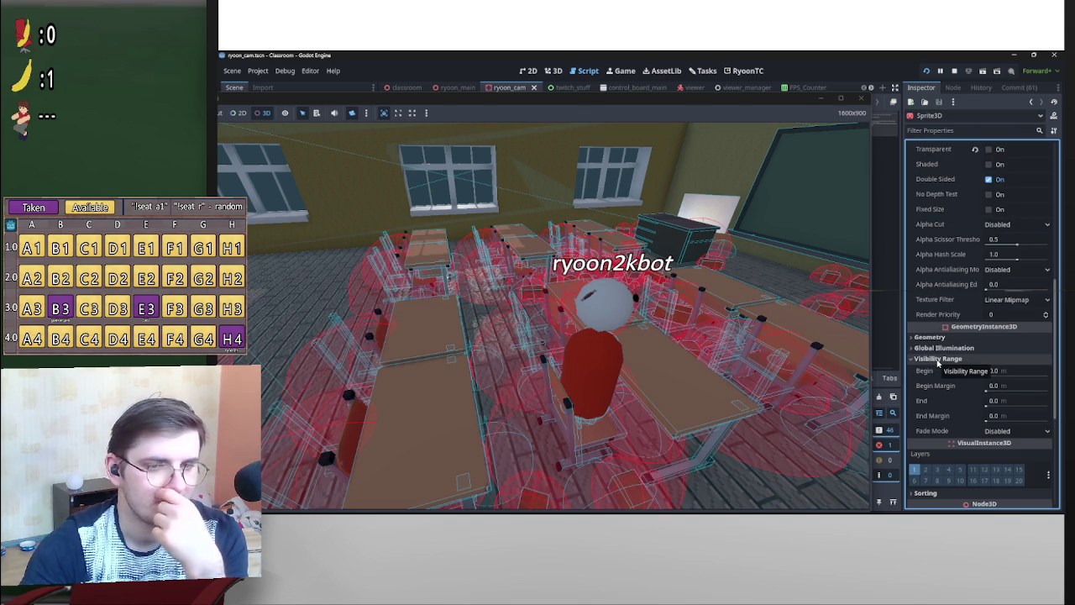
pyautogui.click(951, 361)
pyautogui.scroll(-3, 952, 363)
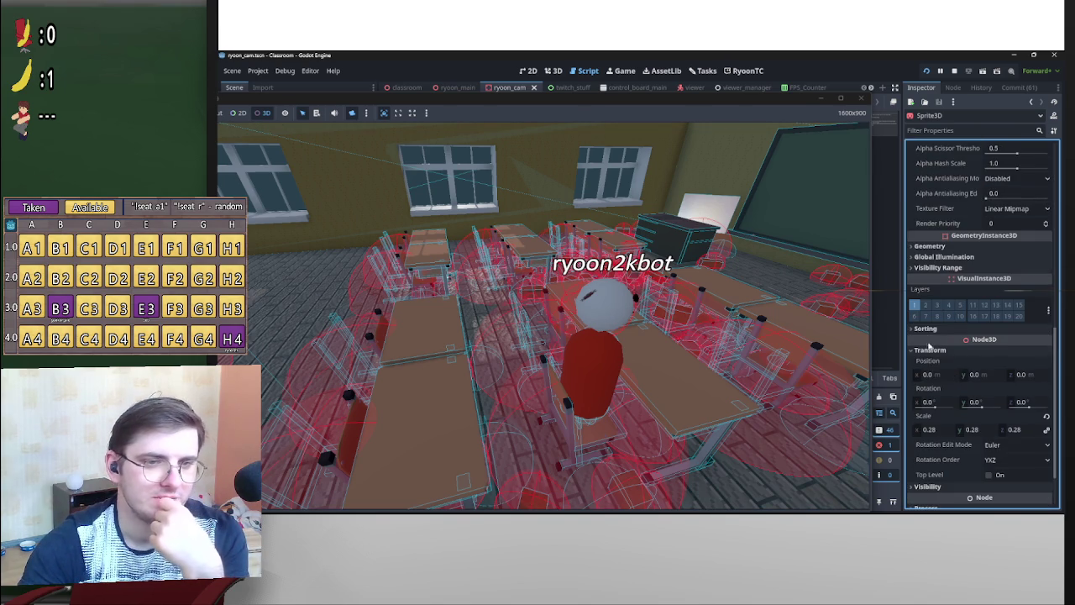
pyautogui.click(931, 329)
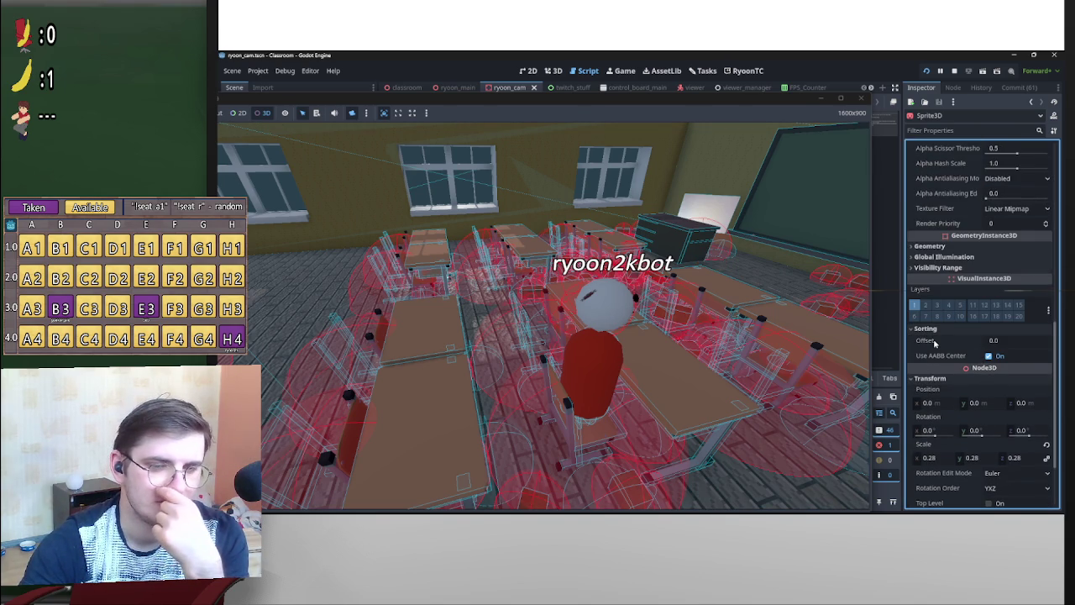
pyautogui.click(932, 329)
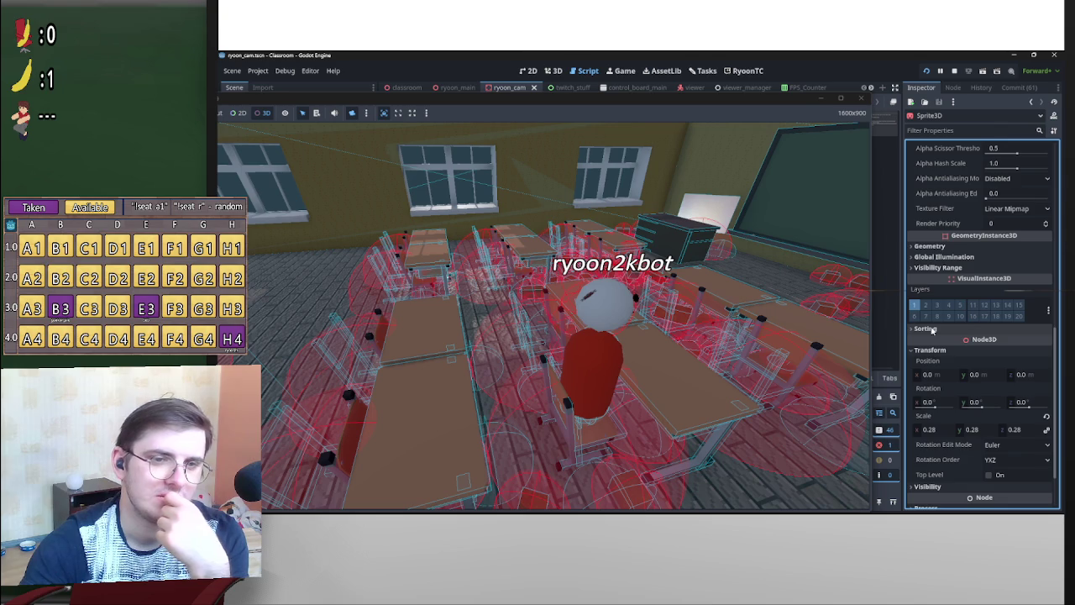
pyautogui.scroll(-2, 933, 332)
pyautogui.click(929, 418)
pyautogui.click(931, 418)
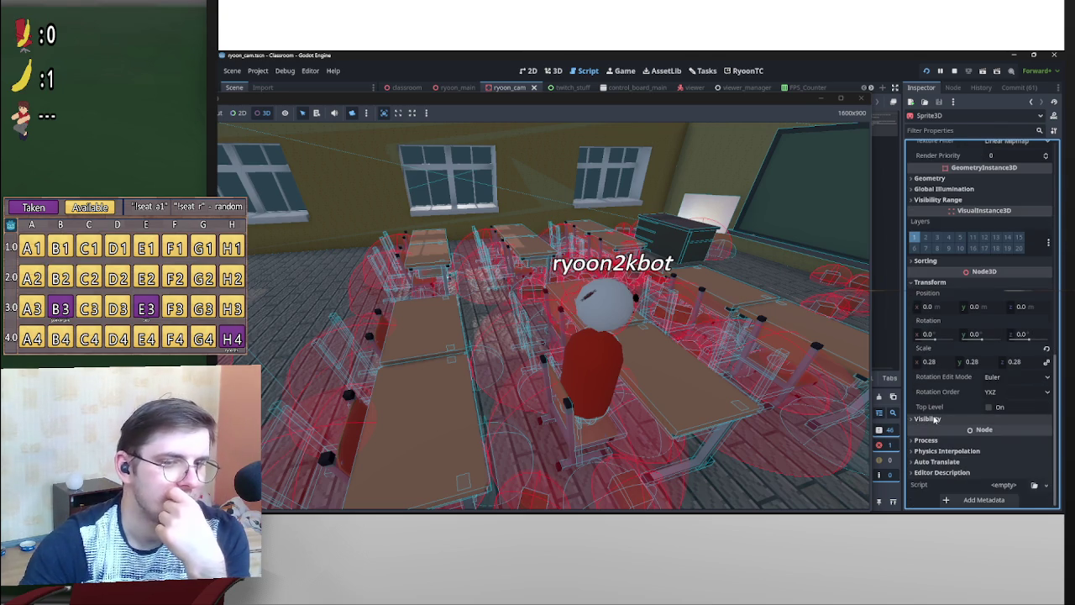
pyautogui.scroll(2, 937, 412)
pyautogui.scroll(10, 937, 331)
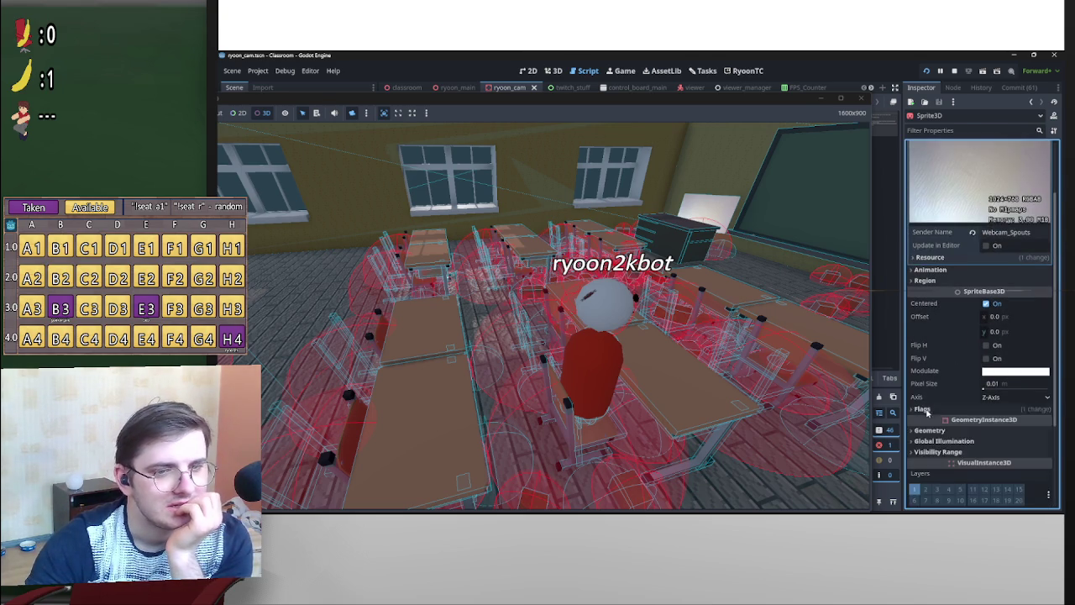
pyautogui.scroll(-2, 949, 405)
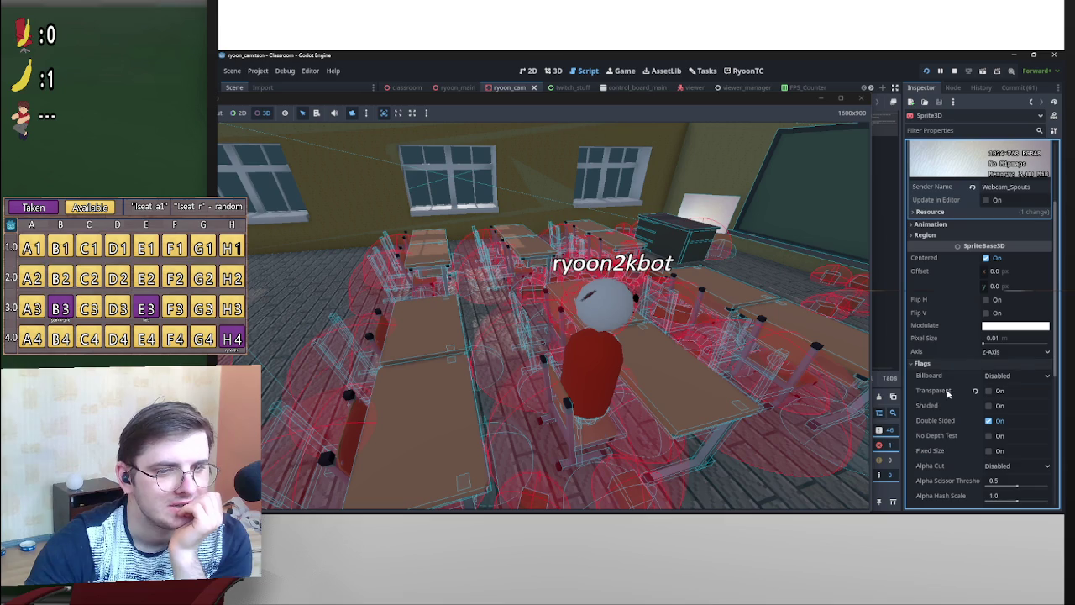
pyautogui.scroll(-2, 941, 400)
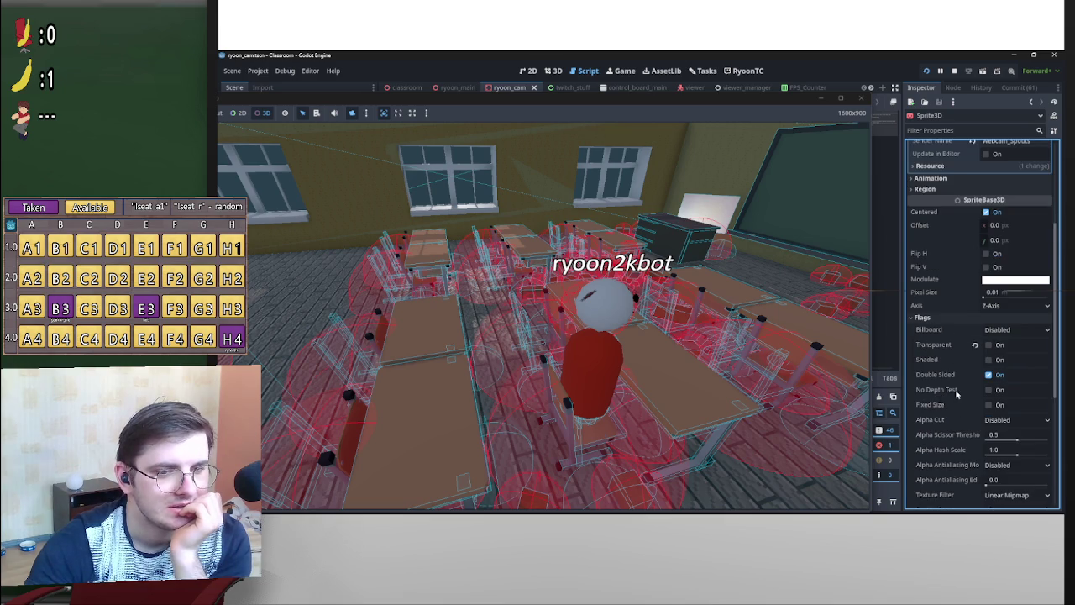
# Review the Sprite3D's Flags and Animation sections.
pyautogui.click(948, 320)
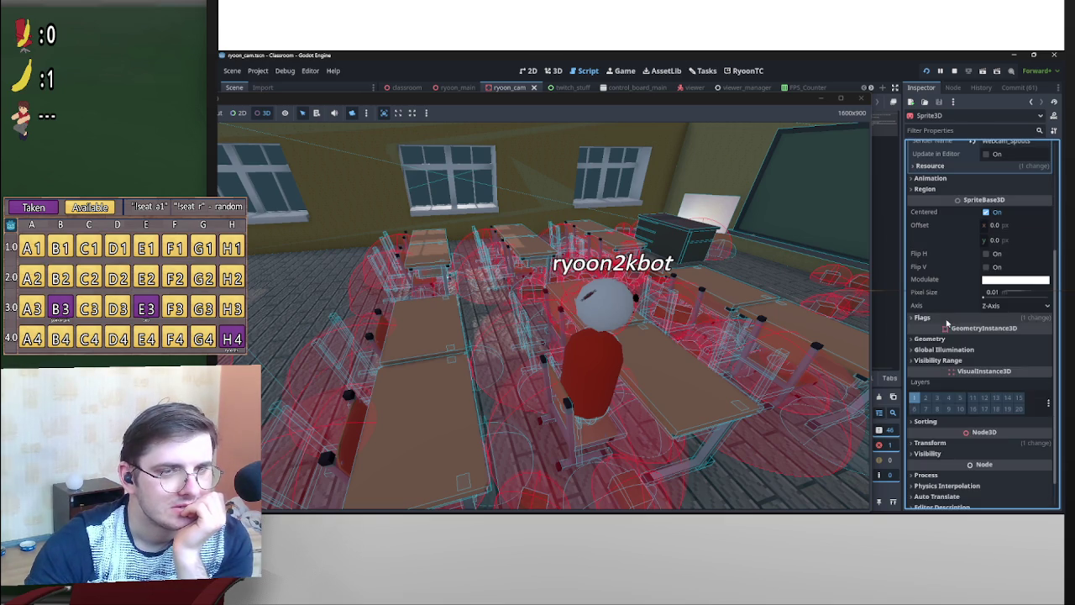
pyautogui.scroll(2, 947, 348)
pyautogui.scroll(2, 947, 348)
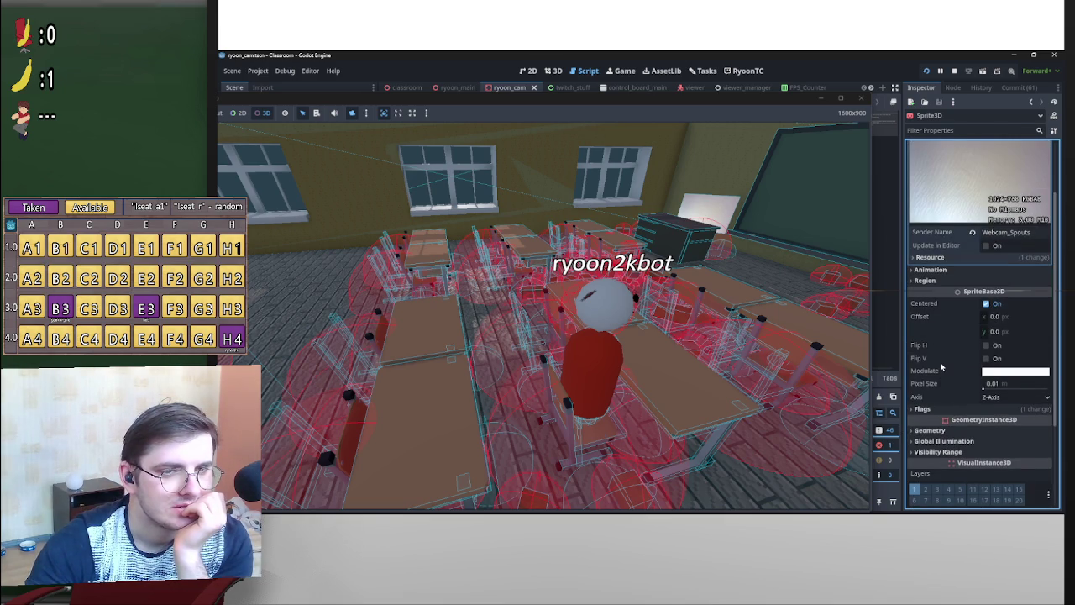
pyautogui.scroll(3, 940, 361)
pyautogui.click(934, 349)
pyautogui.click(934, 349)
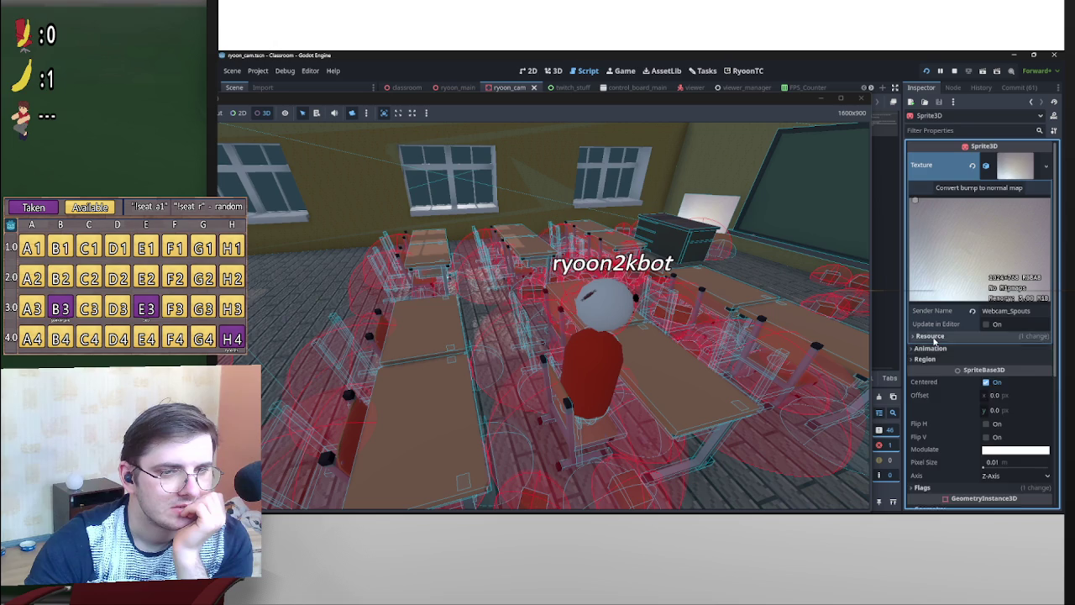
pyautogui.click(934, 350)
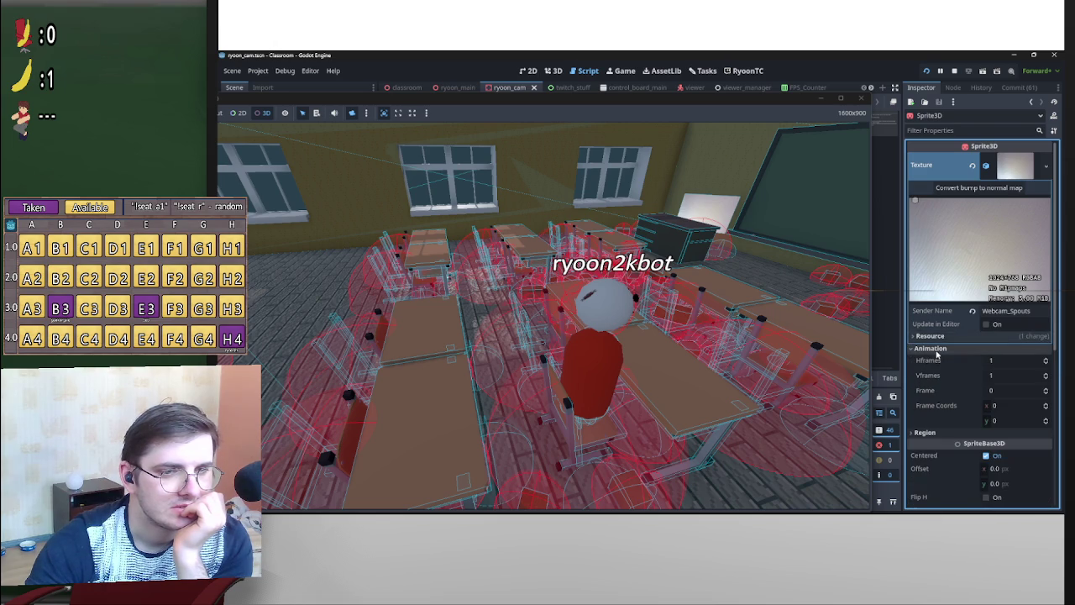
pyautogui.click(934, 350)
pyautogui.scroll(-3, 941, 357)
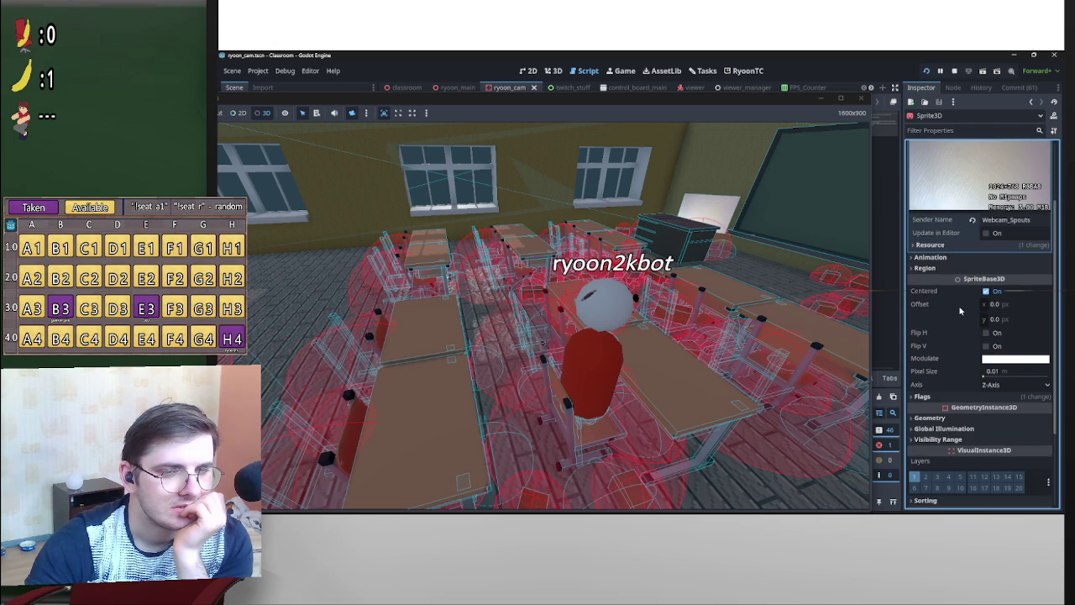
pyautogui.click(946, 396)
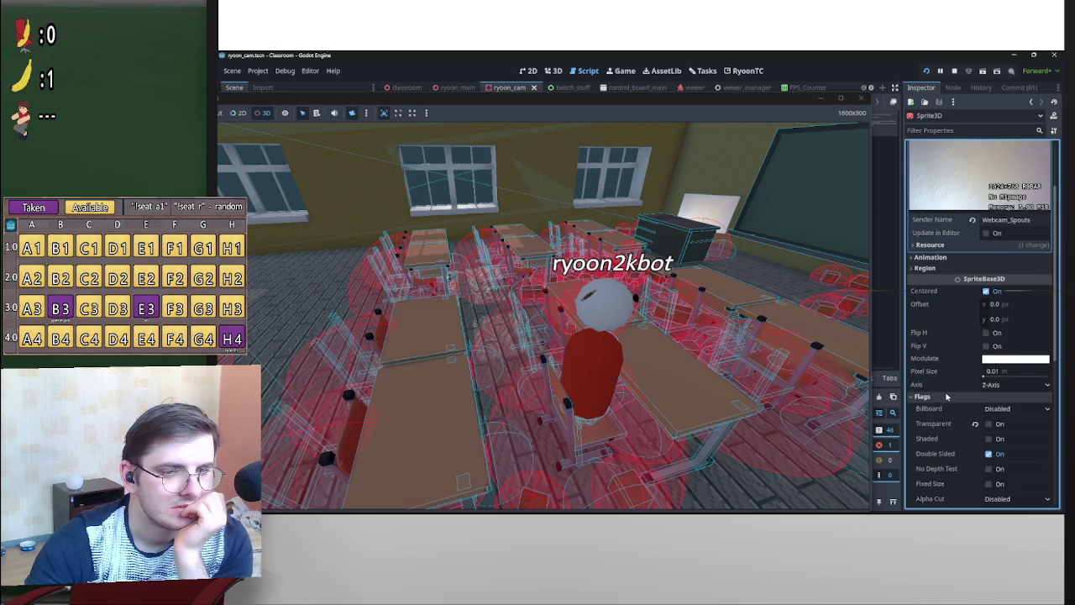
pyautogui.click(945, 392)
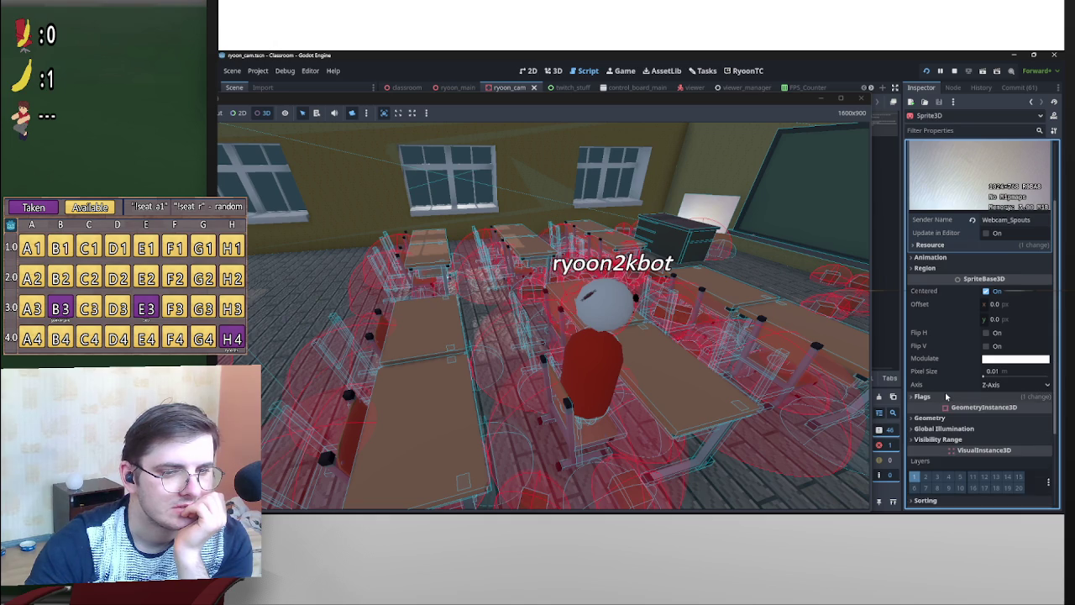
pyautogui.scroll(-1, 945, 395)
pyautogui.scroll(-2, 945, 401)
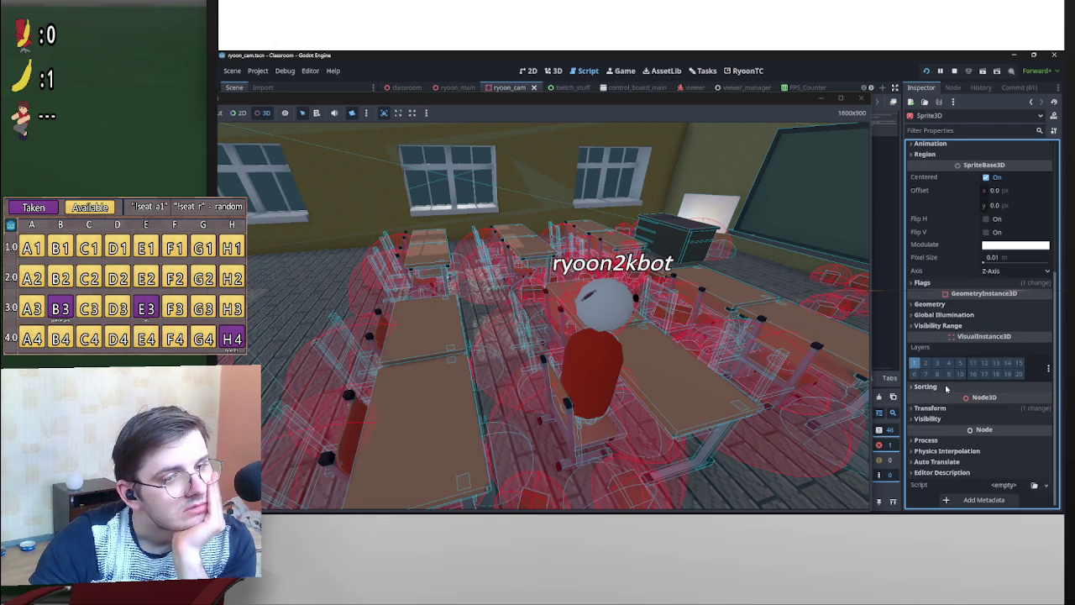
# Expand Sorting to show Offset 0.0, then shrink and lower the game window.
pyautogui.click(945, 389)
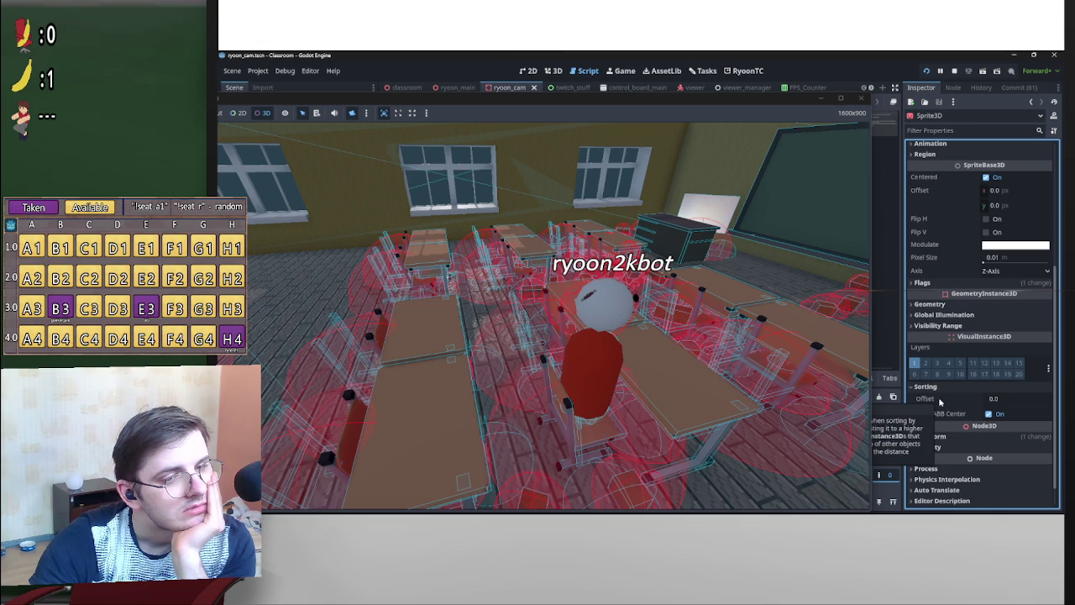
pyautogui.doubleClick(747, 97)
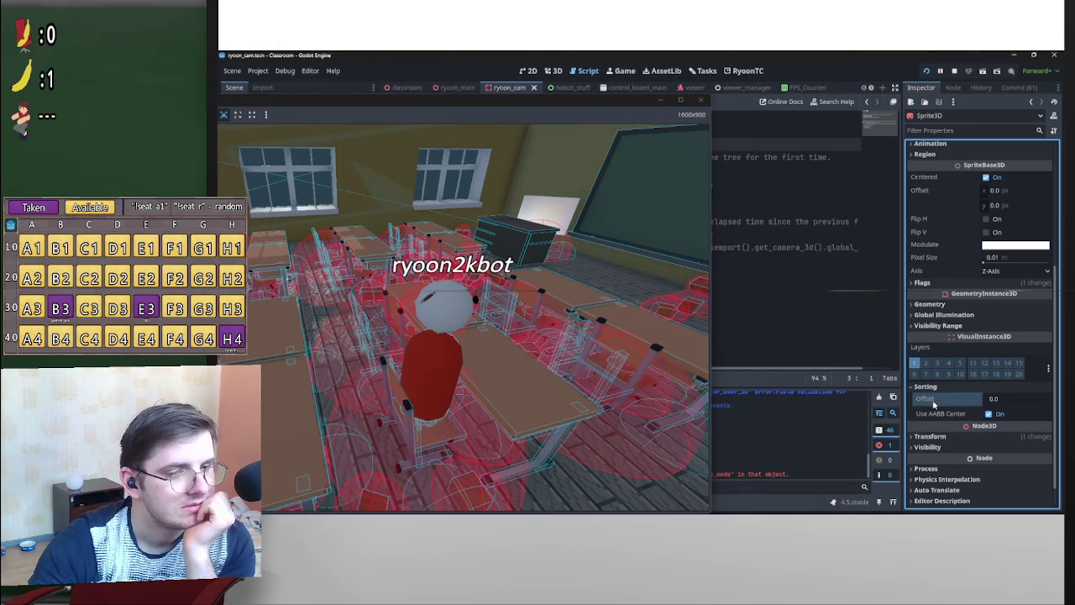
pyautogui.moveTo(933, 405)
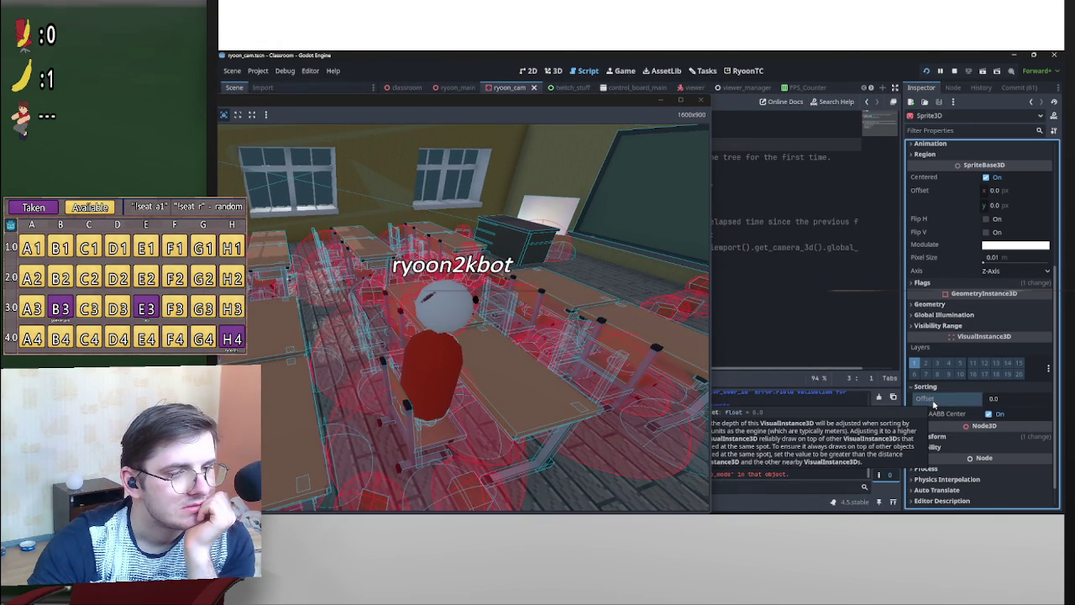
pyautogui.moveTo(592, 101); pyautogui.dragTo(565, 381)
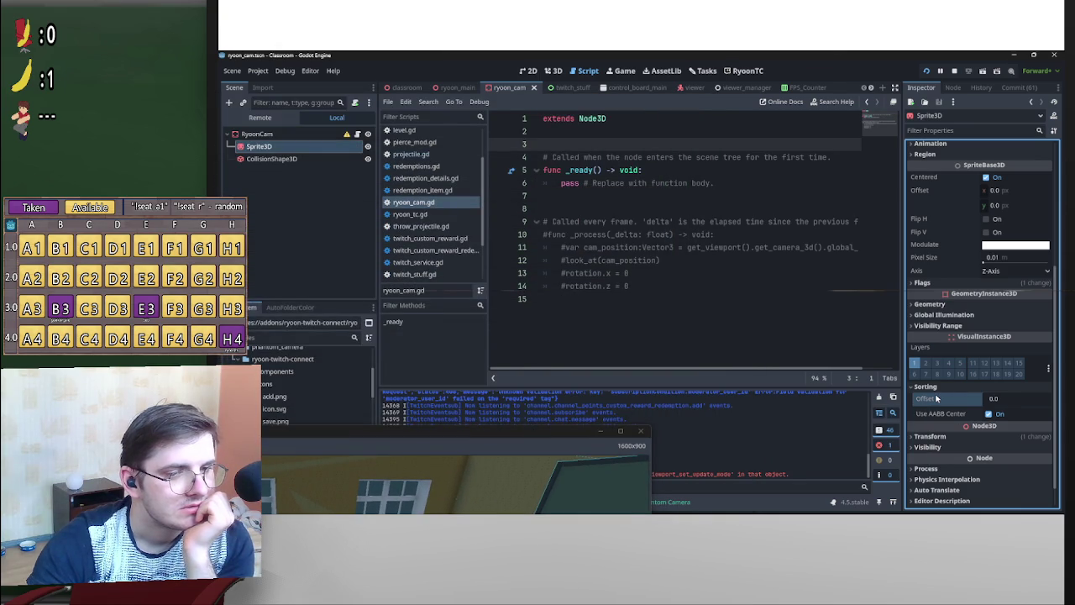
# Watch the game camera close in on ryoon2kbot with its name label and stuck projectiles.
pyautogui.moveTo(937, 398)
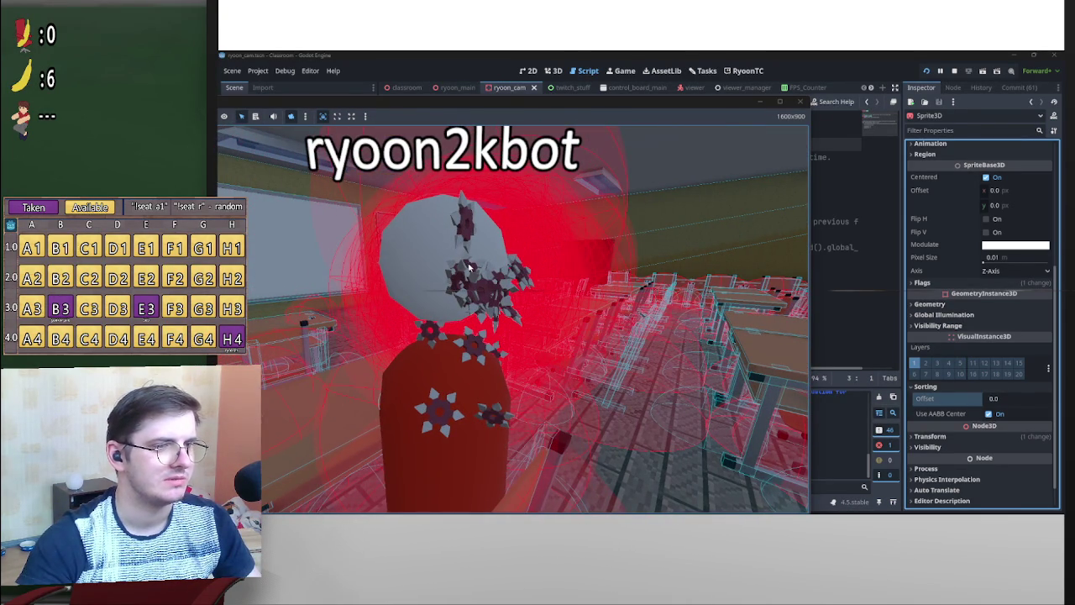
# Float the game window smaller and scroll the Remote tree to the Viewer and Head nodes.
pyautogui.click(424, 241)
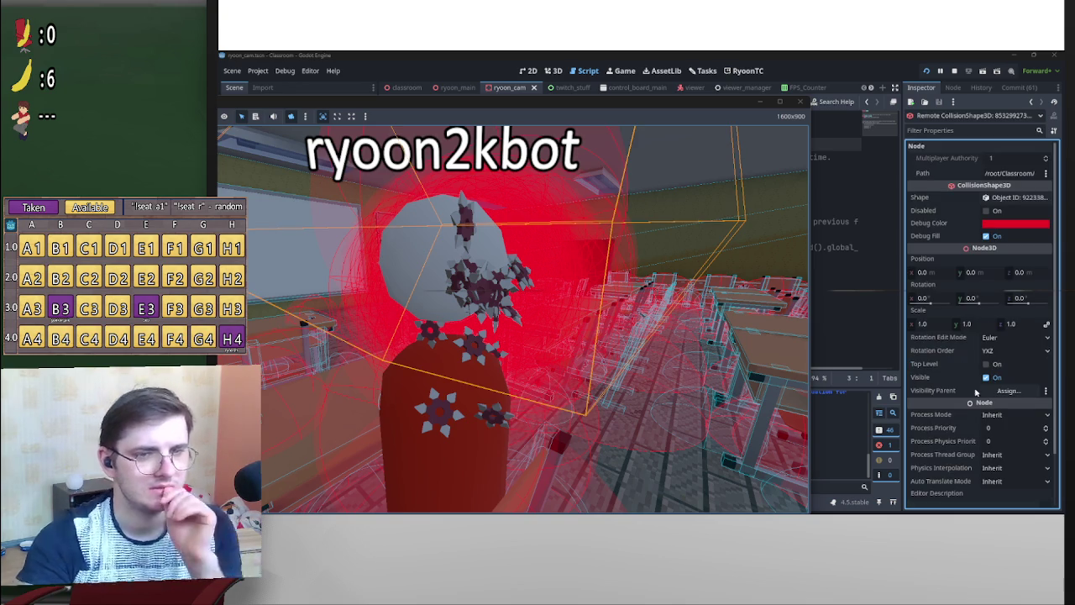
pyautogui.scroll(-1, 954, 398)
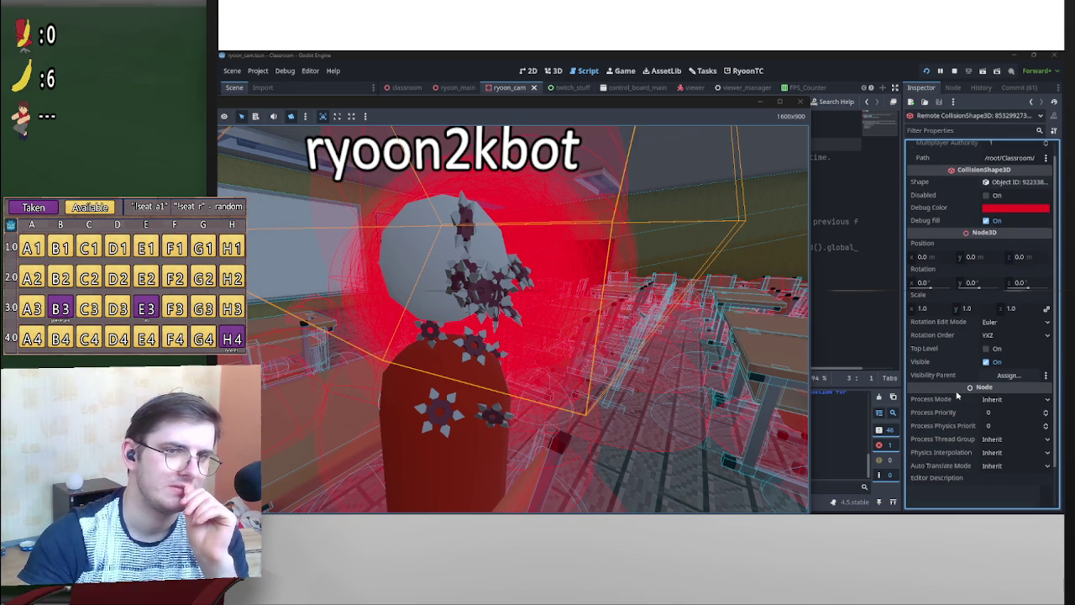
pyautogui.scroll(-3, 957, 395)
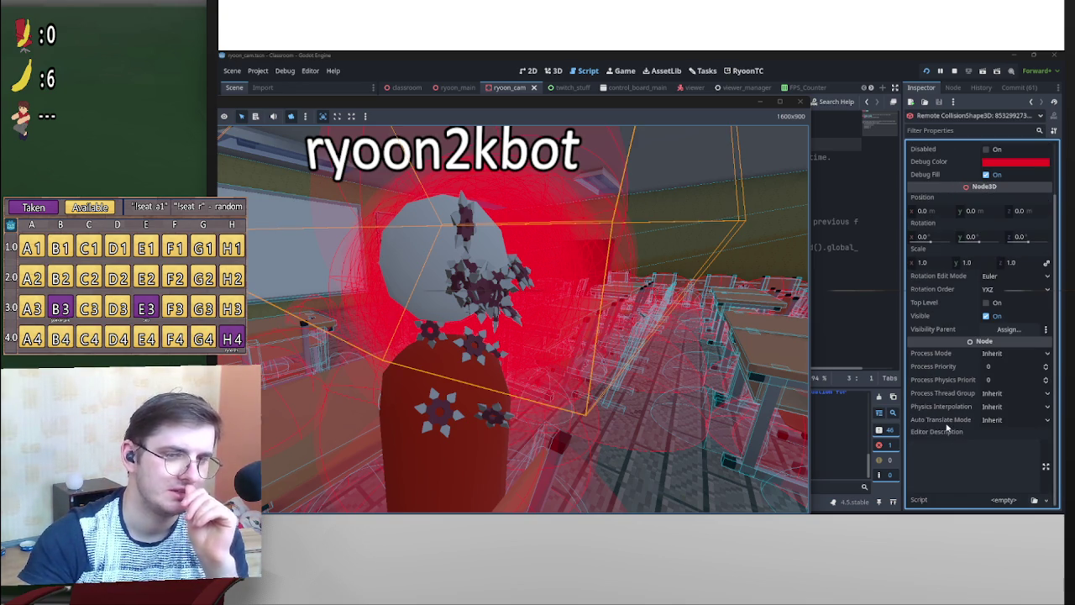
pyautogui.scroll(4, 950, 429)
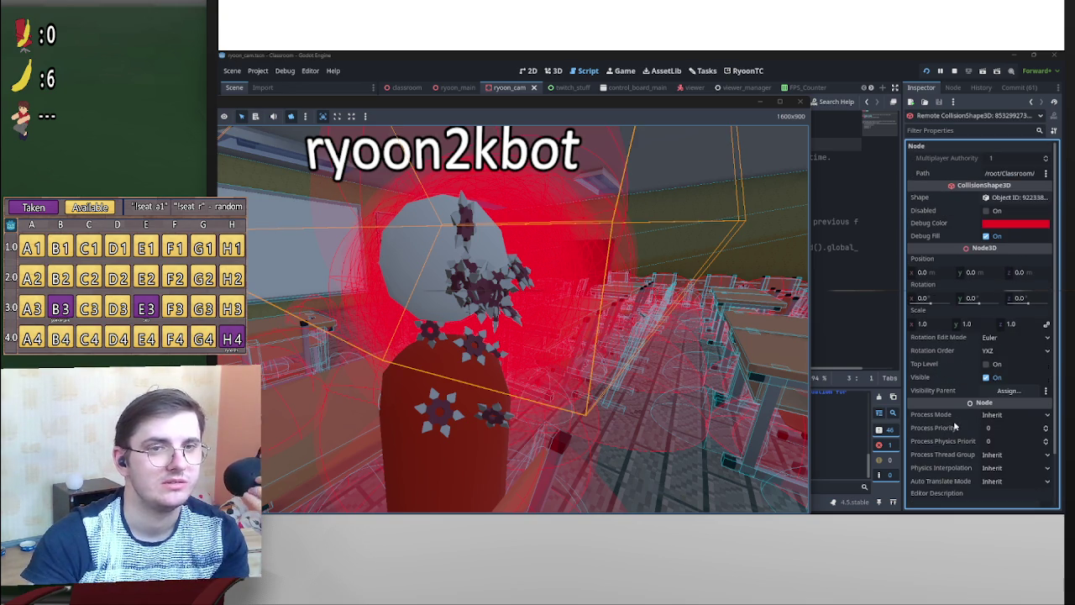
pyautogui.moveTo(645, 122)
pyautogui.mouseDown()
pyautogui.moveTo(828, 372)
pyautogui.moveTo(841, 246)
pyautogui.moveTo(531, 205)
pyautogui.mouseUp()
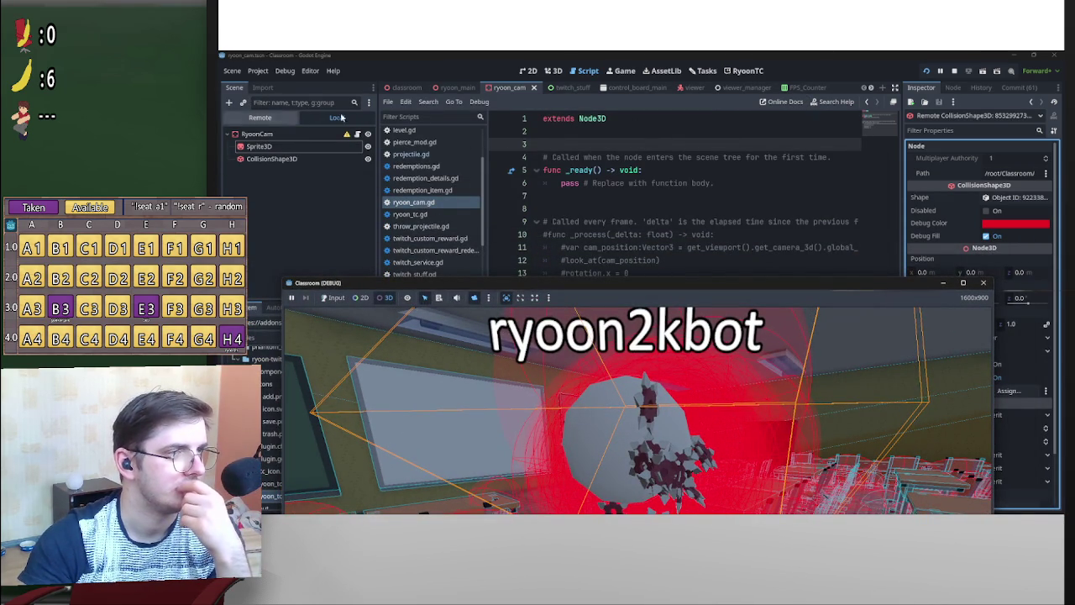
pyautogui.click(265, 117)
pyautogui.scroll(3, 319, 202)
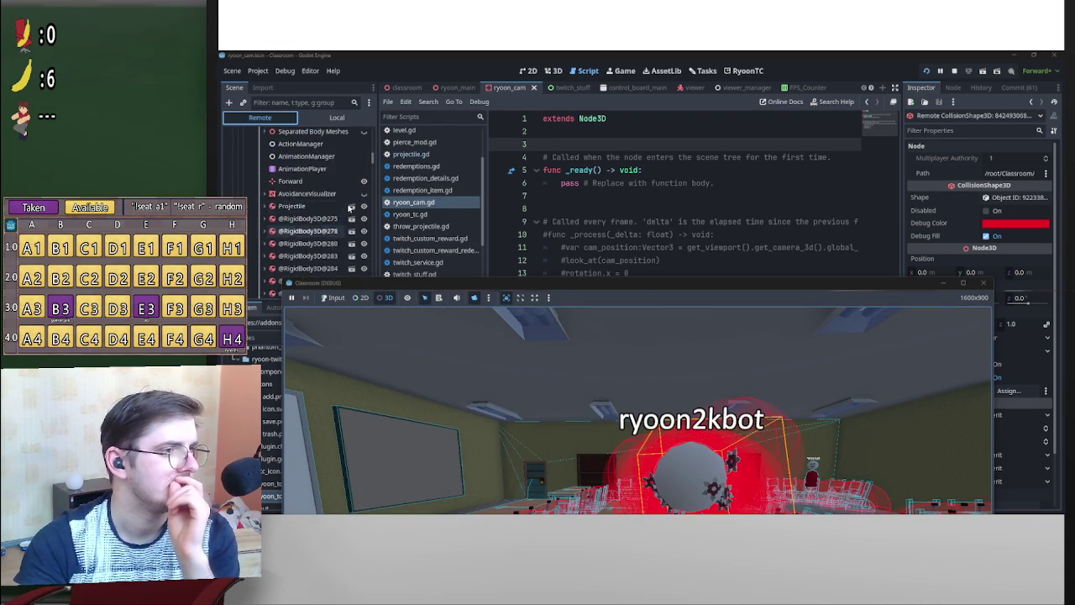
pyautogui.scroll(3, 347, 207)
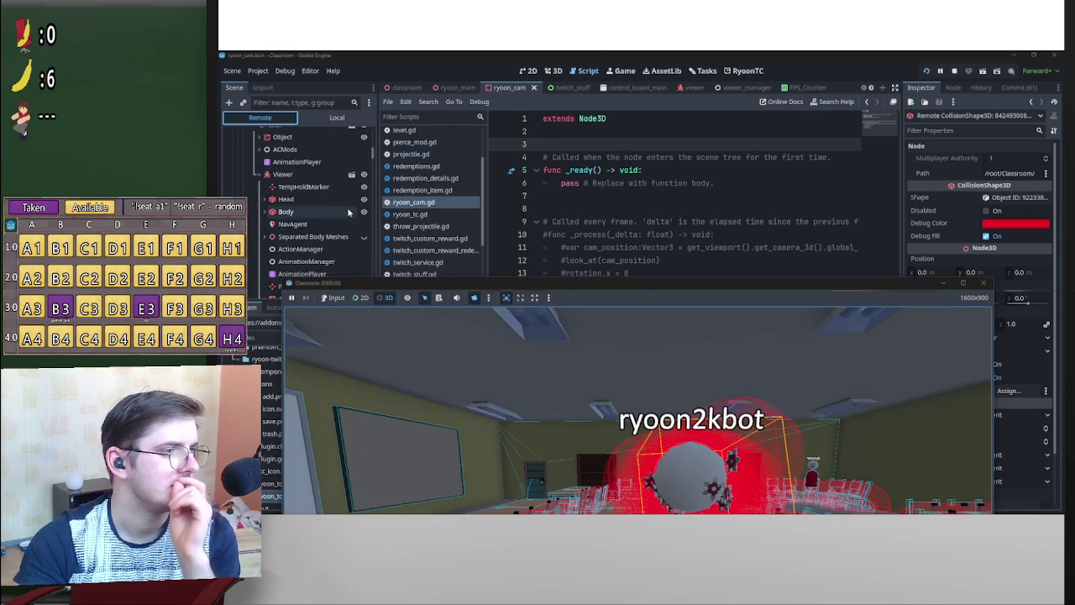
# Expand Head in the remote tree and select the IcoHead mesh.
pyautogui.click(262, 200)
pyautogui.click(314, 238)
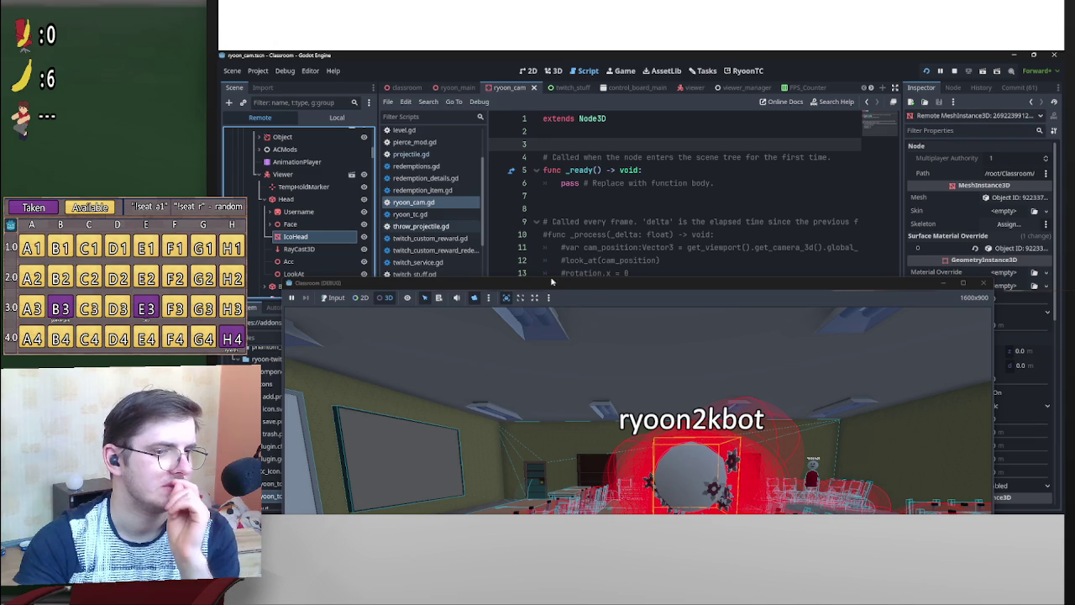
pyautogui.moveTo(767, 283); pyautogui.dragTo(630, 84)
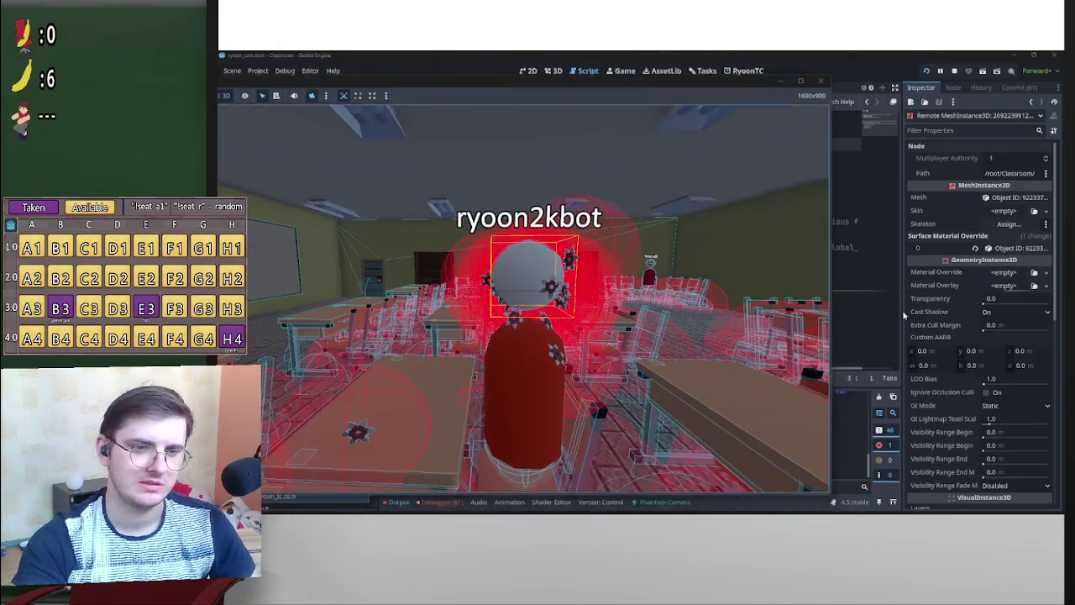
pyautogui.scroll(-5, 945, 407)
pyautogui.scroll(-1, 957, 420)
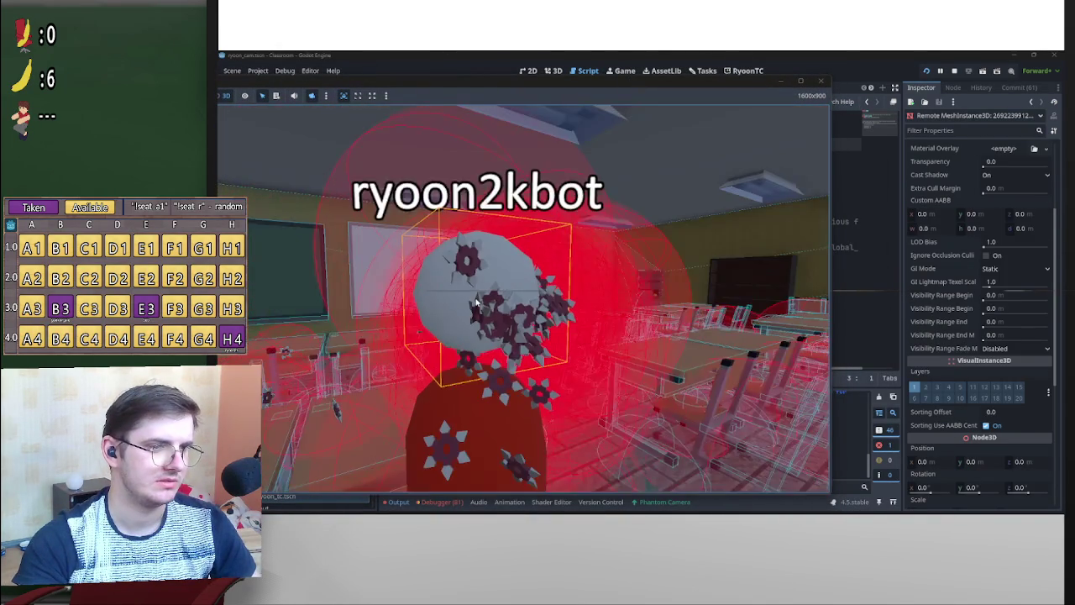
# Set IcoHead's Sorting Offset, trying 1.0 and 0.3 before settling on 0.5.
pyautogui.click(1015, 411)
pyautogui.write('1')
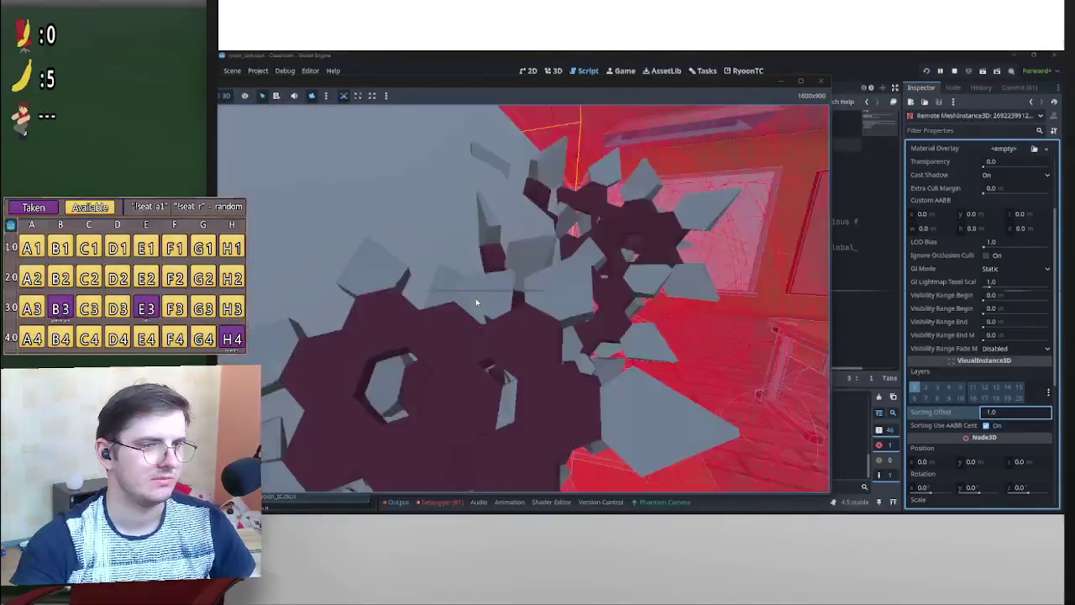
pyautogui.click(1015, 418)
pyautogui.write('0.5')
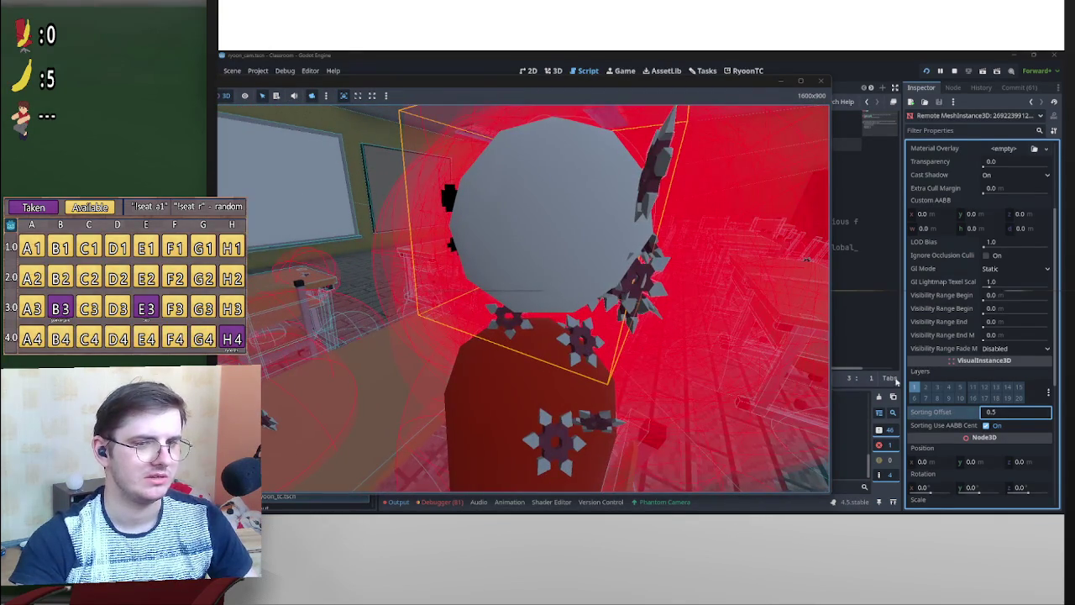
pyautogui.click(1014, 416)
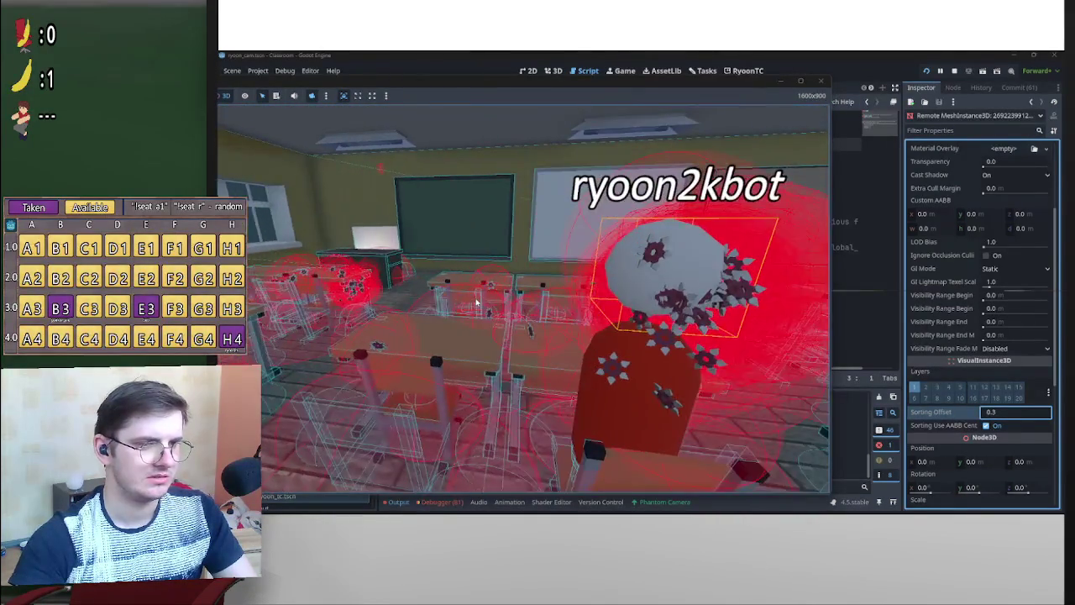
pyautogui.click(1025, 416)
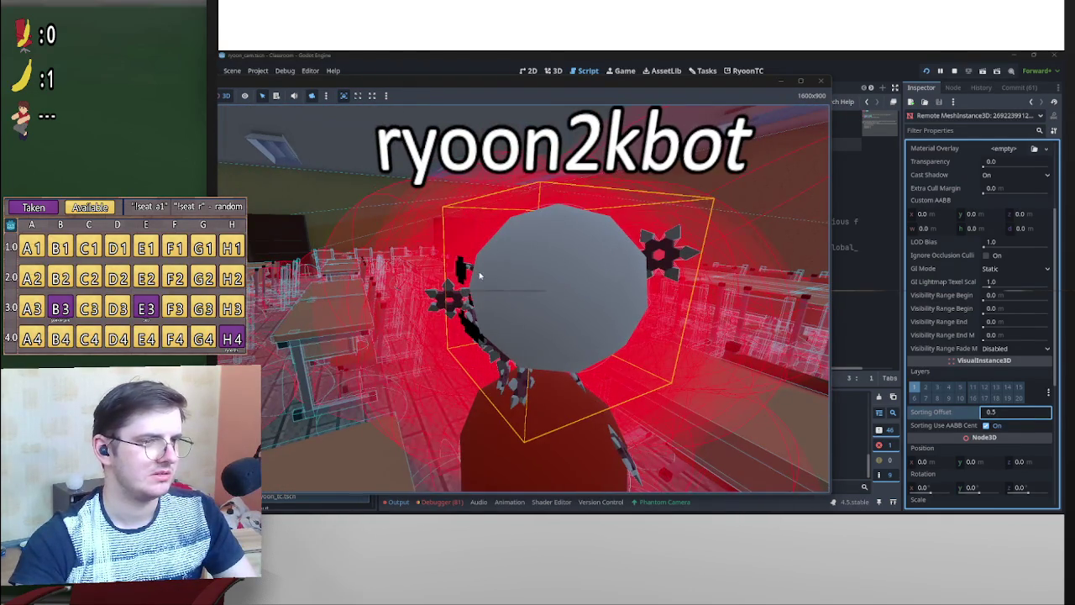
pyautogui.click(458, 267)
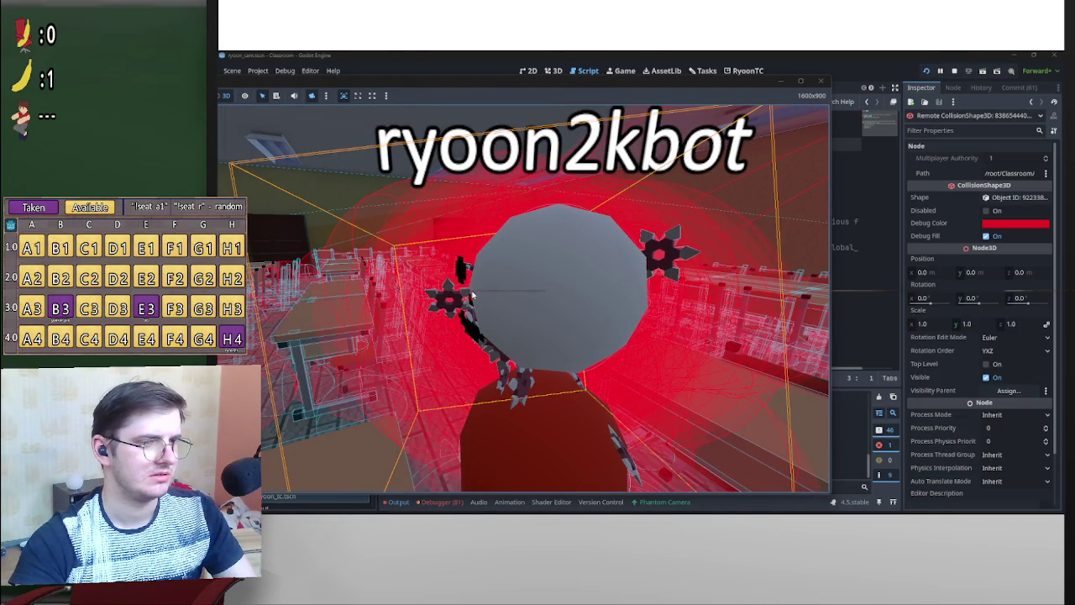
# Select Head > Face > FaceSprite in the remote tree and scroll to VisualInstance3D.
pyautogui.moveTo(544, 90)
pyautogui.mouseDown()
pyautogui.moveTo(744, 168)
pyautogui.moveTo(807, 235)
pyautogui.moveTo(807, 254)
pyautogui.mouseUp()
pyautogui.scroll(5, 338, 228)
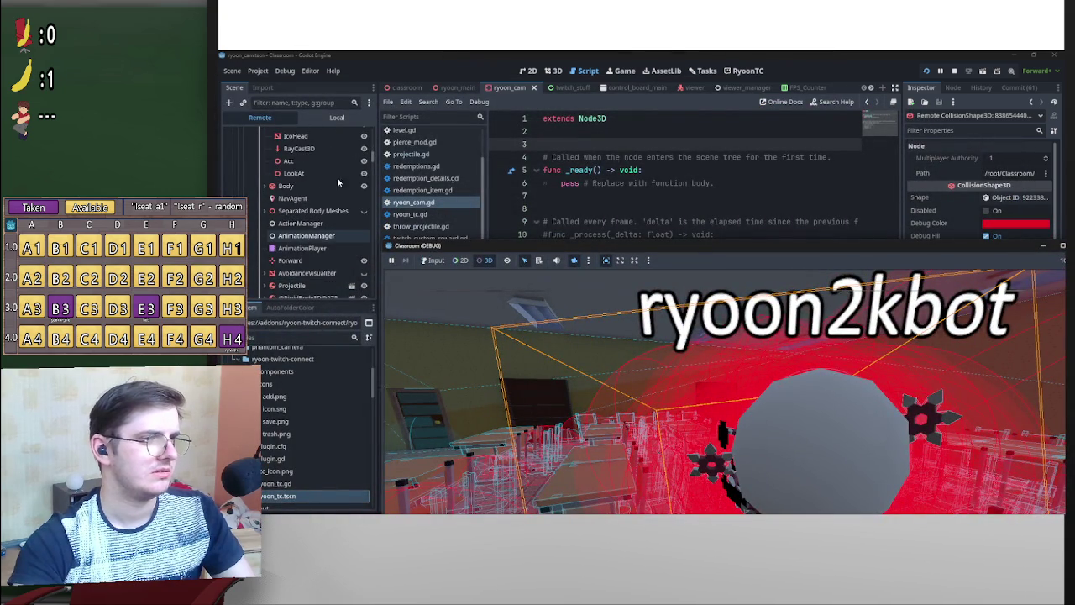
pyautogui.click(271, 188)
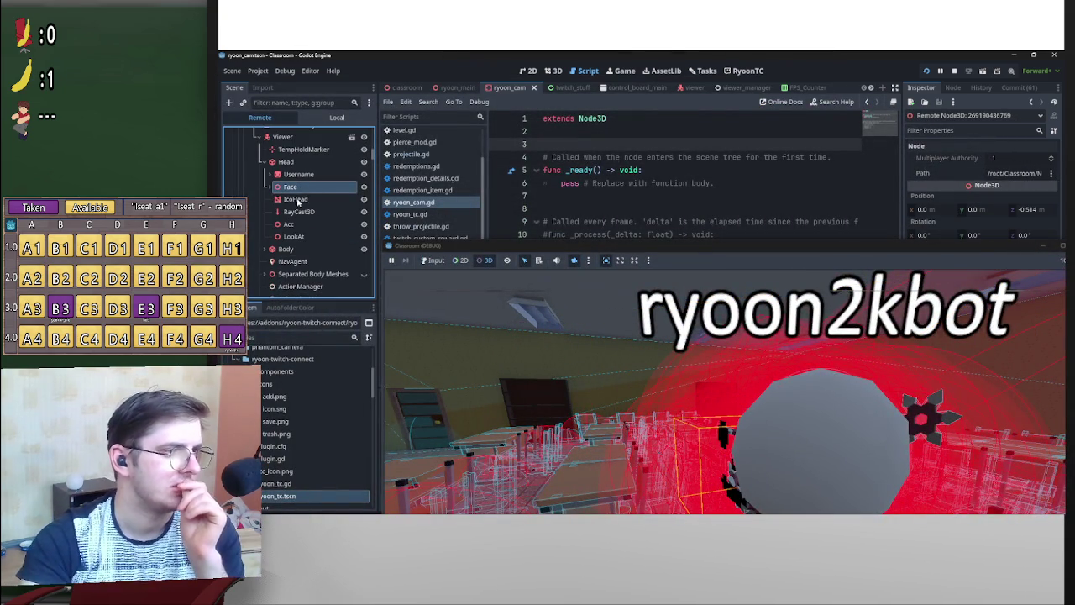
pyautogui.click(305, 200)
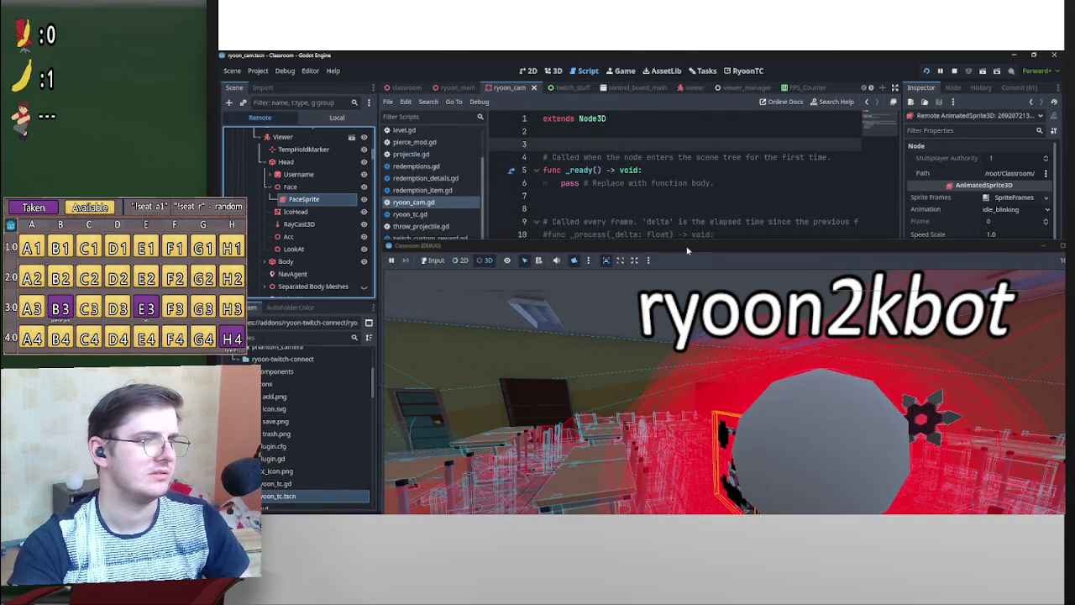
pyautogui.moveTo(670, 249); pyautogui.dragTo(478, 91)
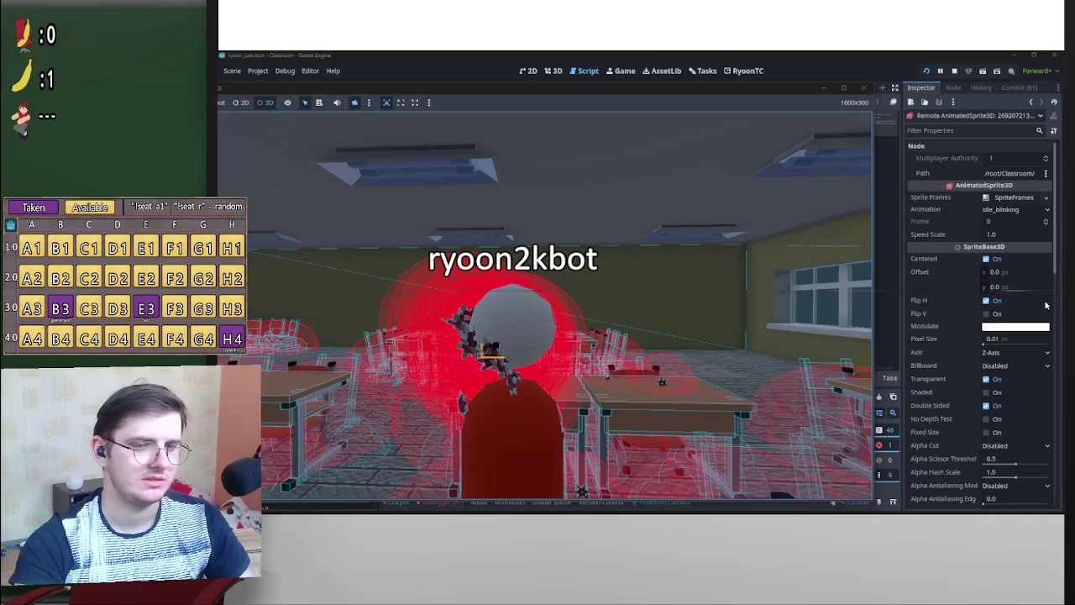
pyautogui.scroll(-5, 938, 336)
pyautogui.scroll(-6, 938, 360)
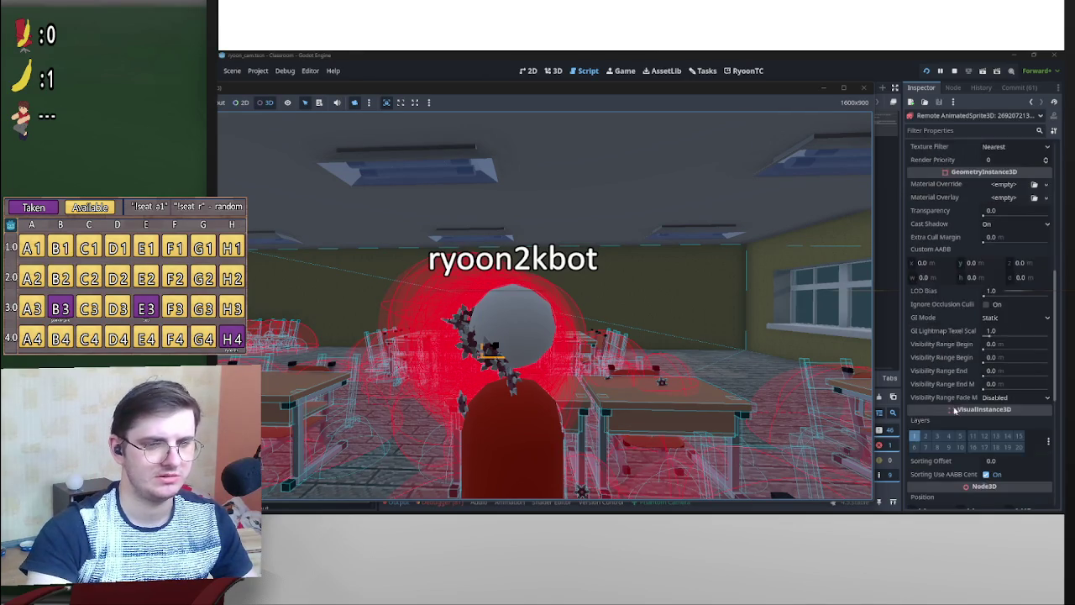
# Set FaceSprite's Sorting Offset, trying 0.1 and 0.2, then 0.25.
pyautogui.click(1006, 416)
pyautogui.write('0.1')
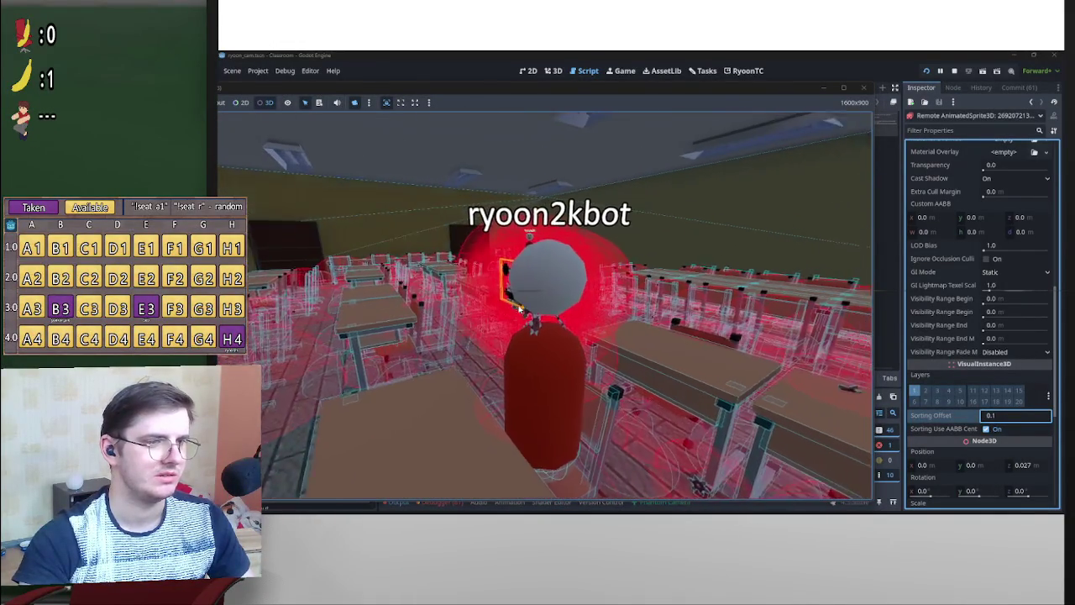
pyautogui.click(1021, 420)
pyautogui.write('0.2')
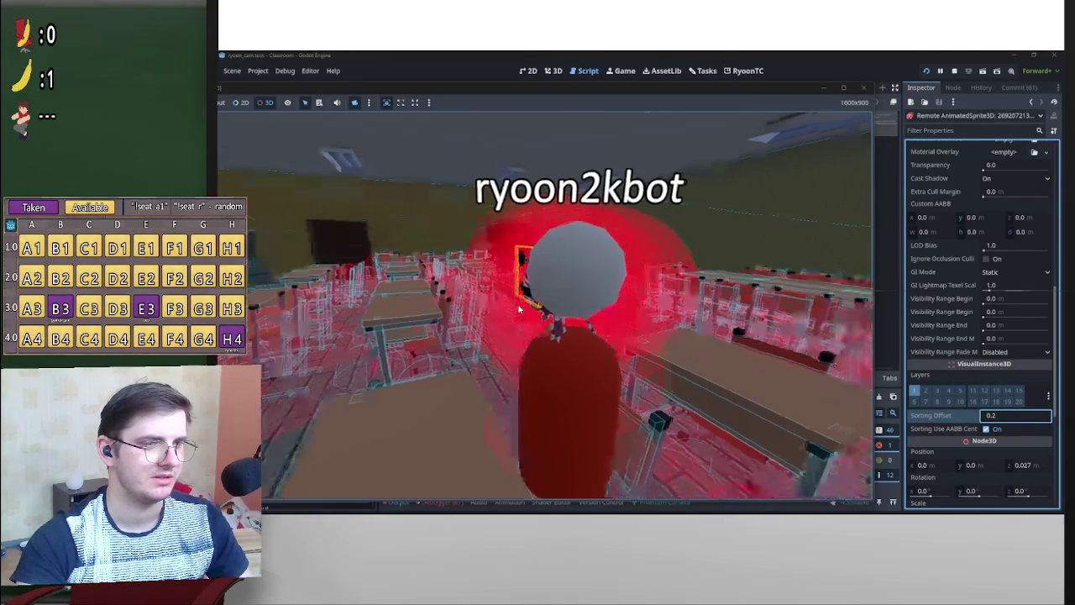
pyautogui.click(1019, 417)
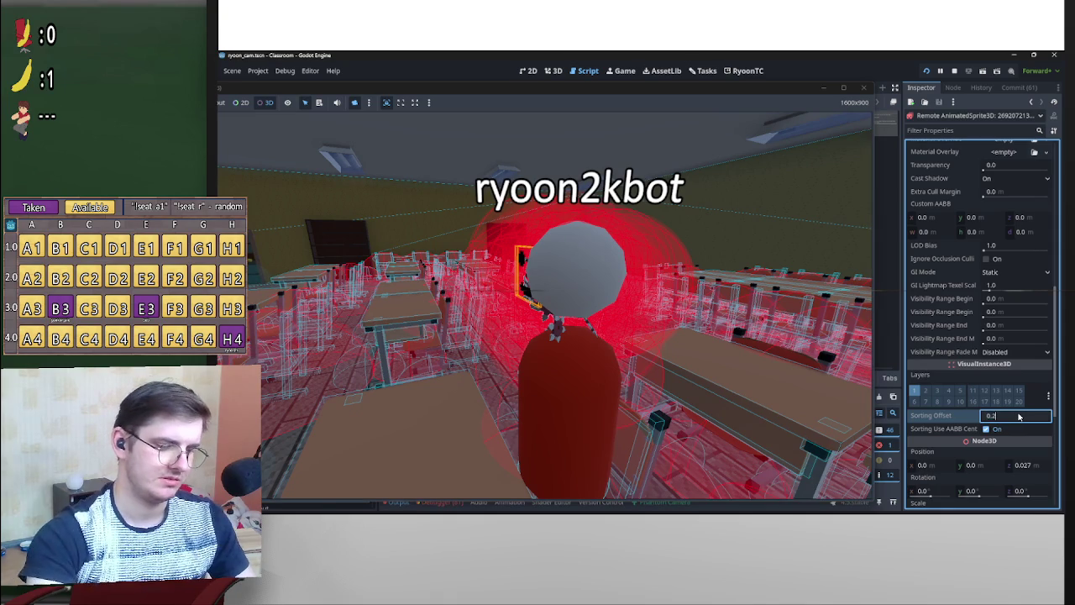